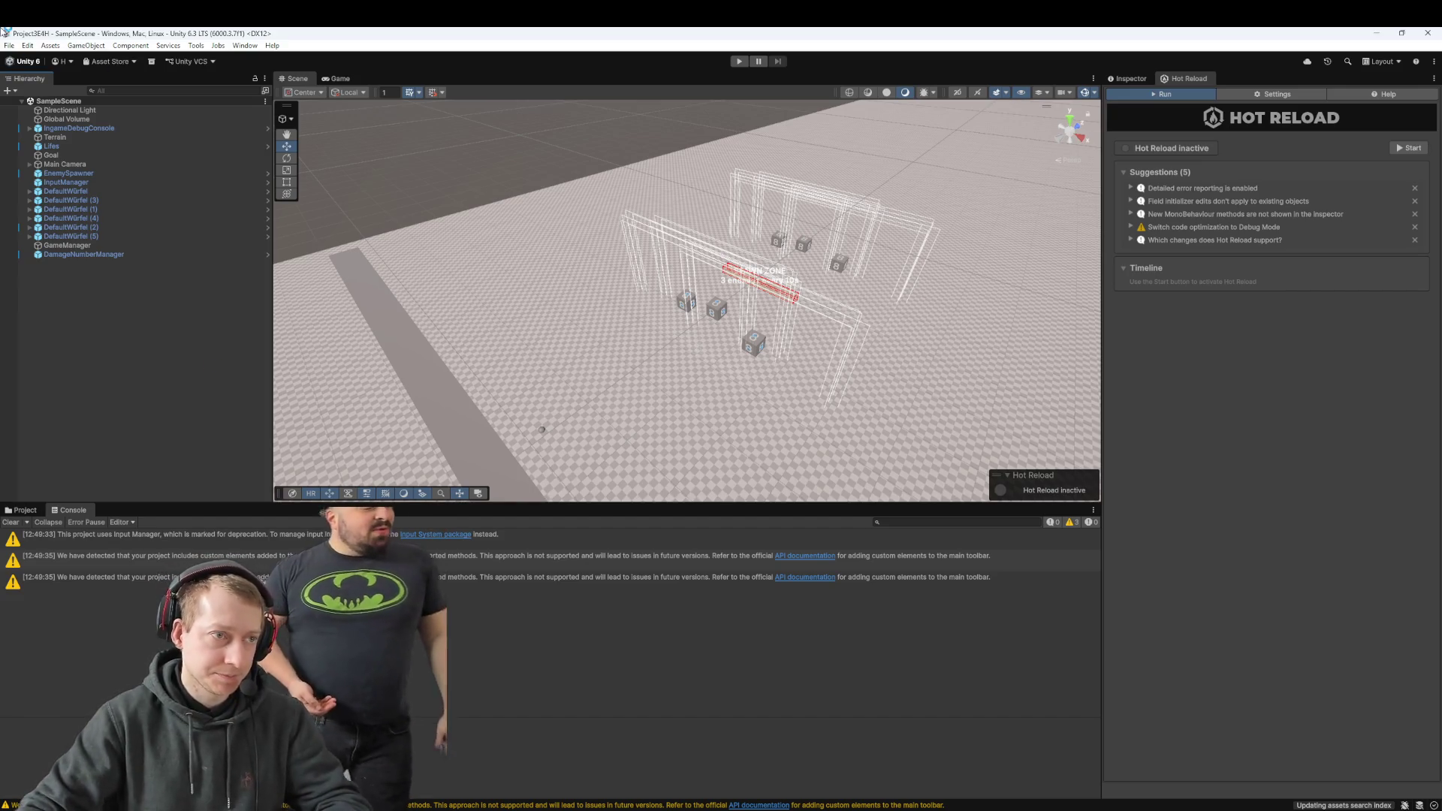
Step: Check the Physics project settings, then start the dice game in Play mode
click(50, 45)
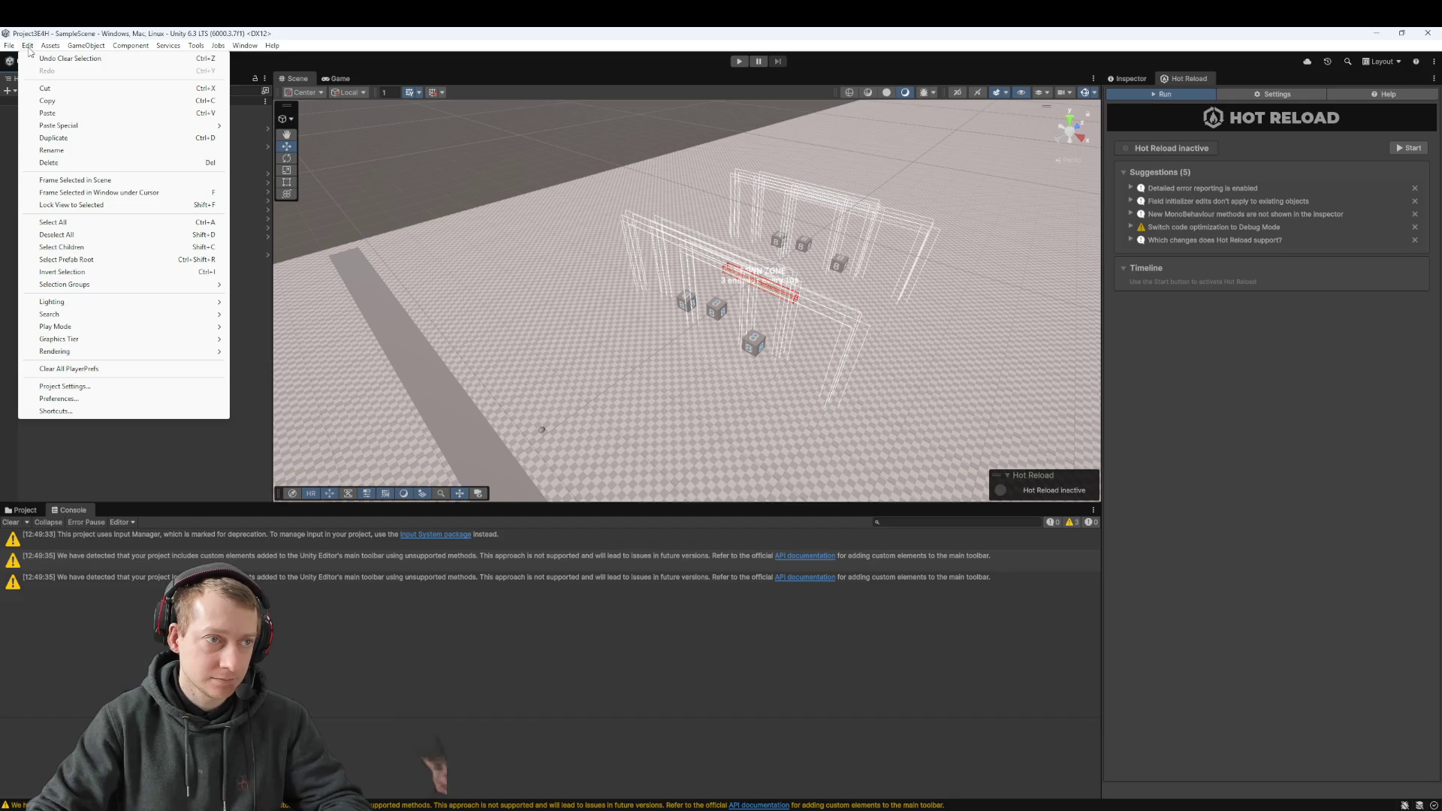
click(65, 386)
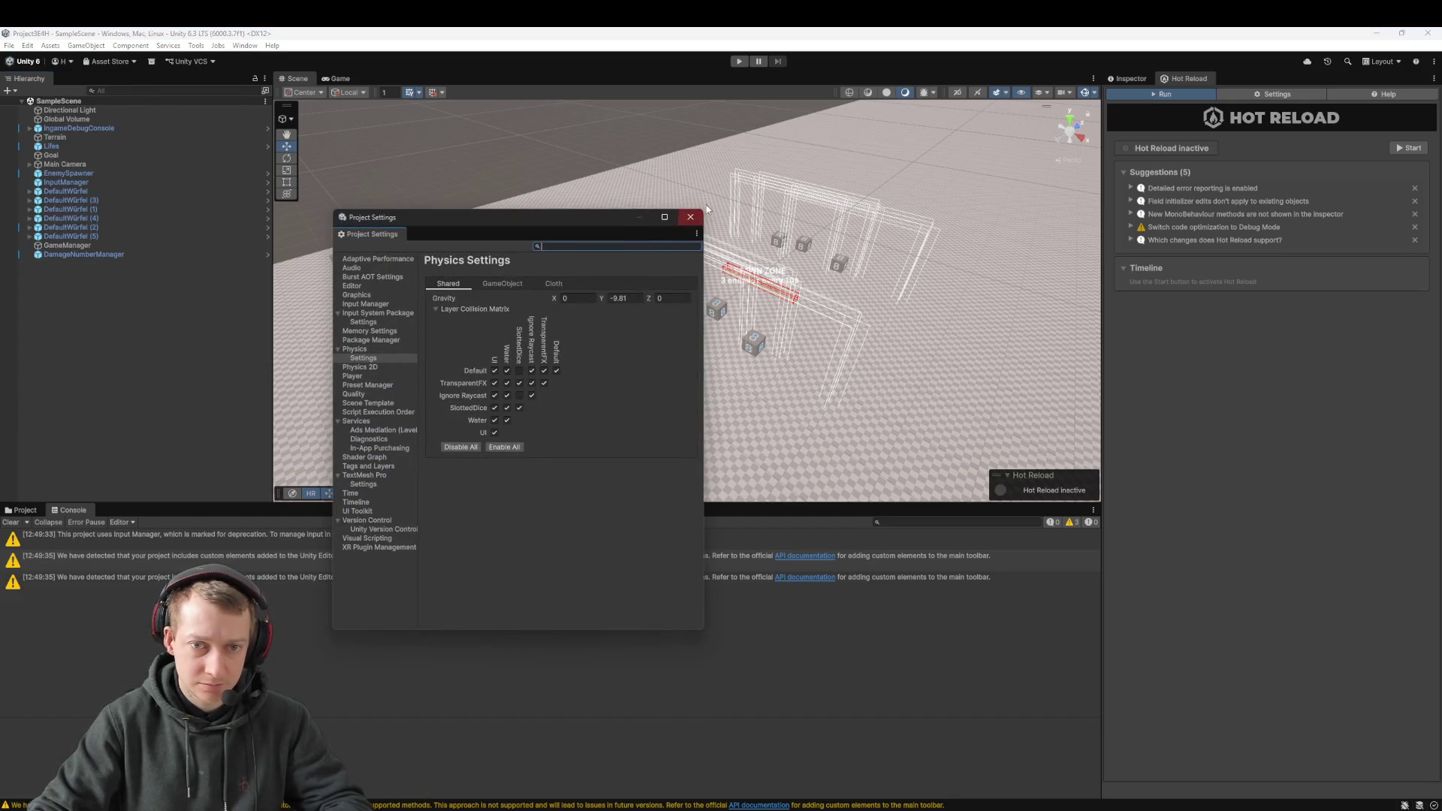
click(690, 217)
click(739, 61)
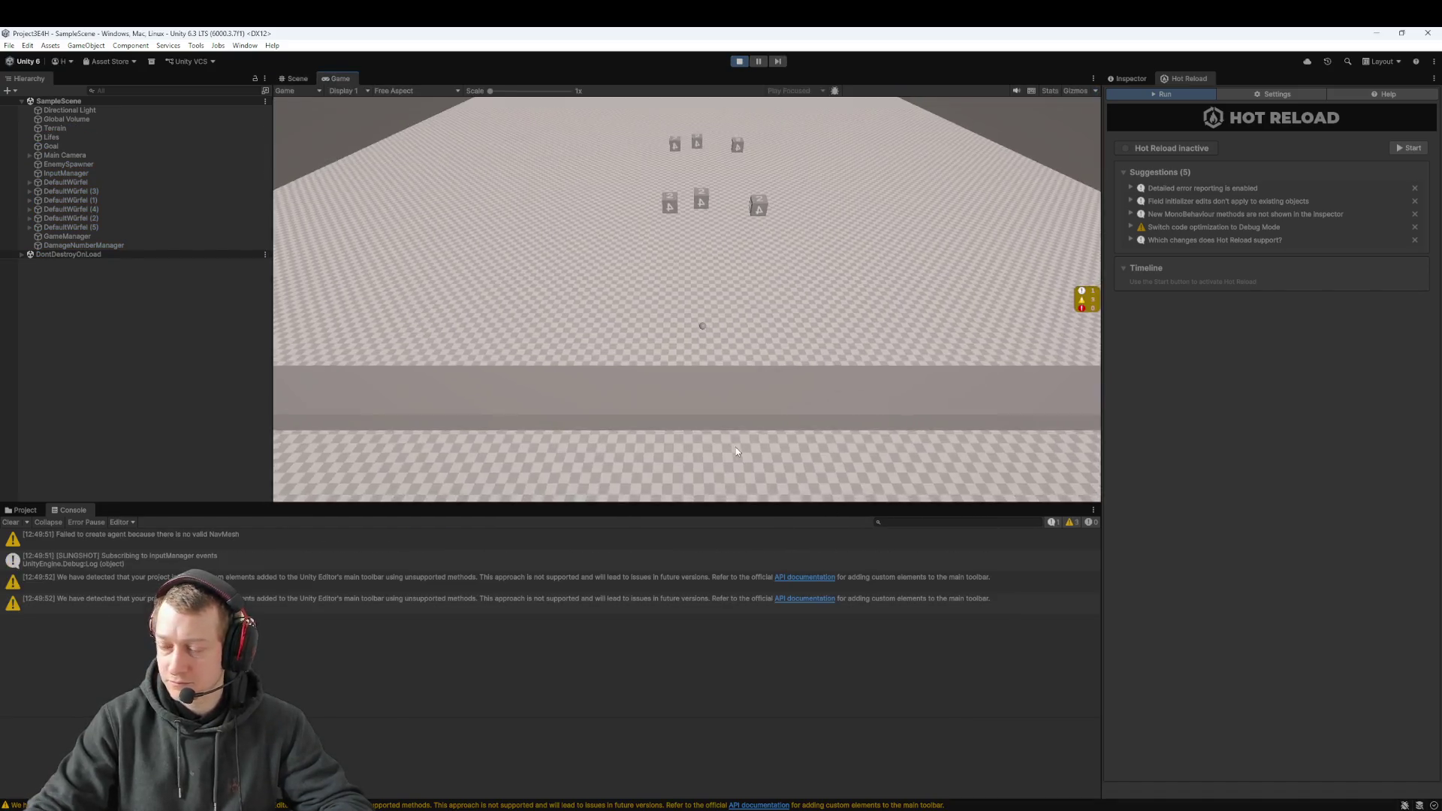
Step: Click a die in the running Game view, then exit Play mode
click(695, 213)
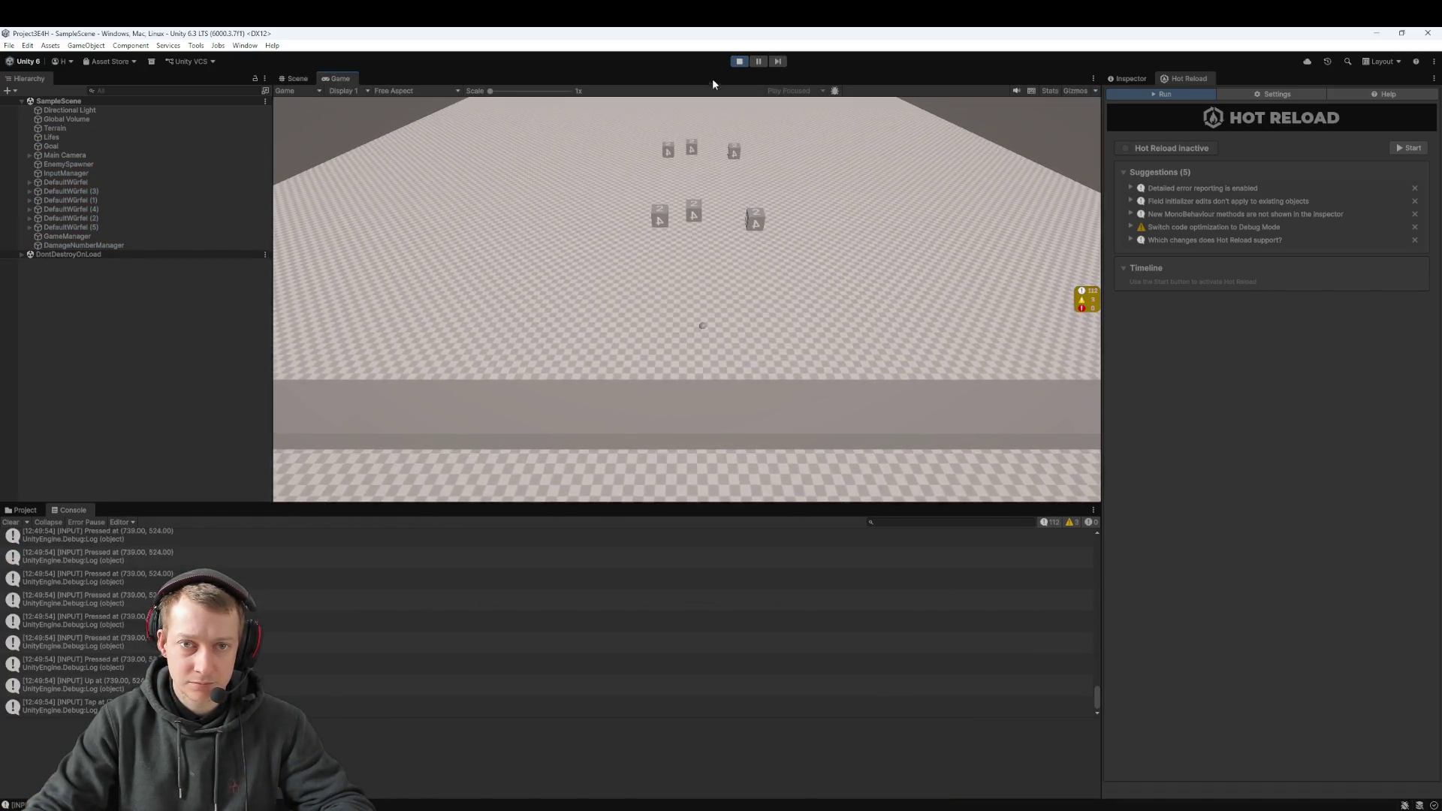
click(740, 61)
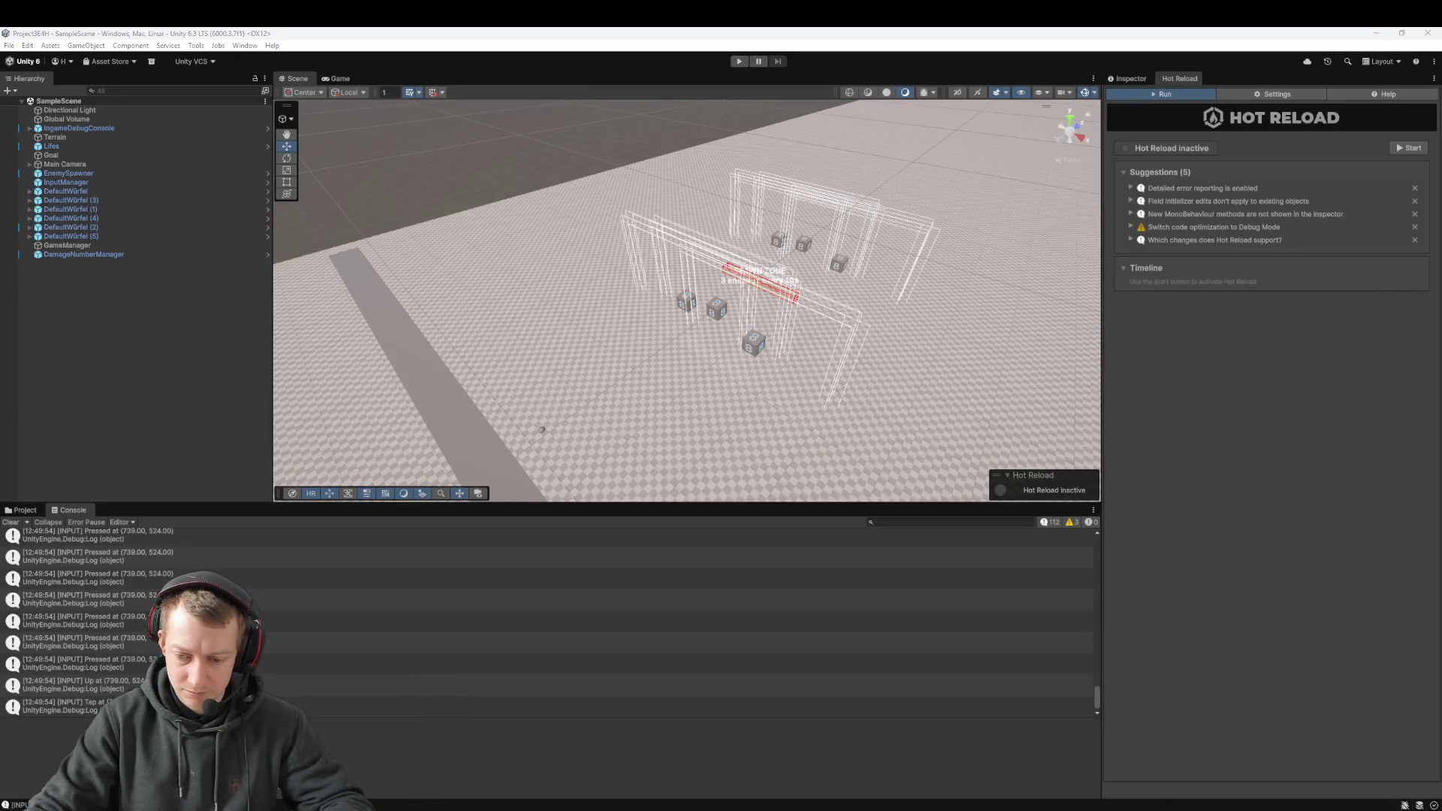
mouse_move(1059, 810)
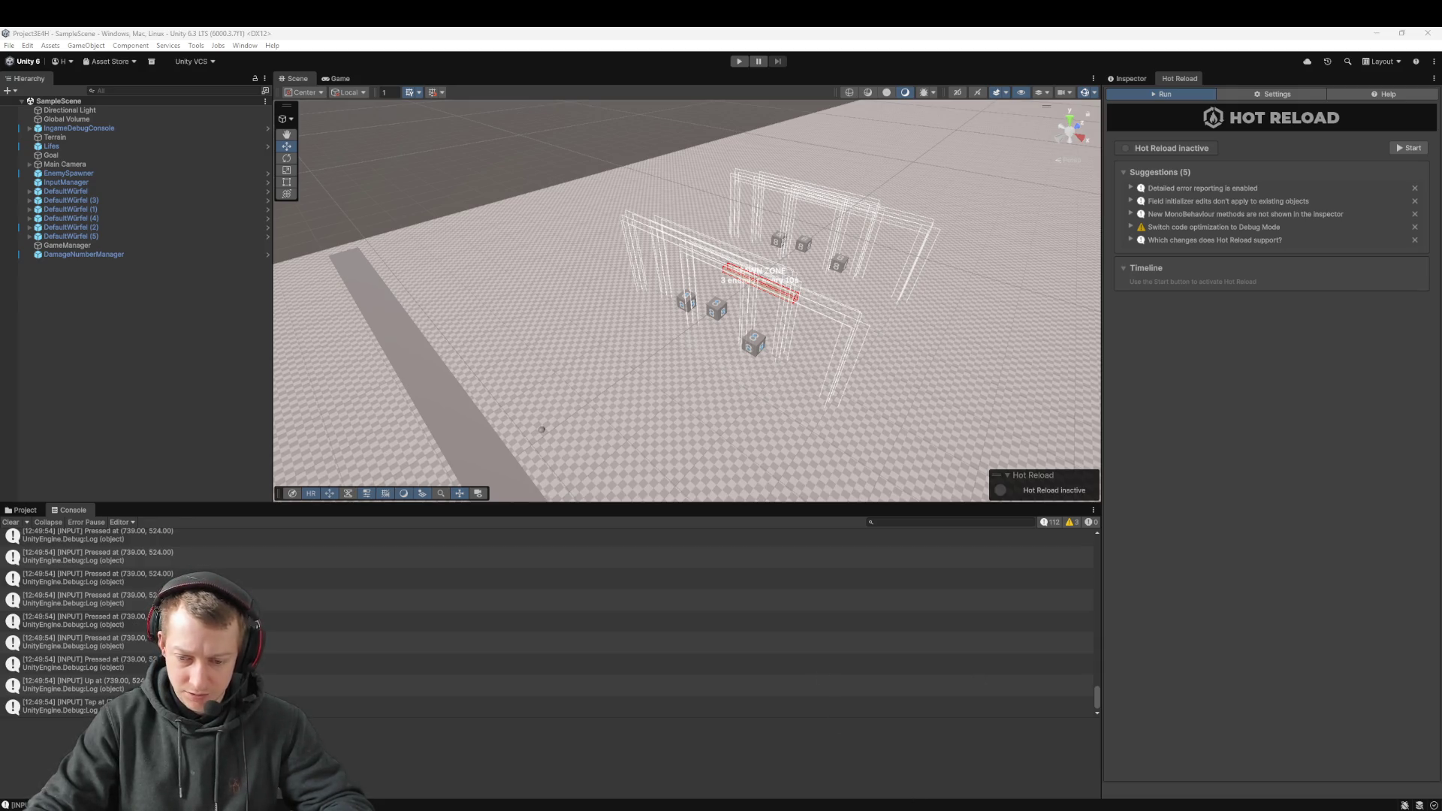
key(alt+Tab)
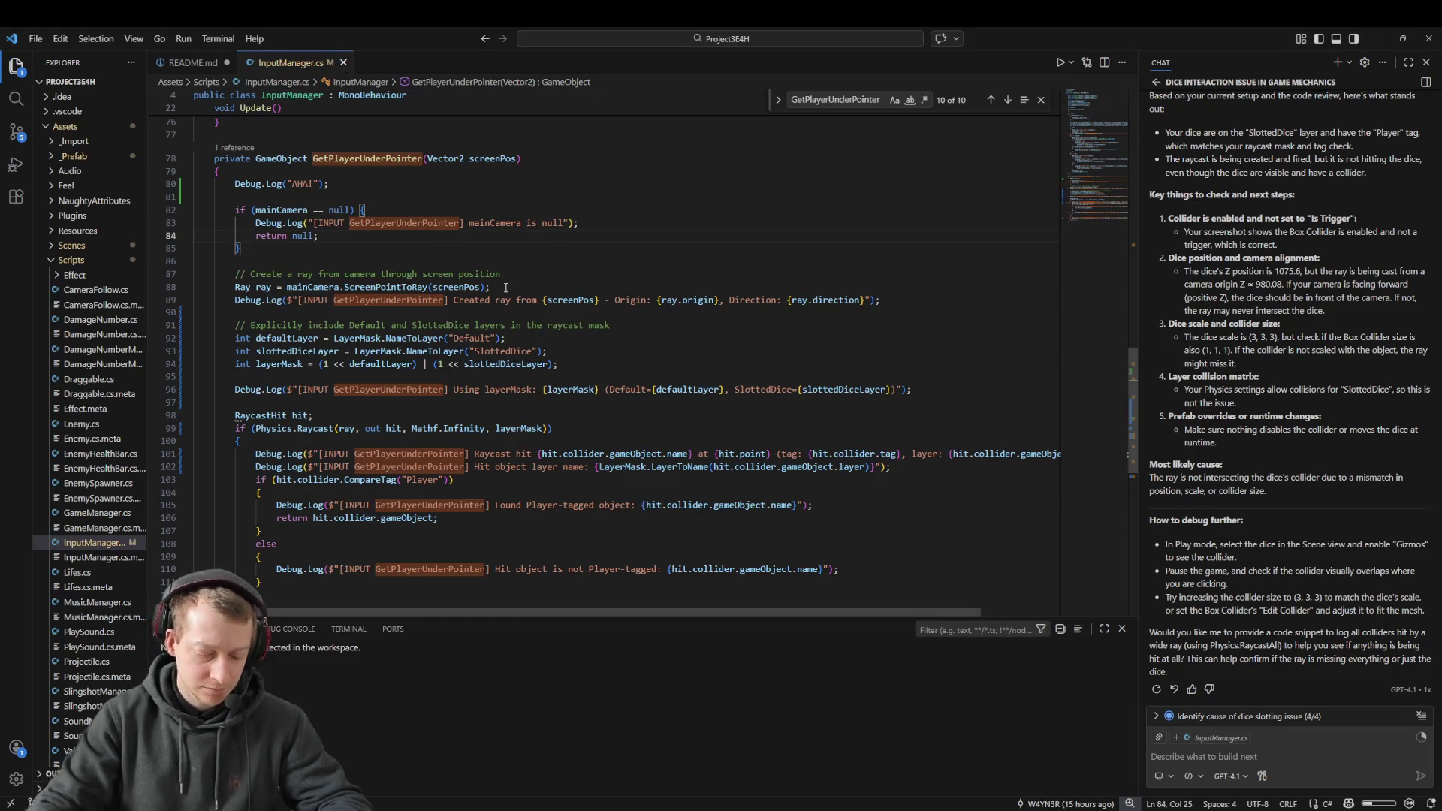
Step: Bring up SlingshotManager.cs via quick search and jump to its last lines
key(ctrl+p)
text(slingshot)
key(Return)
key(ctrl+a)
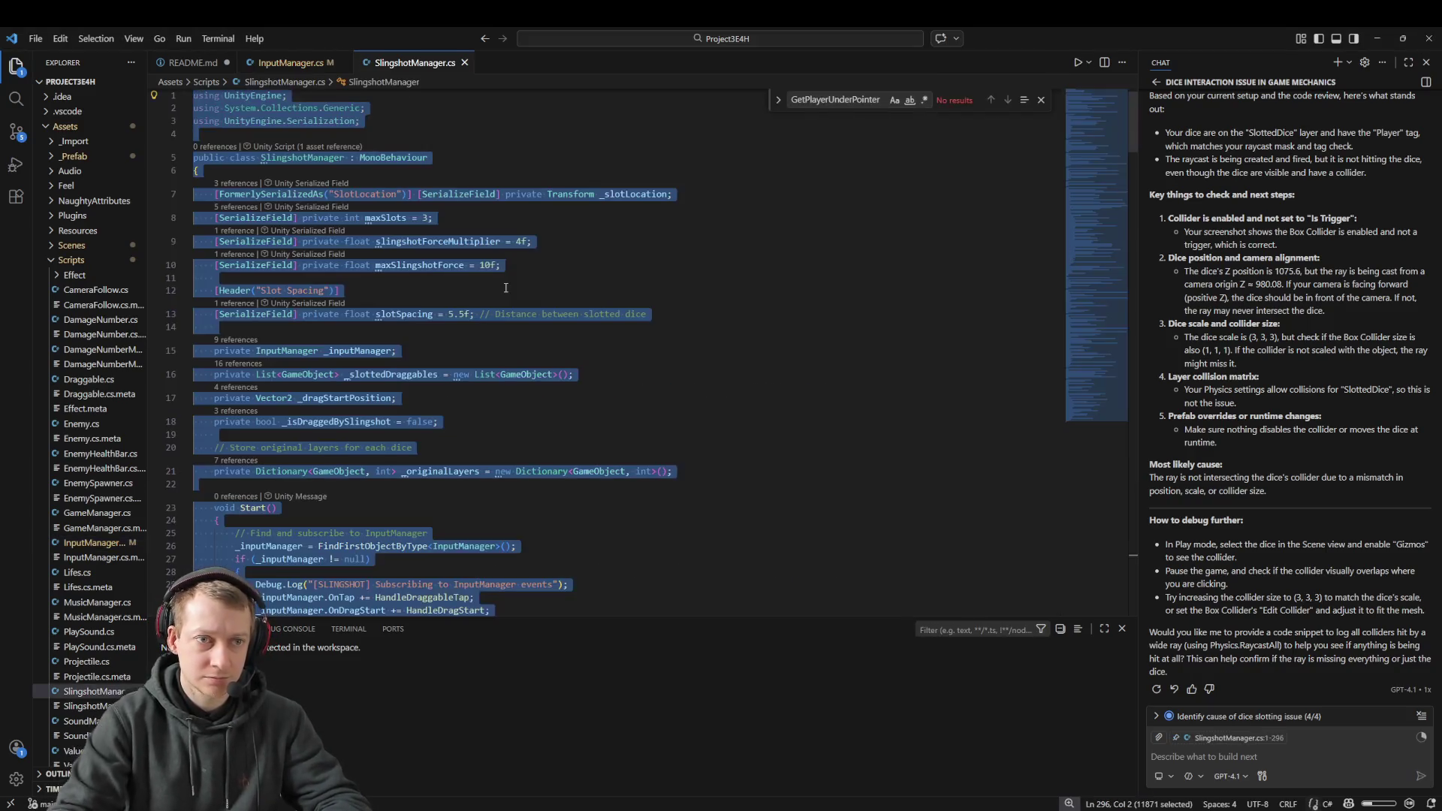
key(Right)
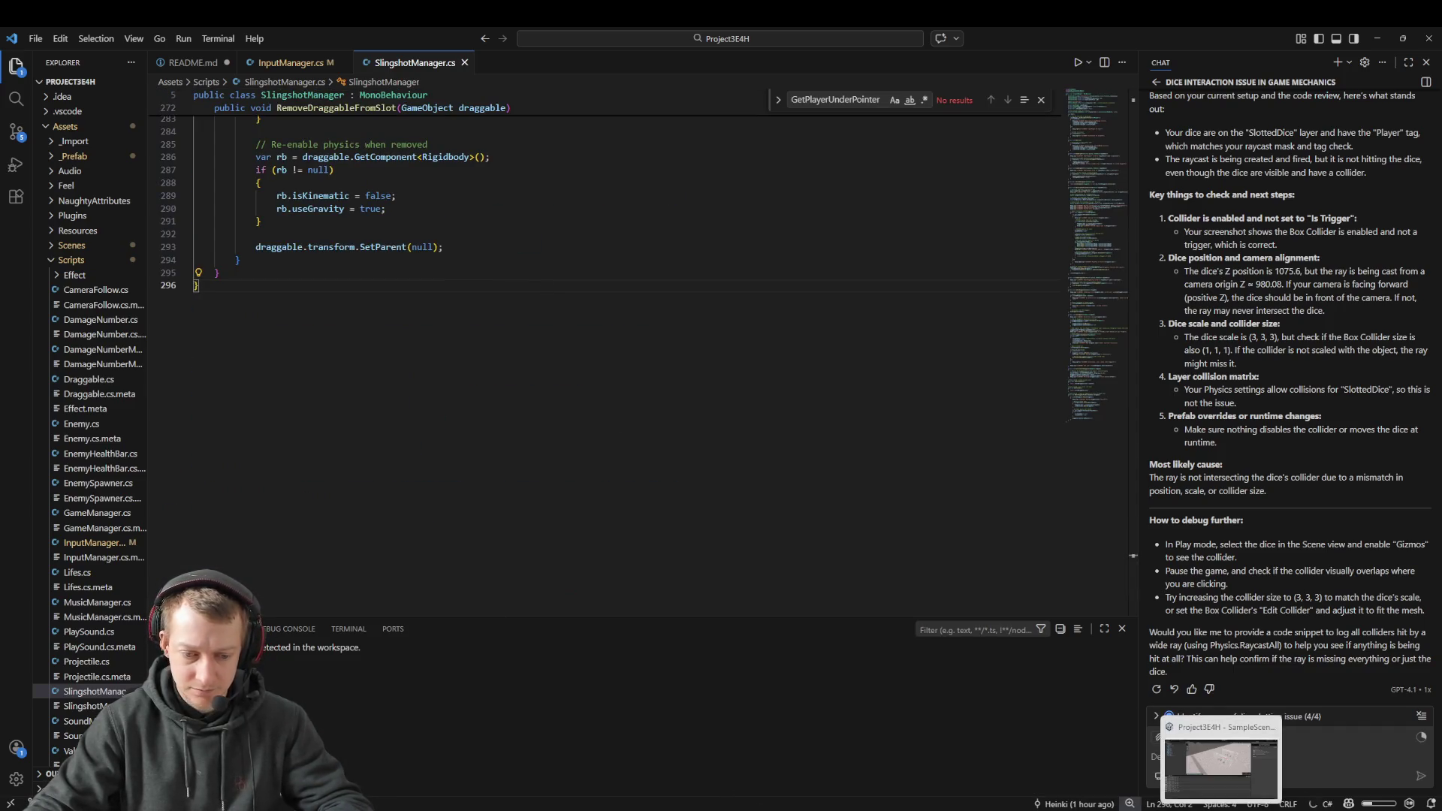
click(1212, 803)
Step: Rerun the game, click a die to test its response, and stop Play mode
click(739, 61)
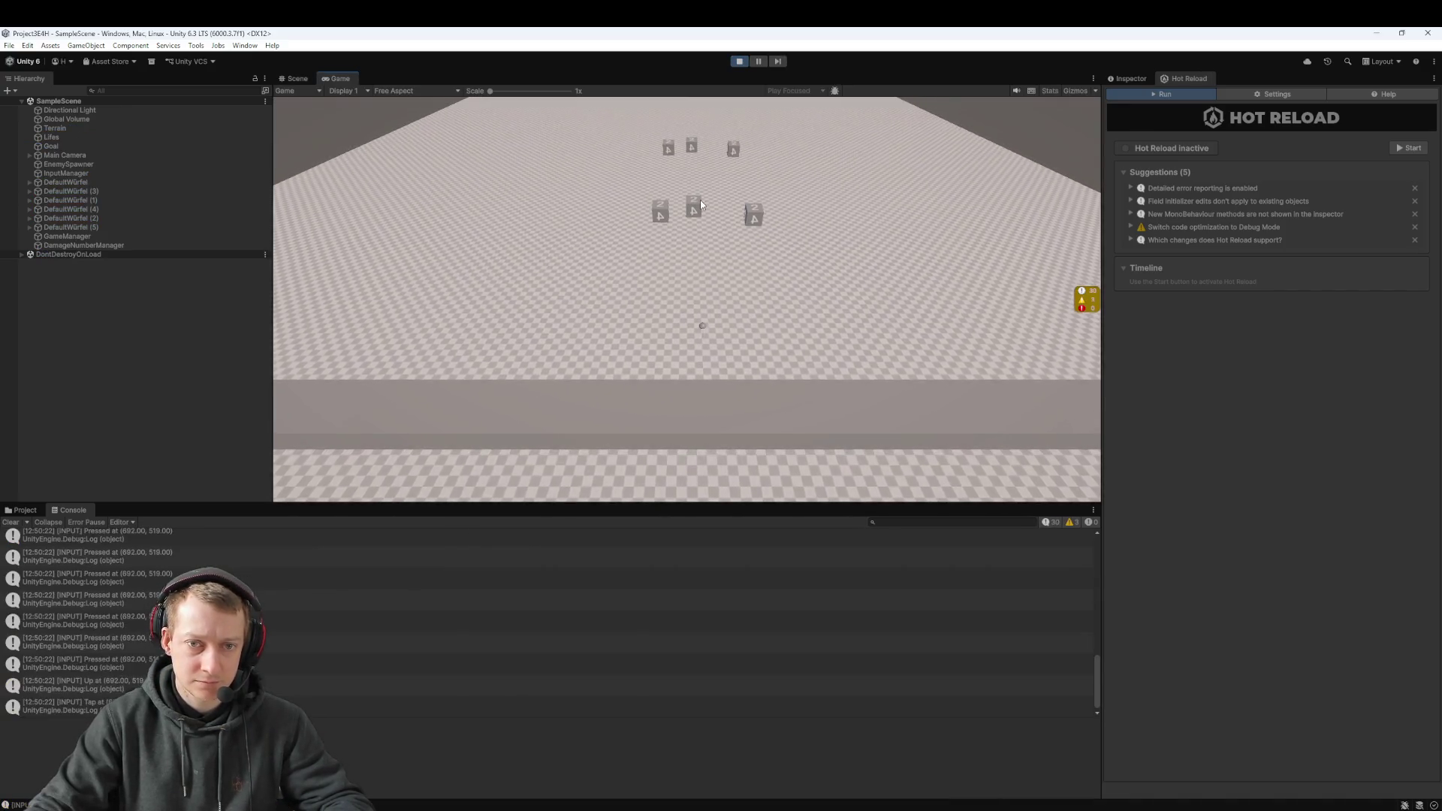
click(664, 238)
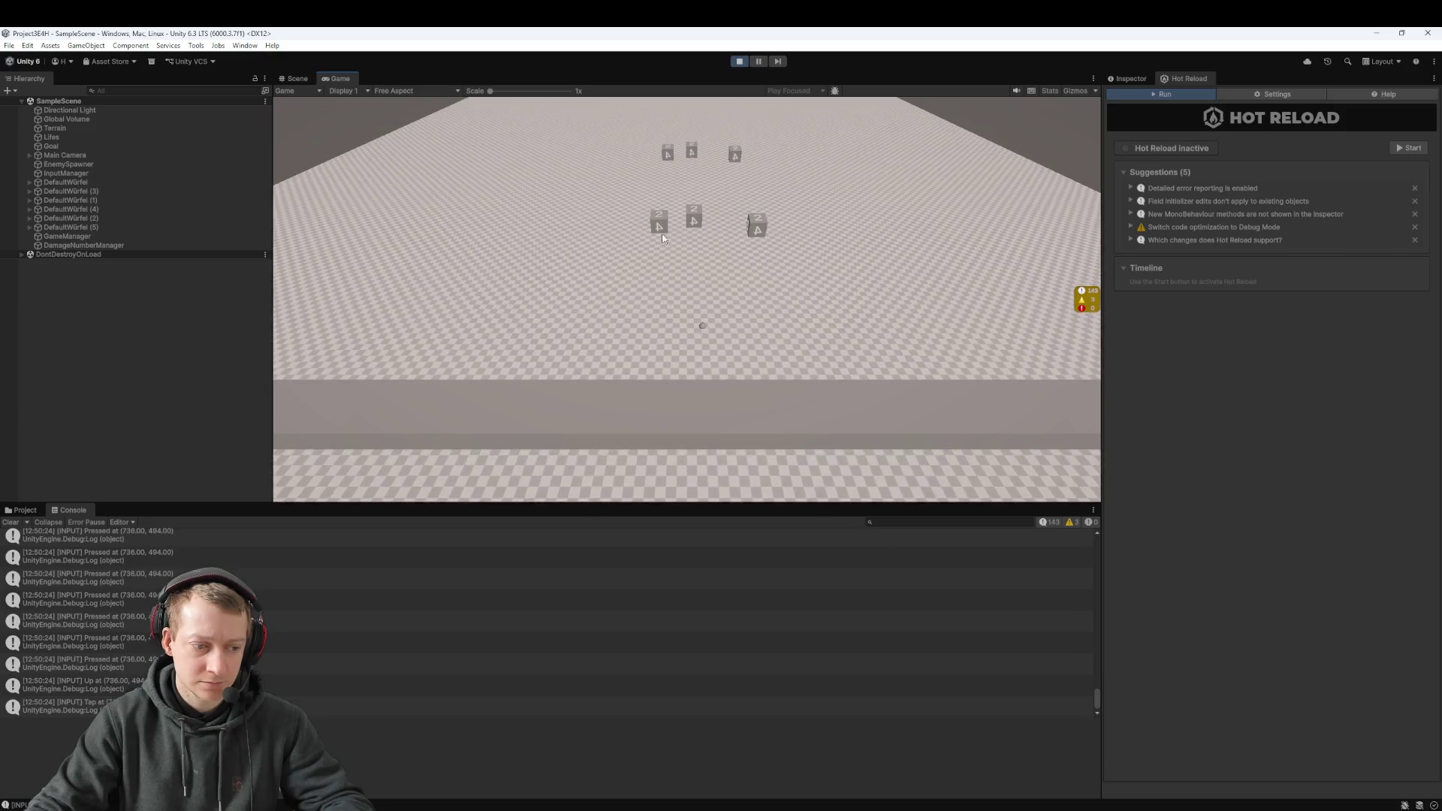
click(739, 61)
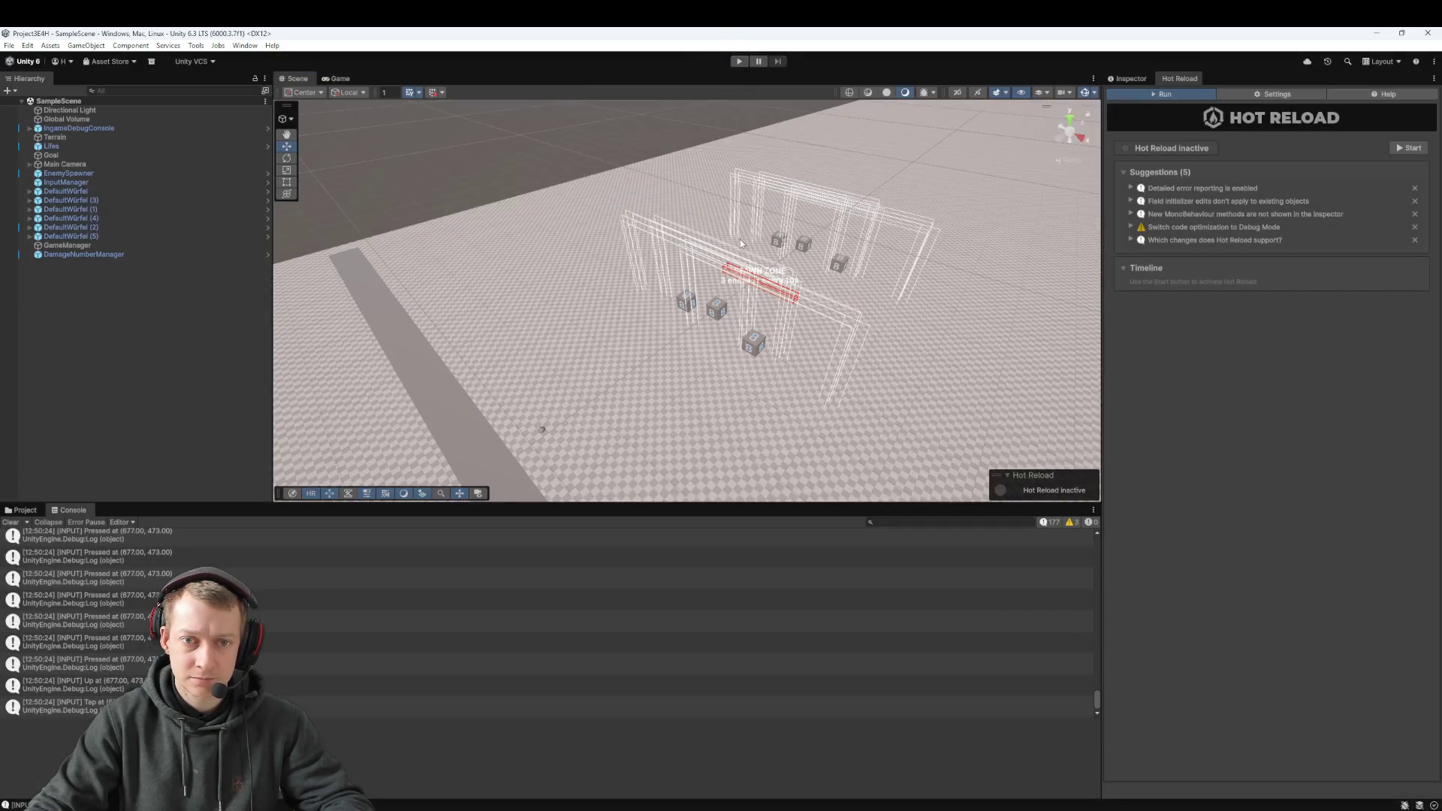
Step: Bring up the Project Settings window from the Edit menu
click(83, 46)
mouse_move(54, 48)
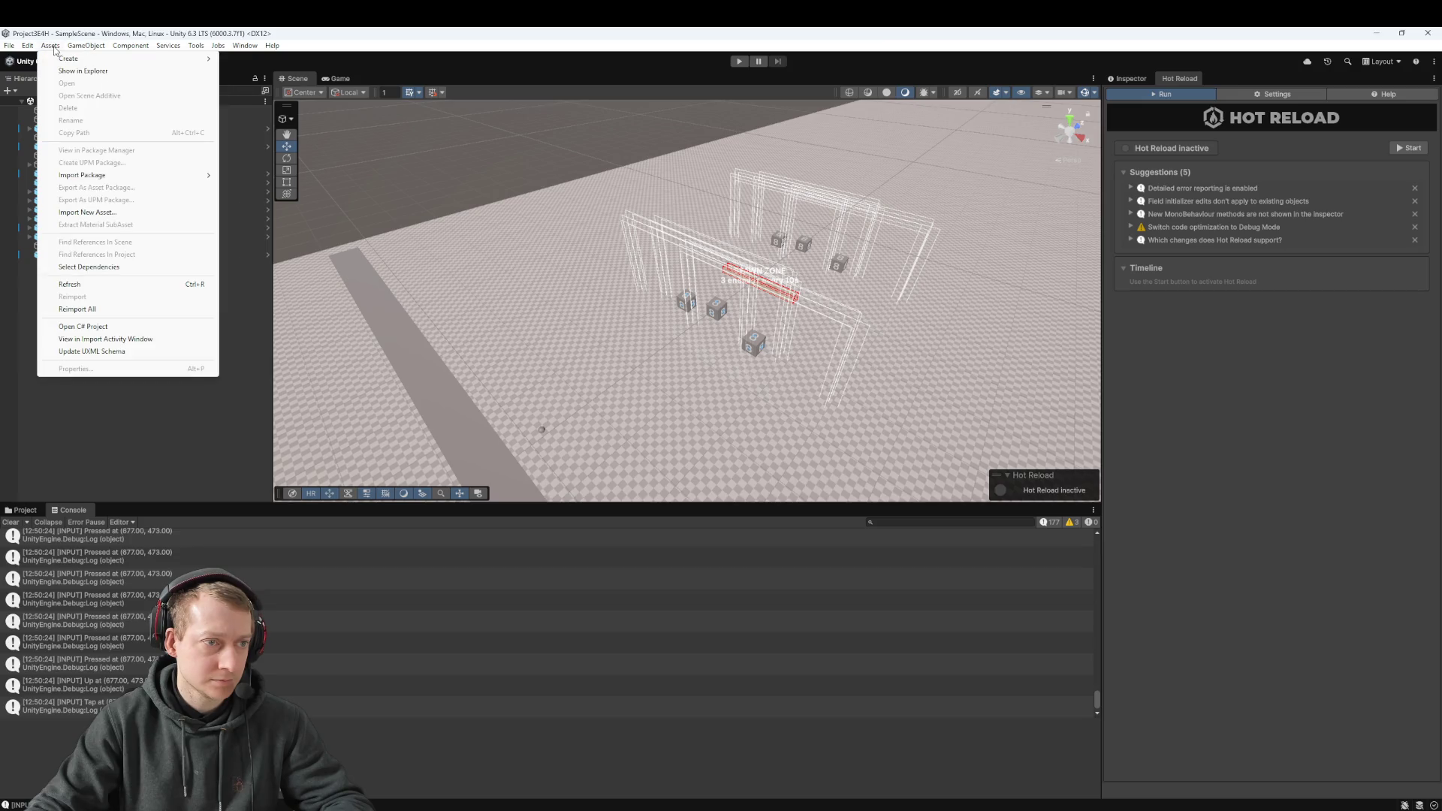
click(75, 386)
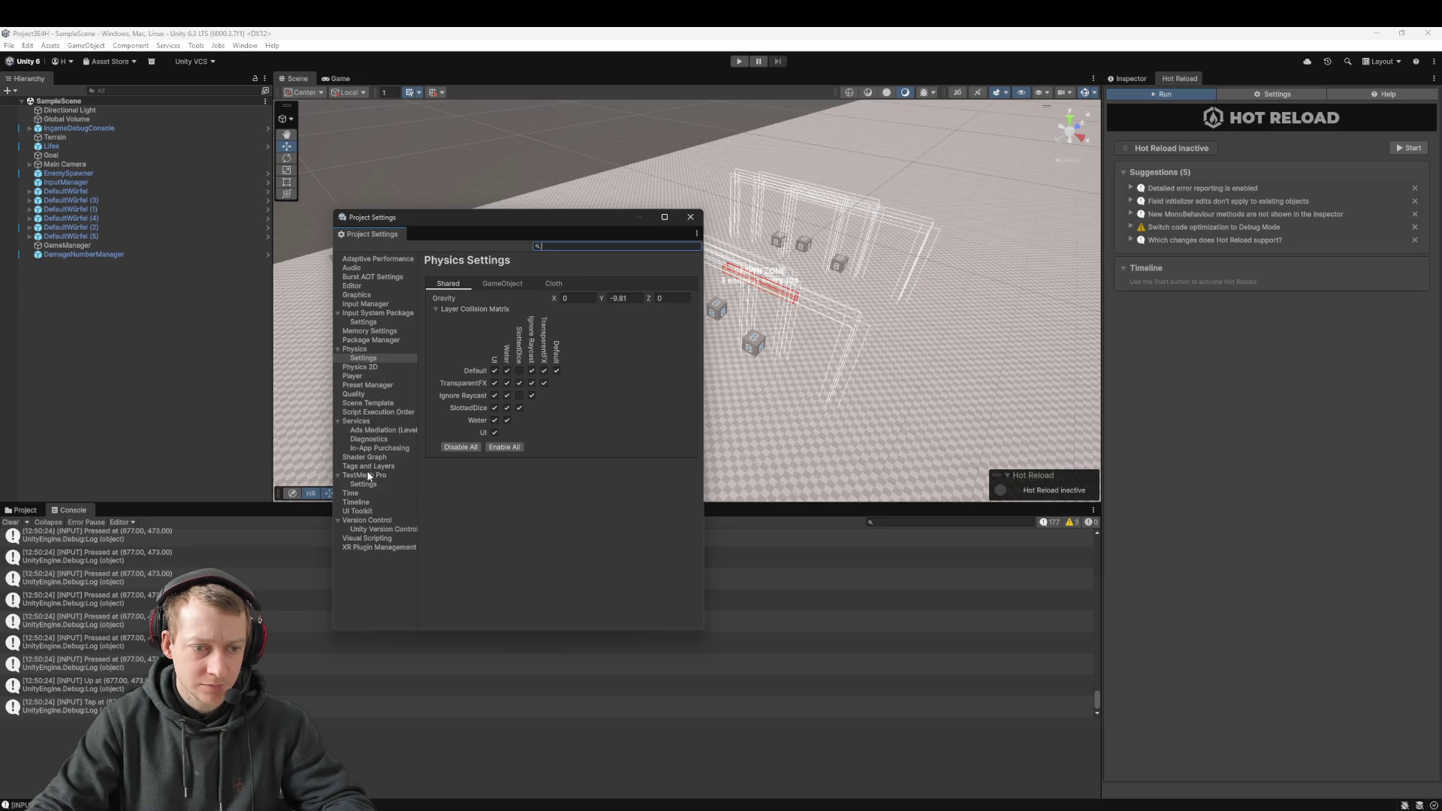
Step: Review the Physics Layer Collision Matrix on the GameObject and Shared tabs
click(376, 357)
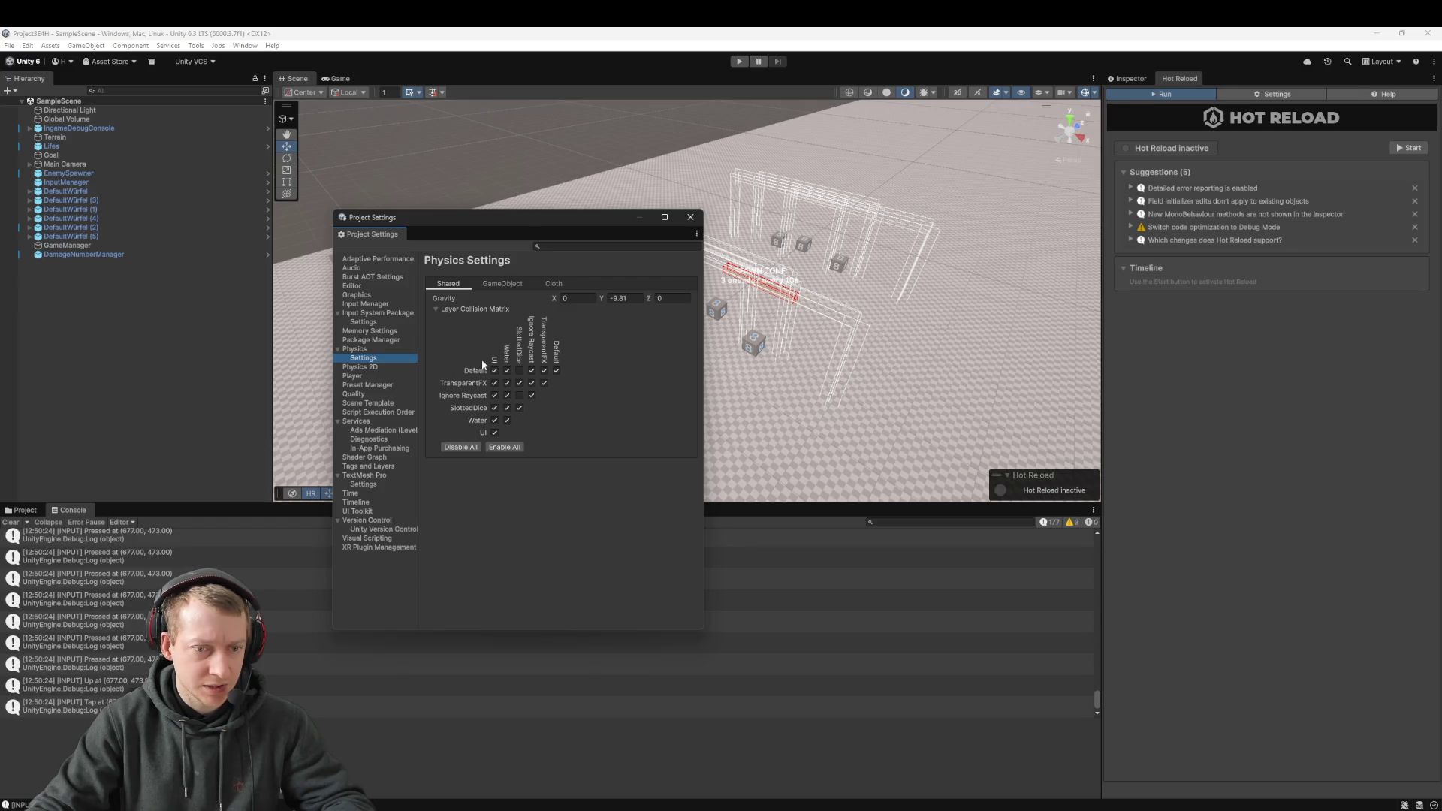
click(501, 285)
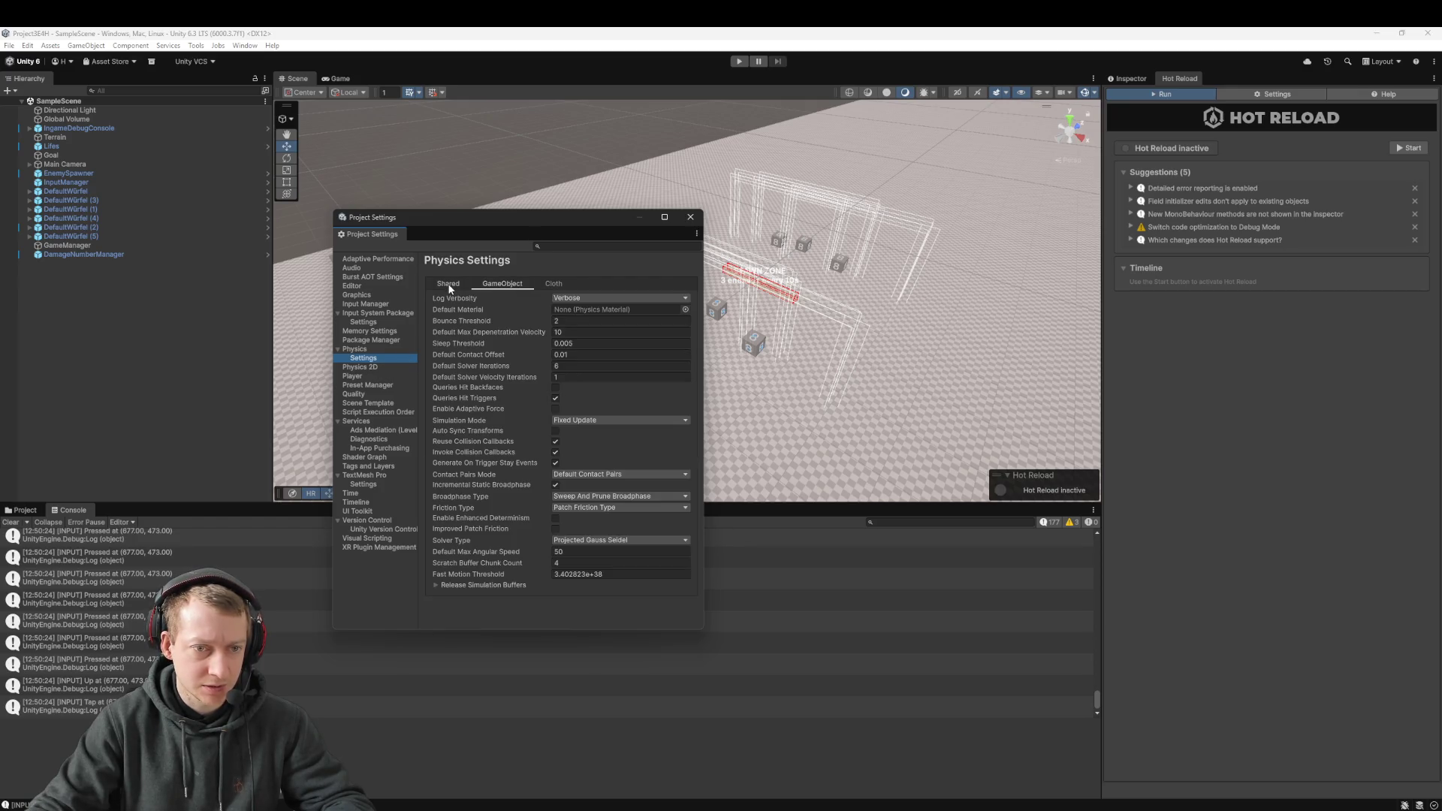
click(450, 287)
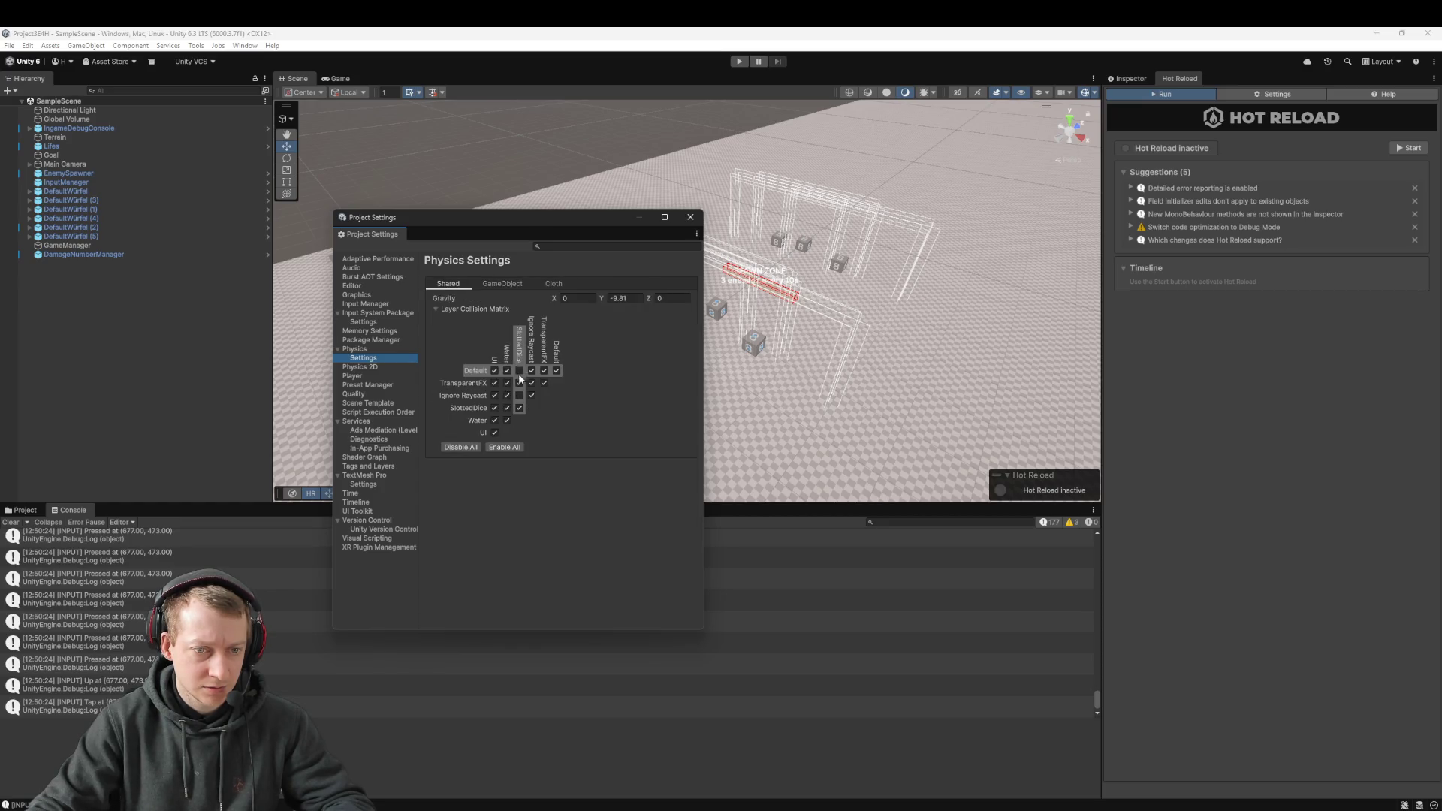
key(alt+Tab)
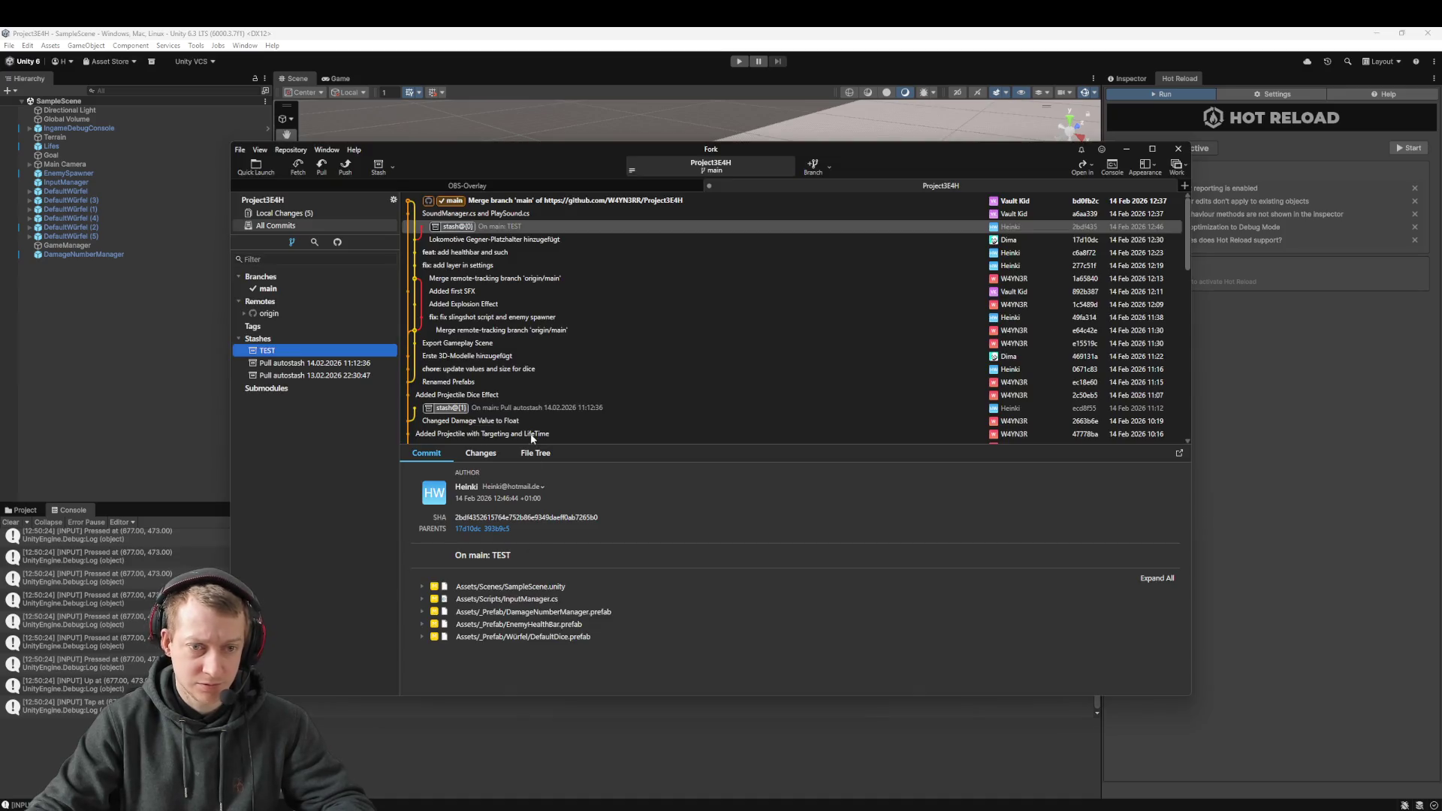
Step: Inspect the uncommitted InputManager.cs and SampleScene.unity diffs in Fork's Local Changes
click(321, 214)
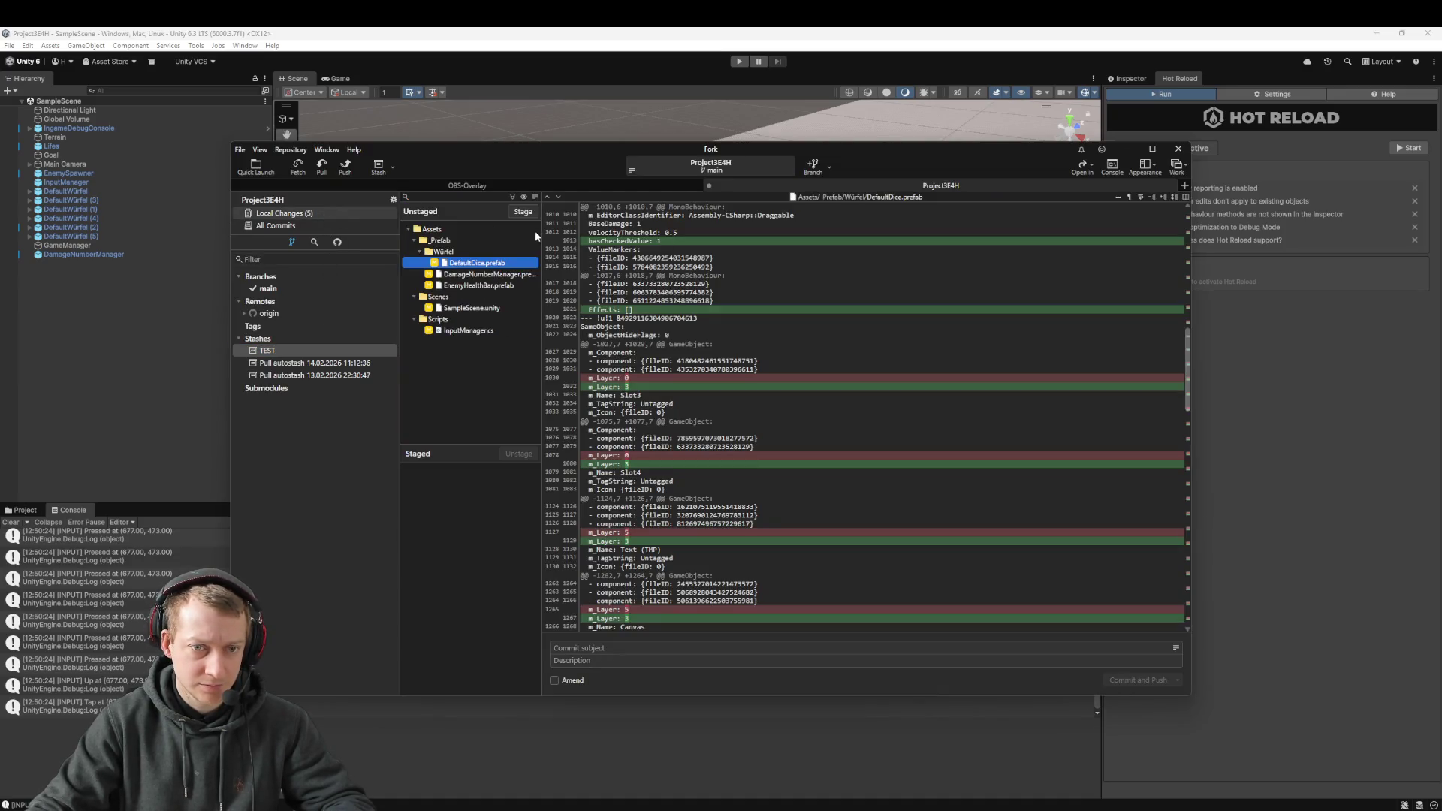
click(474, 331)
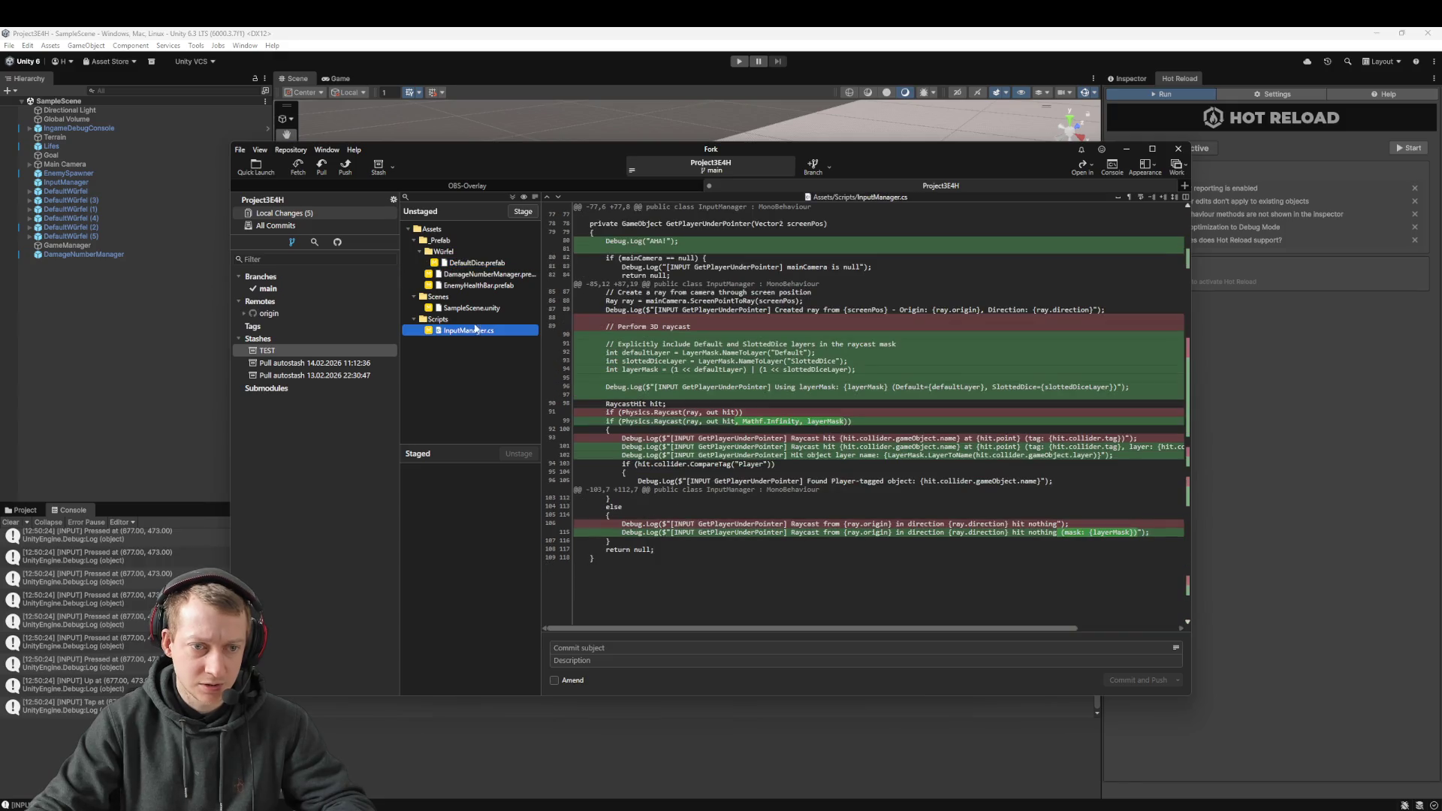
click(475, 309)
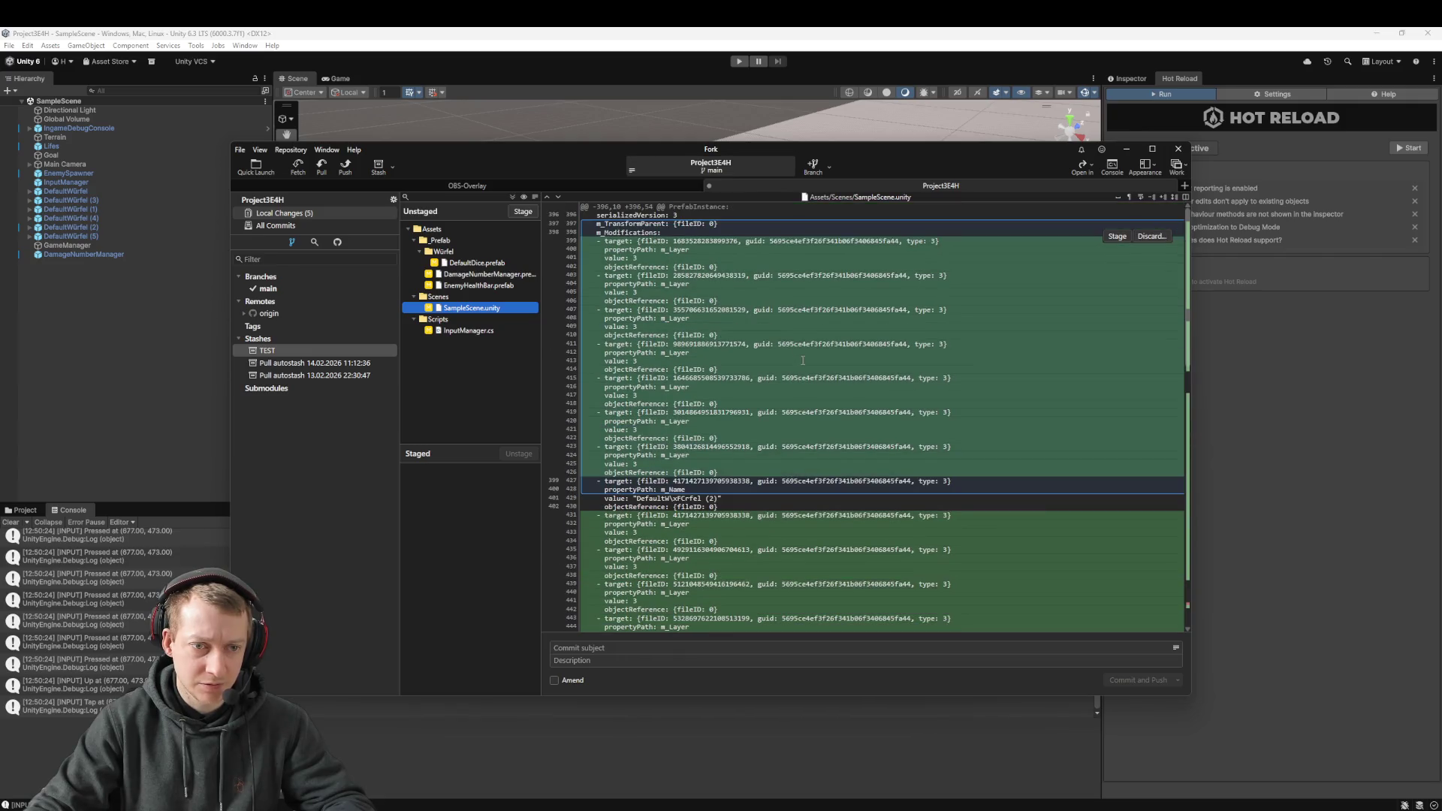
click(95, 398)
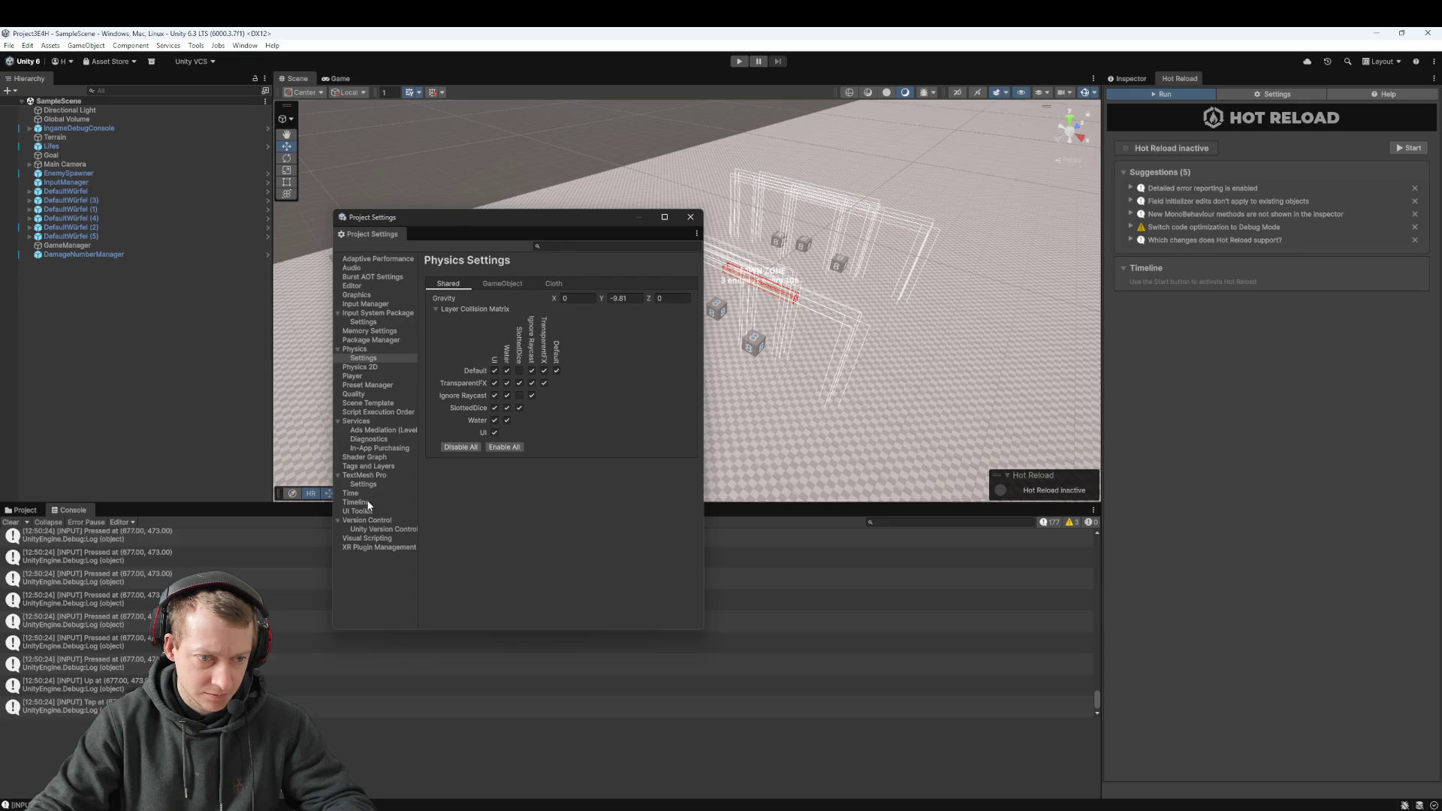
click(368, 484)
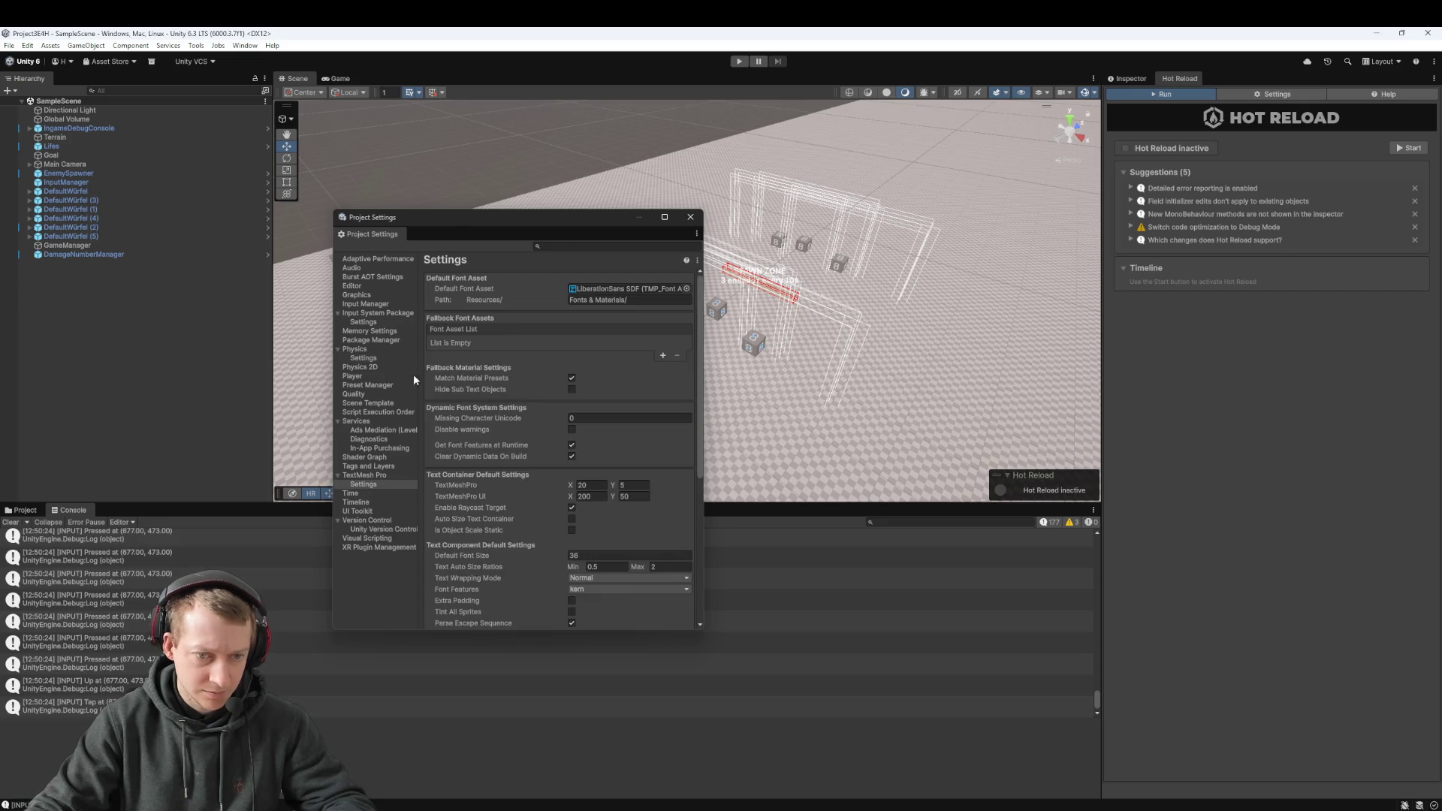
click(371, 359)
click(691, 217)
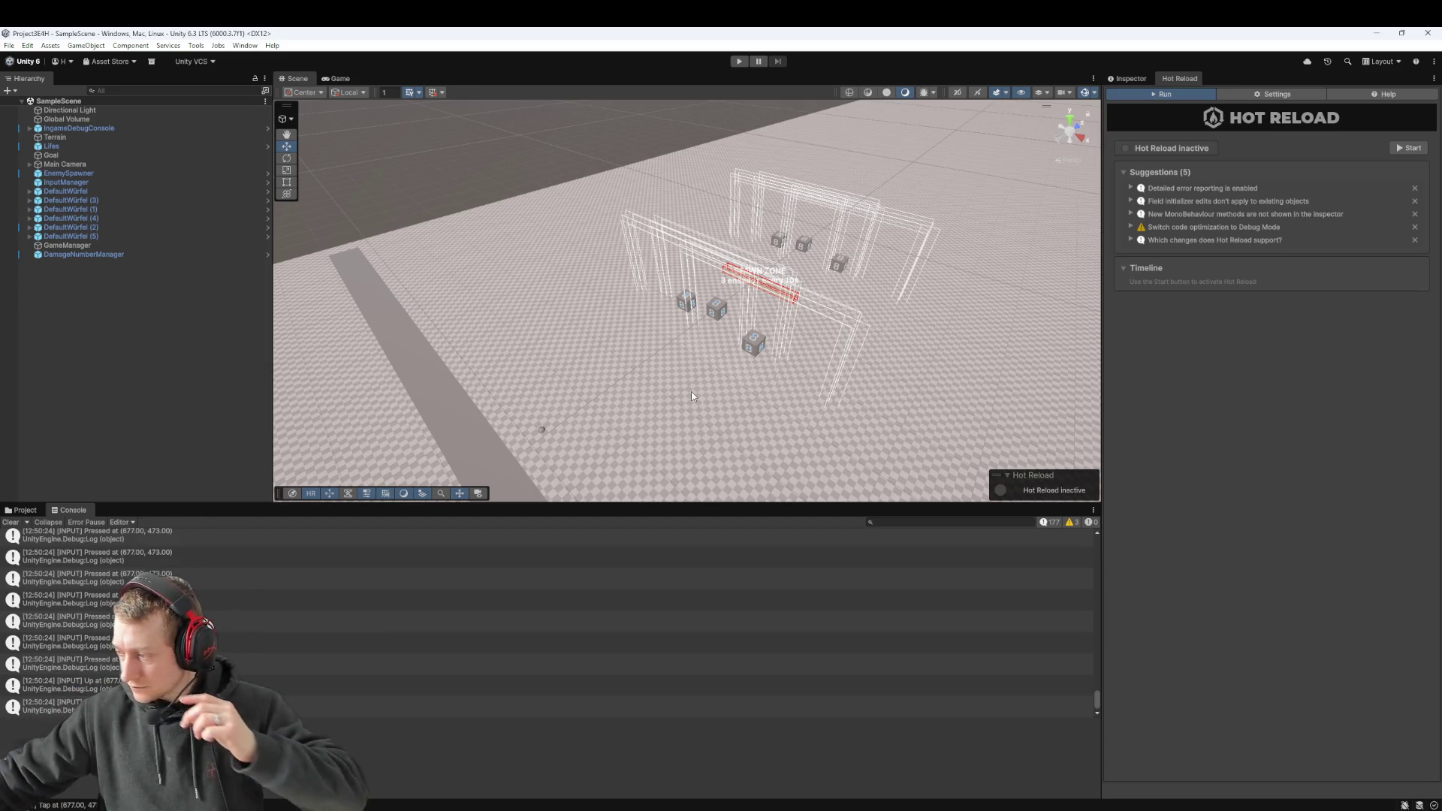
click(86, 45)
mouse_move(55, 46)
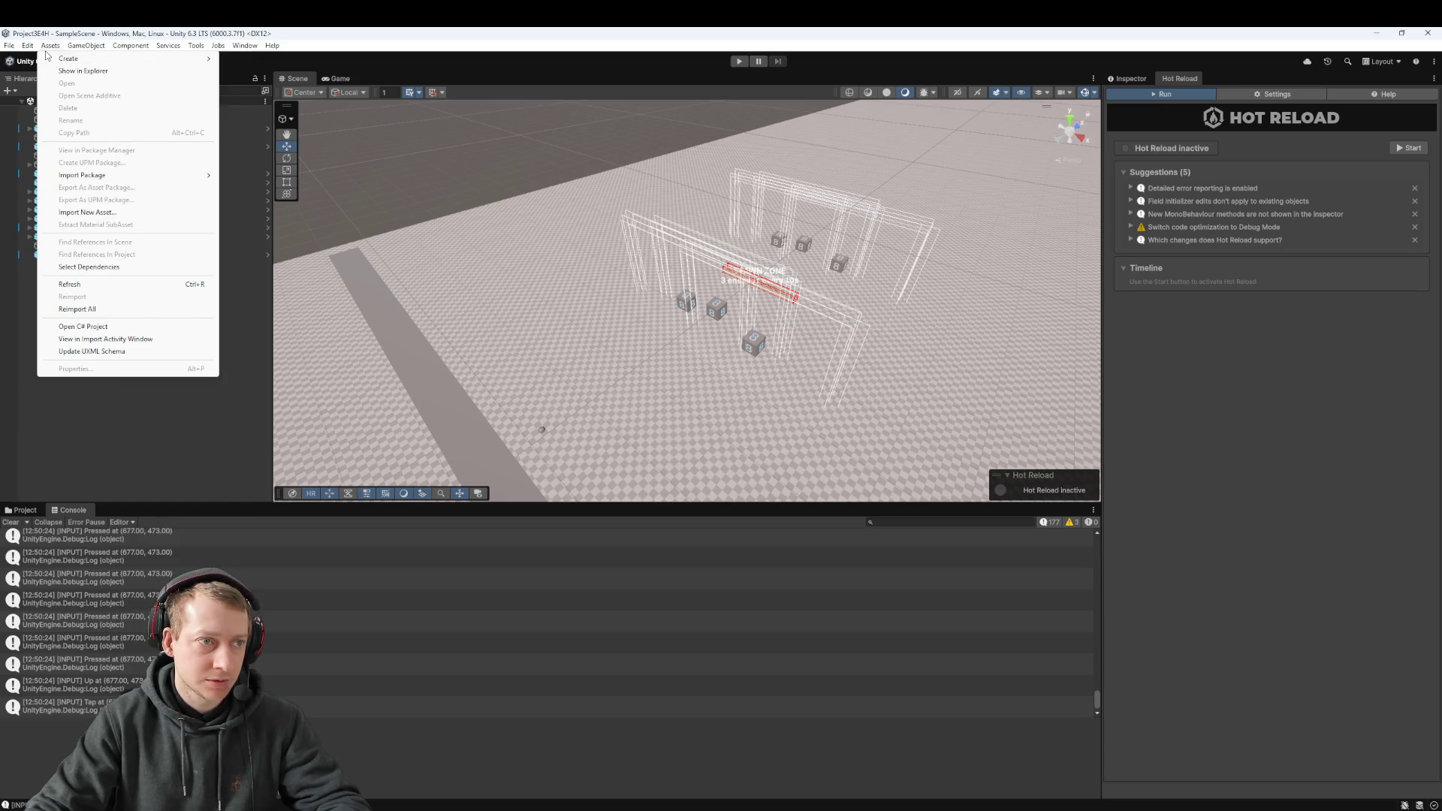
click(67, 386)
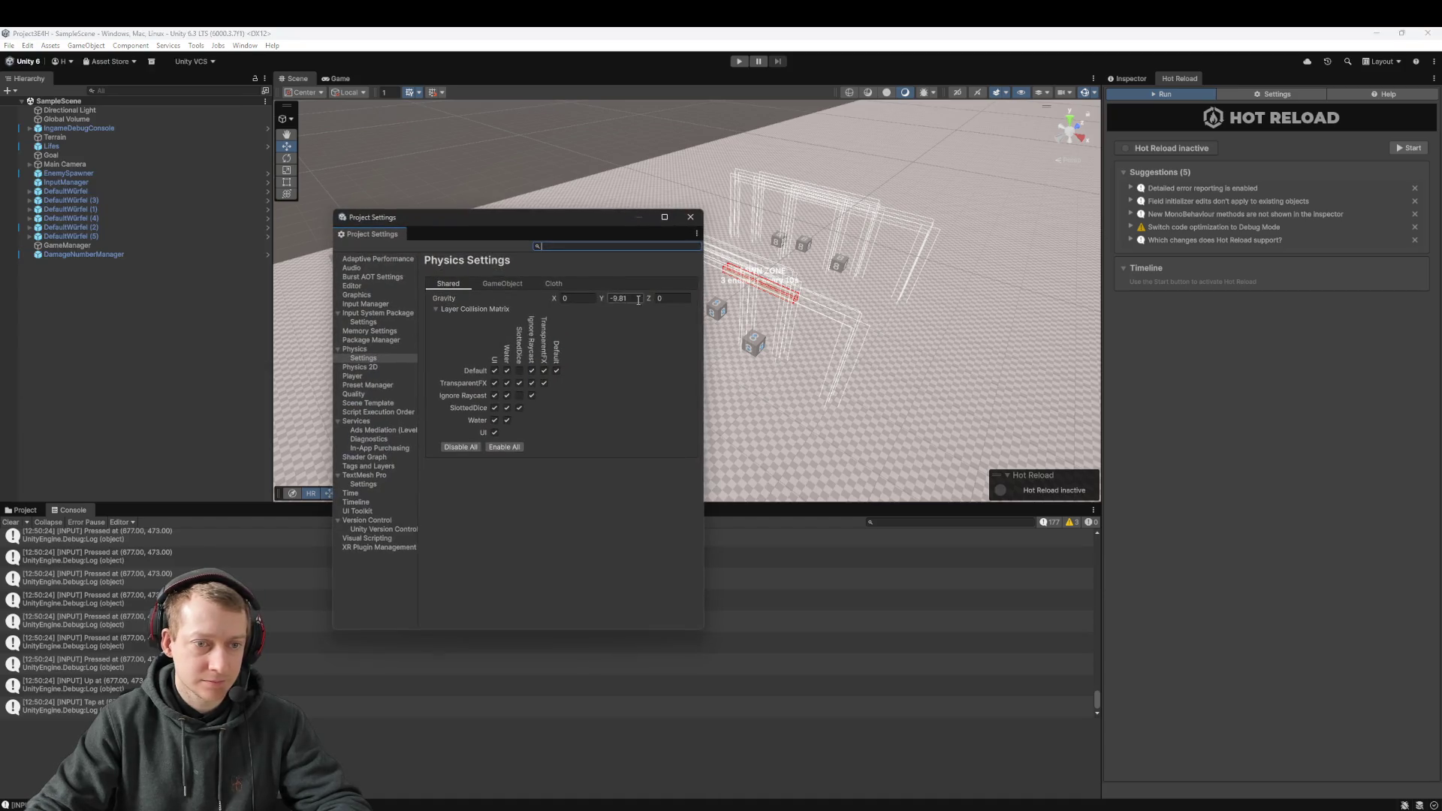
Step: Check the SlottedDice name on User Layer 3 in Tags and Layers, then close Project Settings
click(365, 359)
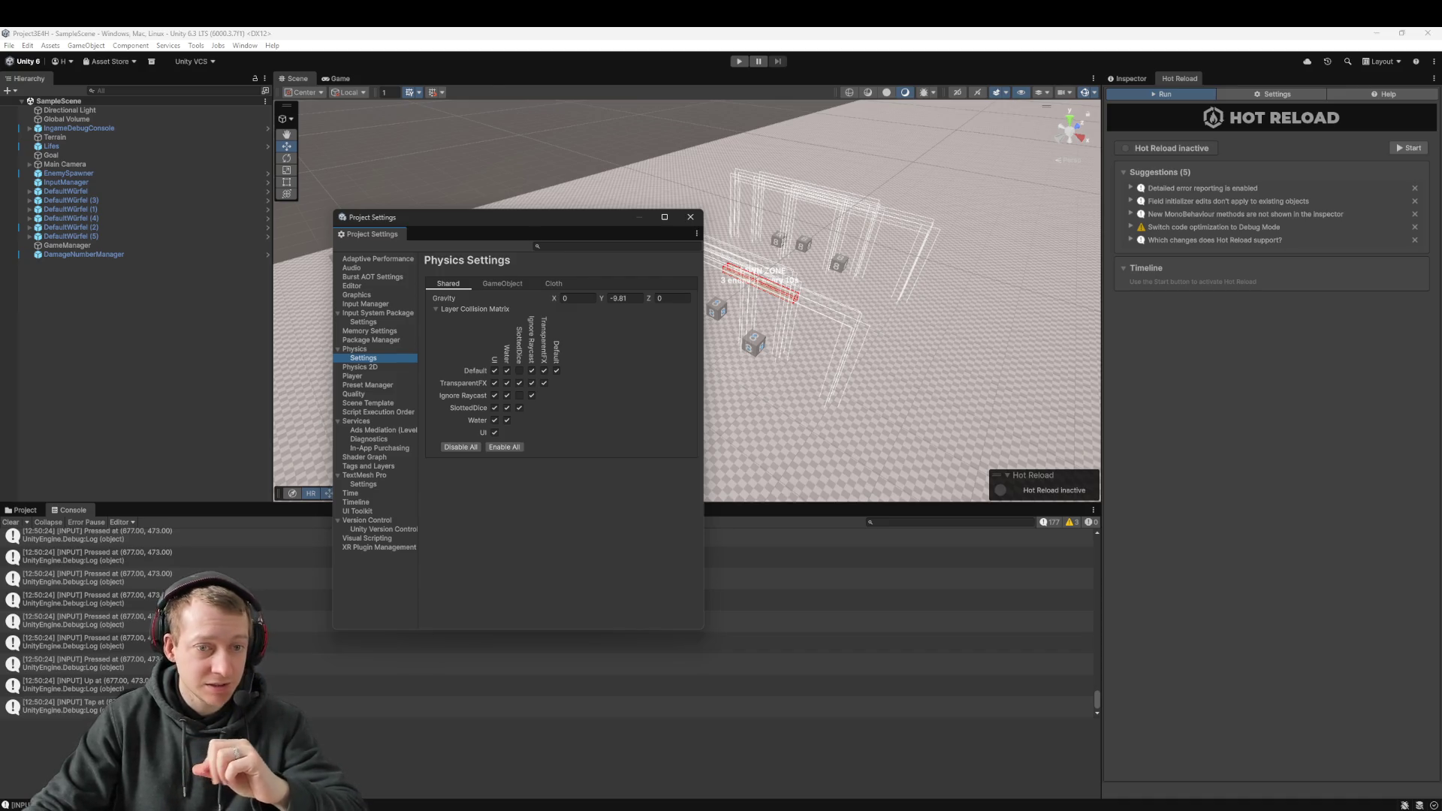
click(376, 466)
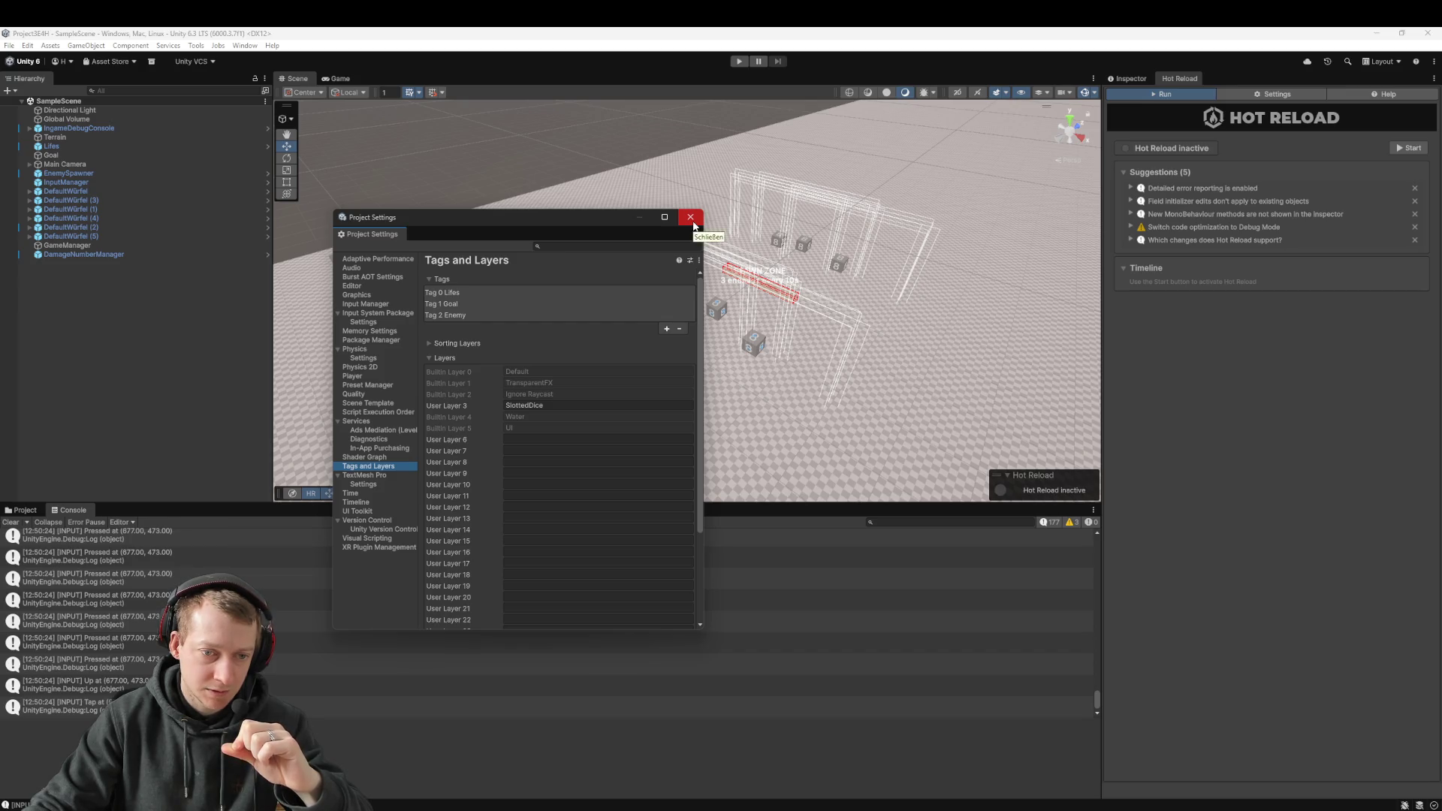
click(549, 404)
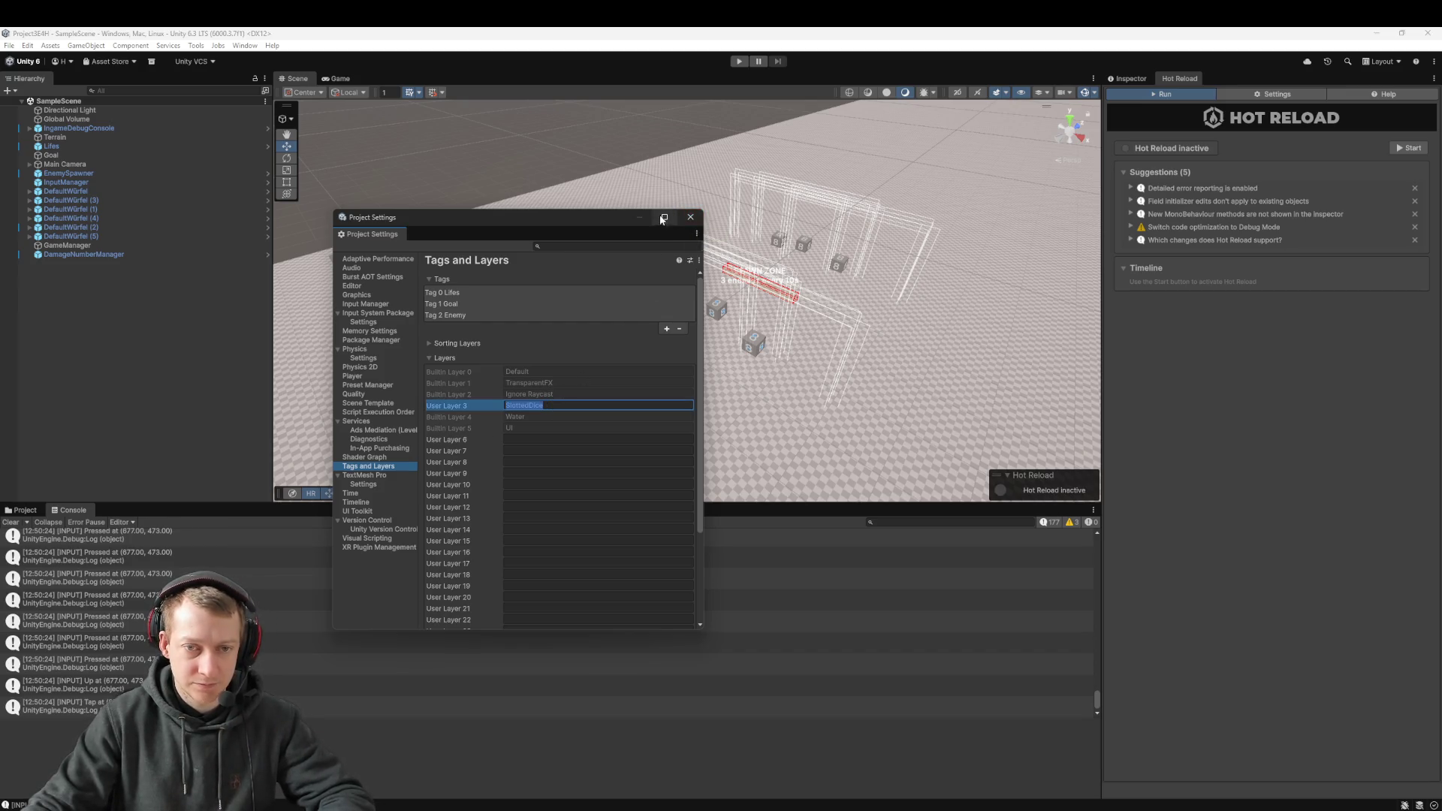
click(690, 217)
key(alt+Tab)
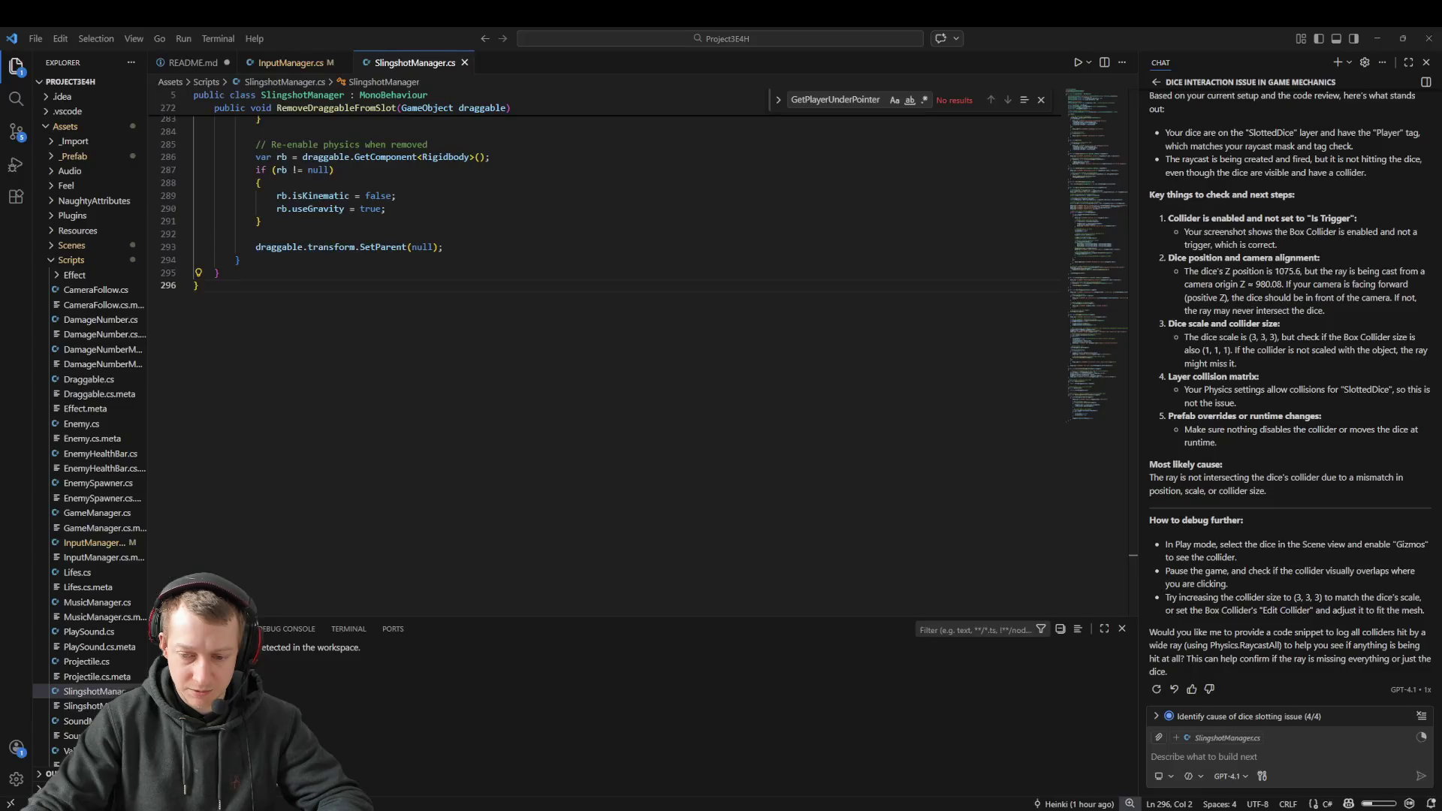
Step: Search the project for 'SlottedDice' and step through matches in InputManager, TagManager and SlingshotManager
key(ctrl+shift+f)
text(SlottedDice)
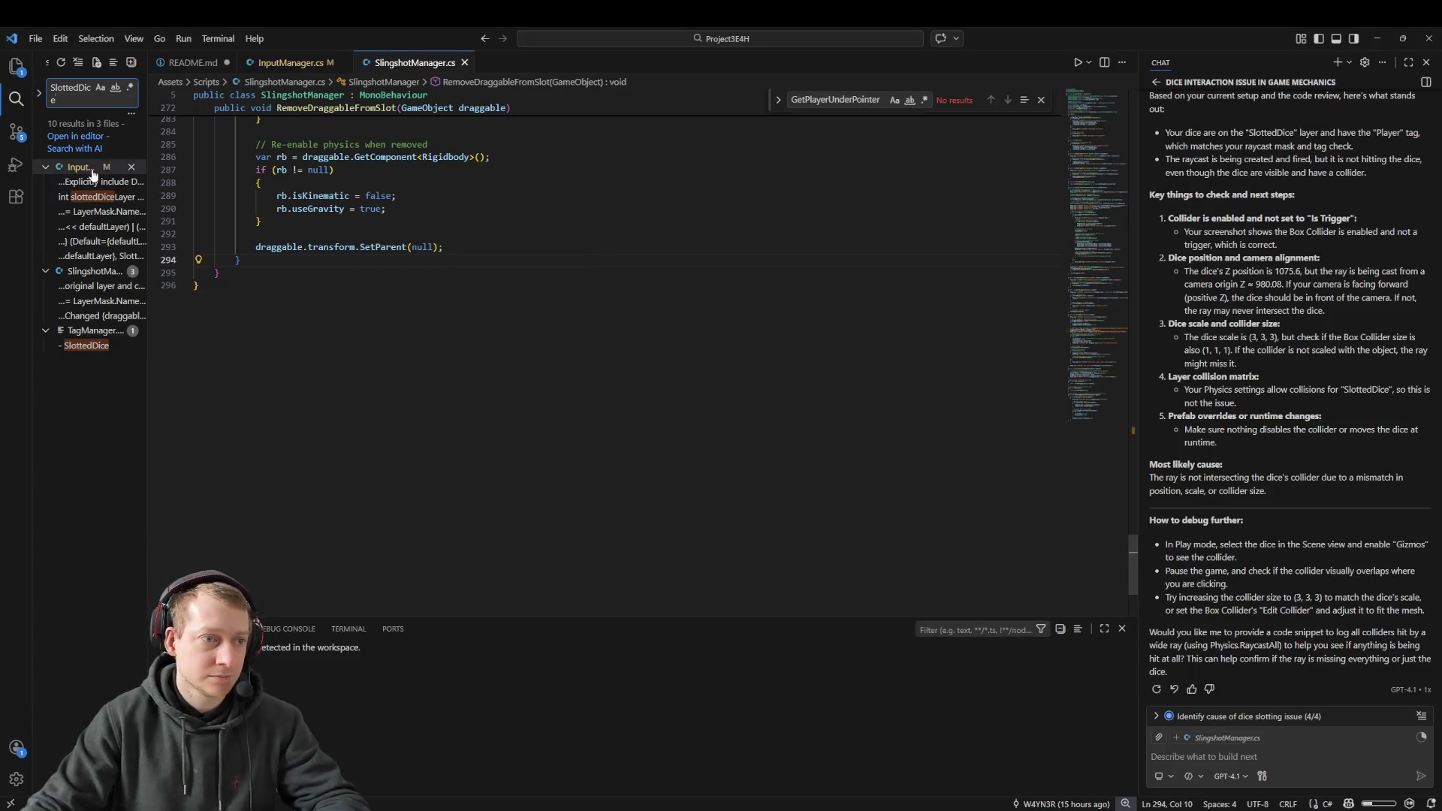
click(90, 182)
click(87, 345)
click(90, 316)
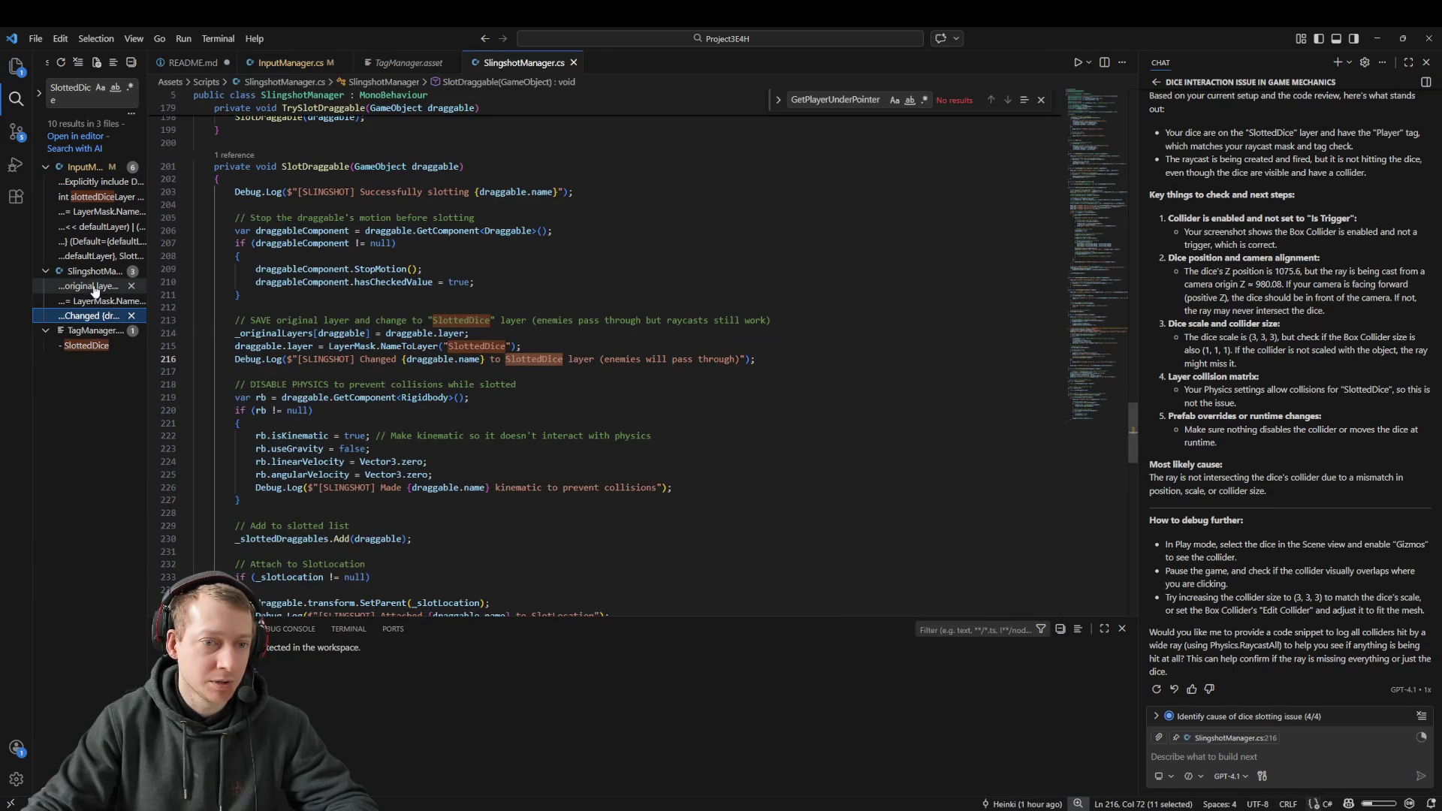
click(103, 303)
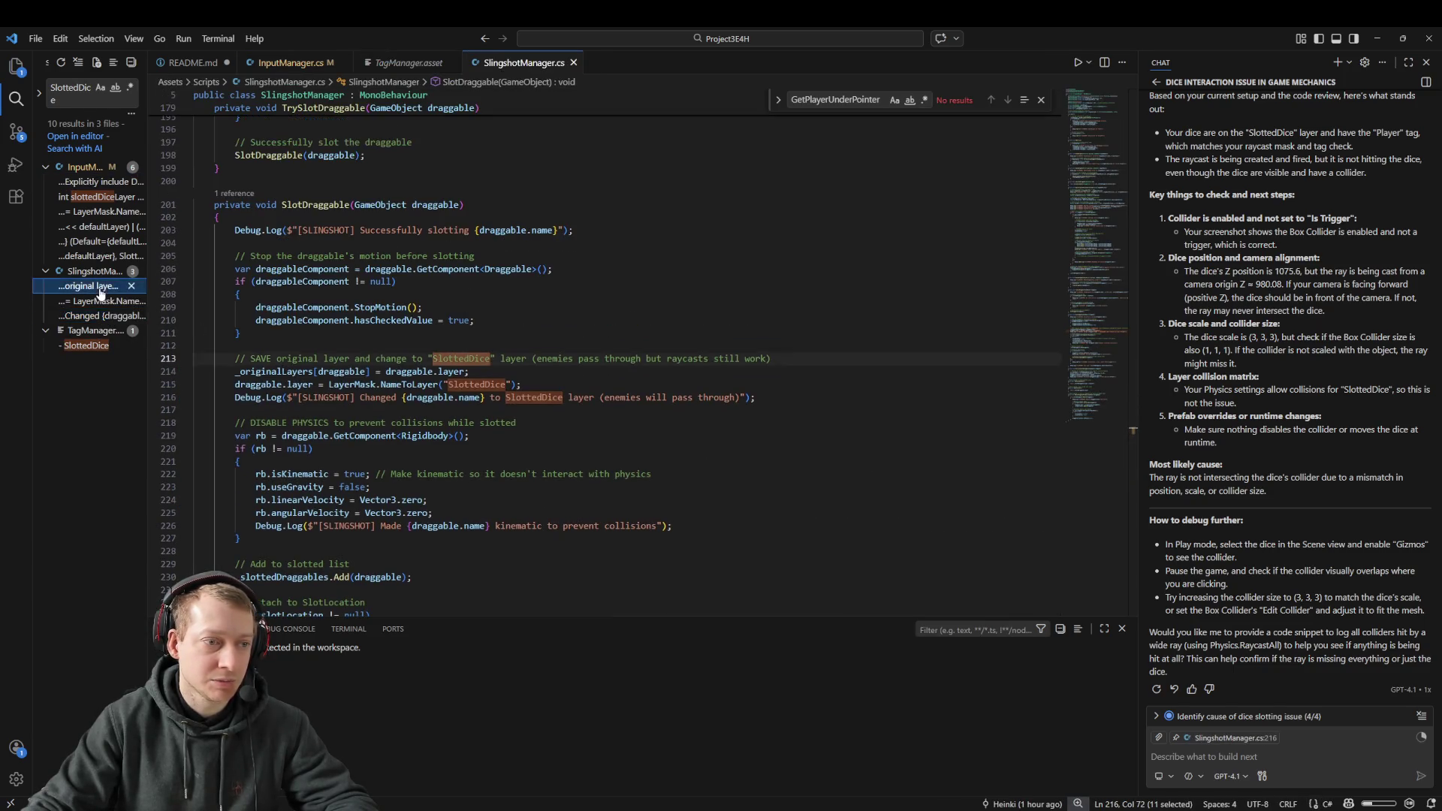
Step: Review InputManager.cs's layer-mask code: camera null check, AHA debug line, SlottedDice lookup, combined mask
click(82, 181)
click(724, 256)
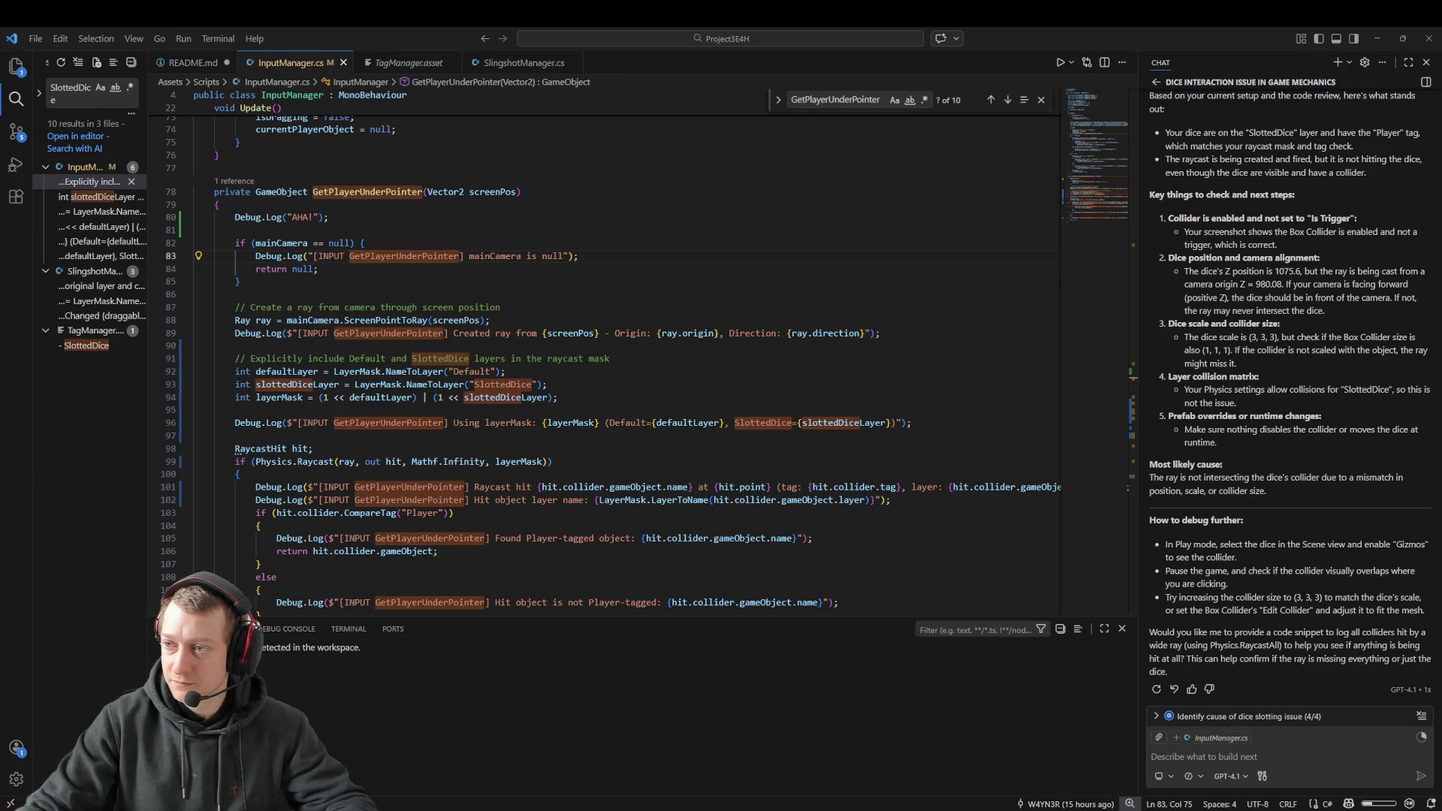
click(454, 215)
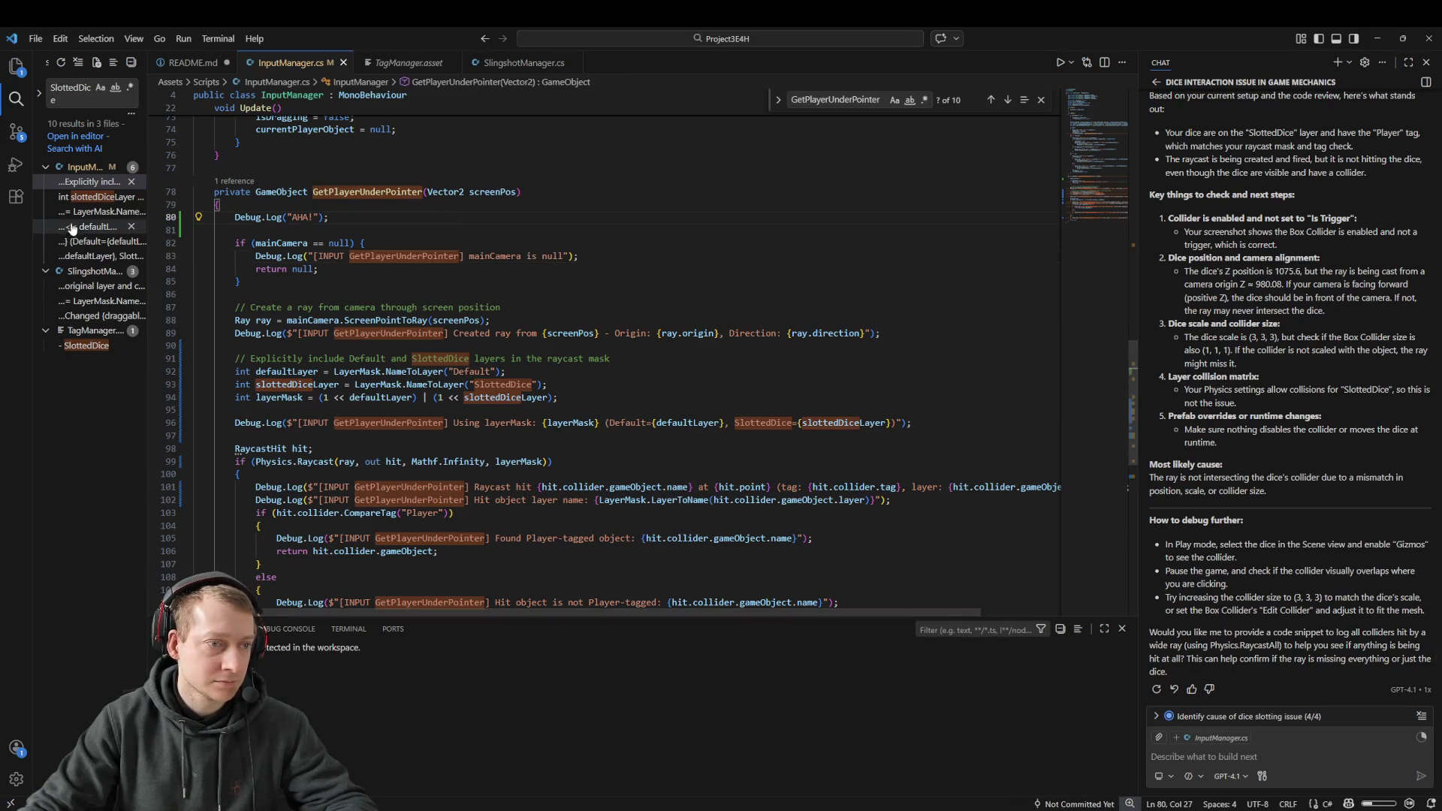
click(91, 212)
click(90, 257)
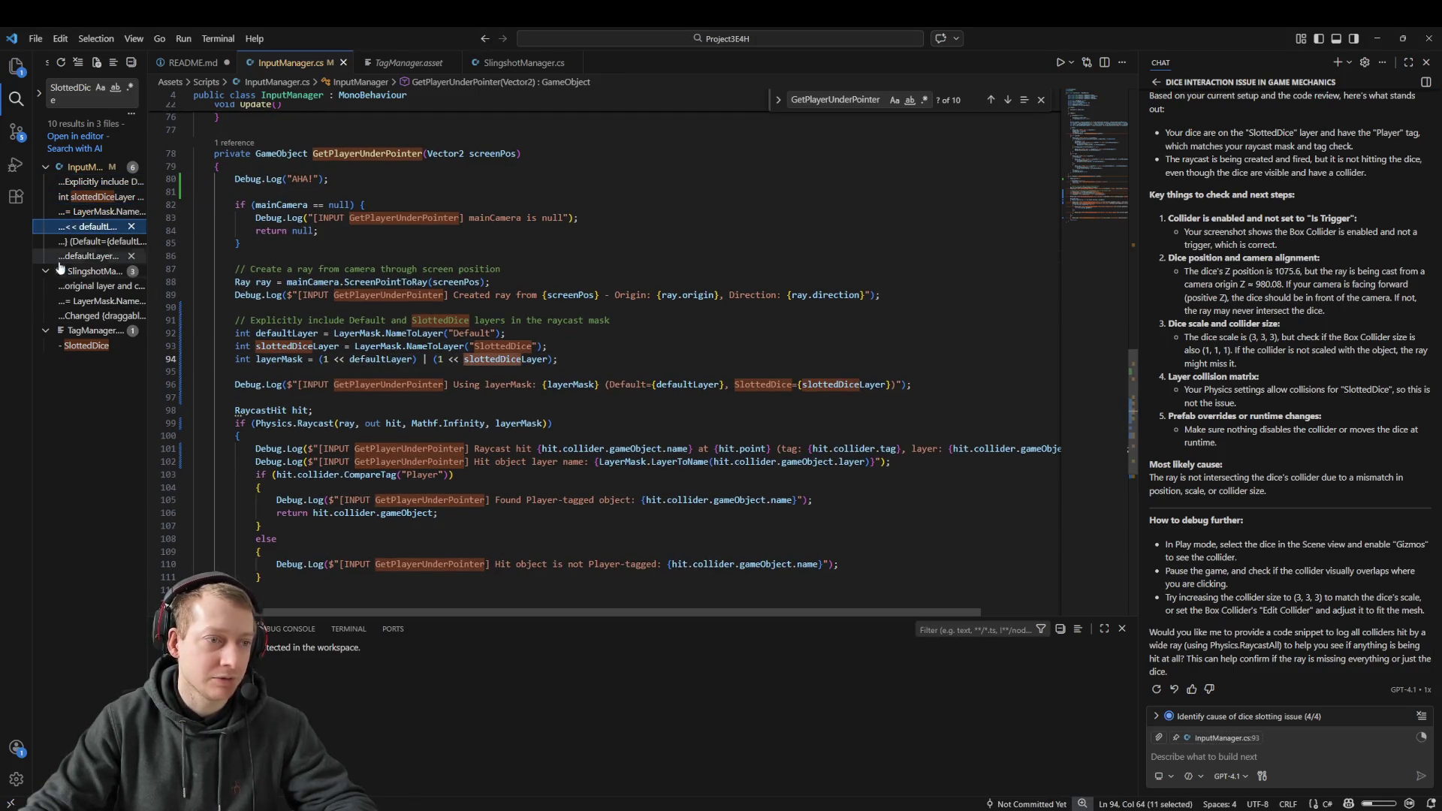
click(93, 184)
click(649, 139)
scroll(649, 329, down, 5)
scroll(649, 329, up, 10)
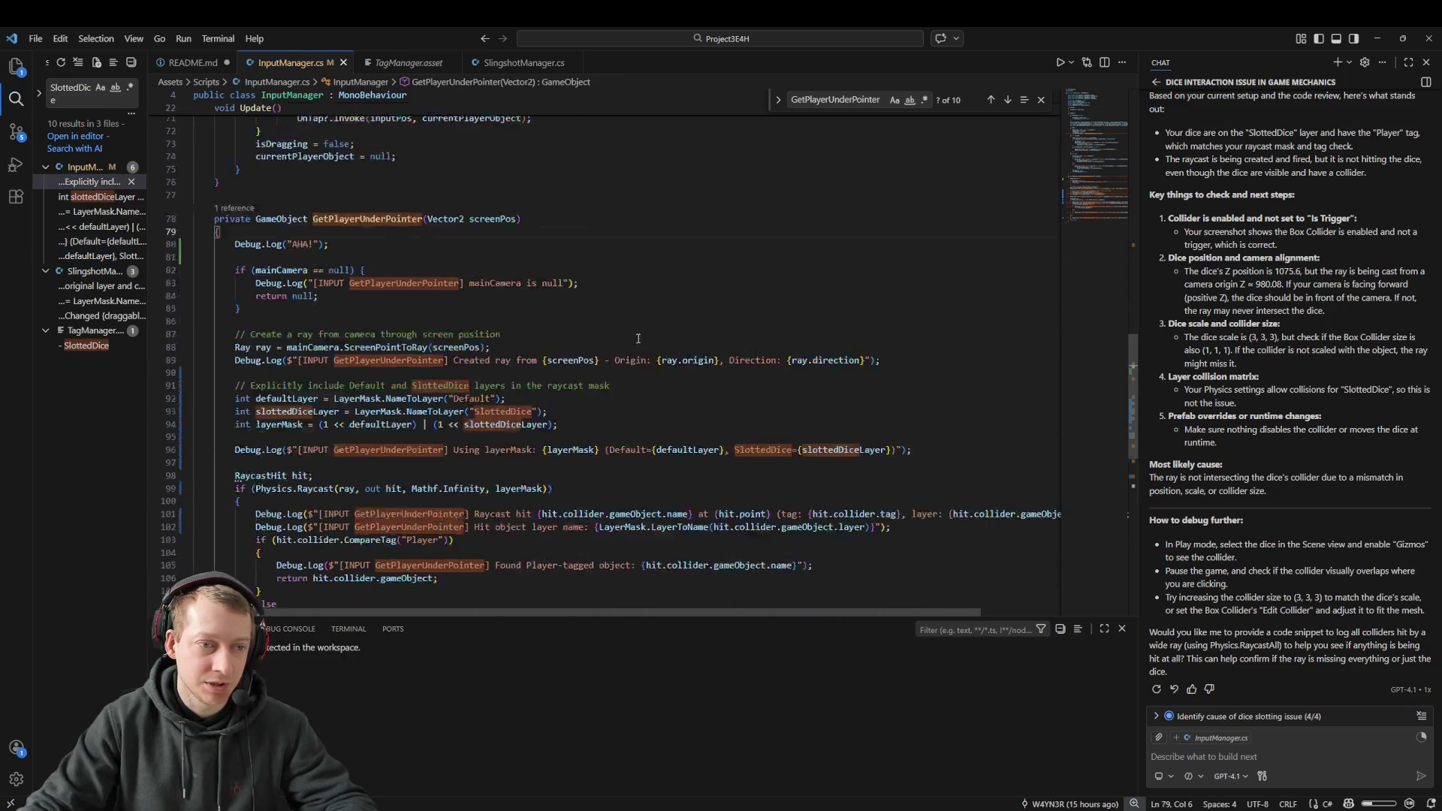
key(alt+Tab)
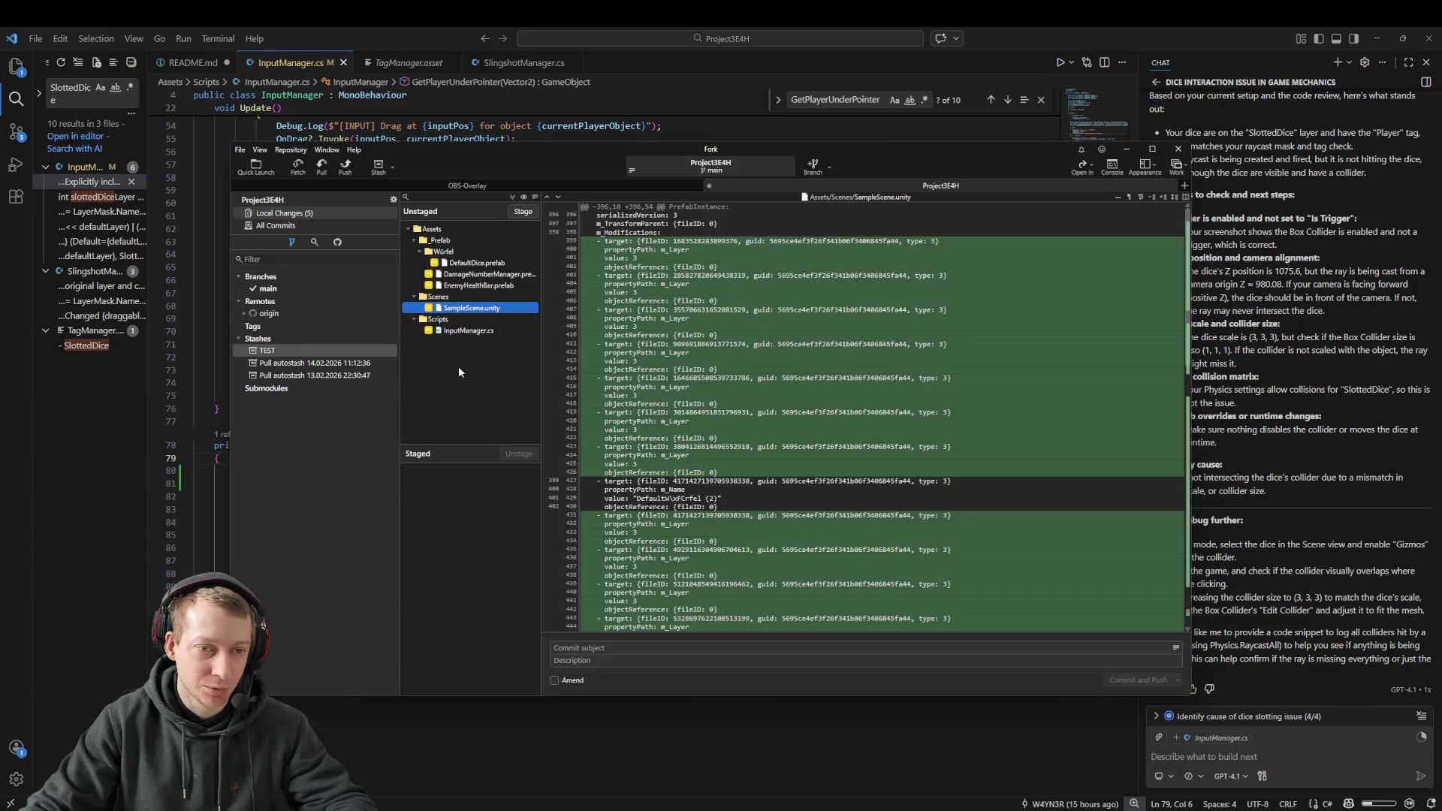
Step: Show InputManager.cs's uncommitted diff, start discarding it, then cancel to keep the changes
click(467, 330)
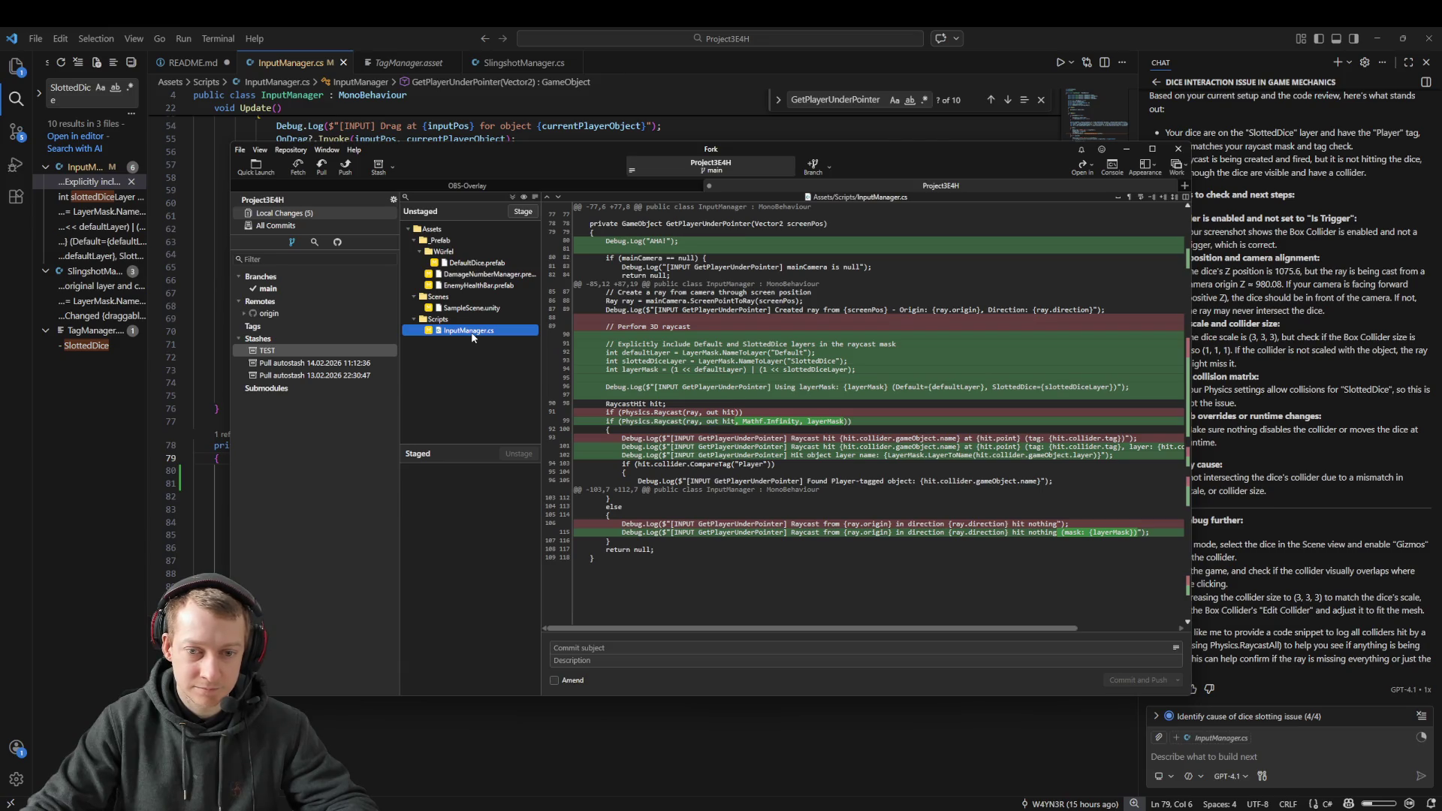
right_click(472, 337)
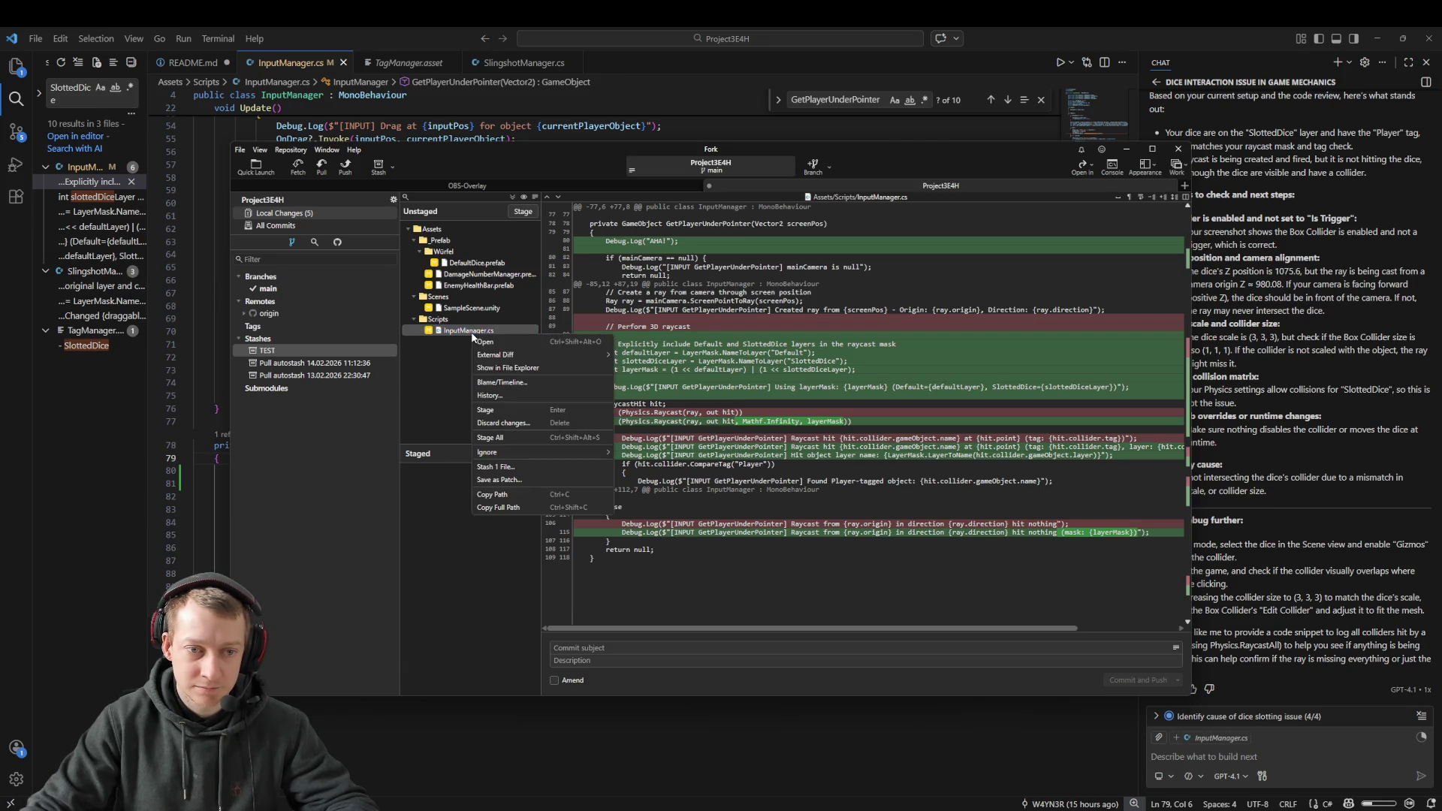
click(510, 425)
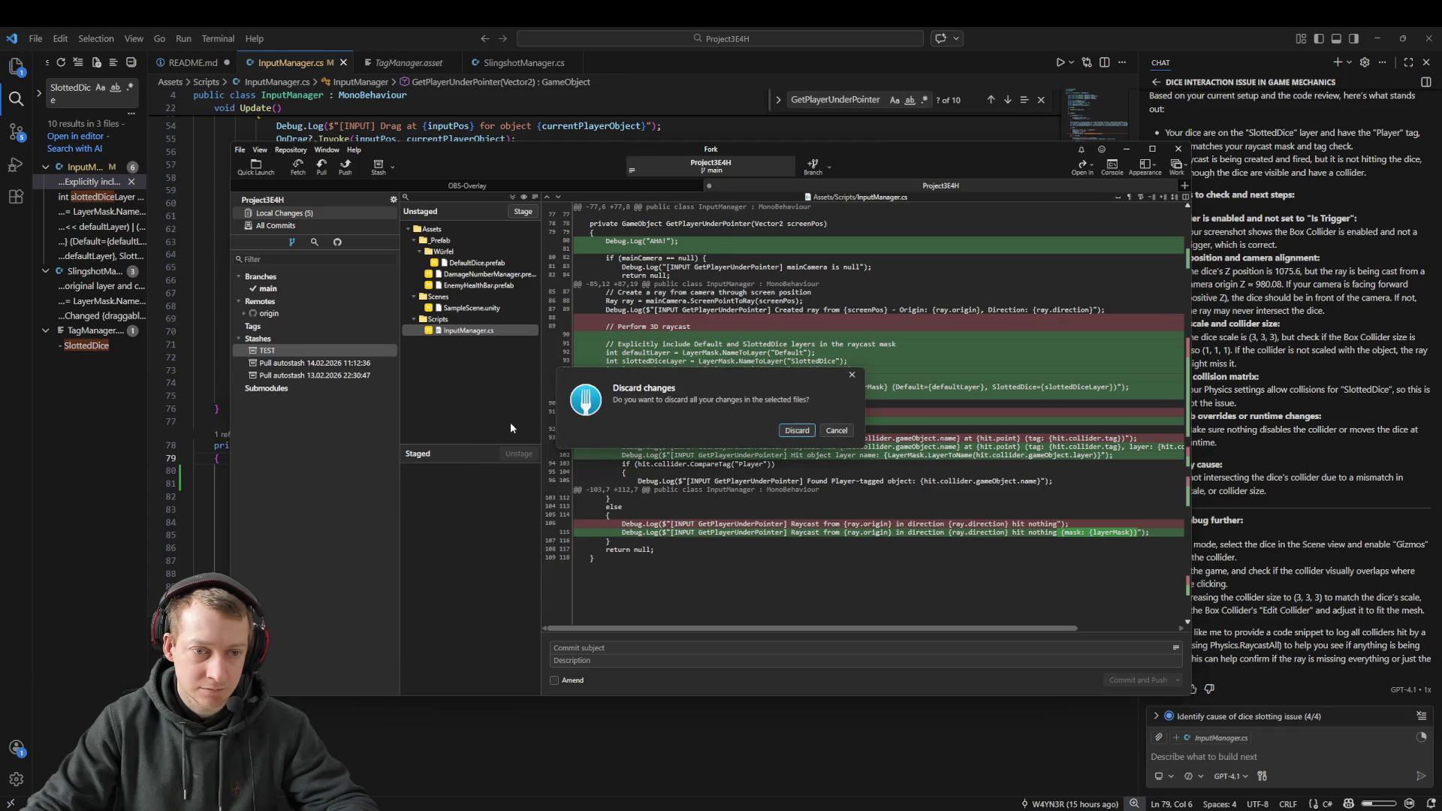
click(836, 431)
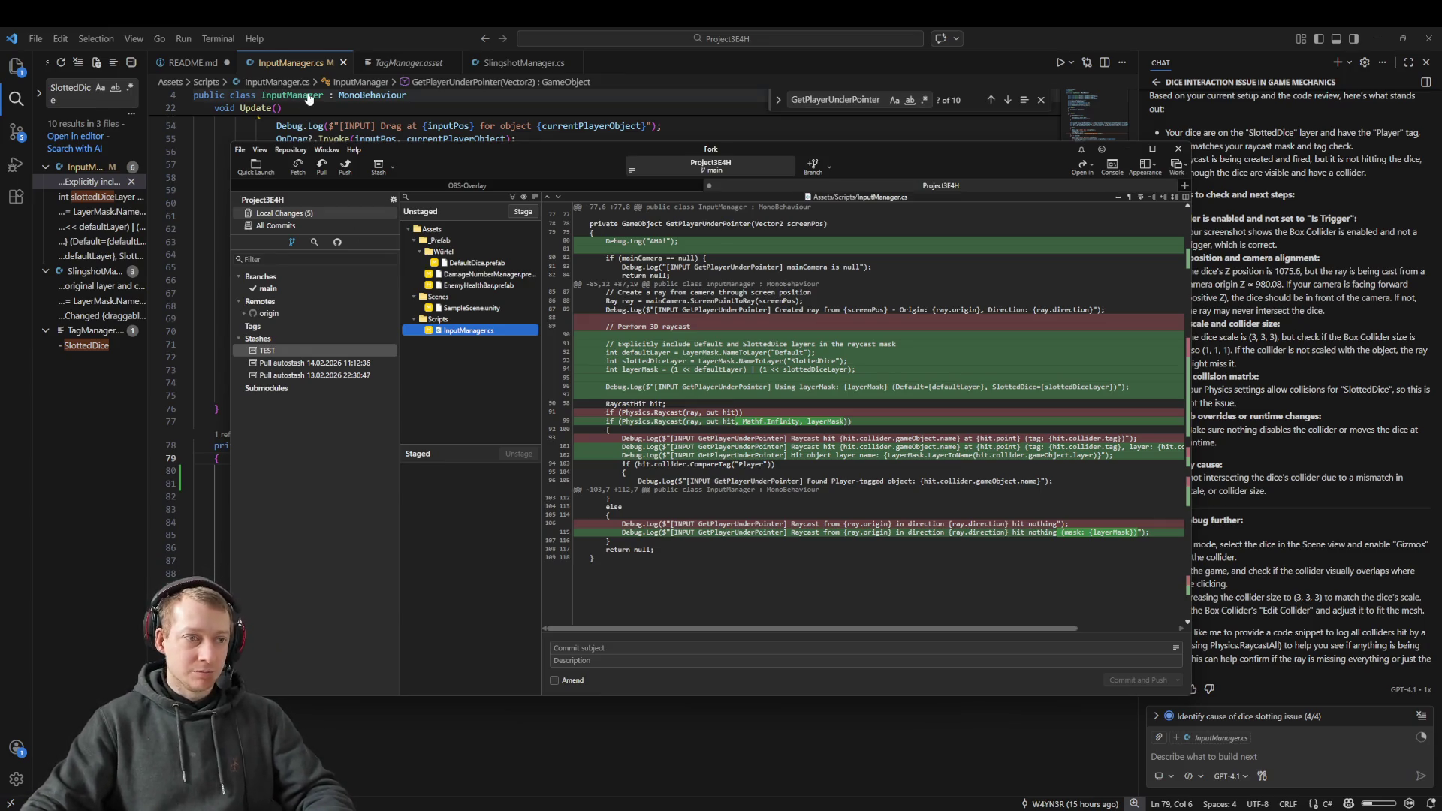
Step: Check SlotDraggable's layer assignment, close TagManager.asset, and return to InputManager.cs in Fork
click(91, 286)
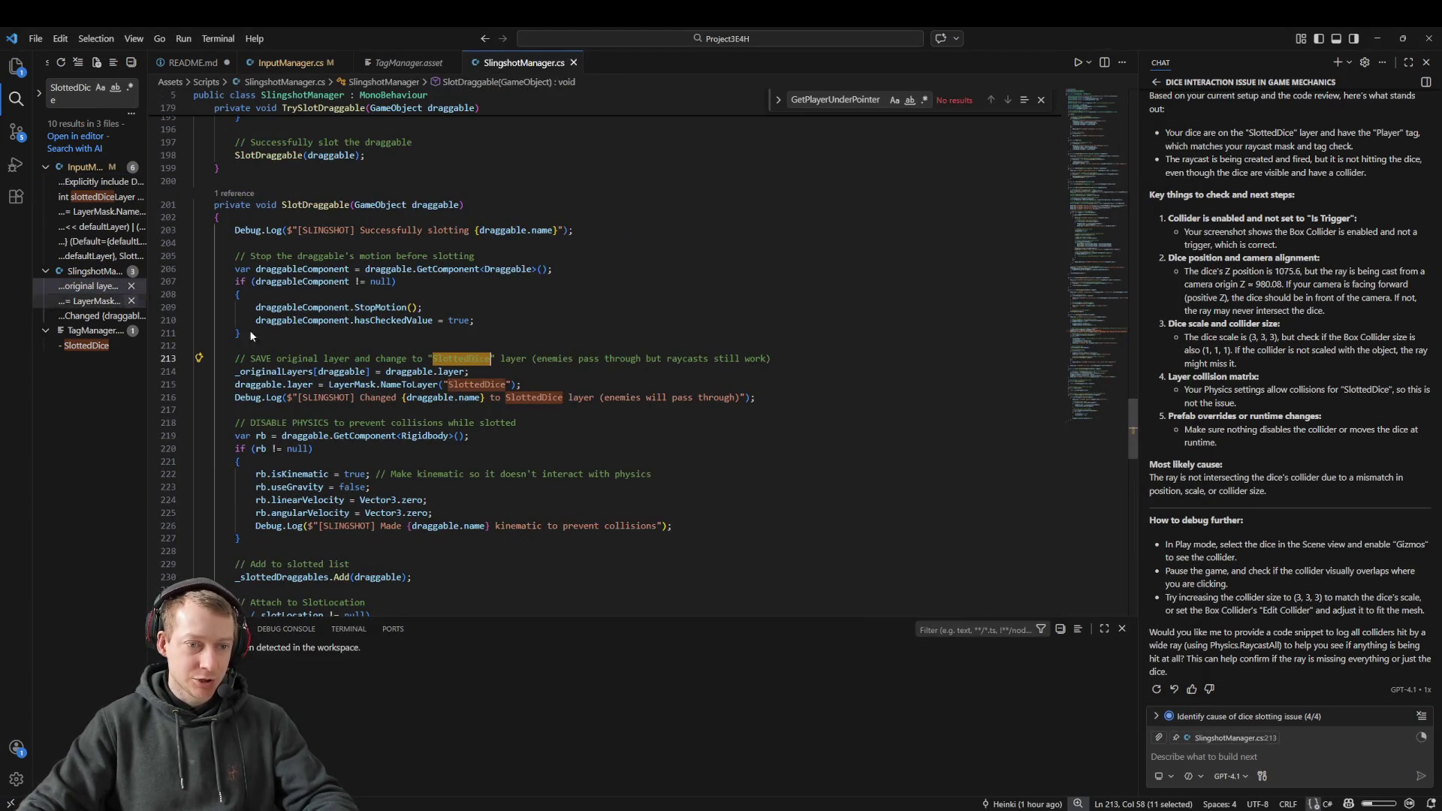
click(542, 370)
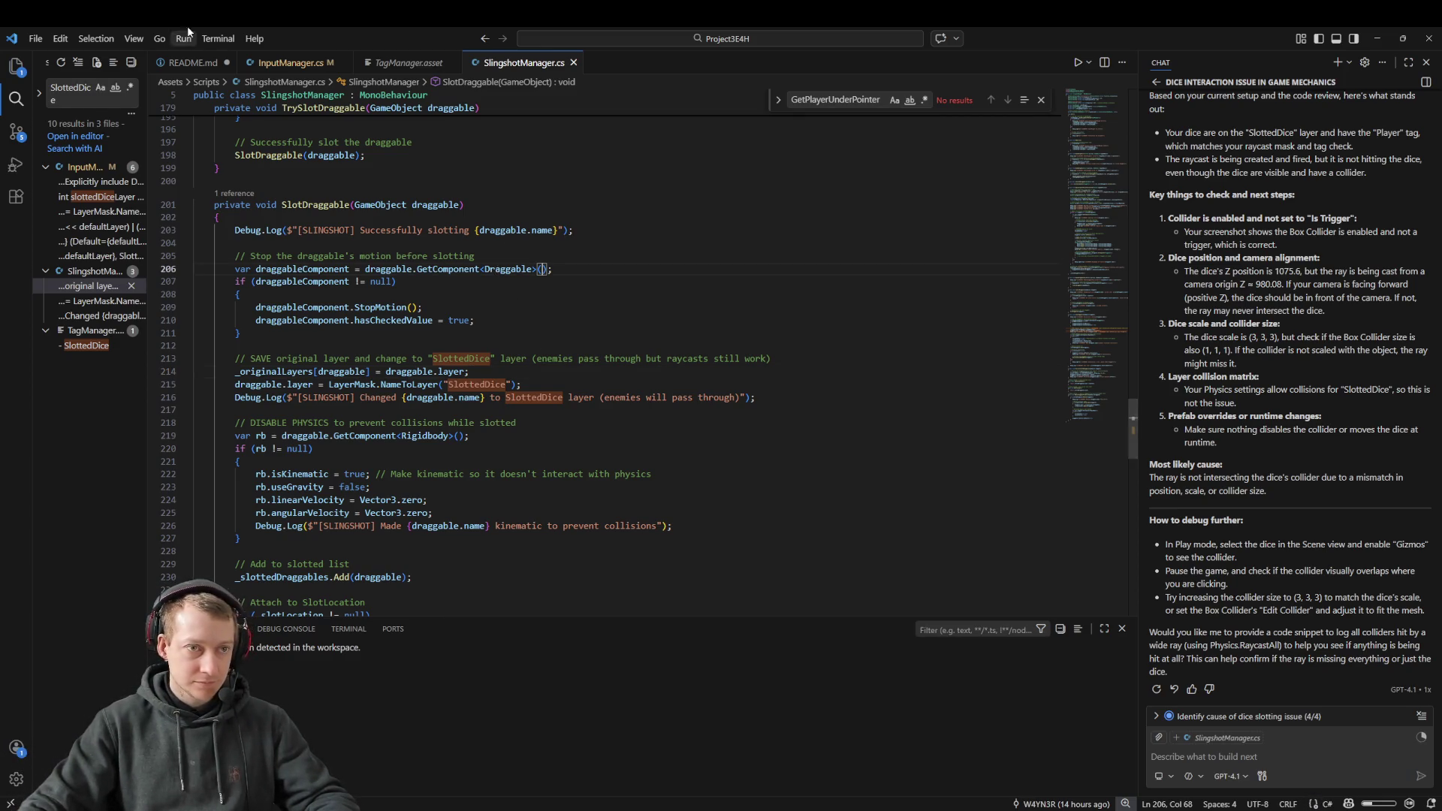
click(290, 62)
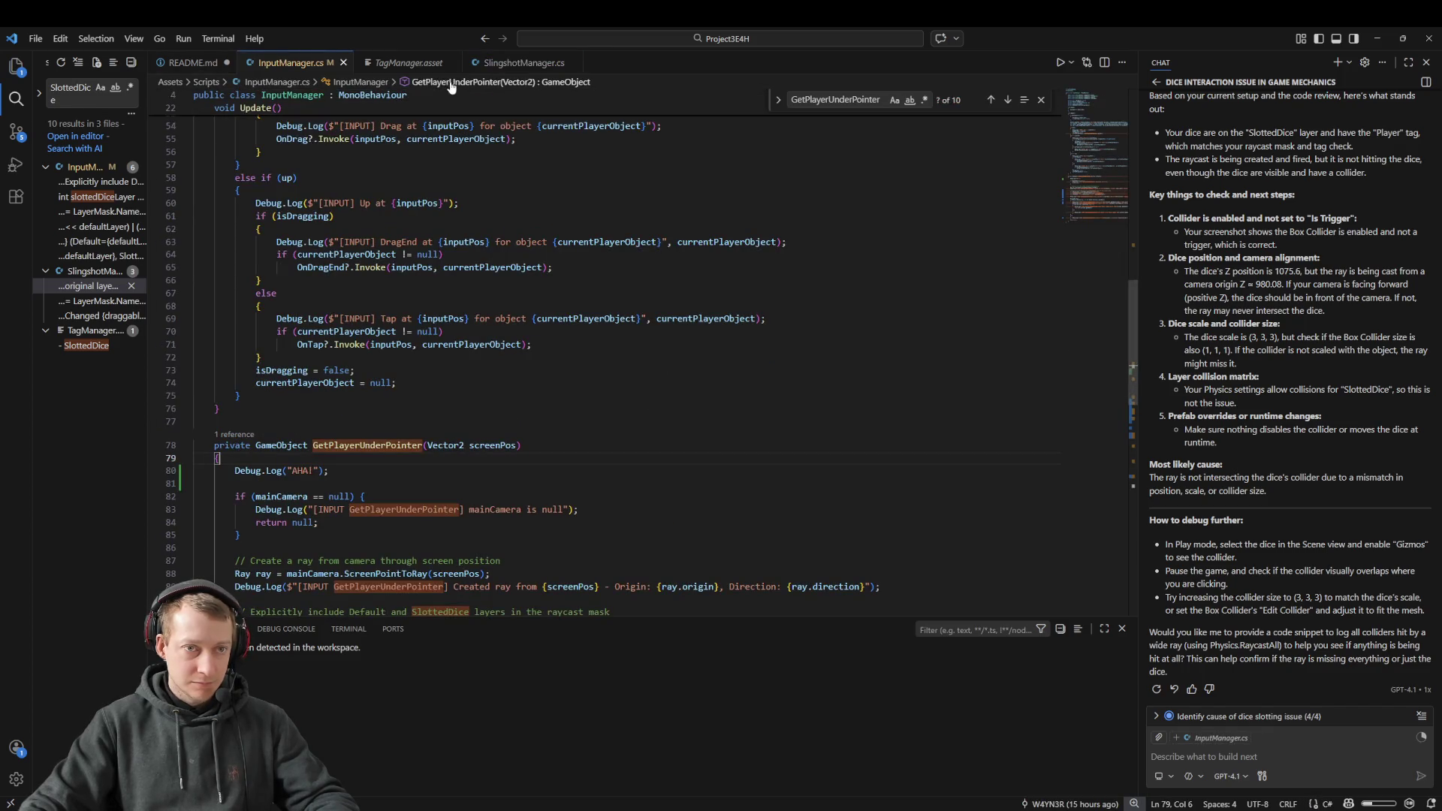
middle_click(407, 61)
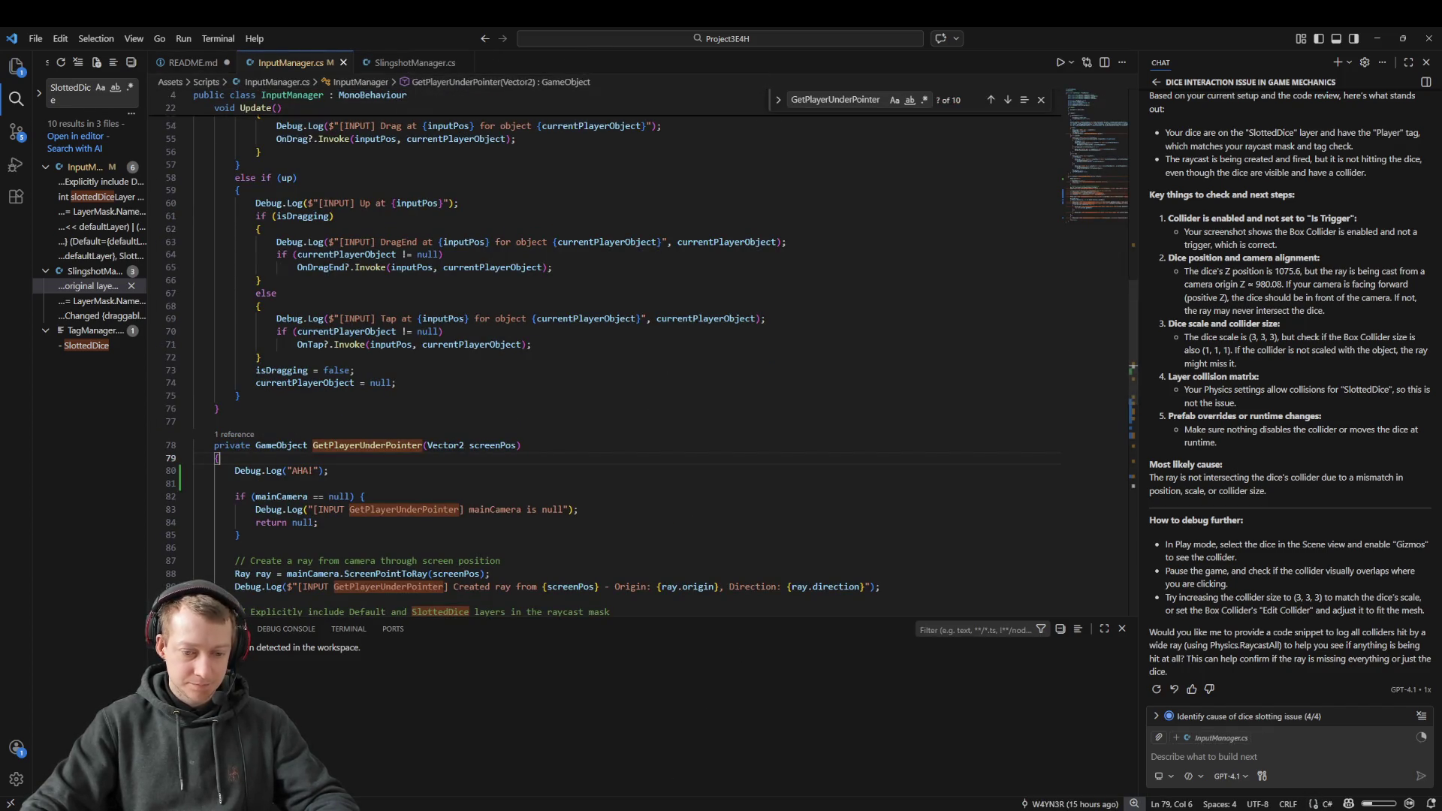
click(518, 755)
right_click(450, 334)
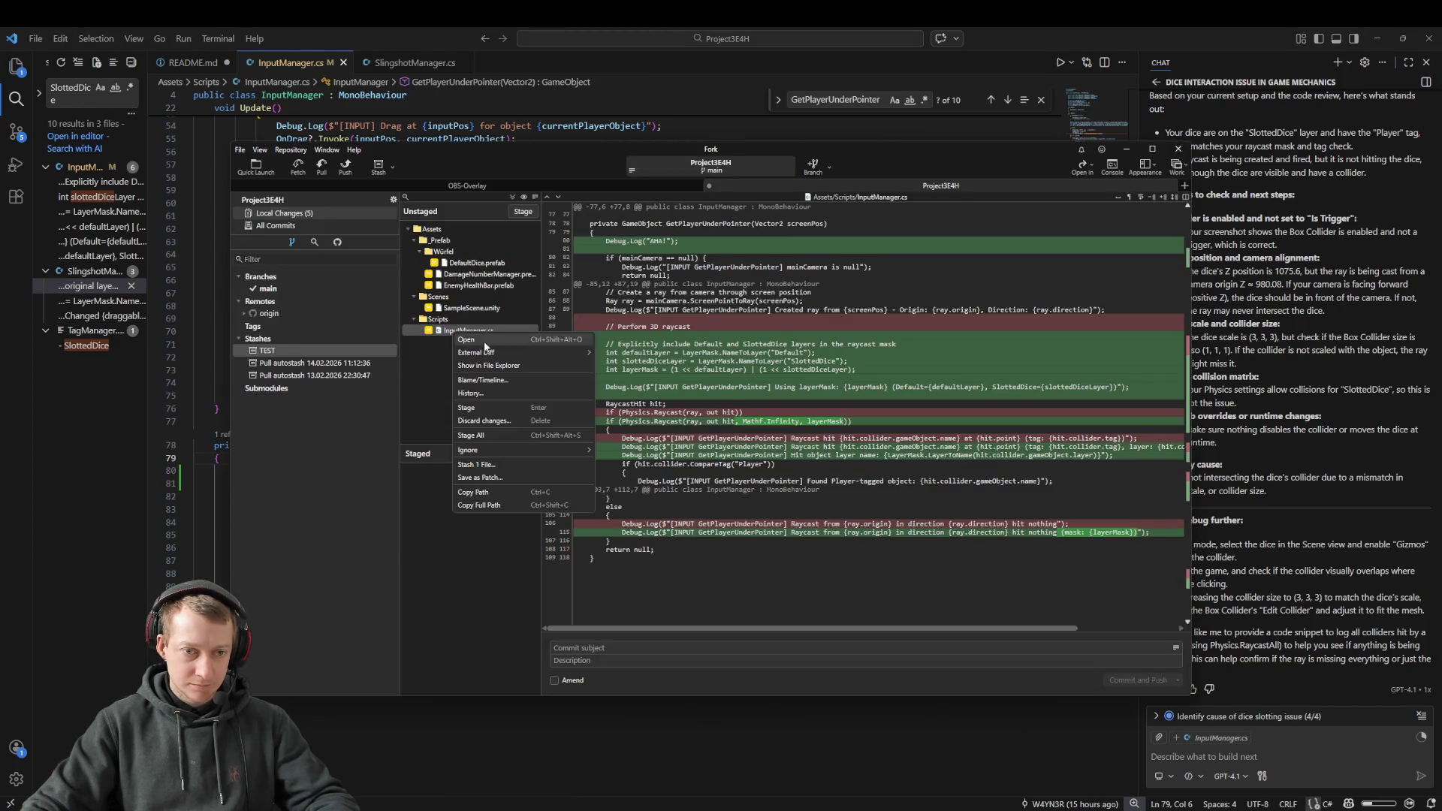
Step: Discard the InputManager.cs changes and step through the changed prefab diffs
click(489, 420)
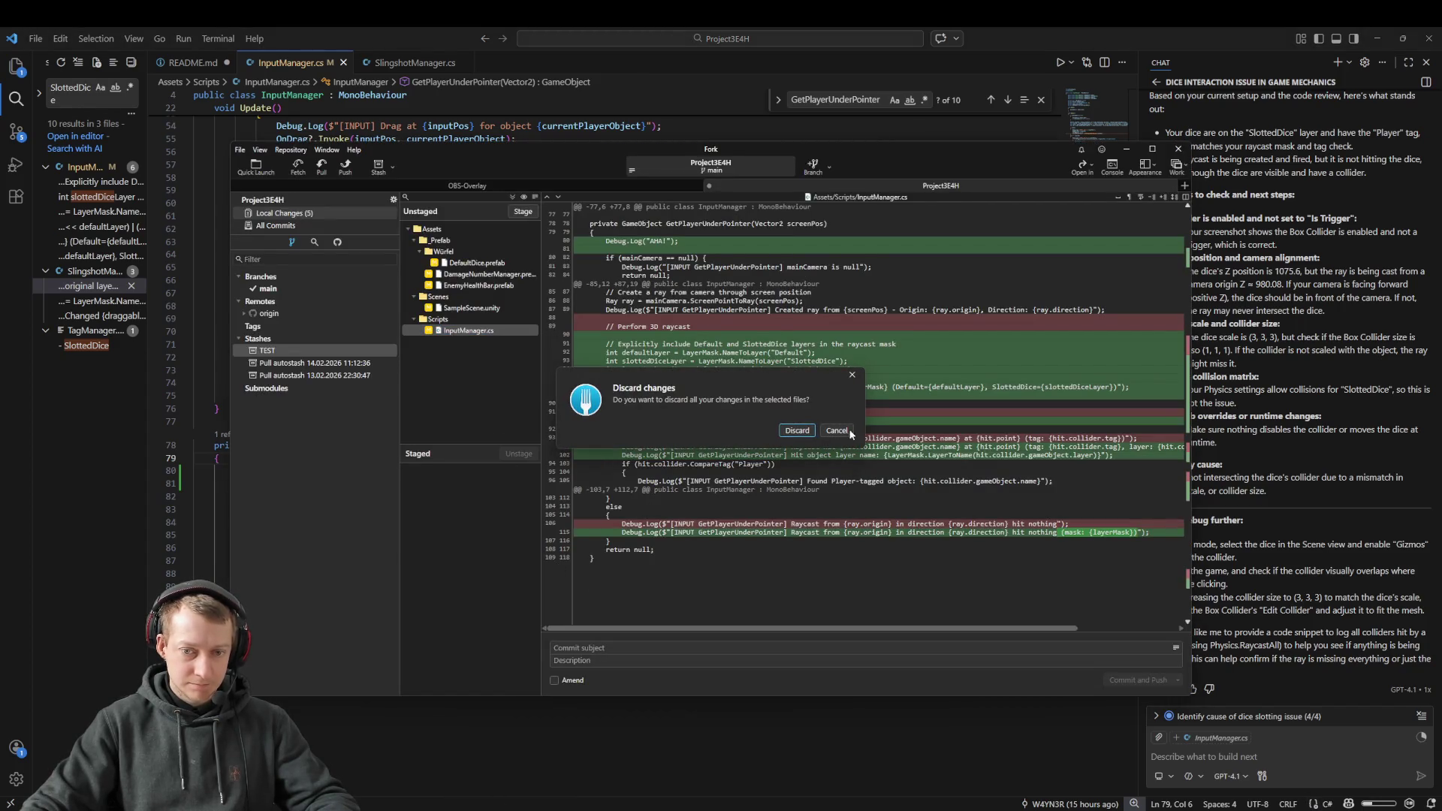
click(810, 430)
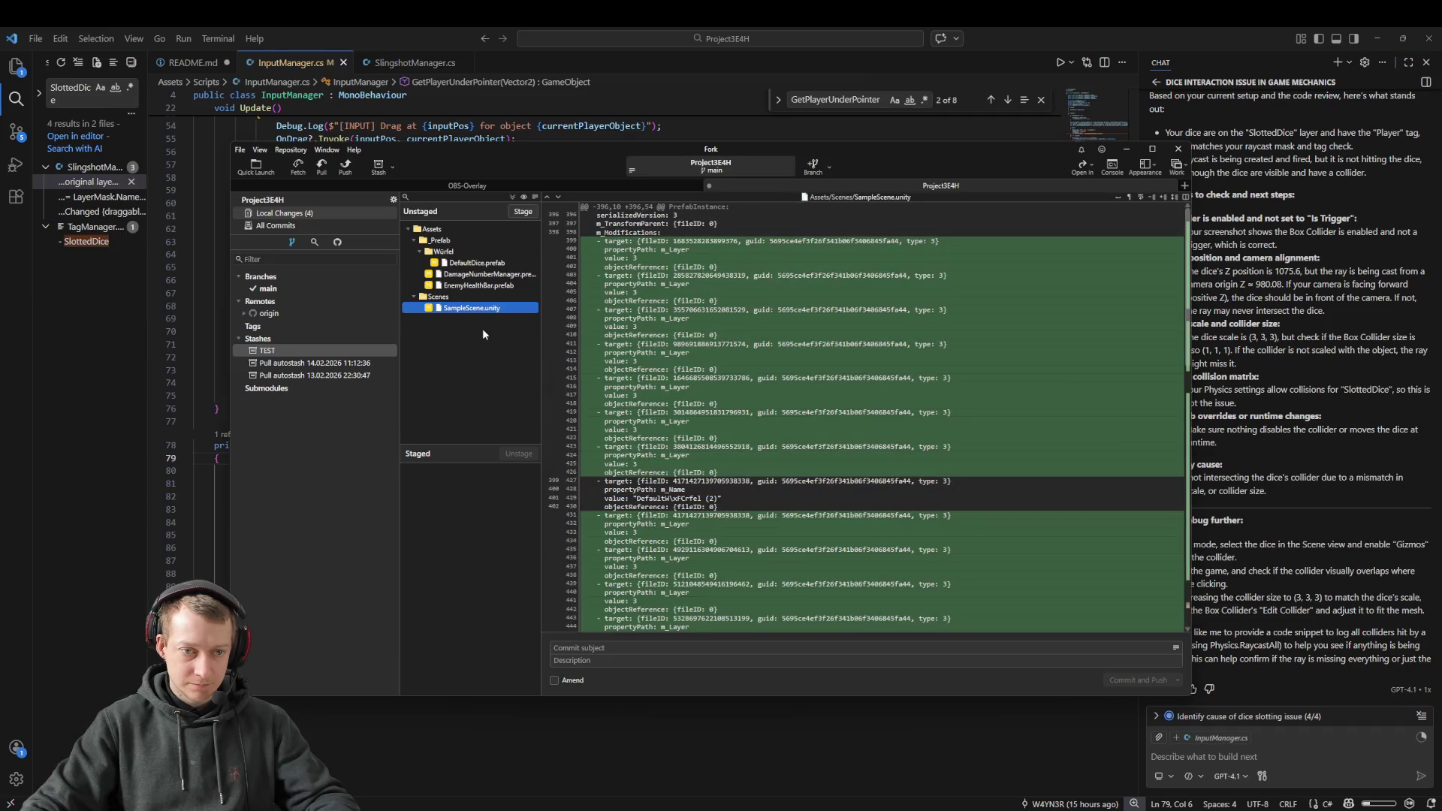
click(466, 285)
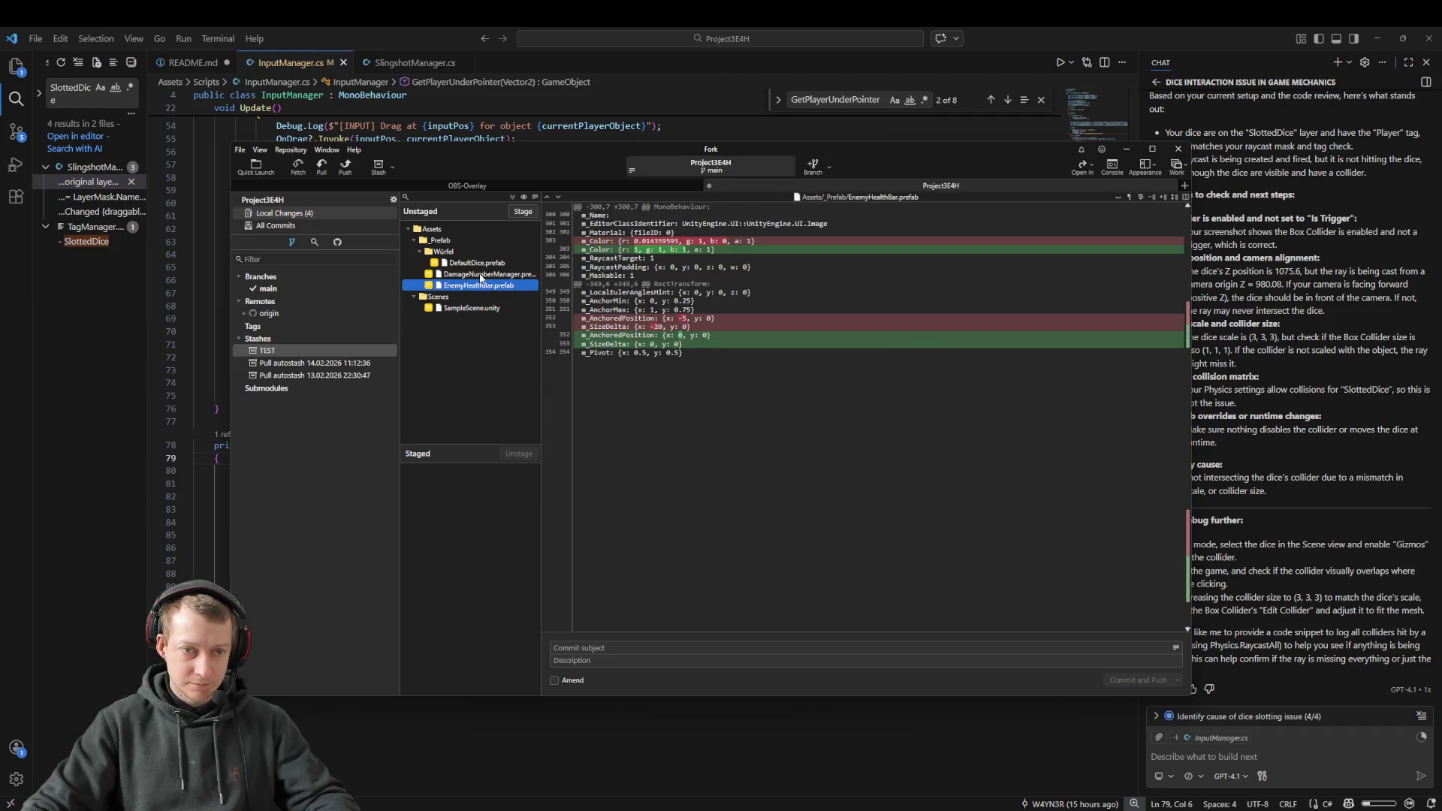
click(477, 275)
click(475, 265)
click(477, 274)
click(477, 286)
click(475, 263)
Step: Review the EnemyHealthBar, DamageNumberManager and DefaultDice.prefab diffs, checking DefaultDice's altered layer values
click(477, 286)
click(483, 275)
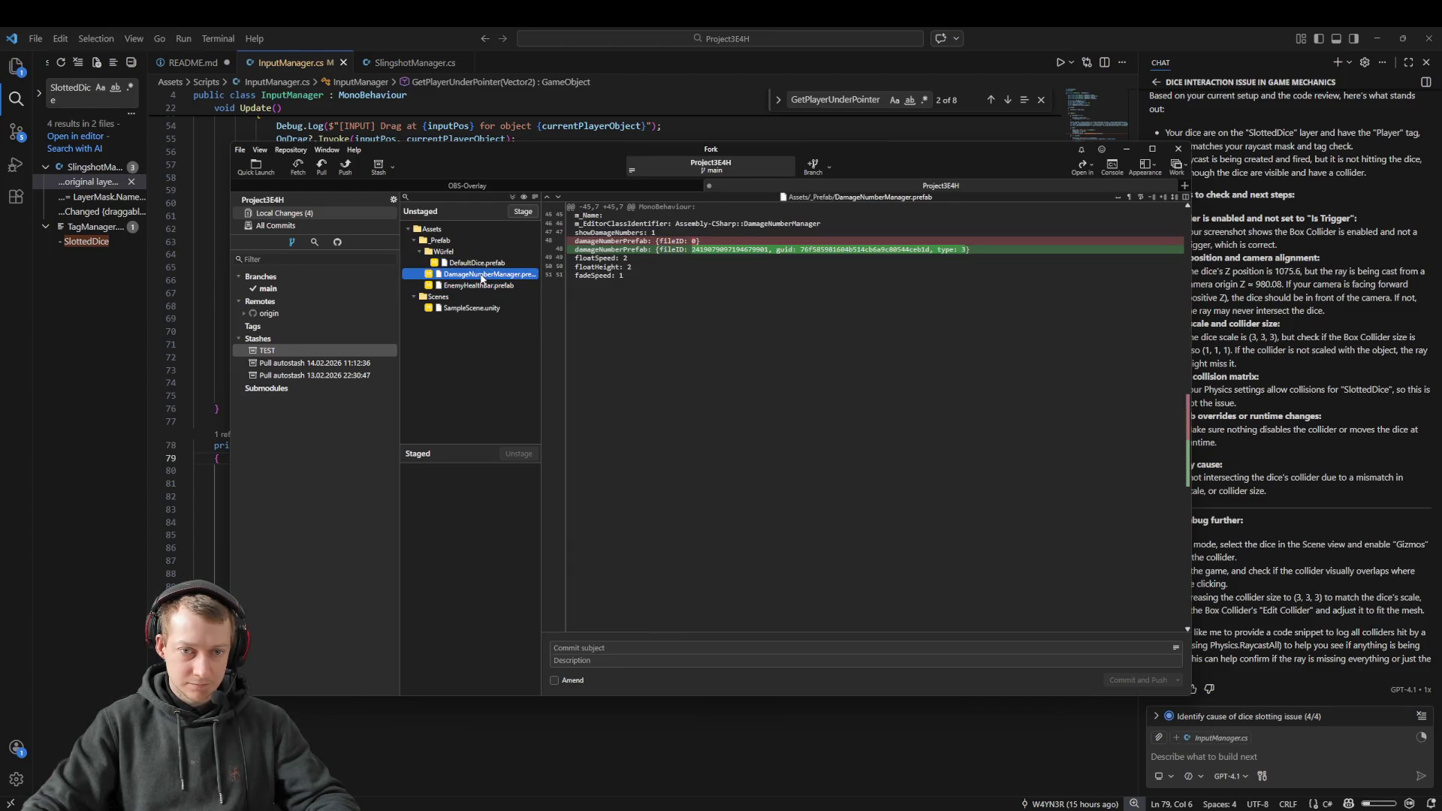
click(482, 264)
scroll(680, 446, down, 15)
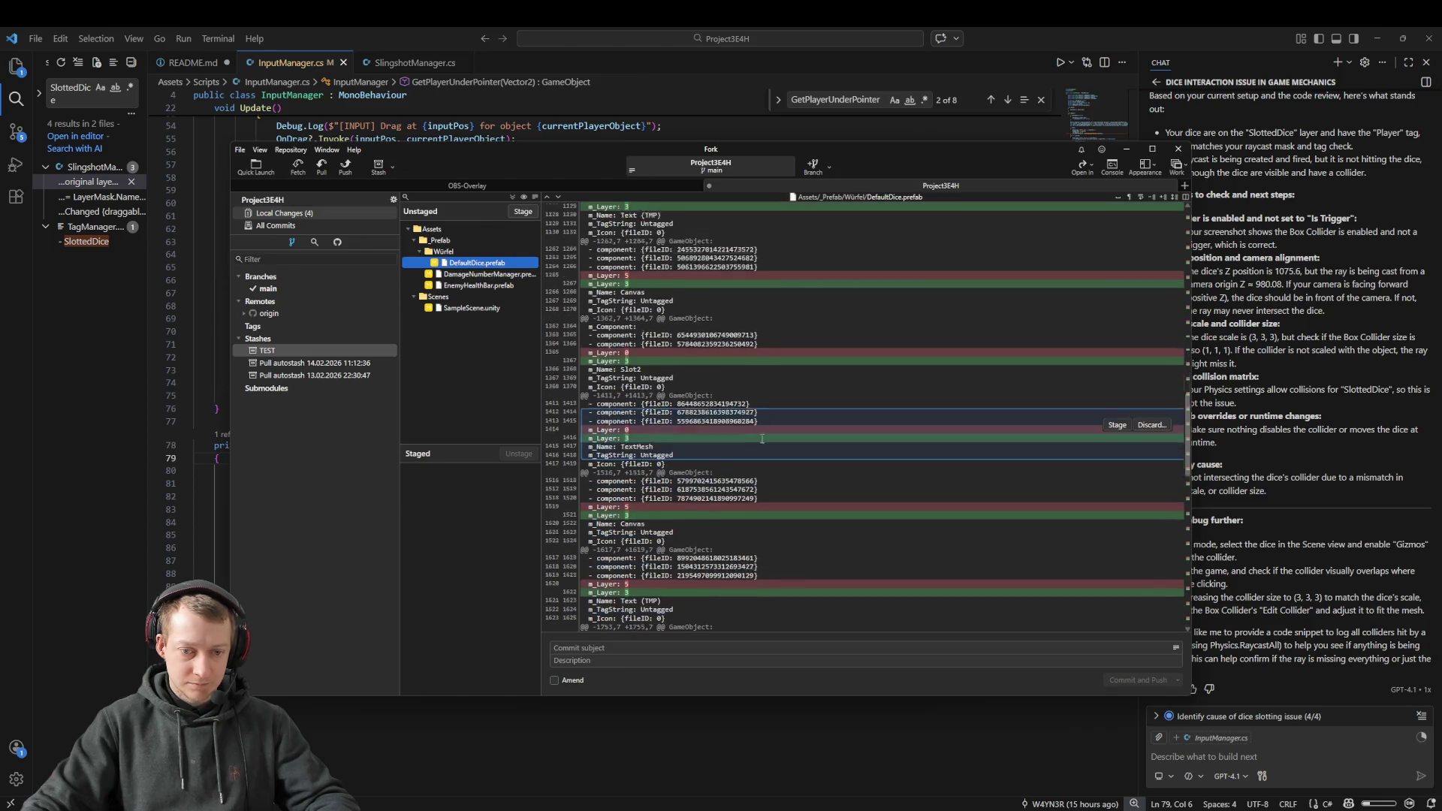
scroll(680, 446, up, 15)
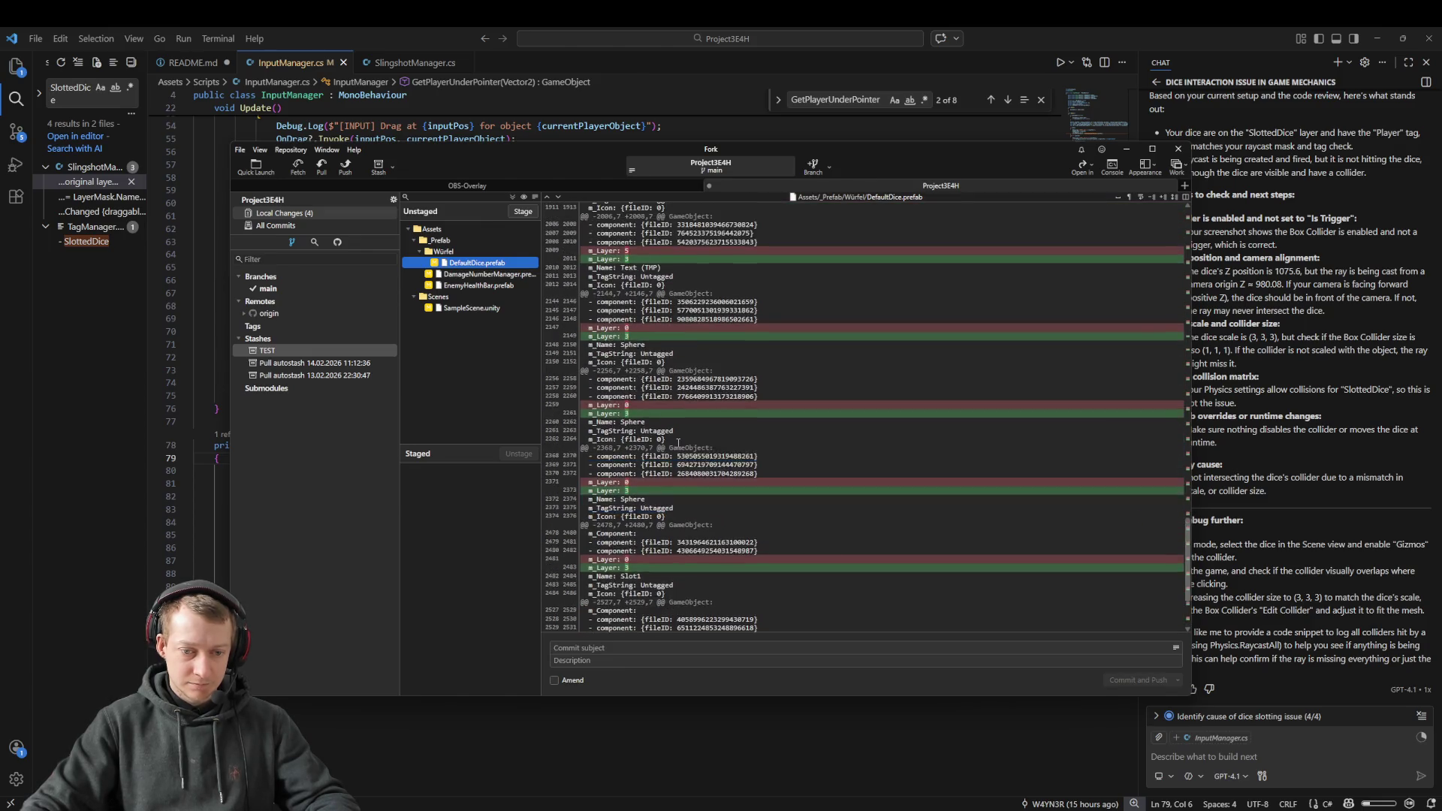
scroll(743, 477, up, 13)
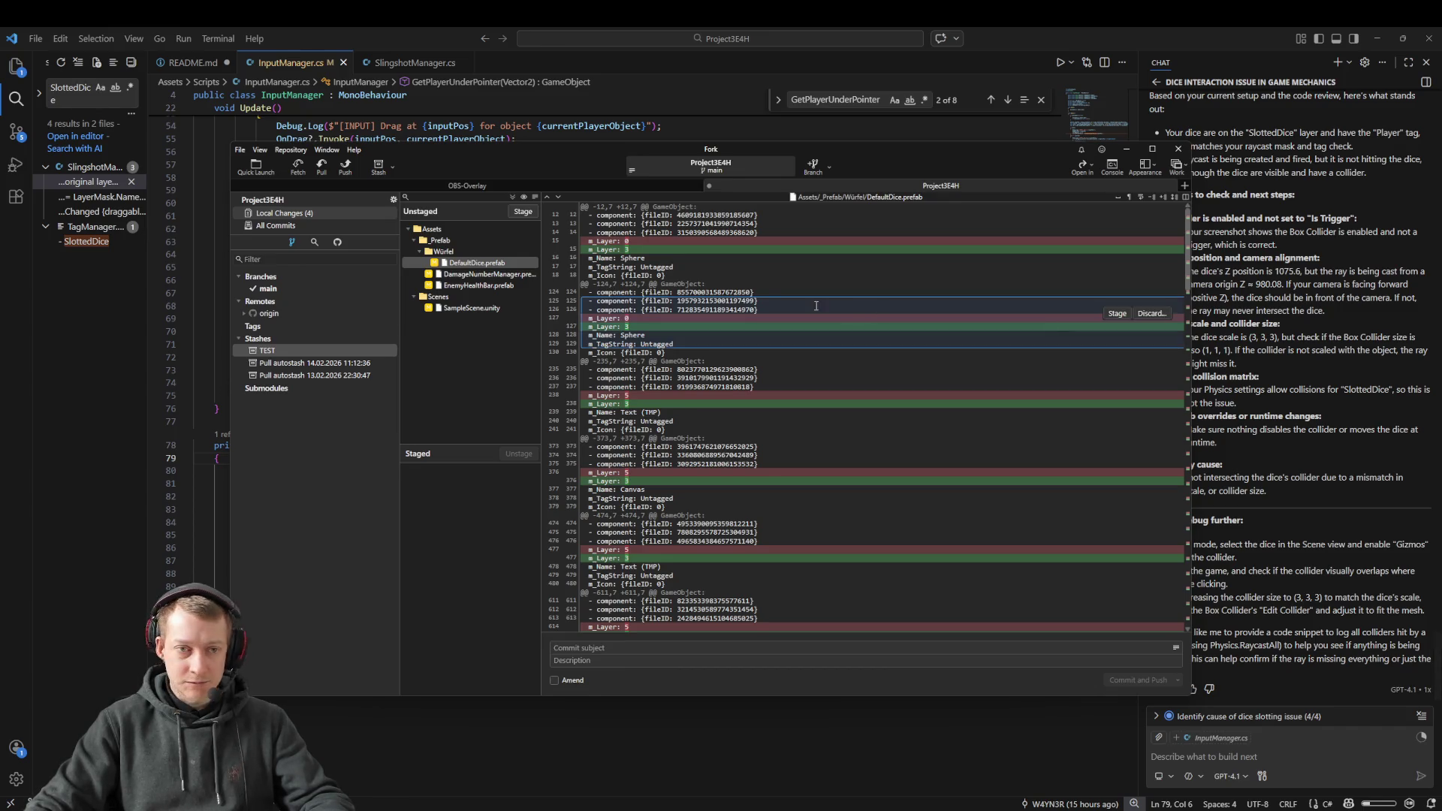
Step: Fetch the latest changes from all remotes, then bring the code editor forward
click(297, 165)
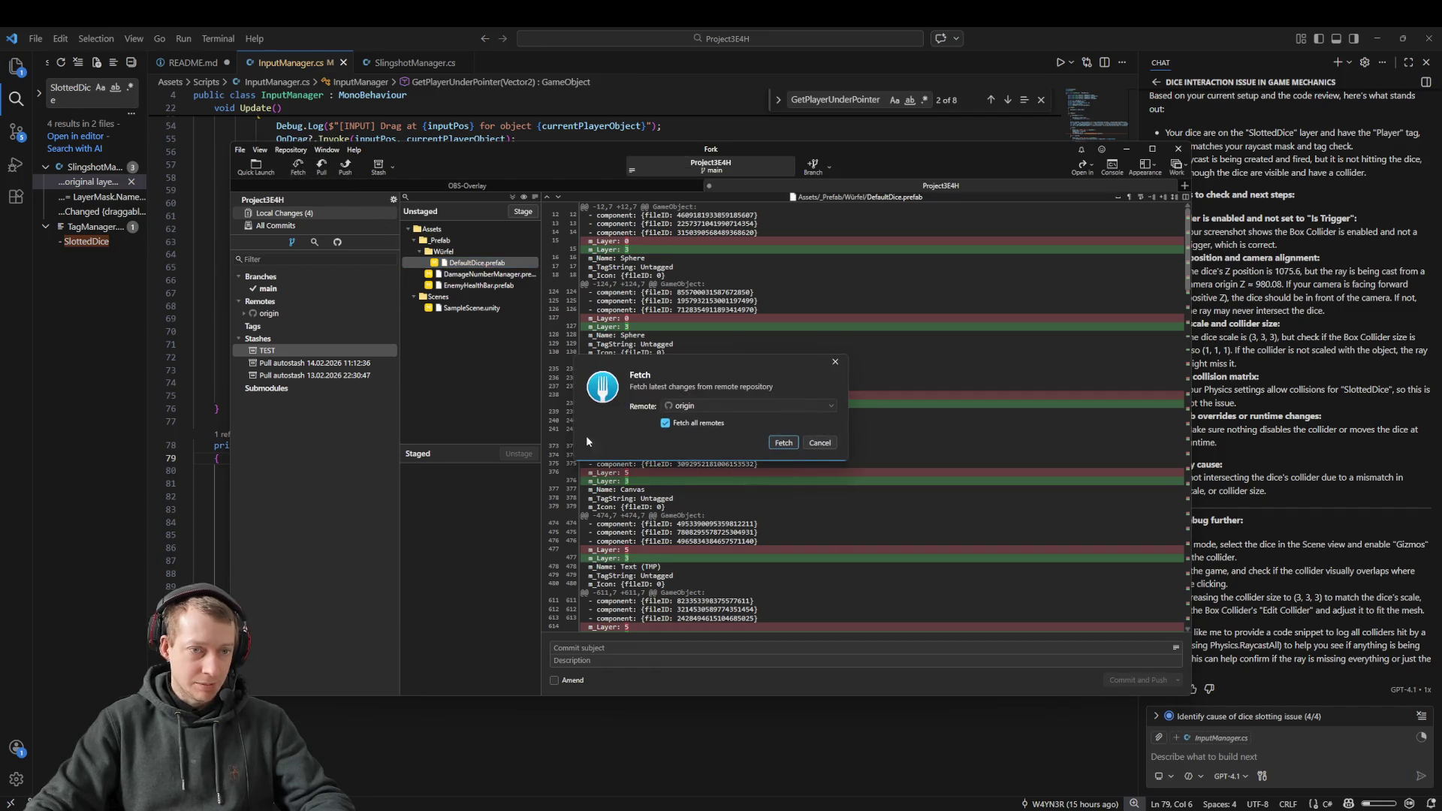
click(796, 444)
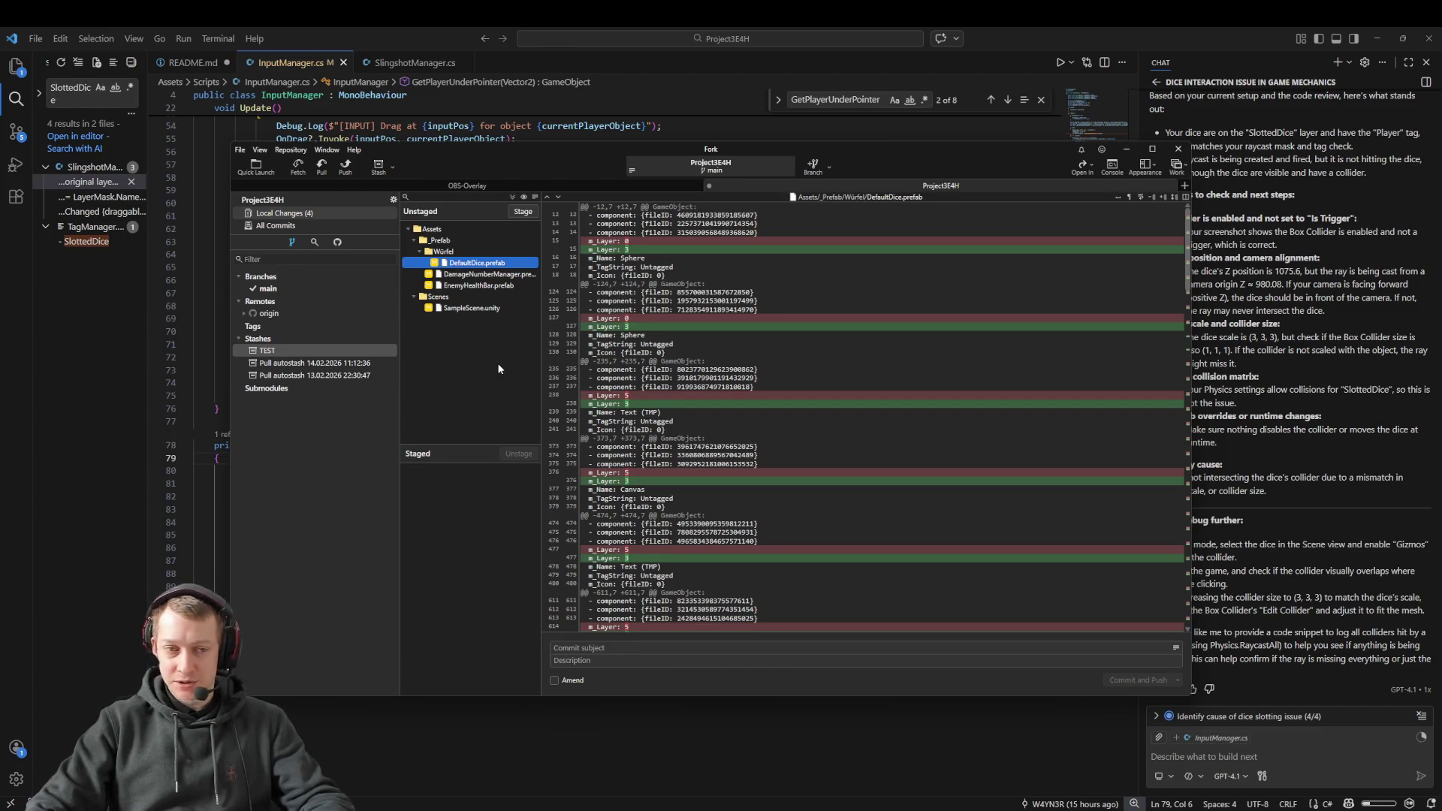
click(1219, 91)
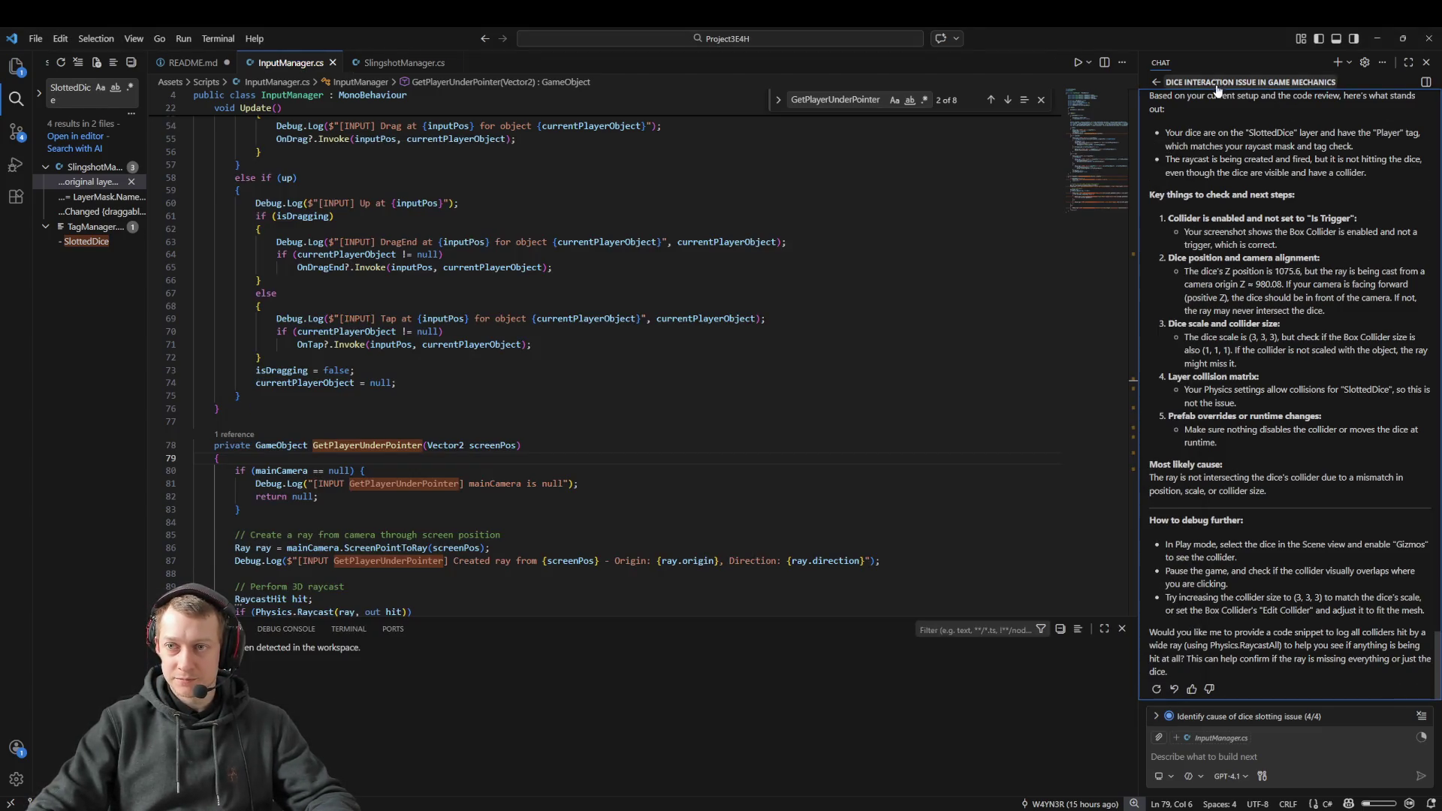
Step: Reopen the dice interaction and enemy HP bar chat sessions in VS Code, then return to Unity
click(1156, 81)
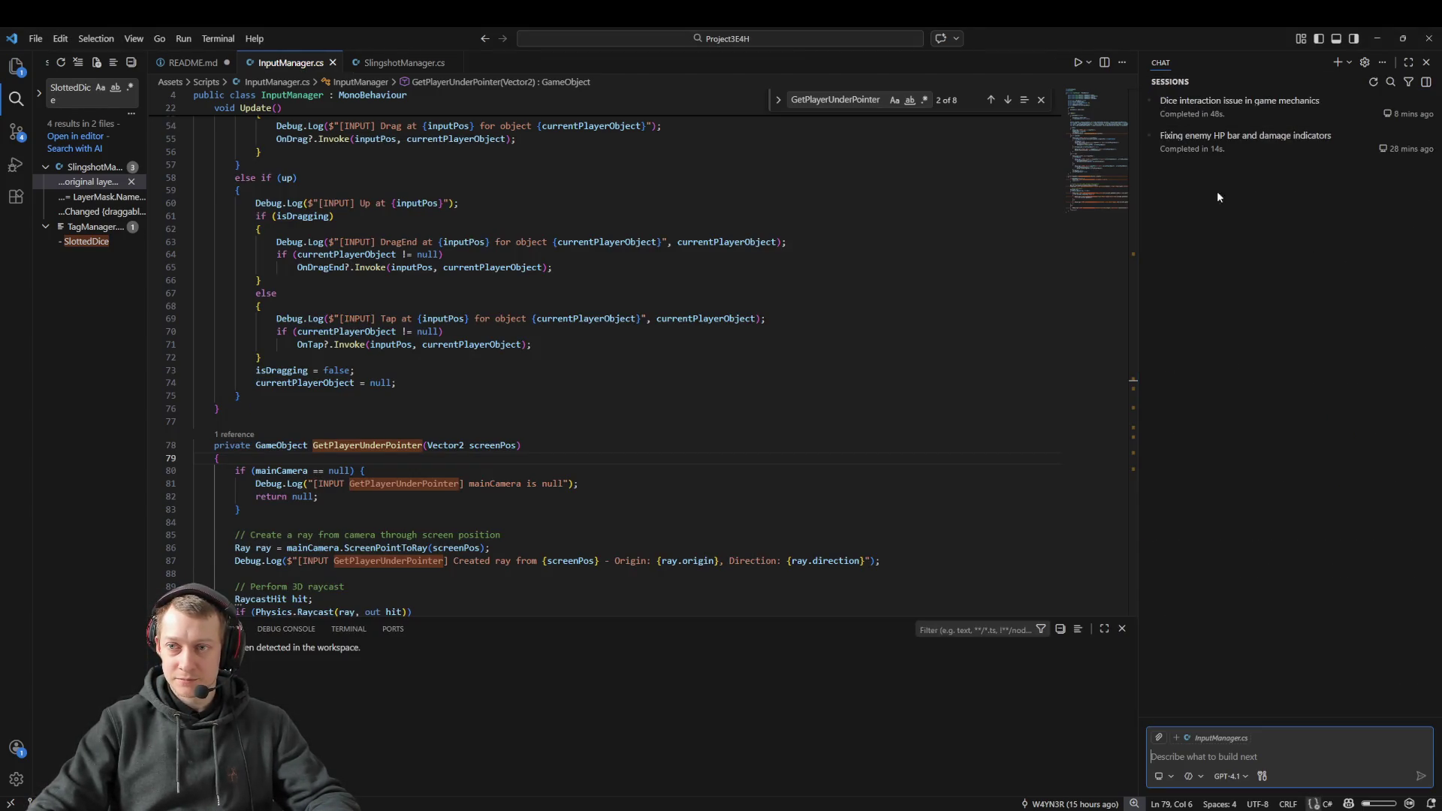
click(1232, 116)
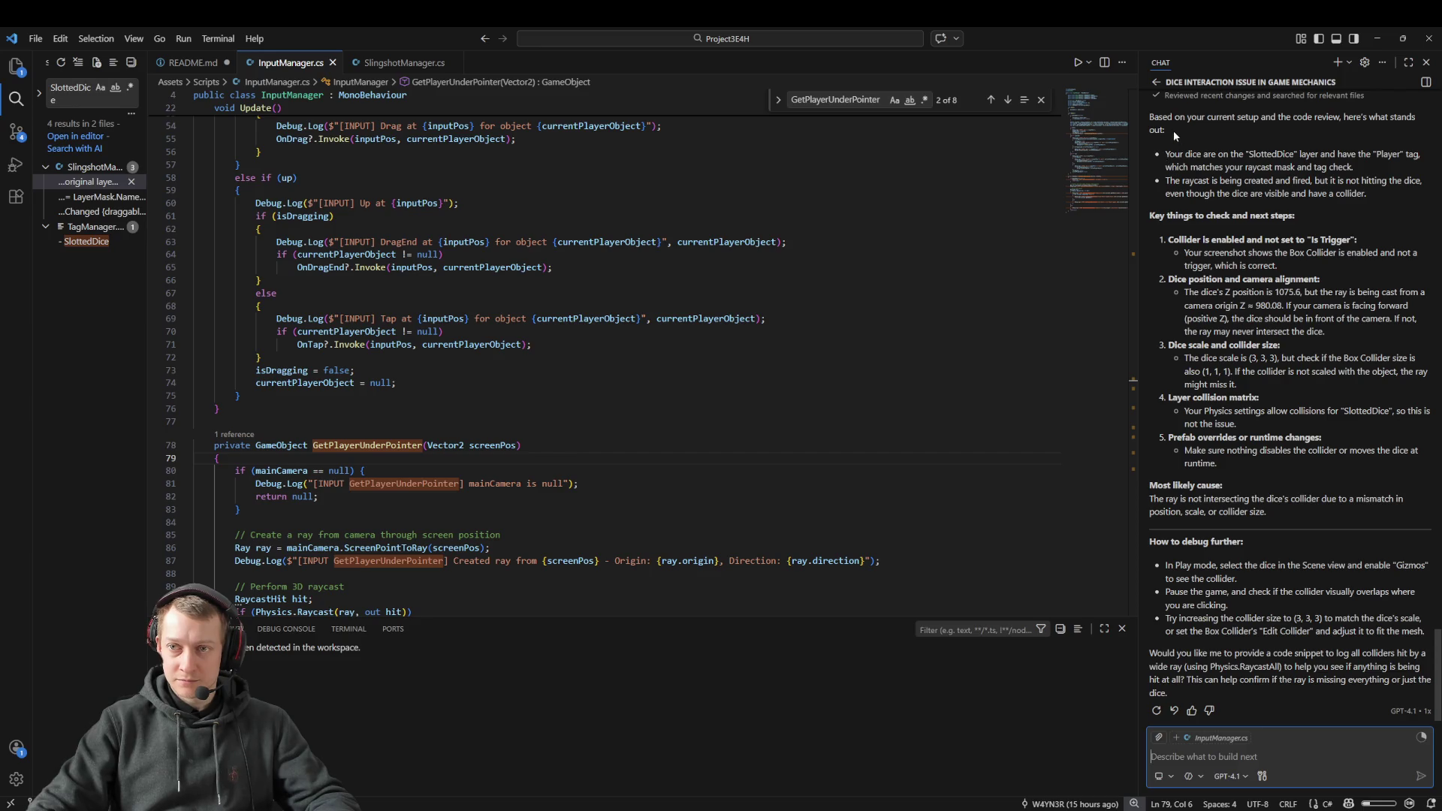
click(1155, 82)
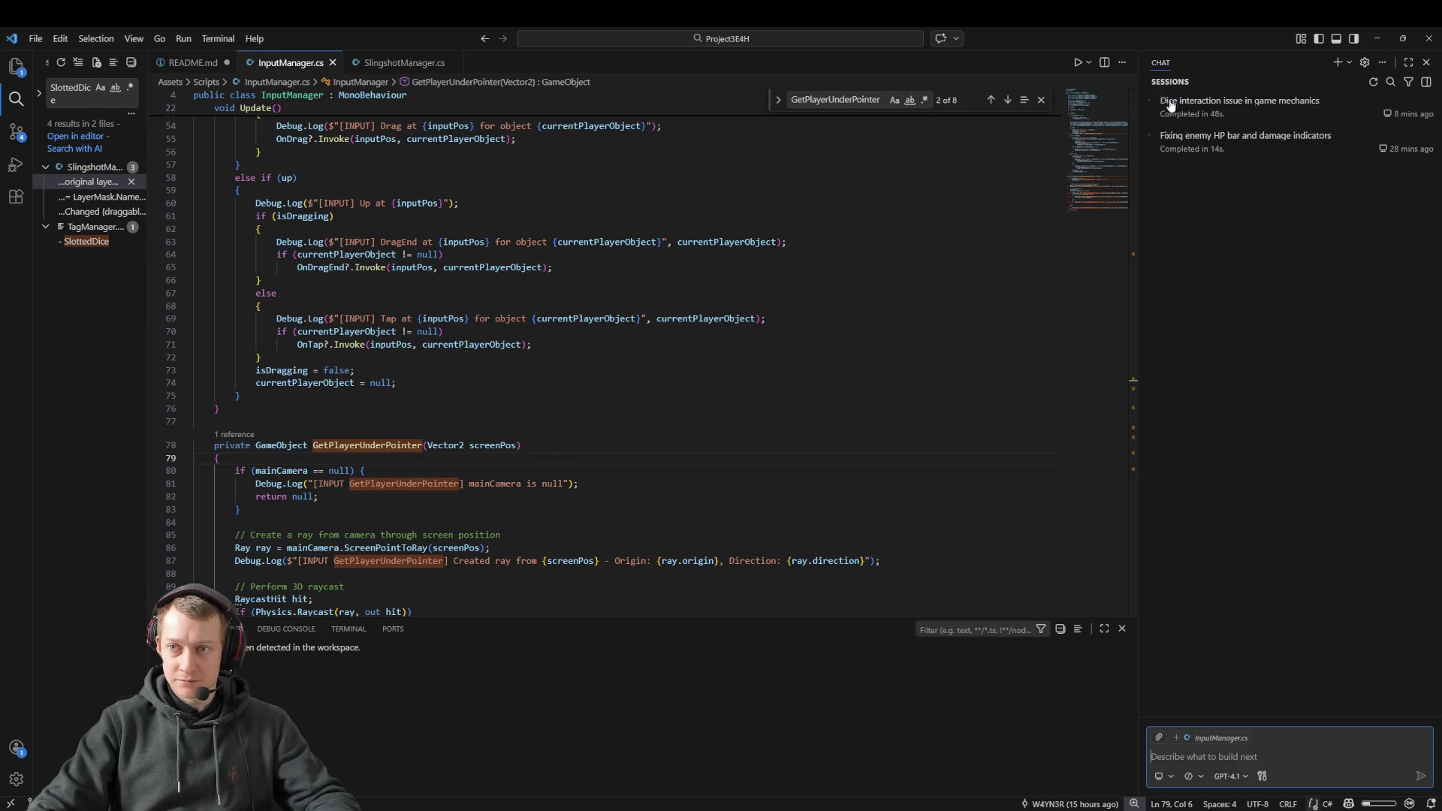
click(1218, 146)
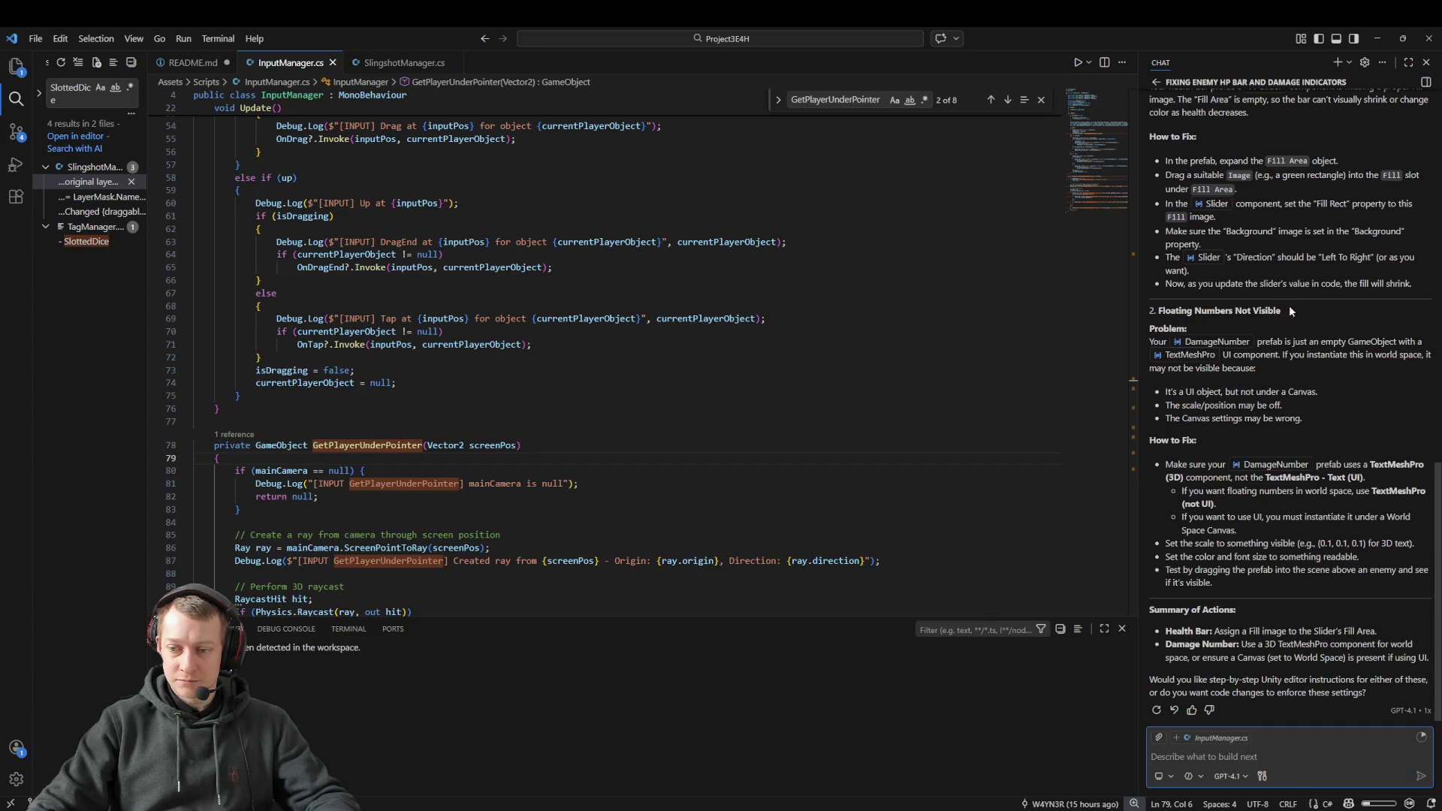
mouse_move(681, 809)
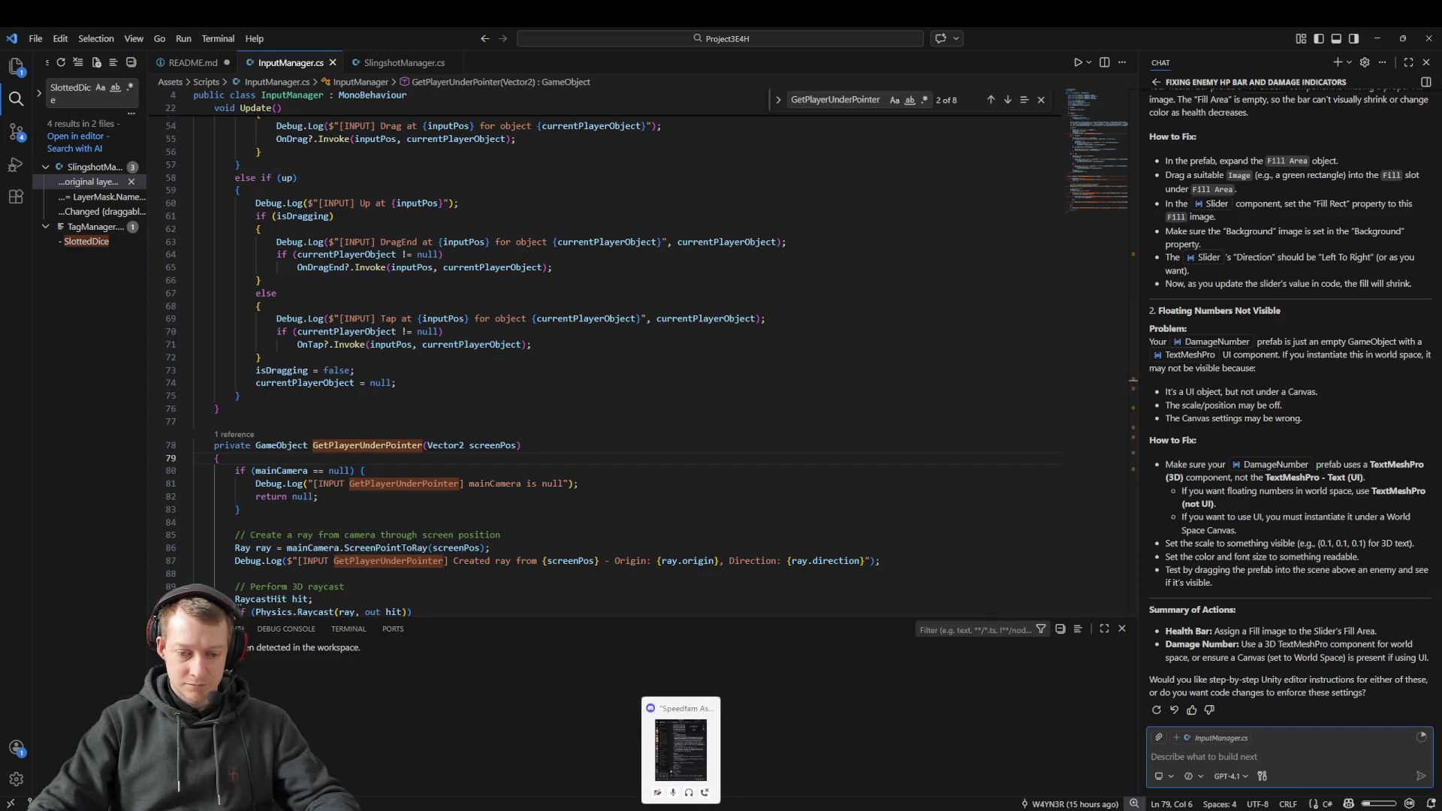
click(1171, 803)
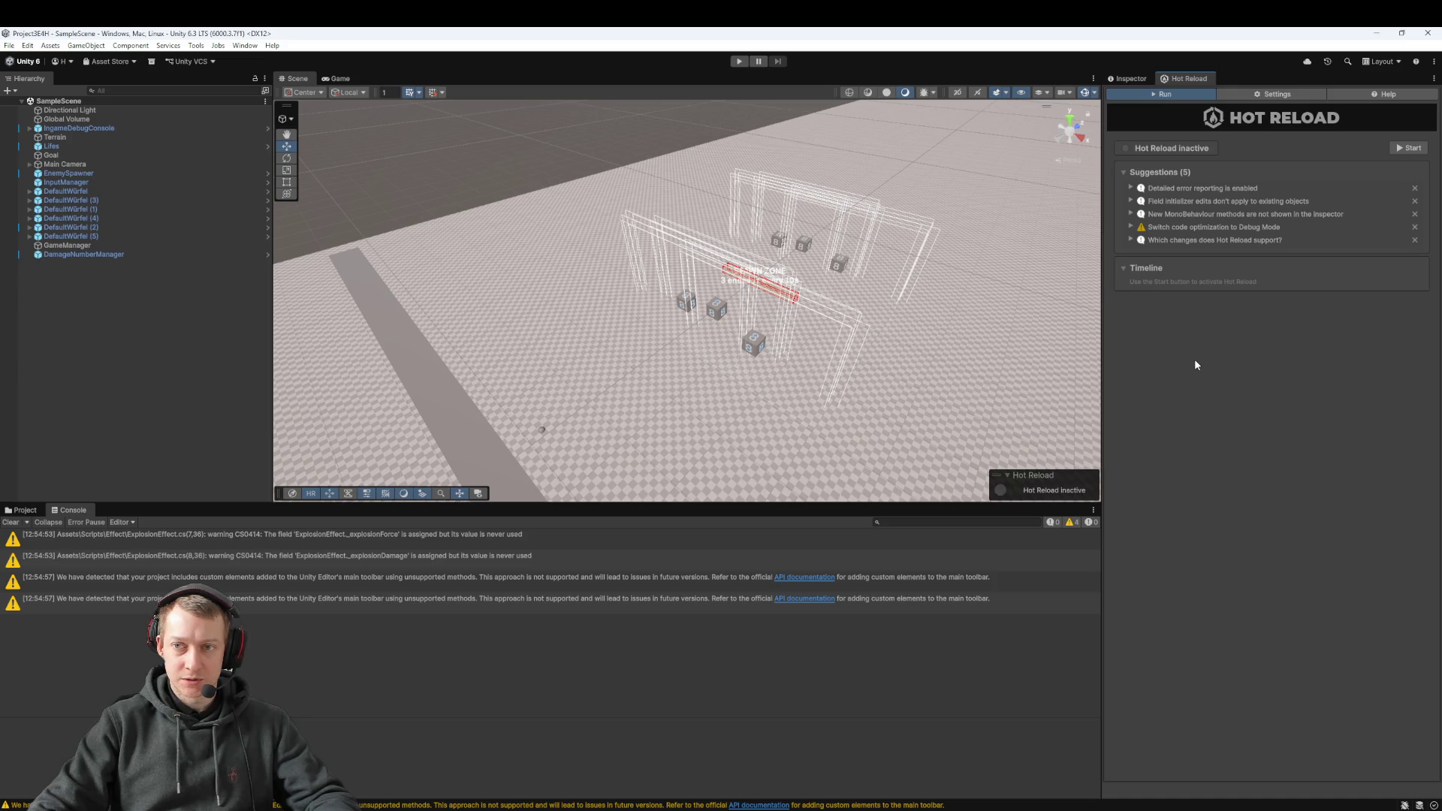
Step: Switch the right panel from Hot Reload to the Inspector, then bring Fork forward
click(1127, 80)
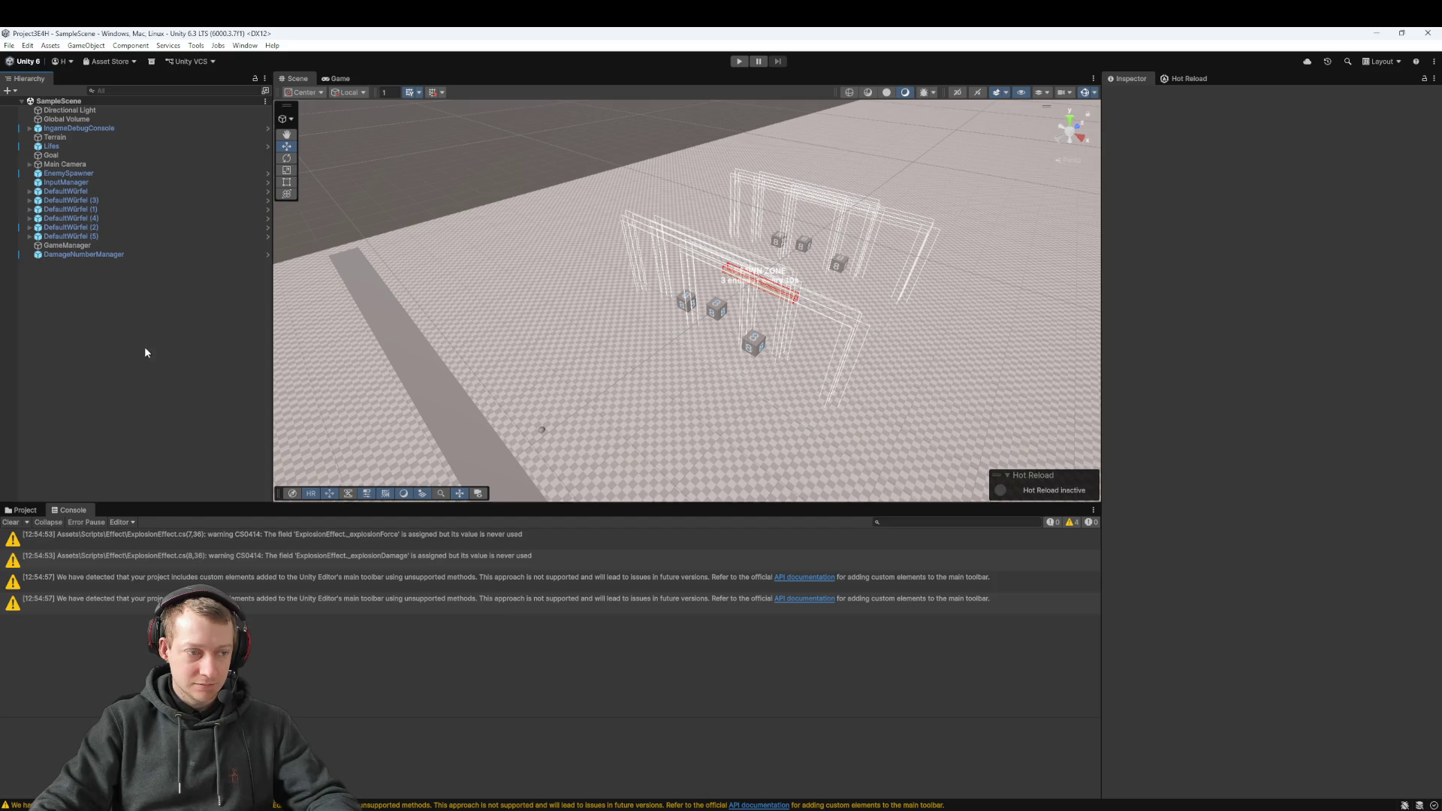
mouse_move(1059, 809)
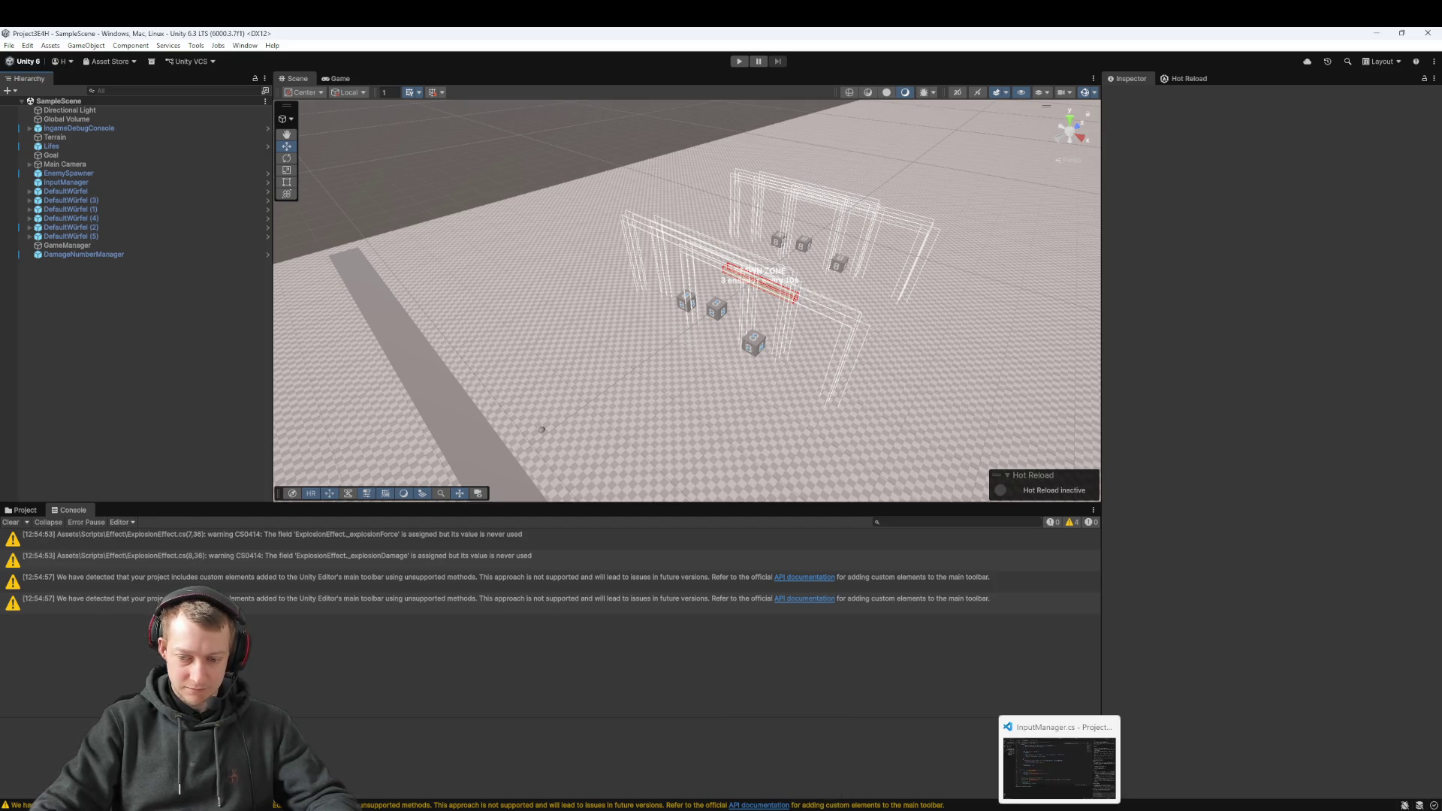
click(578, 809)
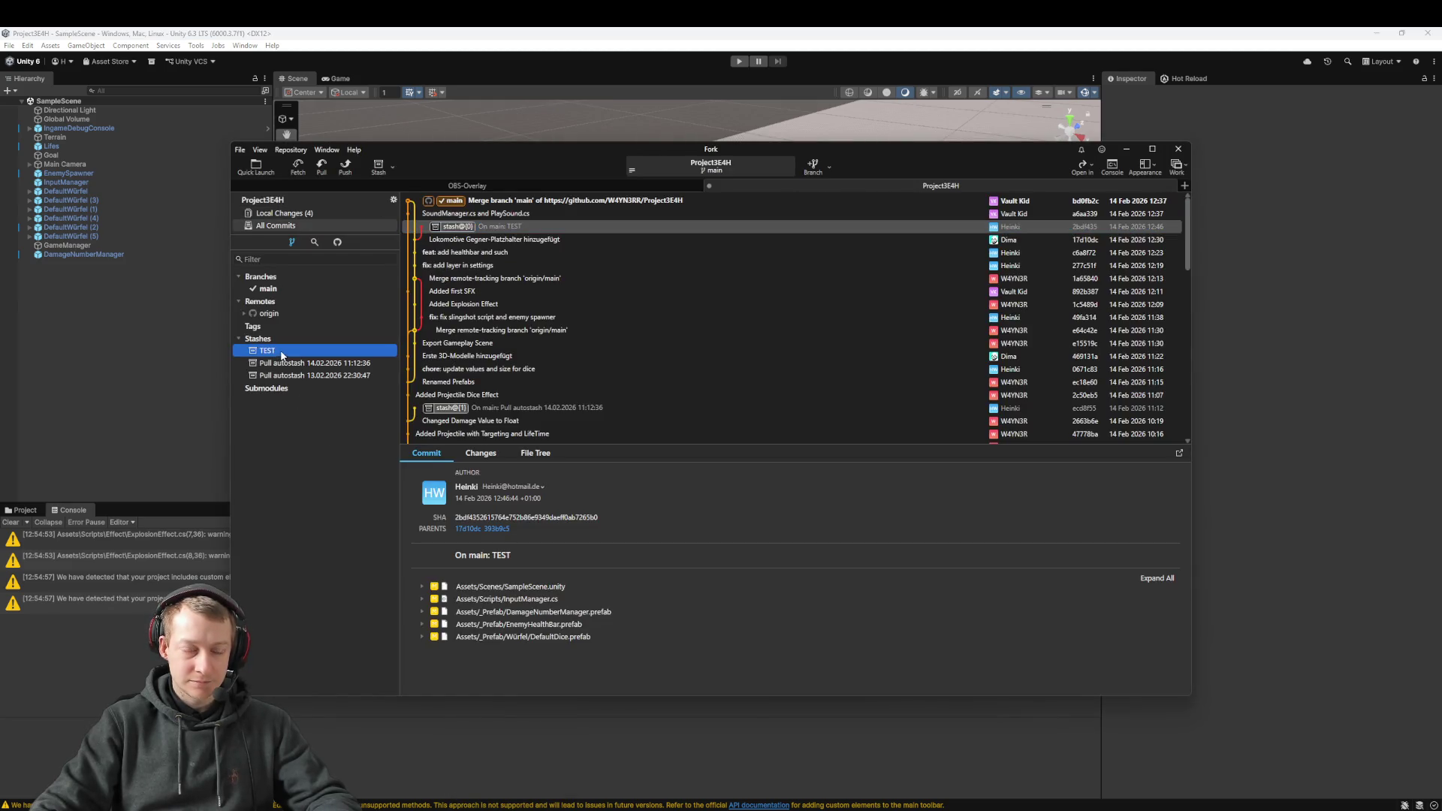
Step: View the latest merge commit's details and glance at the enemy HP bar chat session
click(550, 202)
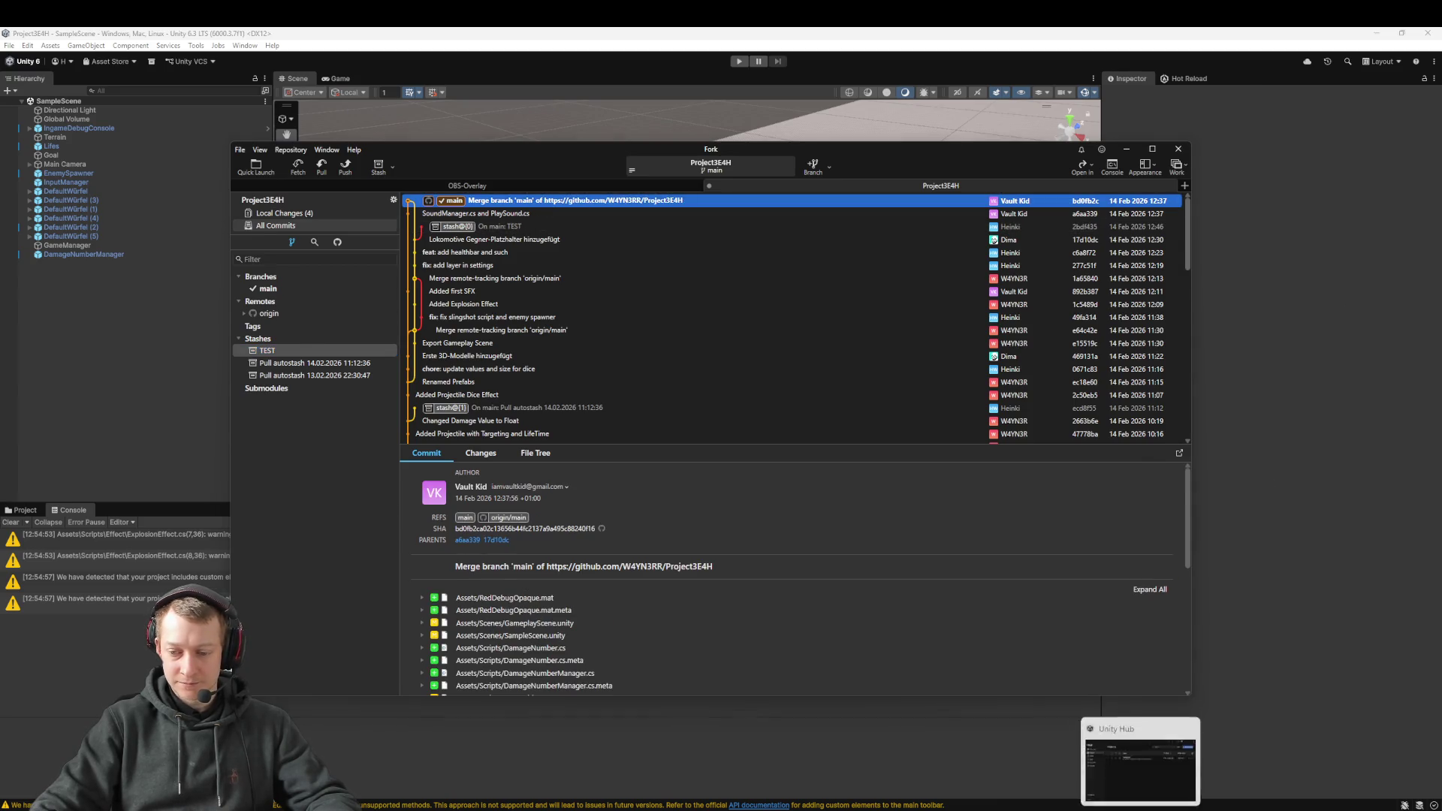
key(alt+Tab)
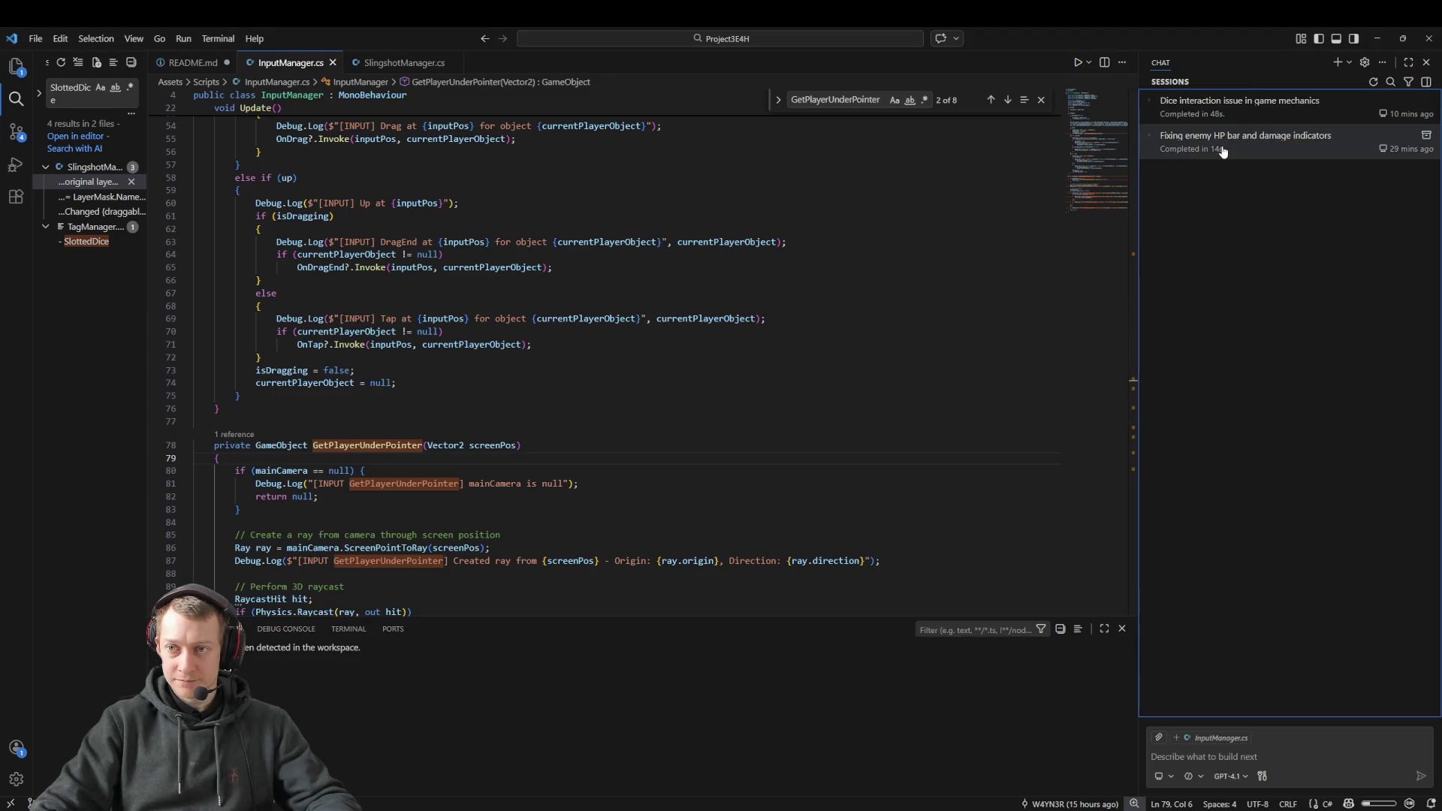
click(1224, 143)
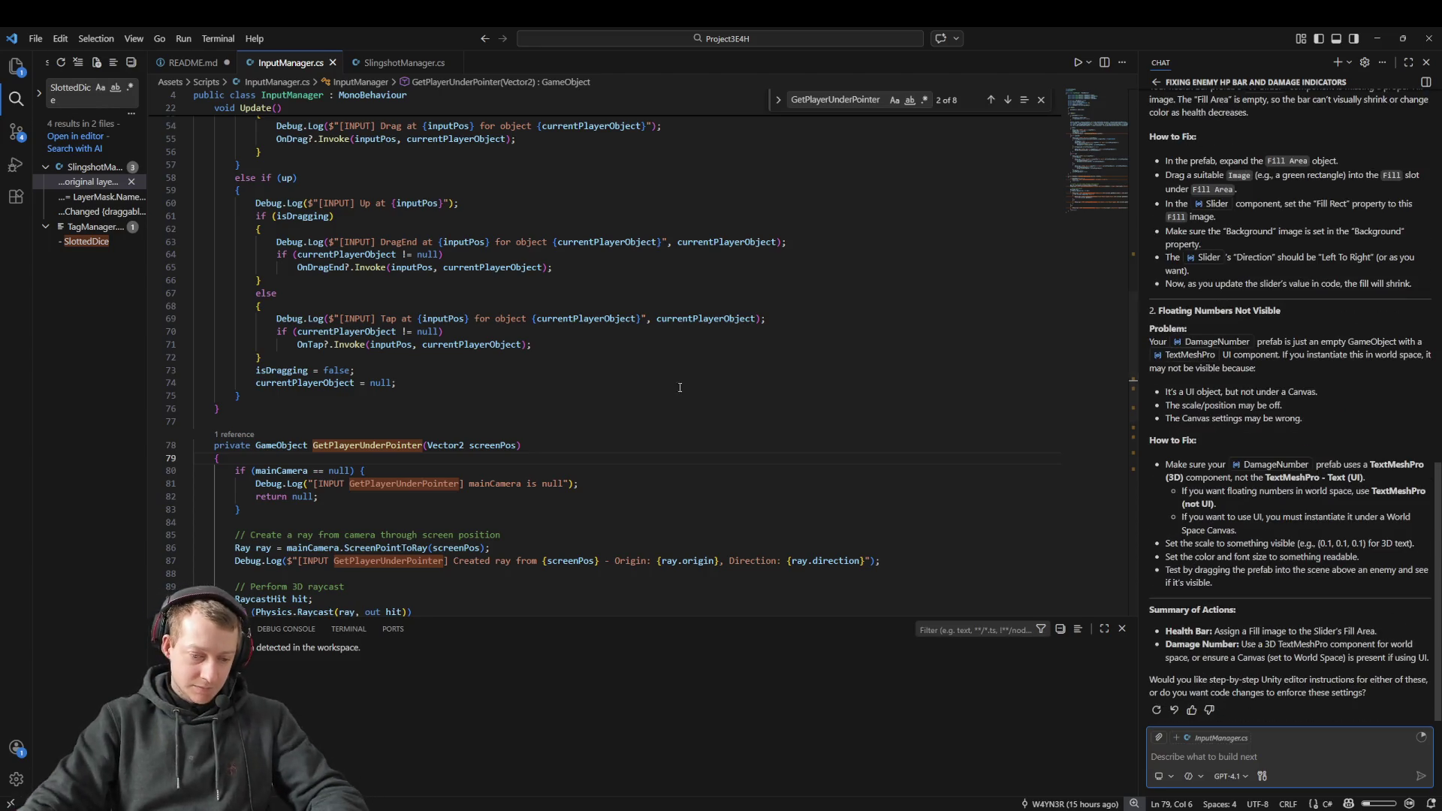
key(alt+Tab)
Step: Fetch from origin and pull origin/main into local main, then return to Unity
click(298, 166)
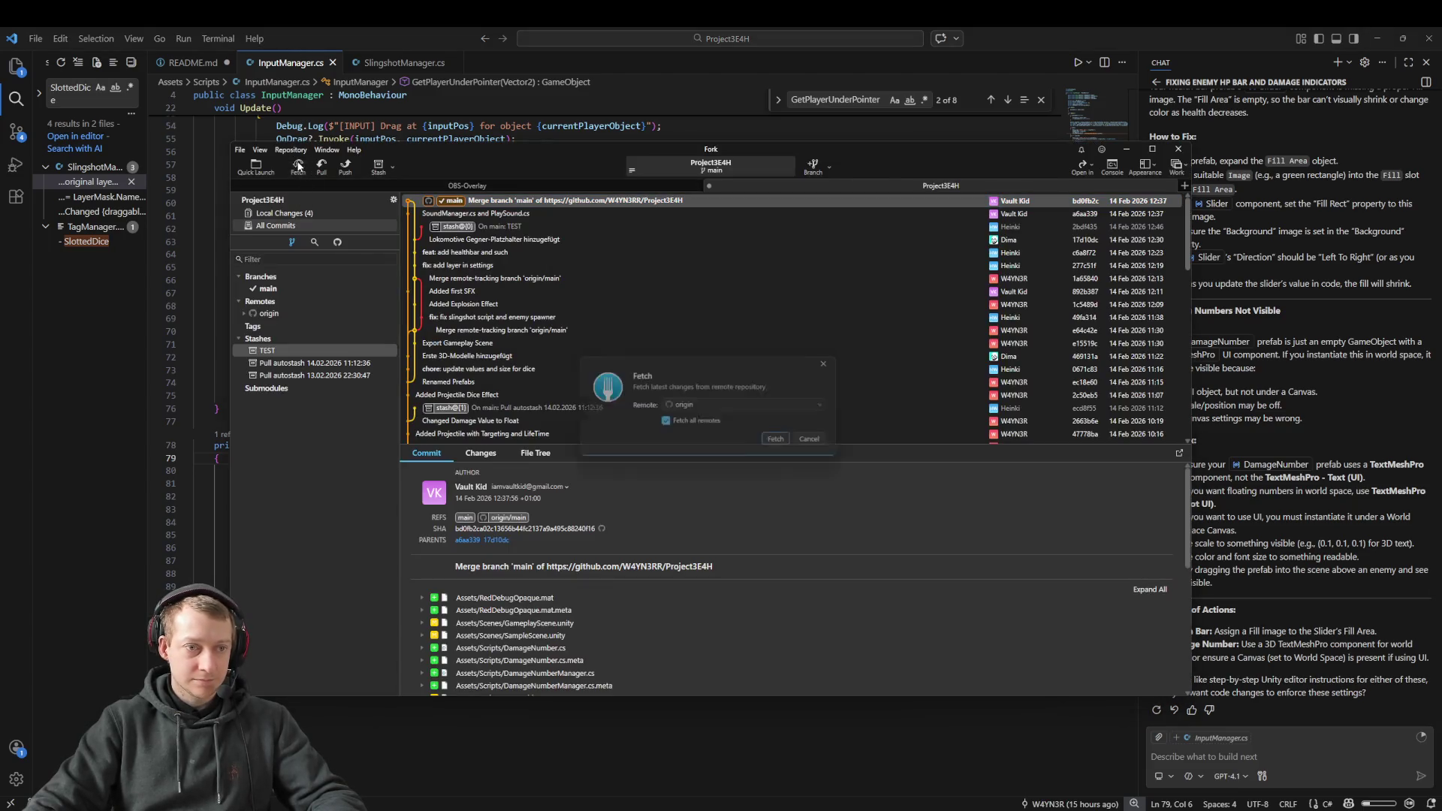
click(784, 441)
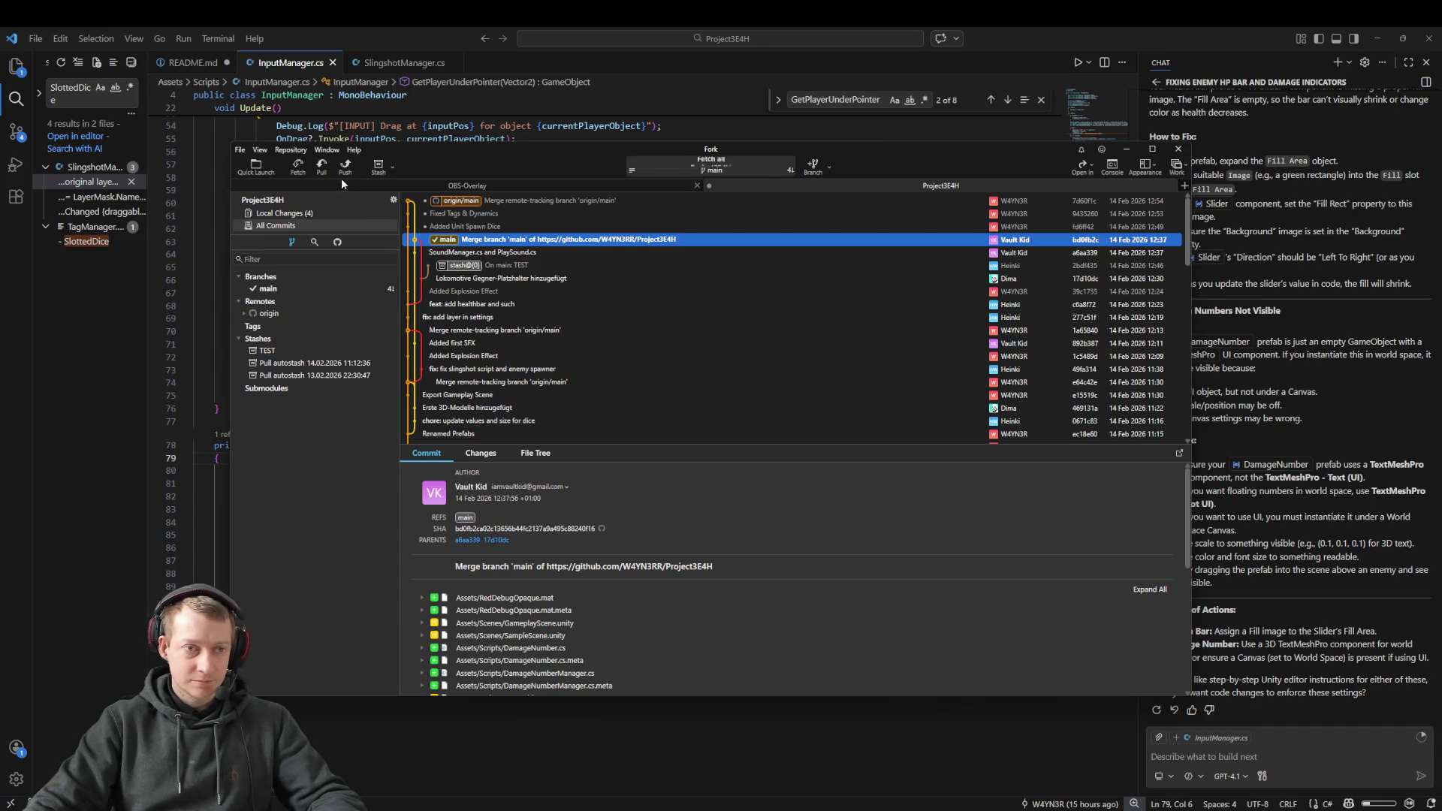
click(321, 167)
click(800, 465)
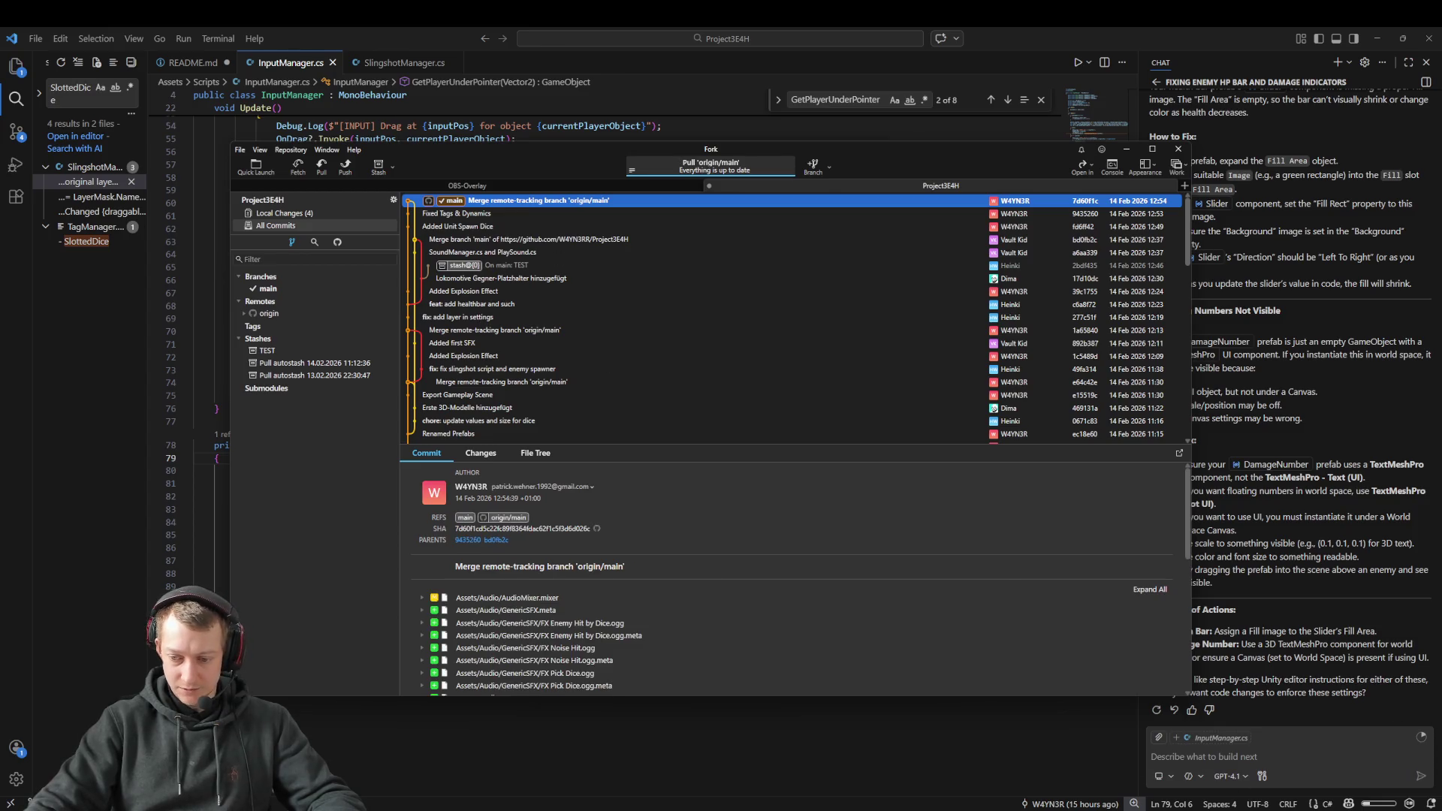
key(alt+Tab)
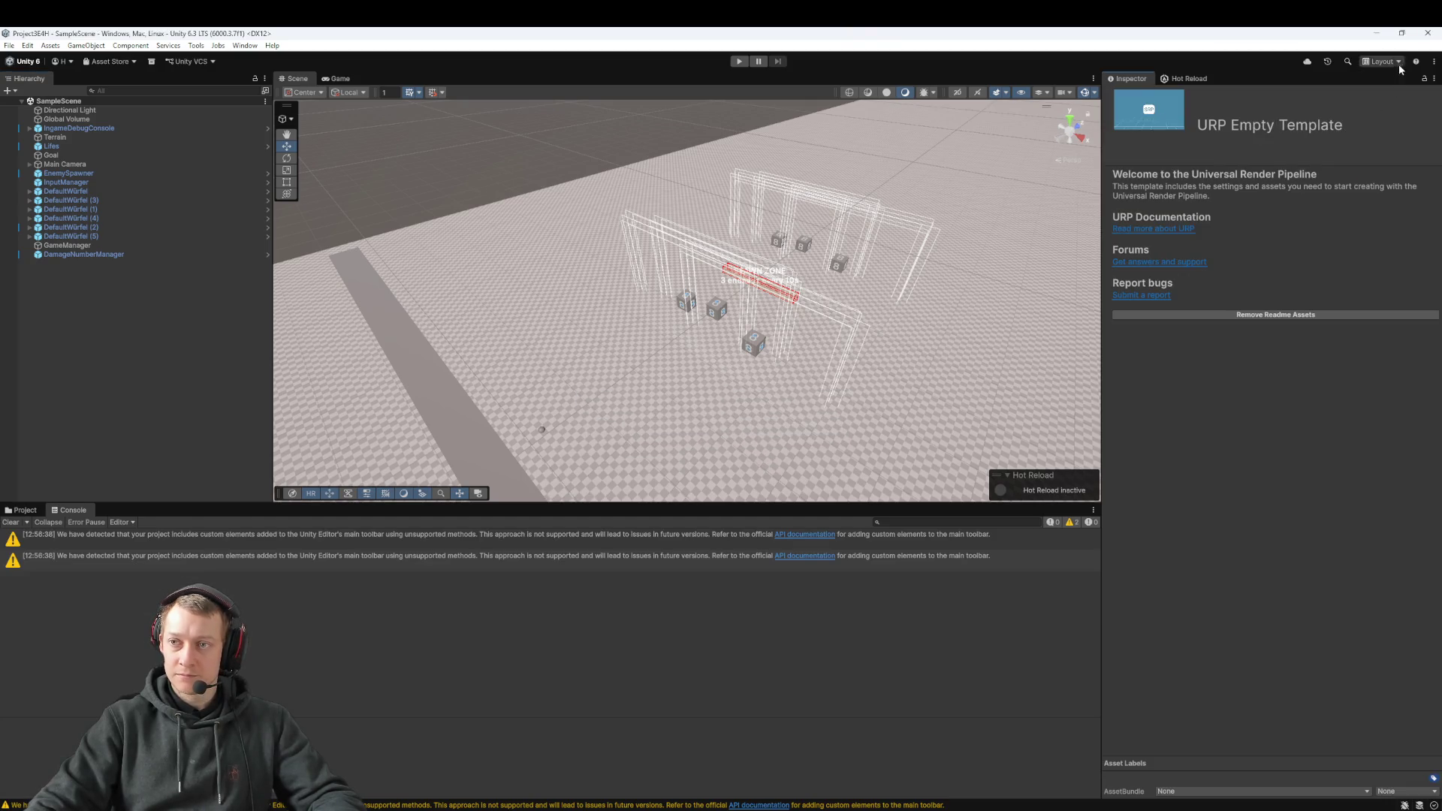
Step: Play-test by slotting dice into the slingshot and launching two volleys at the enemies
click(1427, 34)
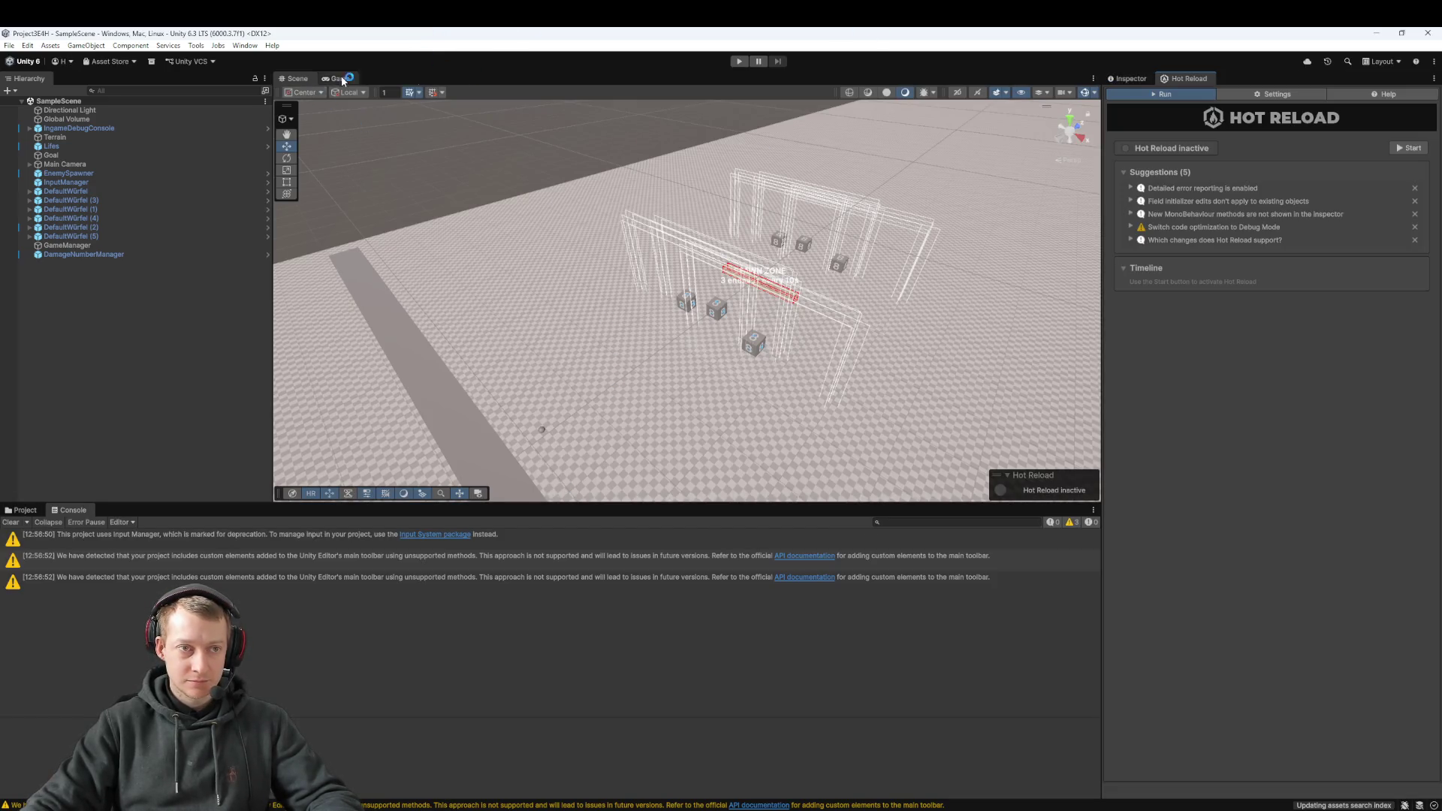
click(738, 62)
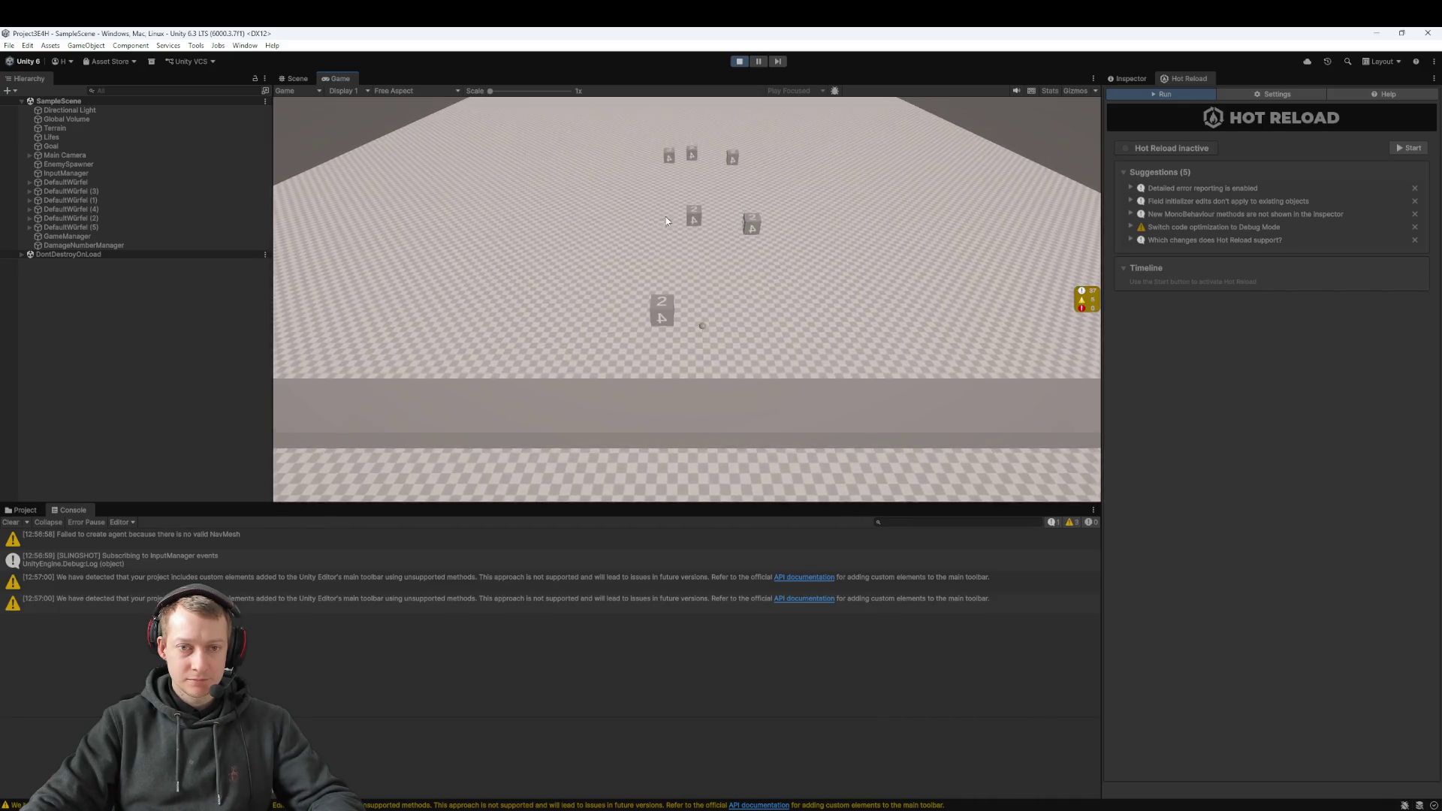
click(697, 222)
click(751, 226)
drag(702, 323, 708, 444)
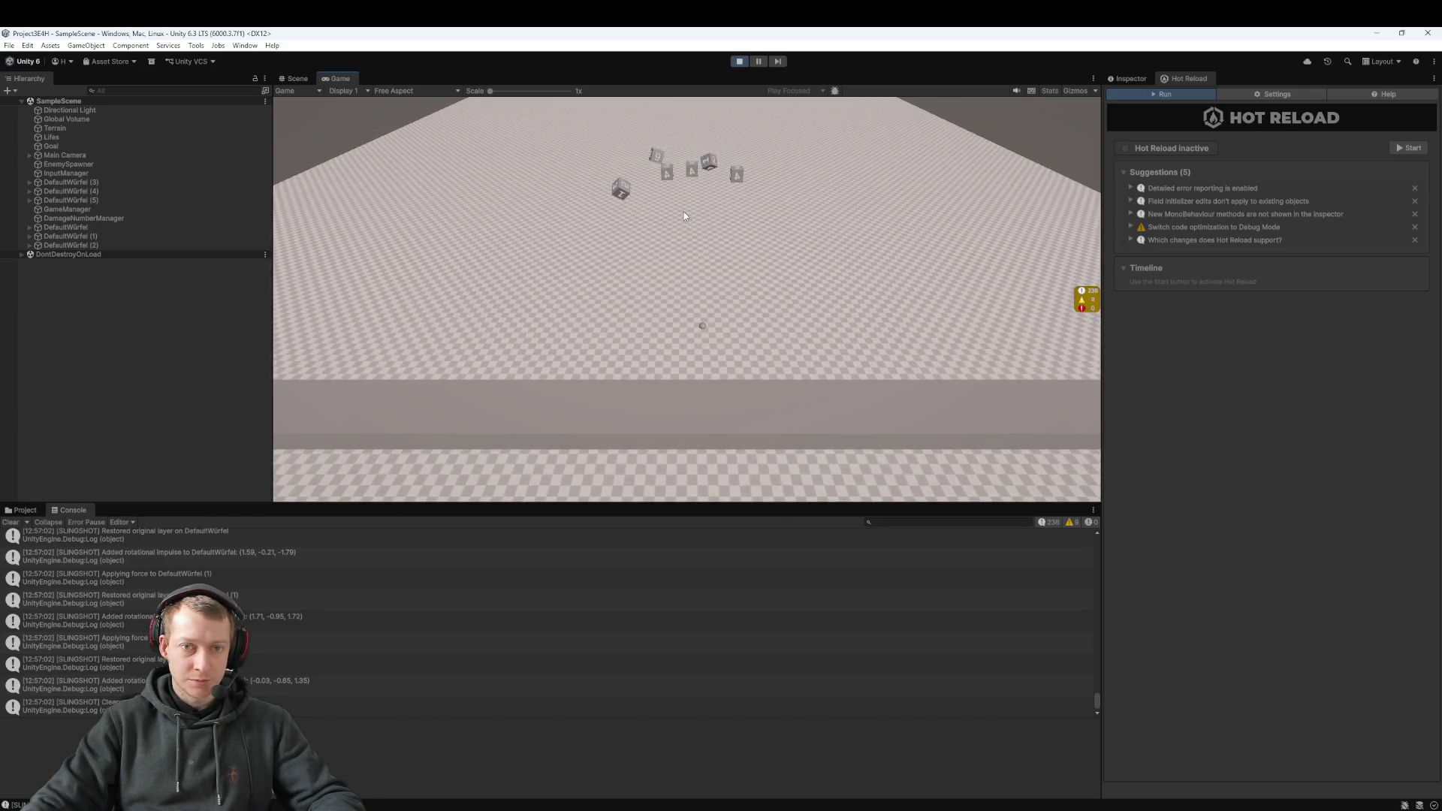
click(669, 173)
click(692, 172)
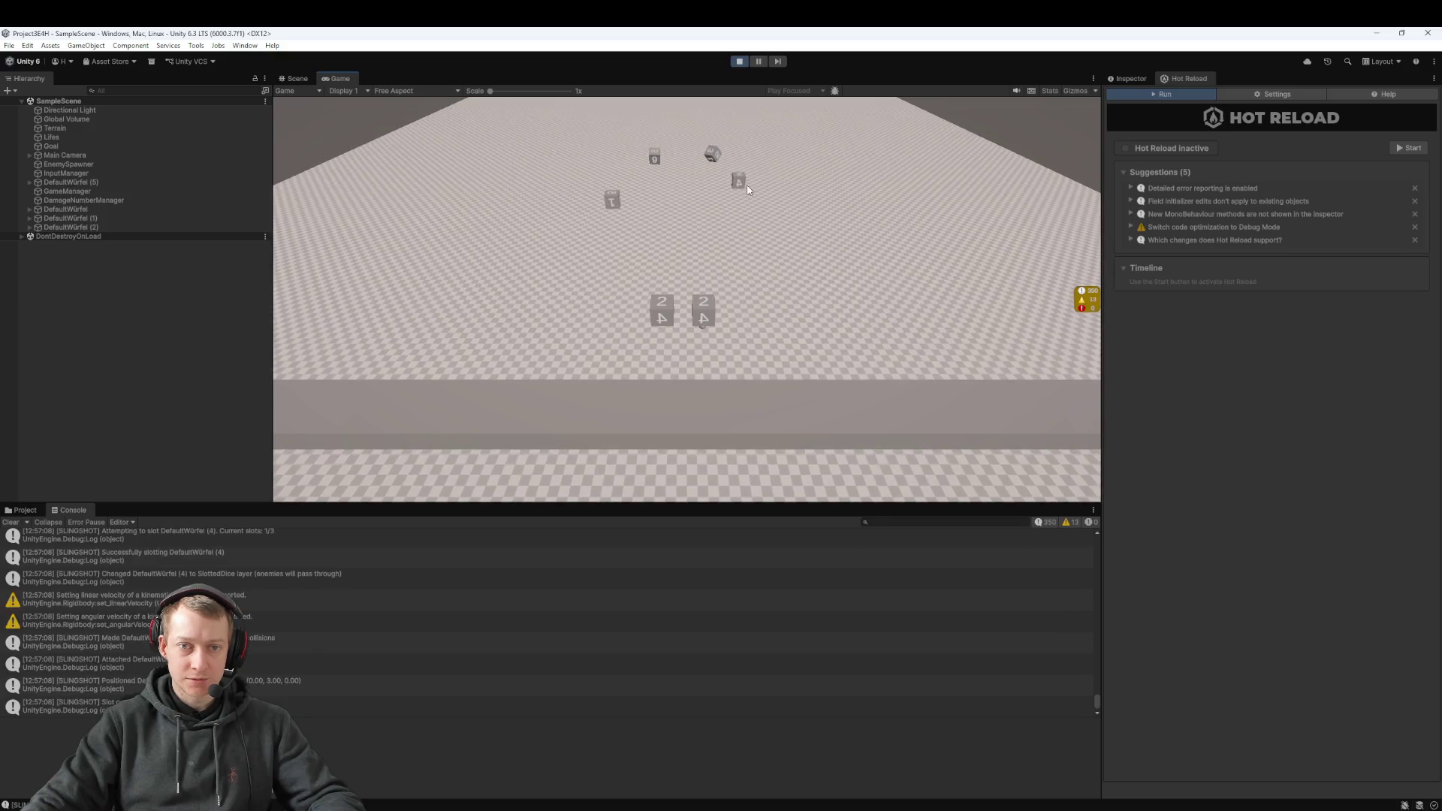
click(737, 177)
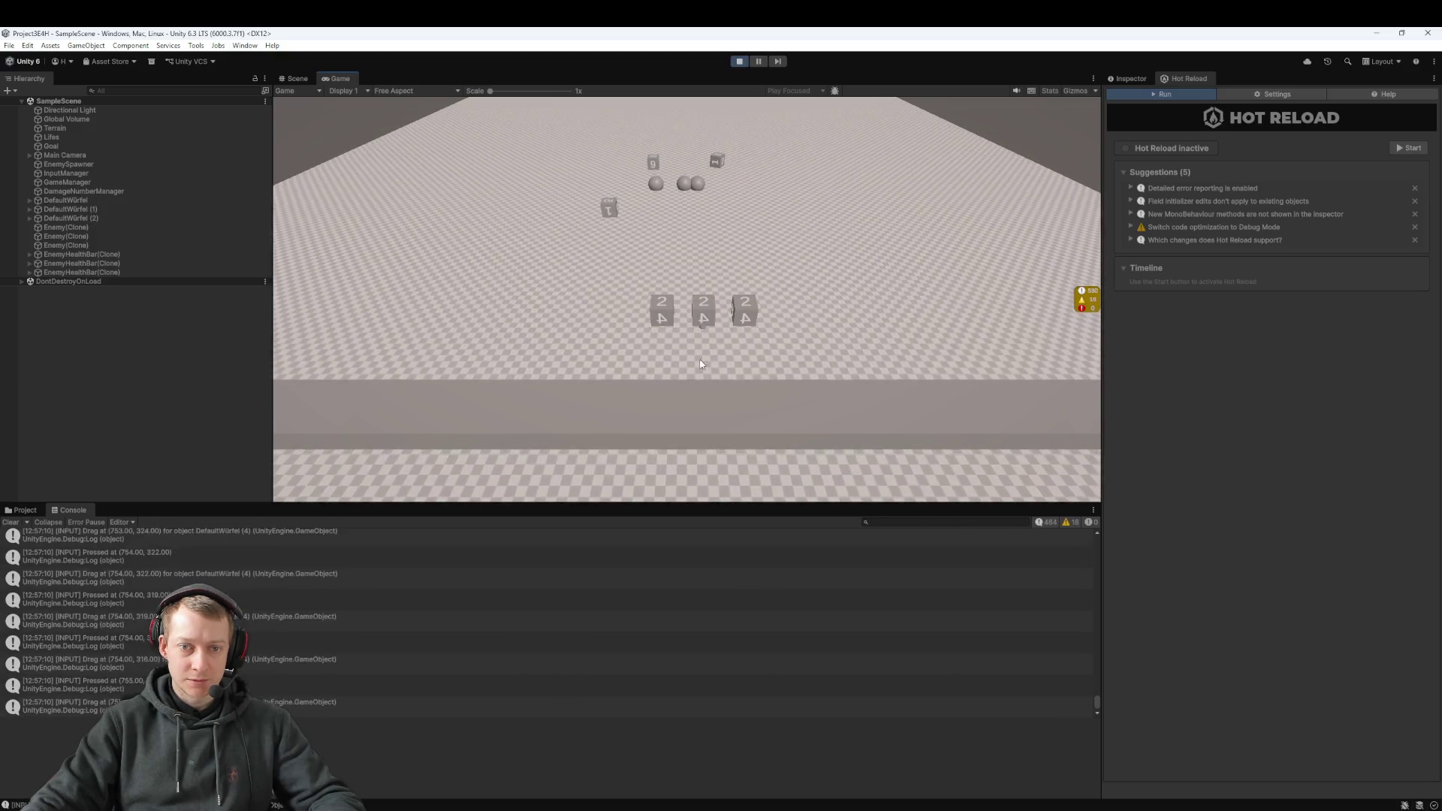
drag(703, 309, 699, 354)
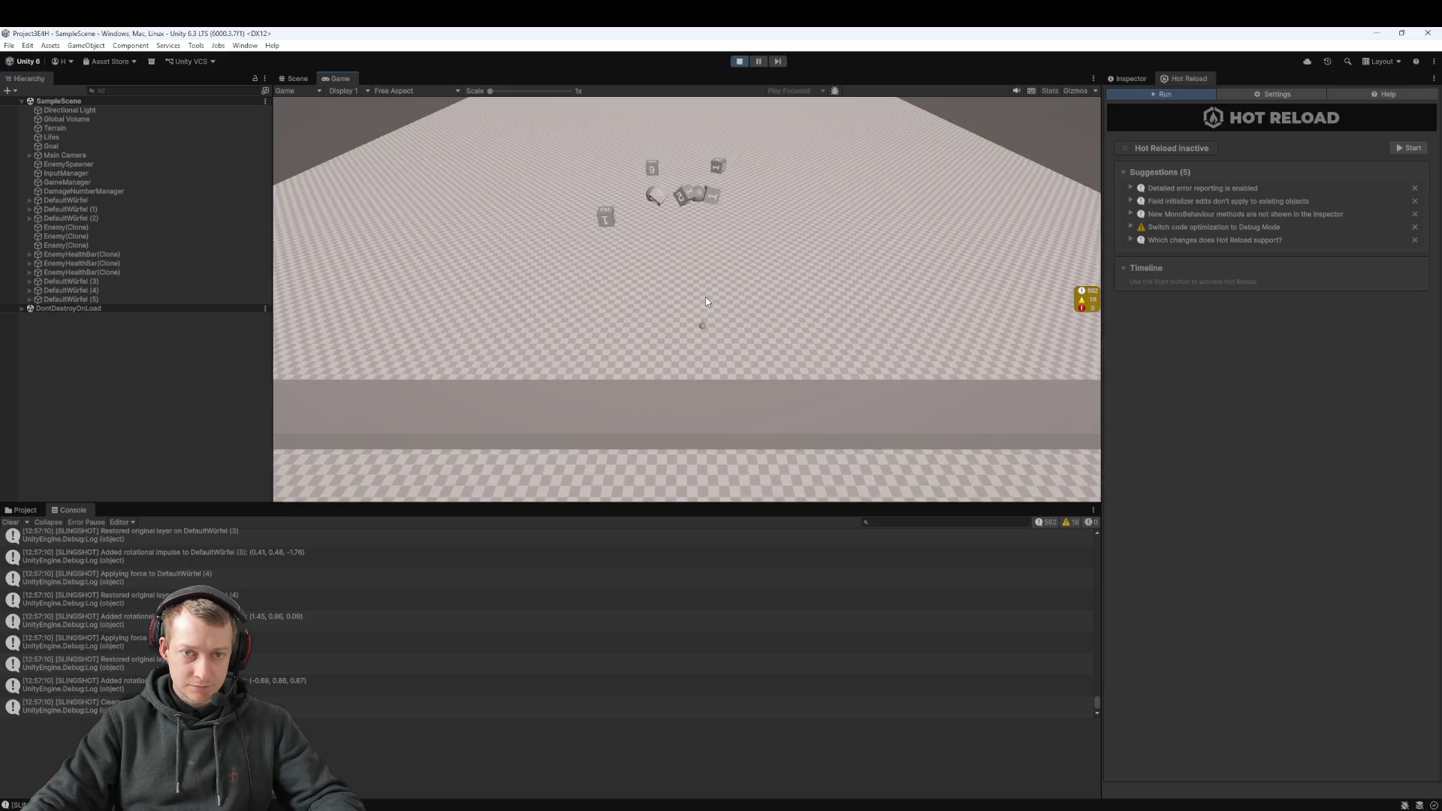
click(737, 63)
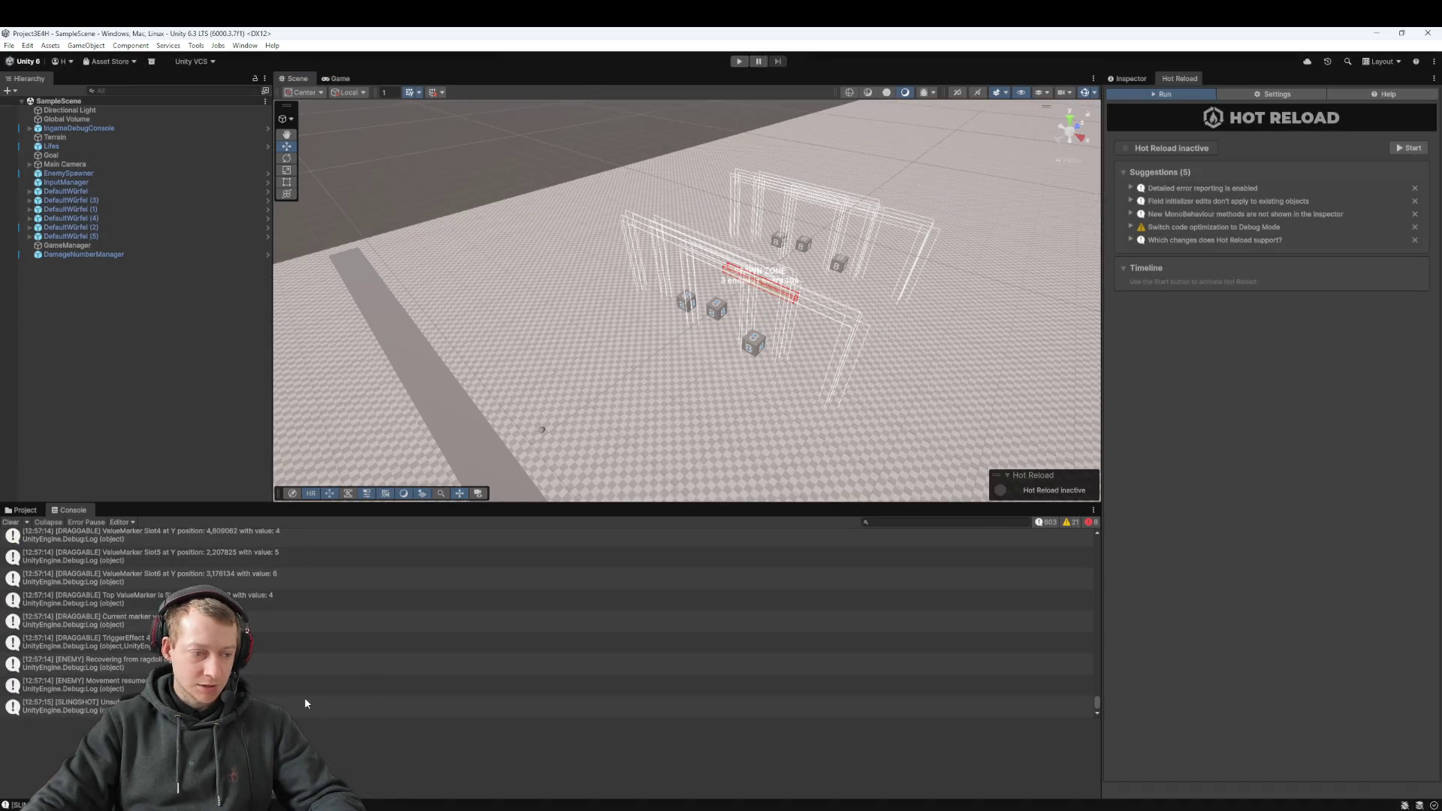
Step: Inspect the DAMAGE_NUMBER_MANAGER error's stack trace and DamageNumber usages, then select DamageNumberManager
scroll(257, 677, up, 5)
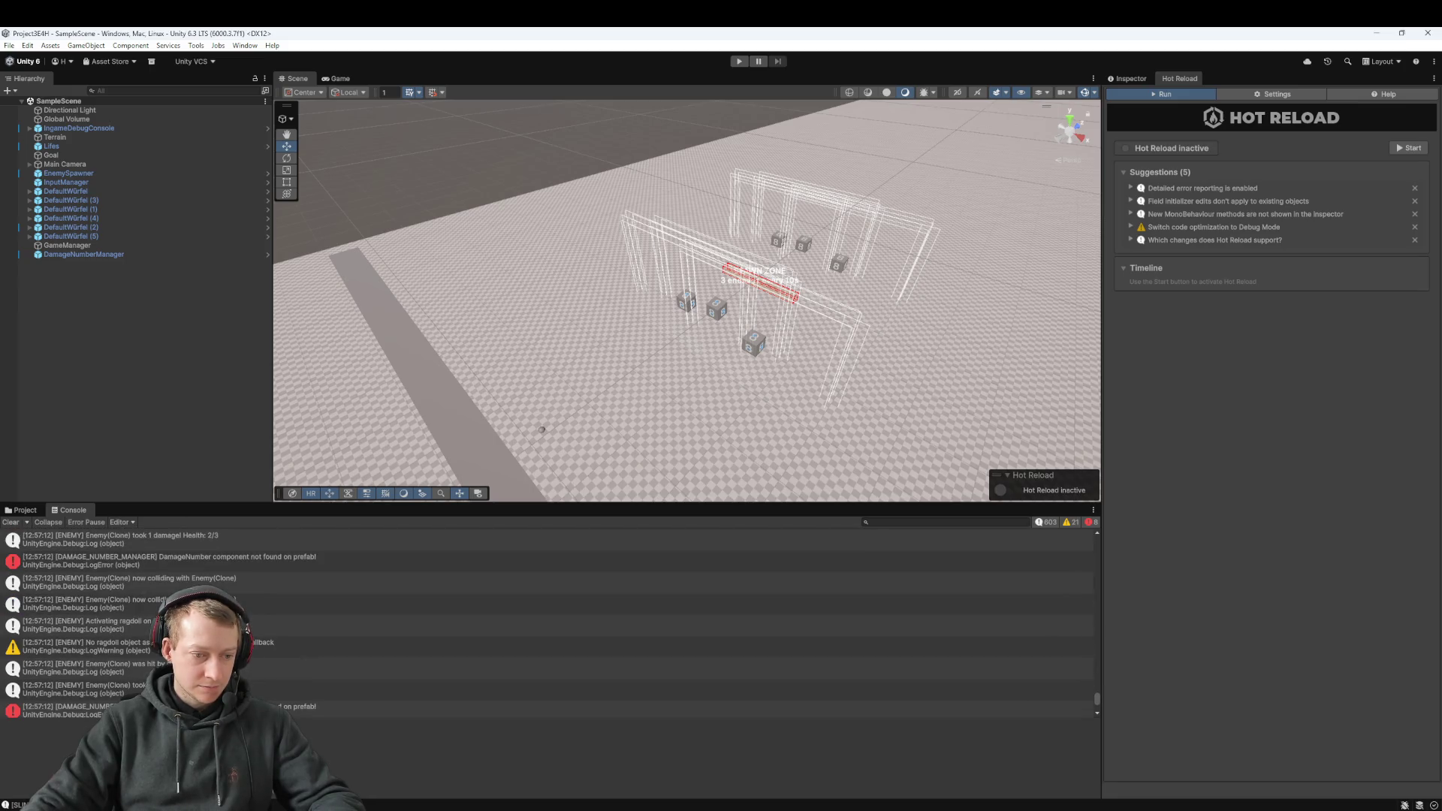
click(525, 710)
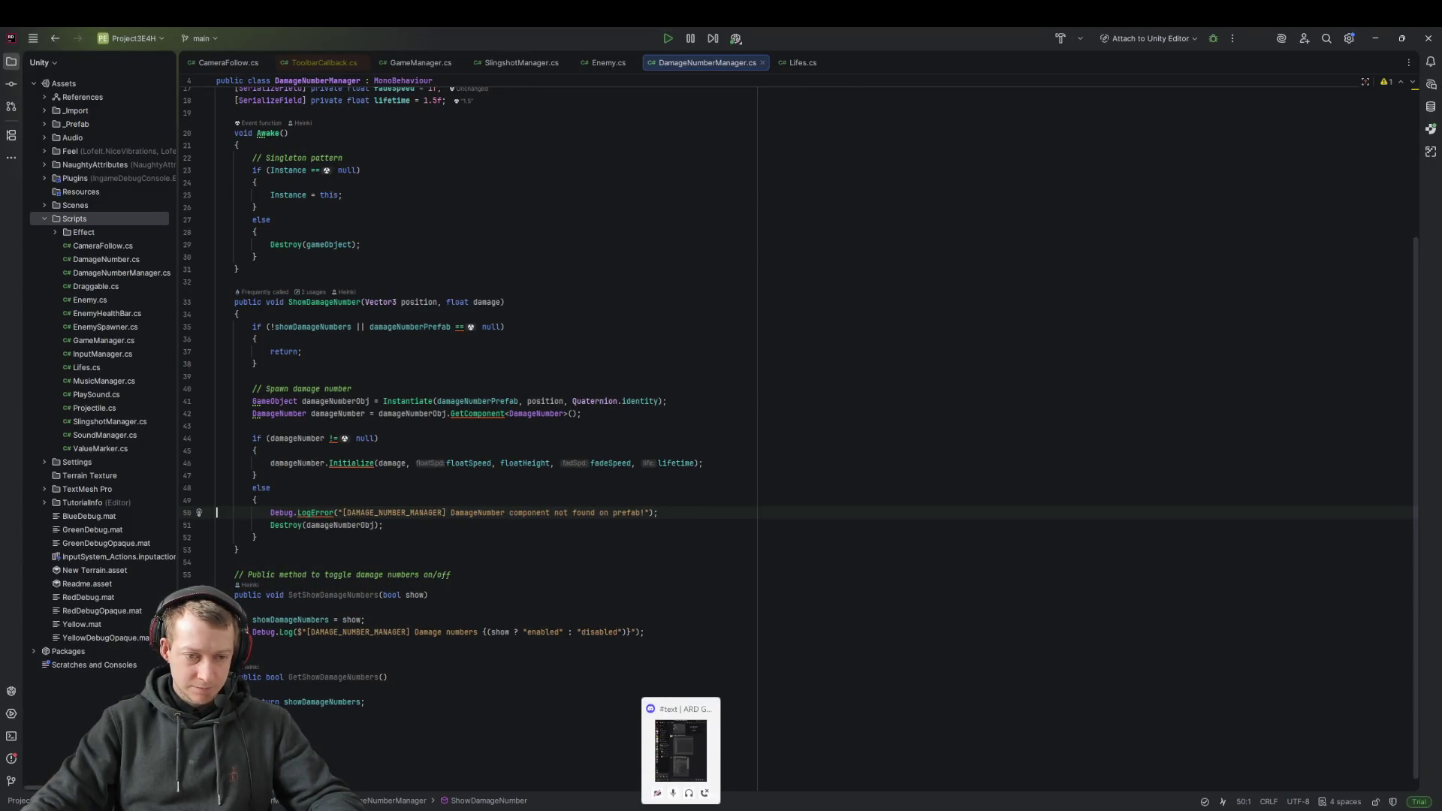
double_click(498, 512)
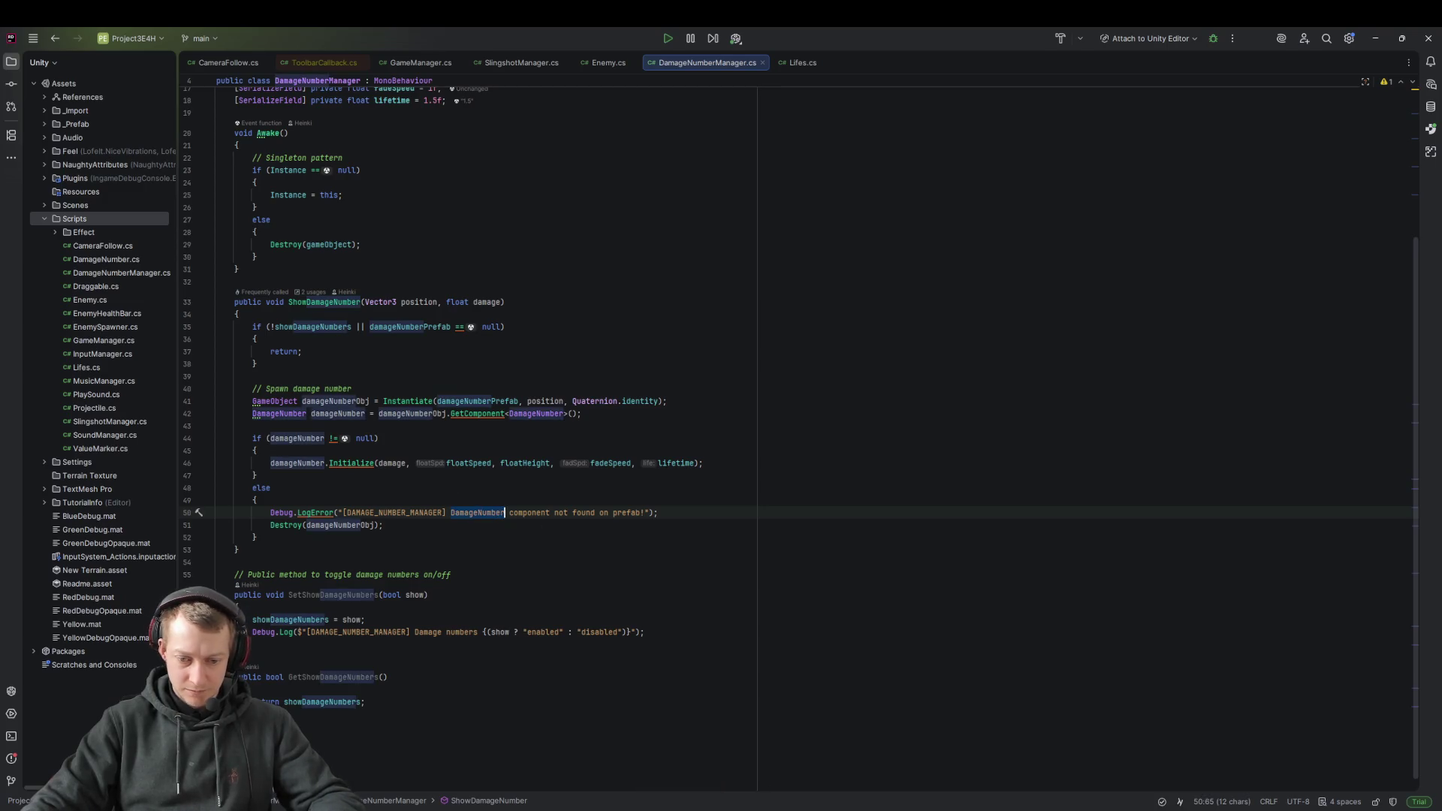
key(alt+Tab)
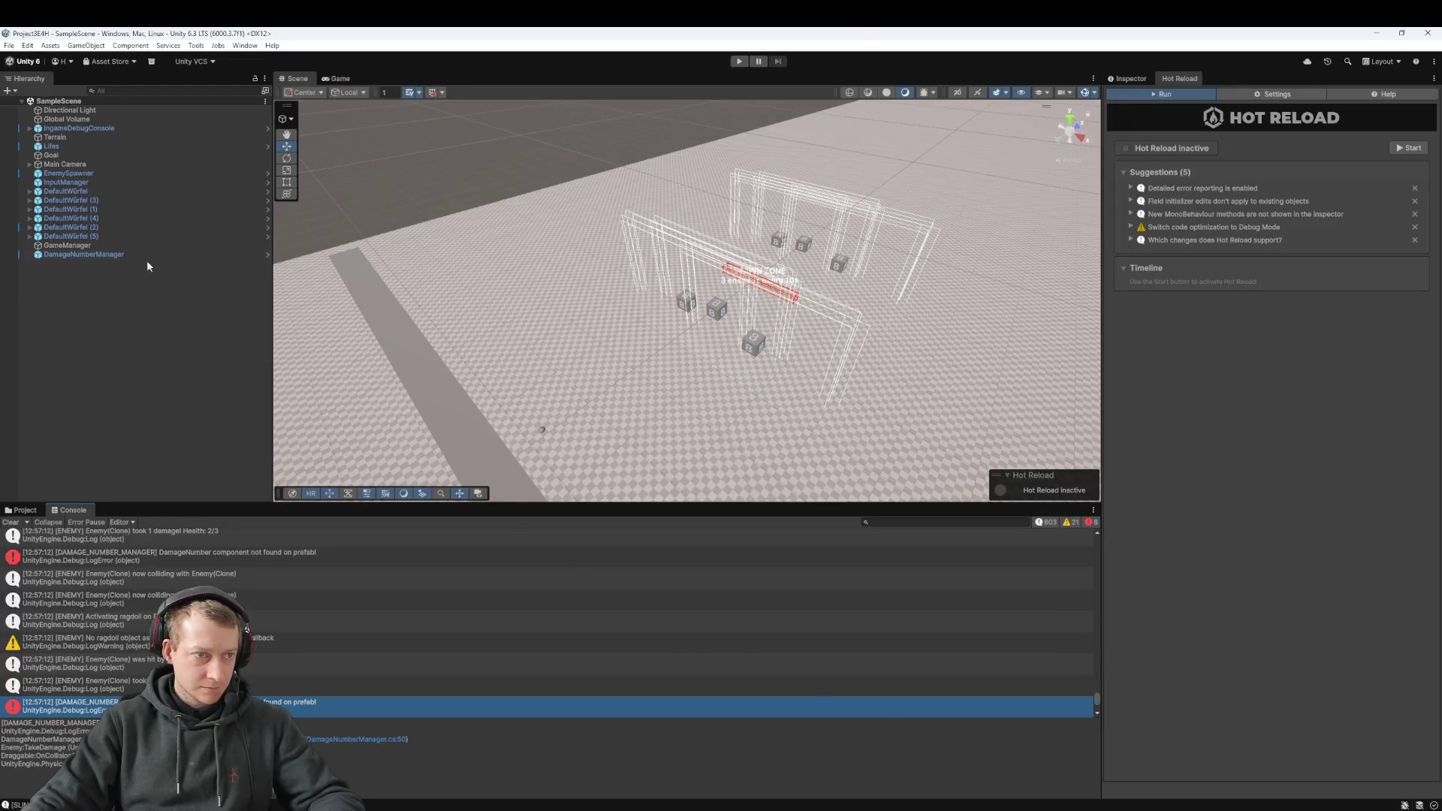
click(113, 256)
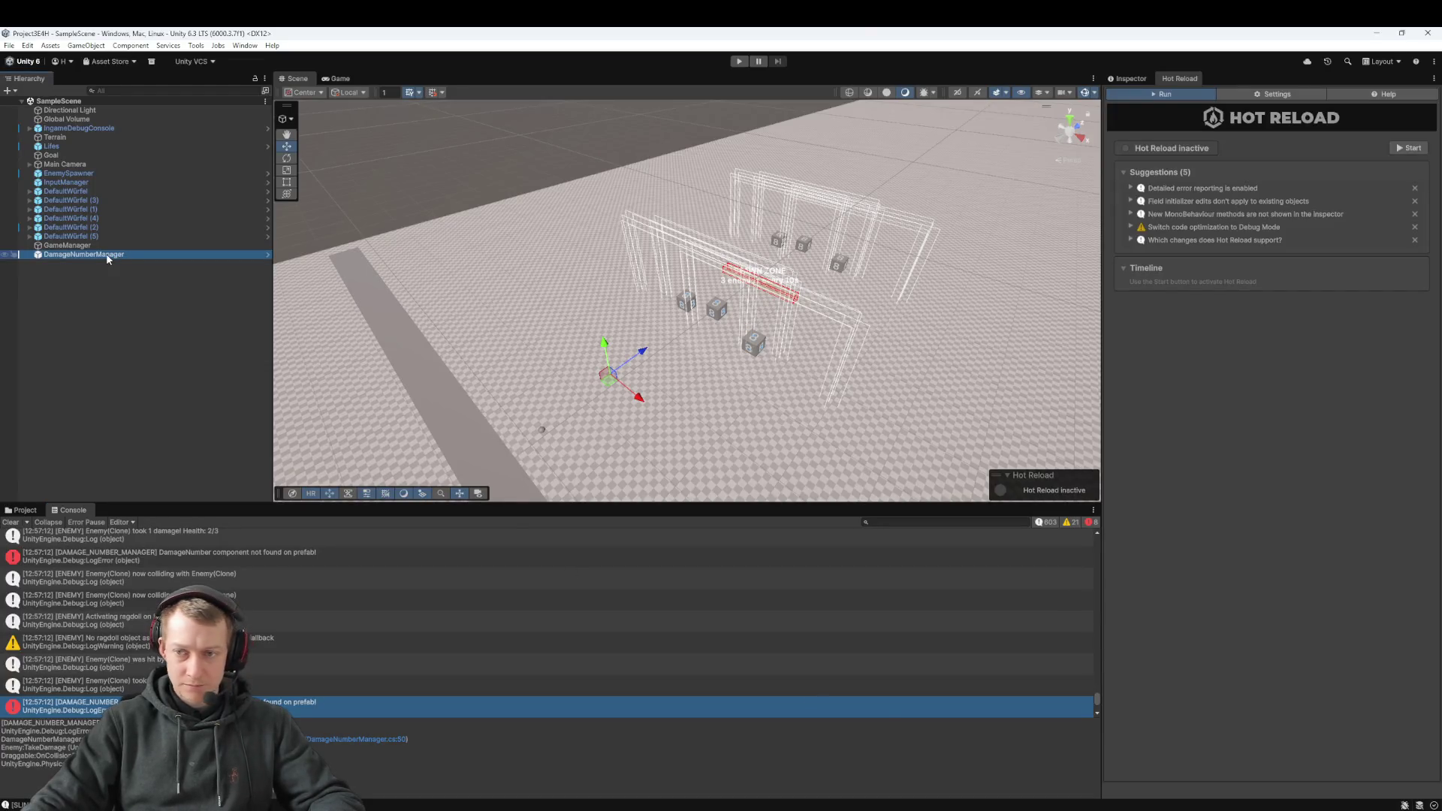
Step: Open the DamageNumber prefab and inspect its parent and child text object, then exit Prefab Mode
click(1126, 78)
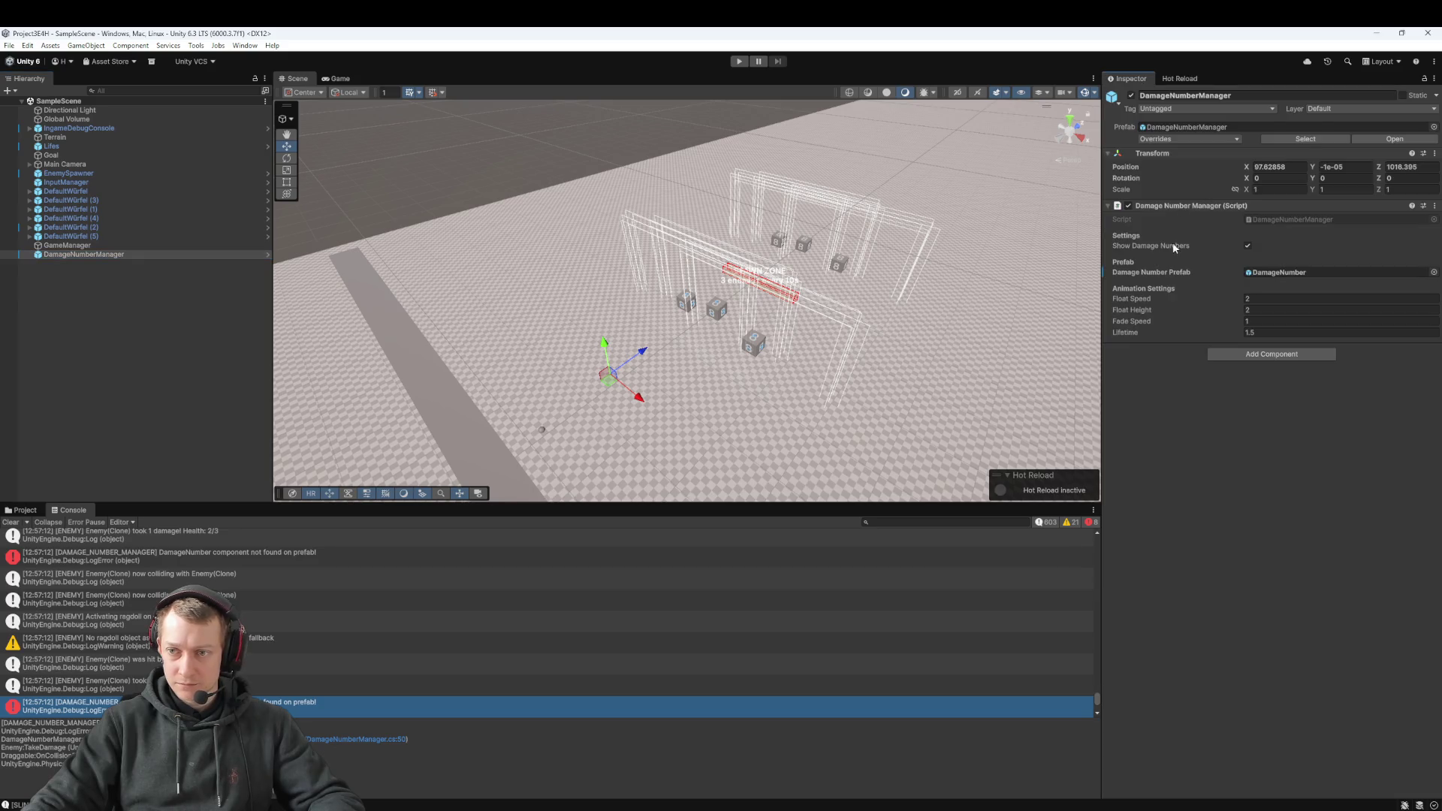
double_click(1274, 279)
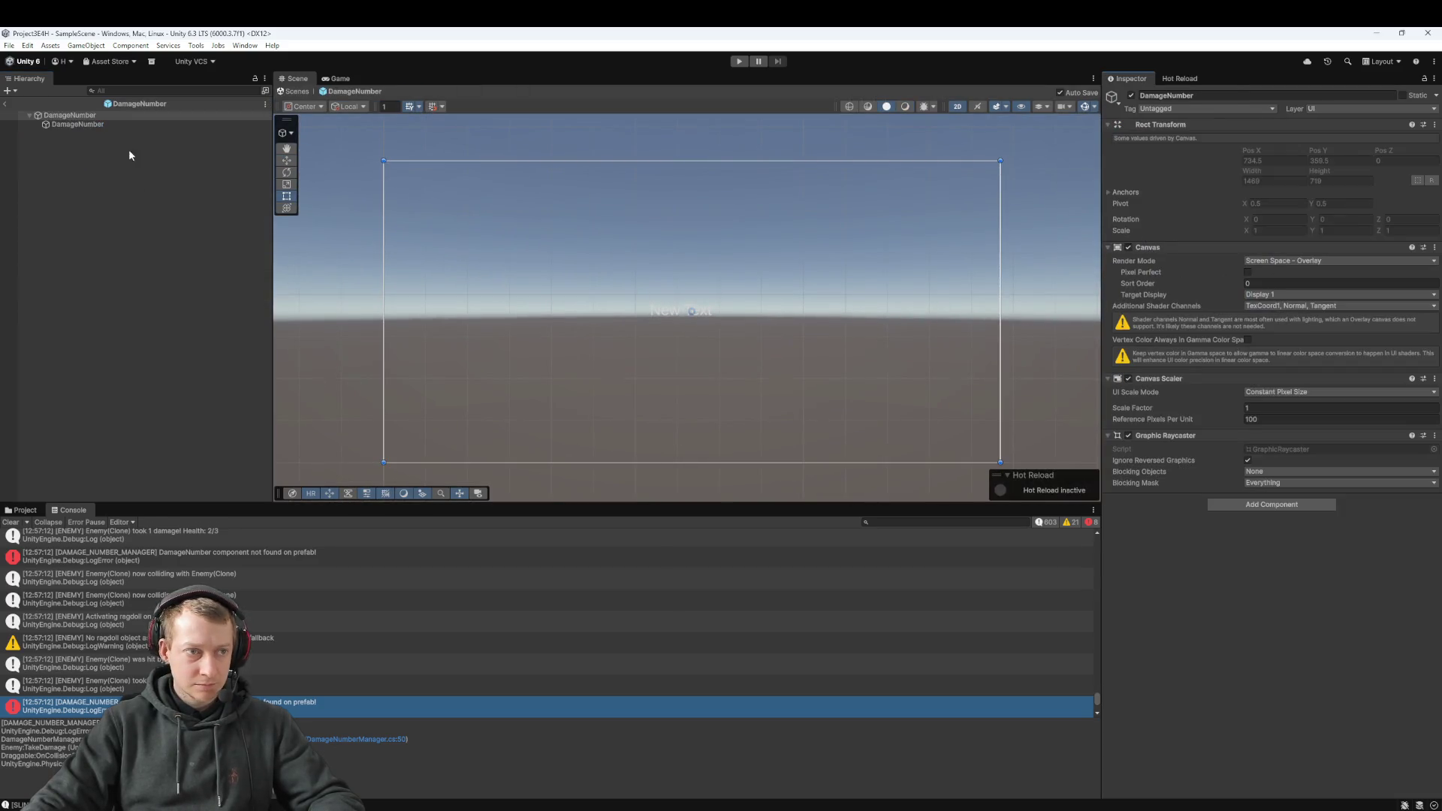
click(97, 124)
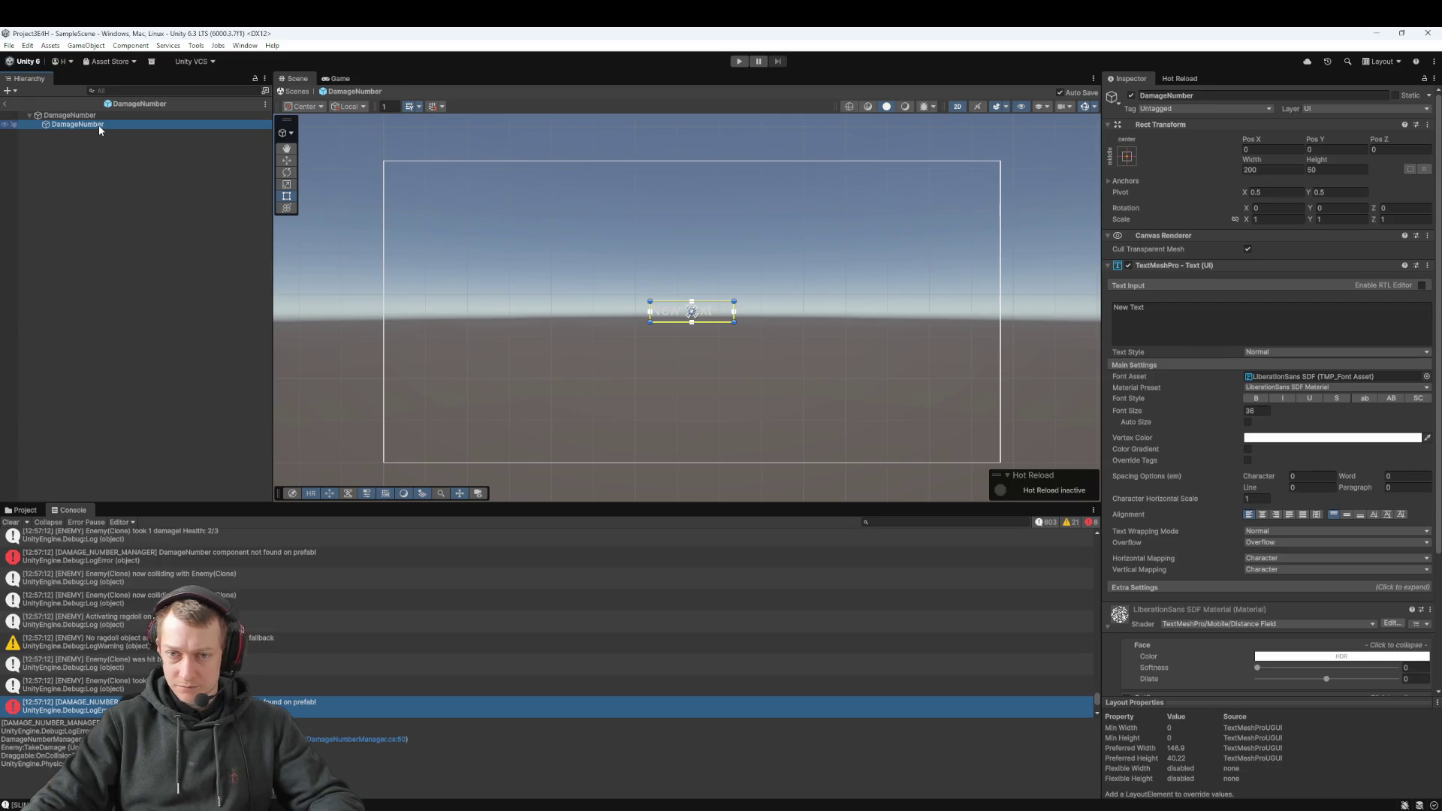
click(69, 115)
click(78, 124)
click(5, 104)
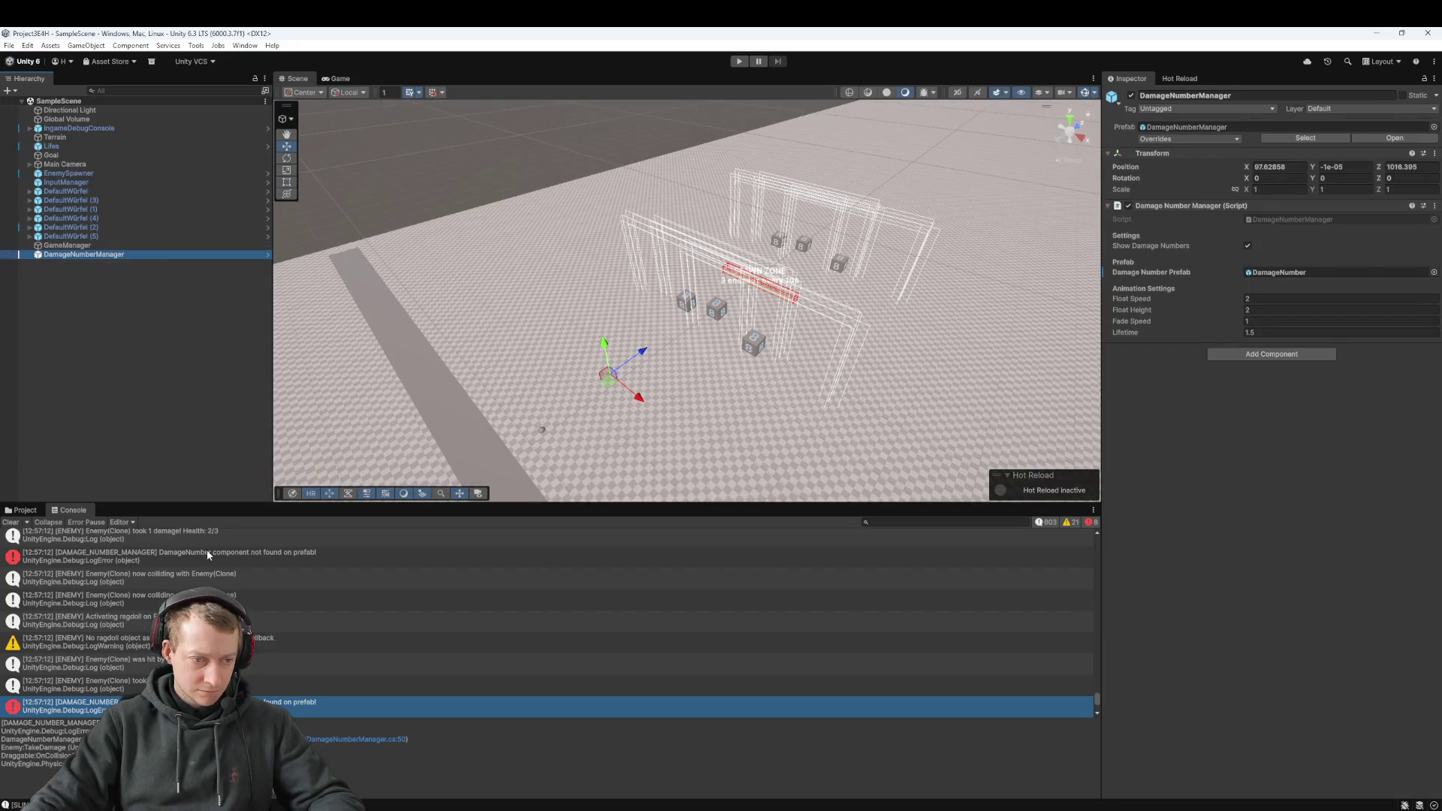
Step: Select the missing DamageNumber component error, frame DamageNumberManager, and check InputManager.cs in VS Code
click(245, 556)
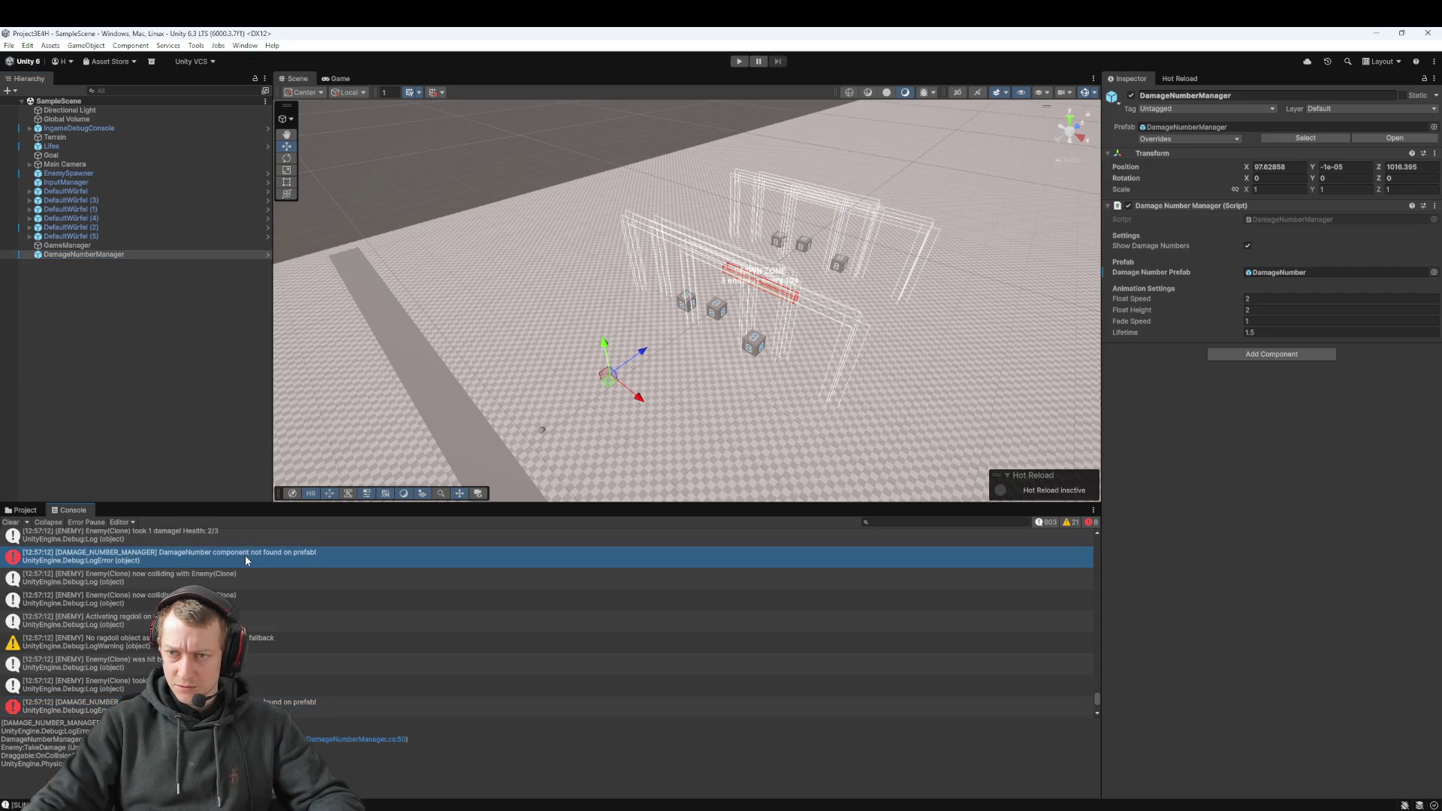
double_click(103, 256)
click(75, 245)
click(75, 256)
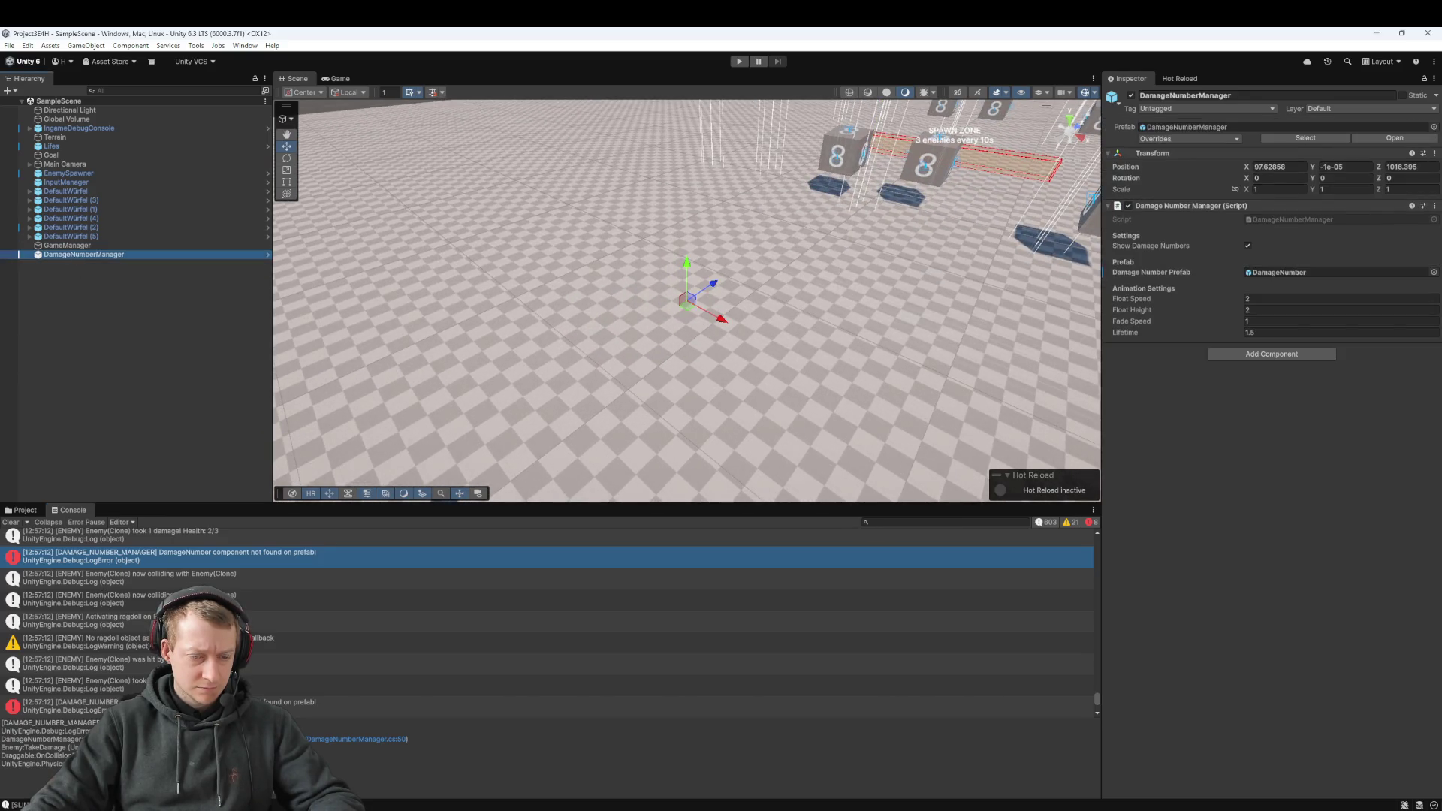
mouse_move(1059, 809)
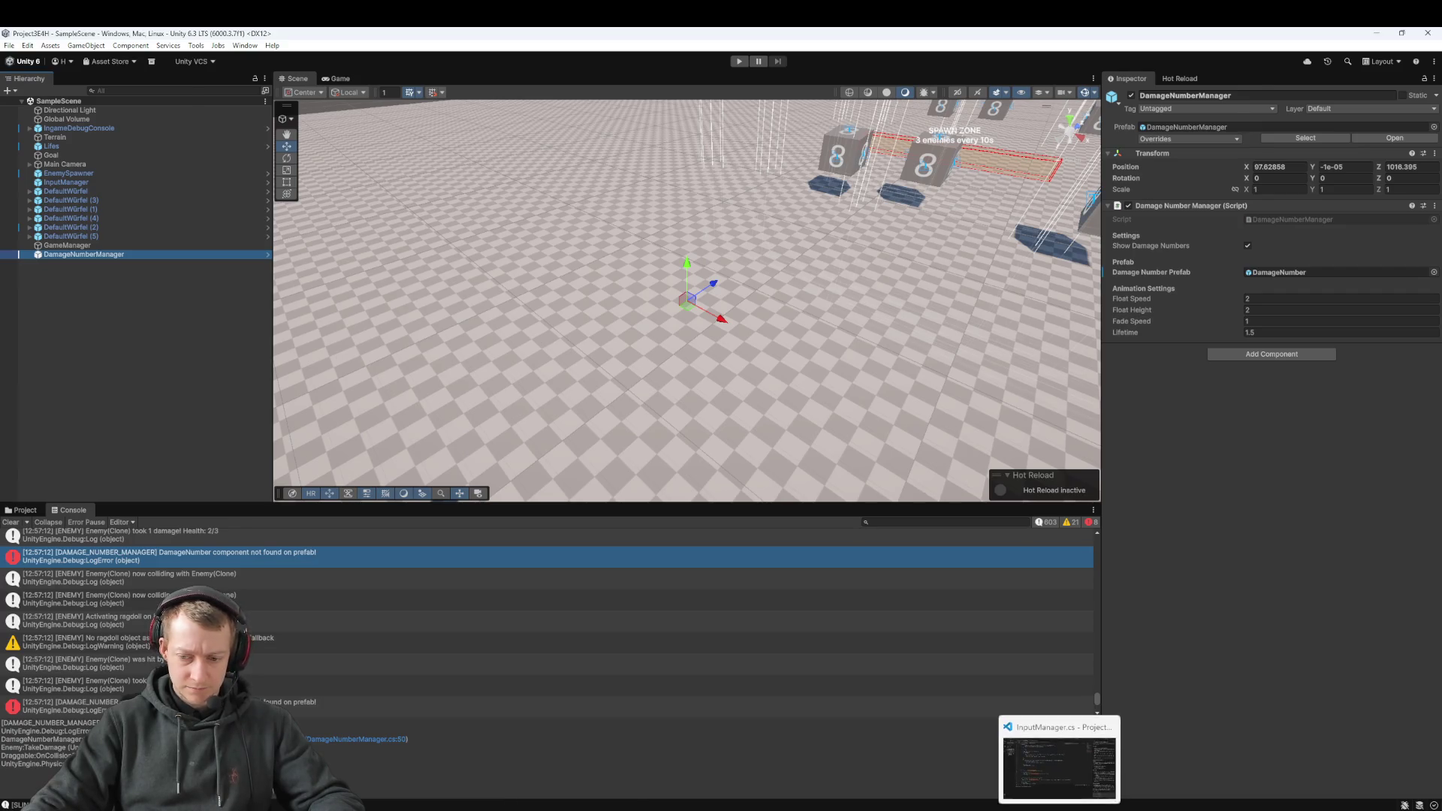
click(1059, 762)
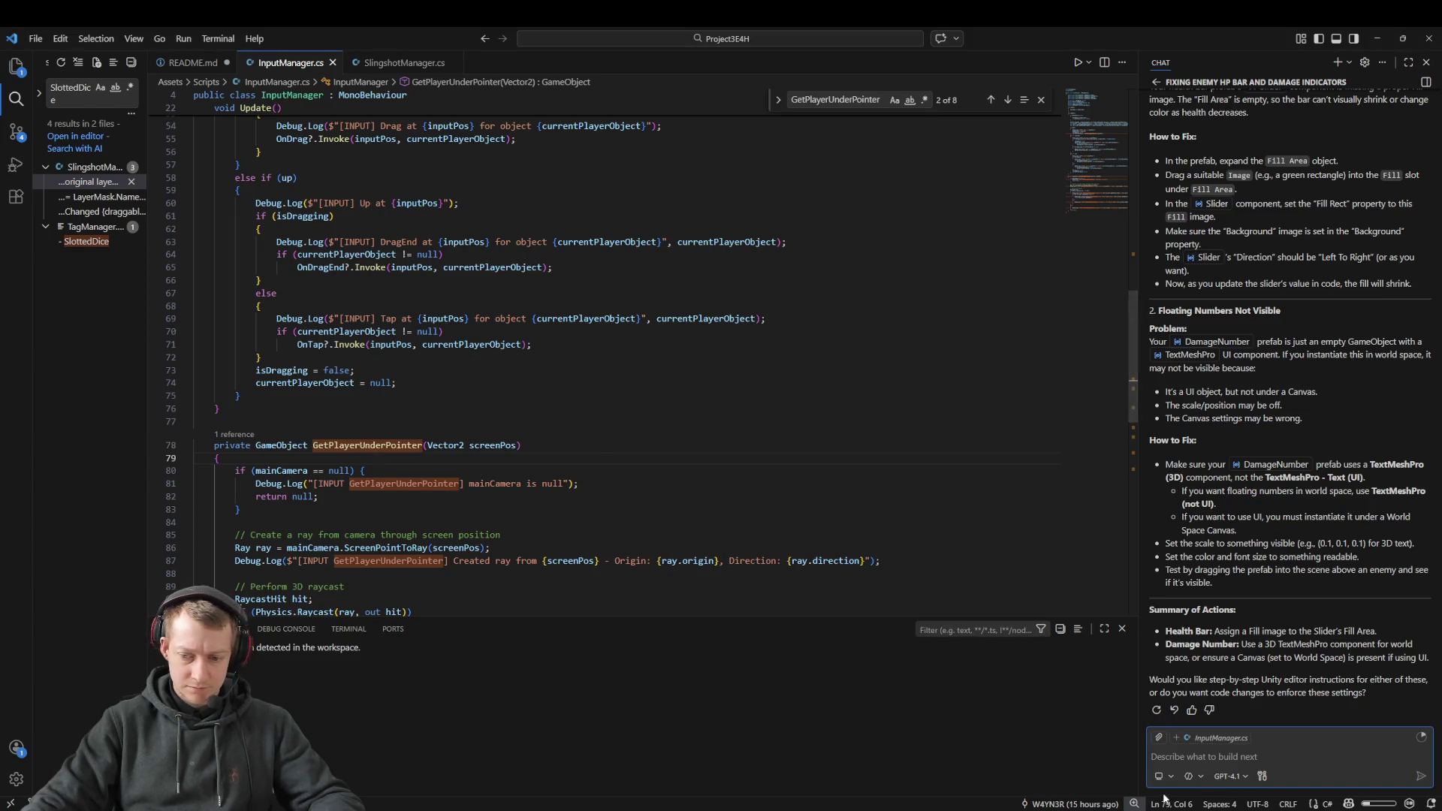
key(alt+Tab)
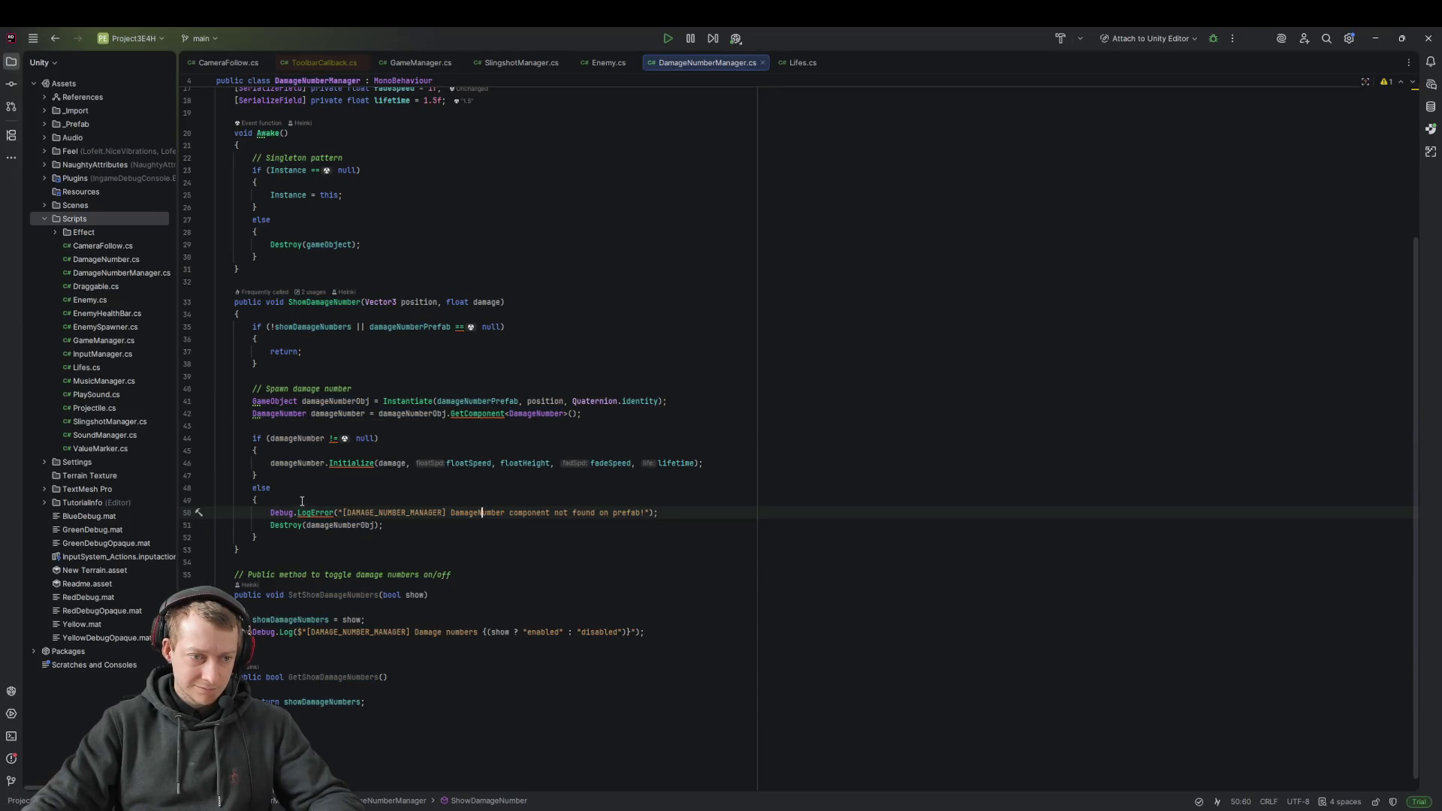
Step: Examine the GetComponent<DamageNumber> line, highlighting usages of damageNumberObj, position and damageNumber
click(394, 437)
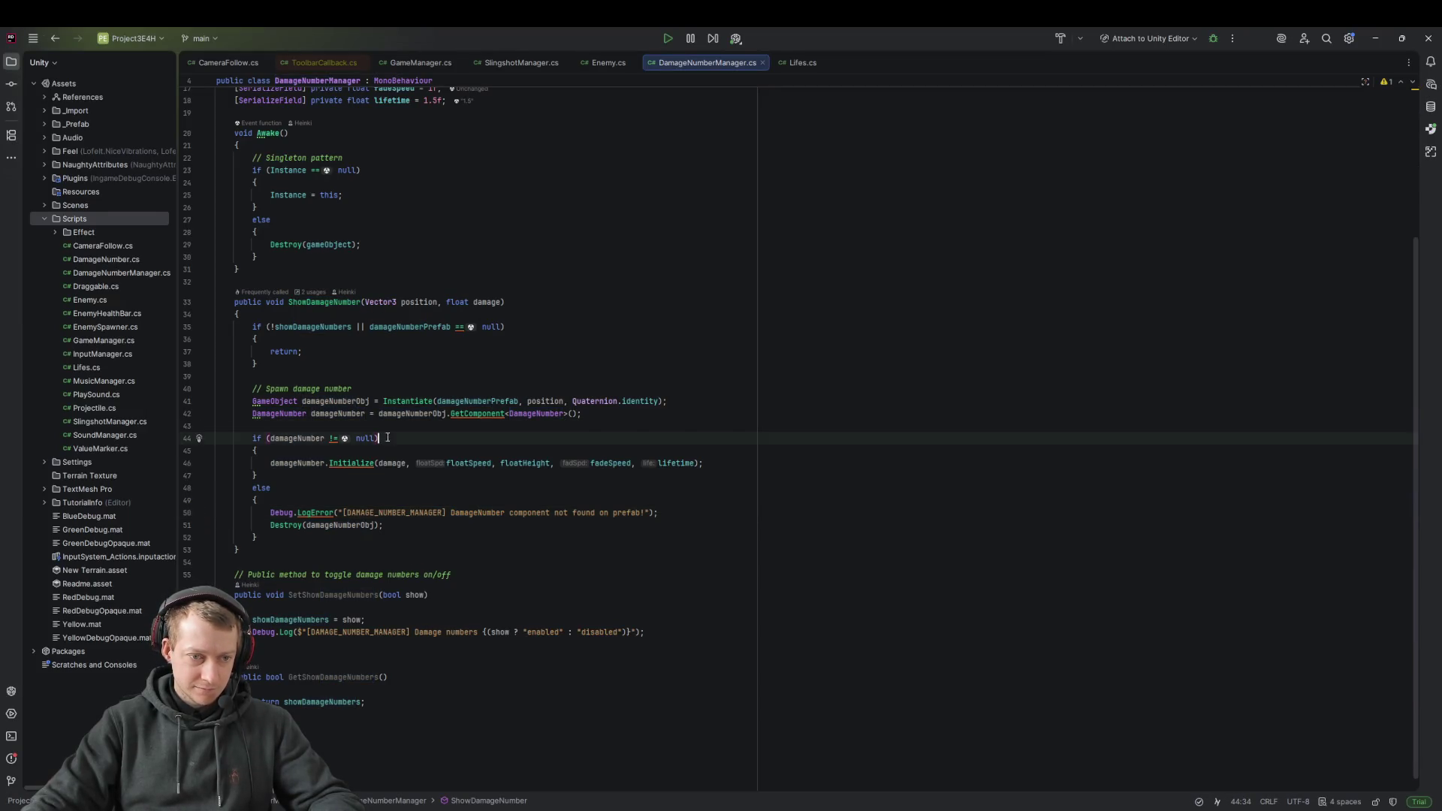
click(334, 413)
double_click(538, 416)
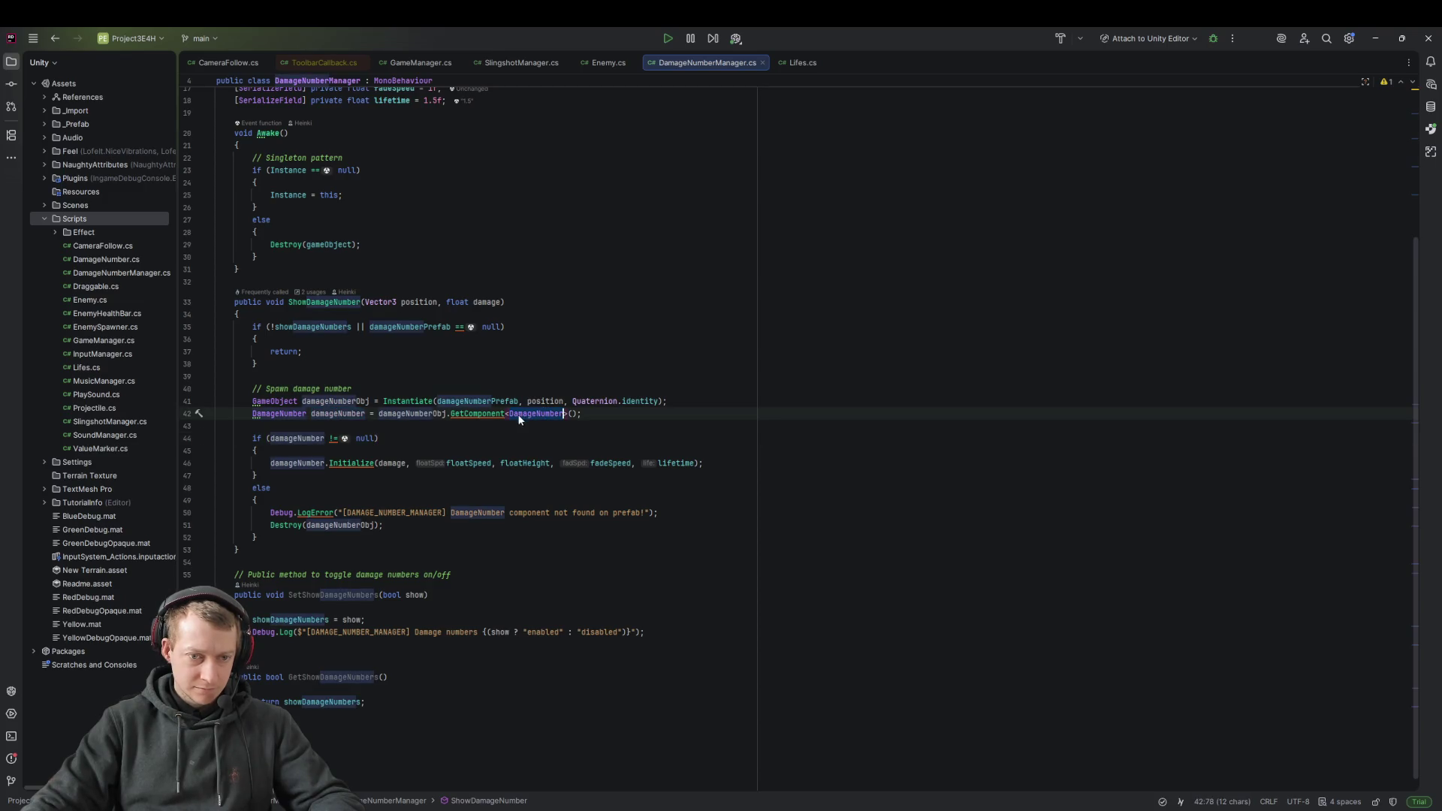
click(538, 416)
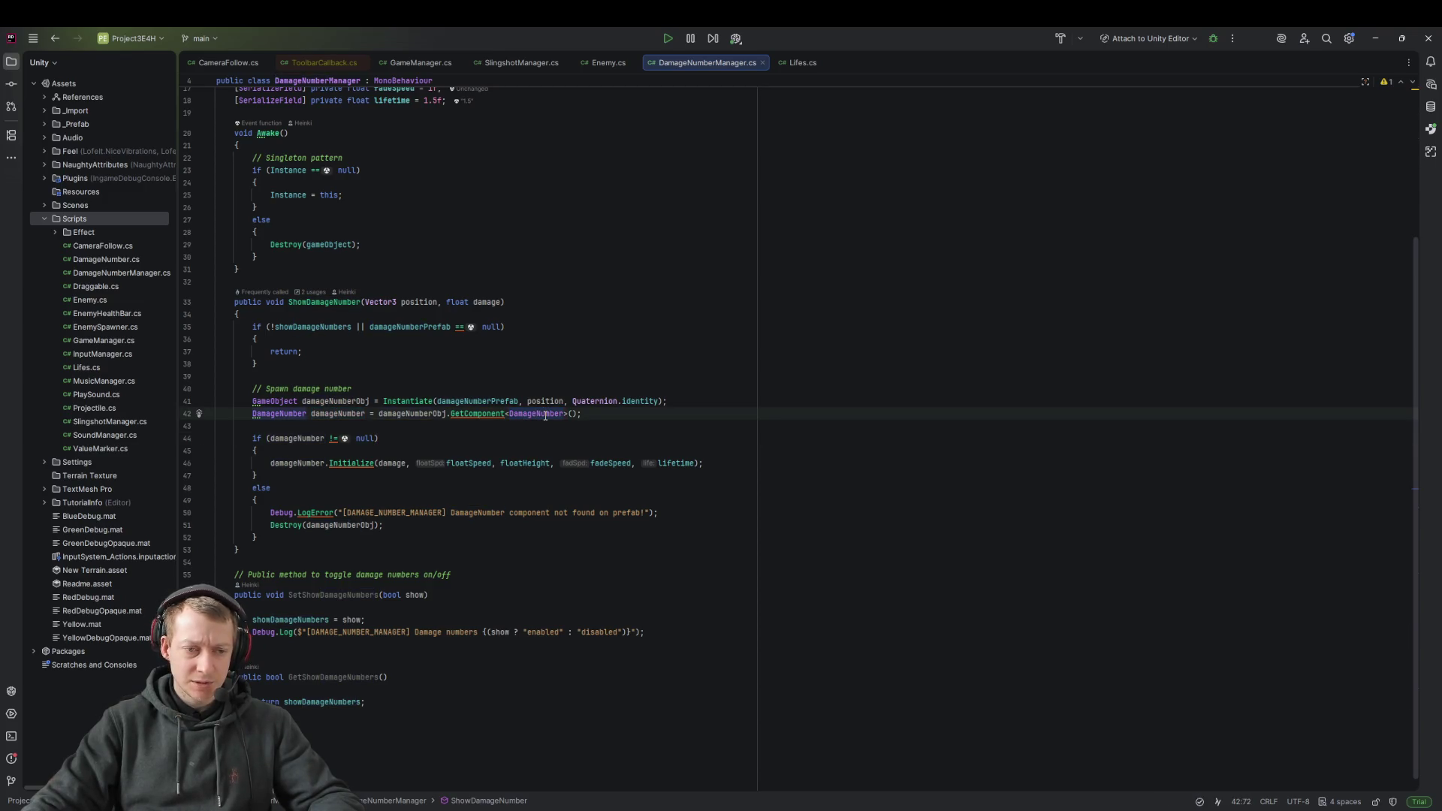
double_click(388, 415)
click(543, 401)
click(342, 414)
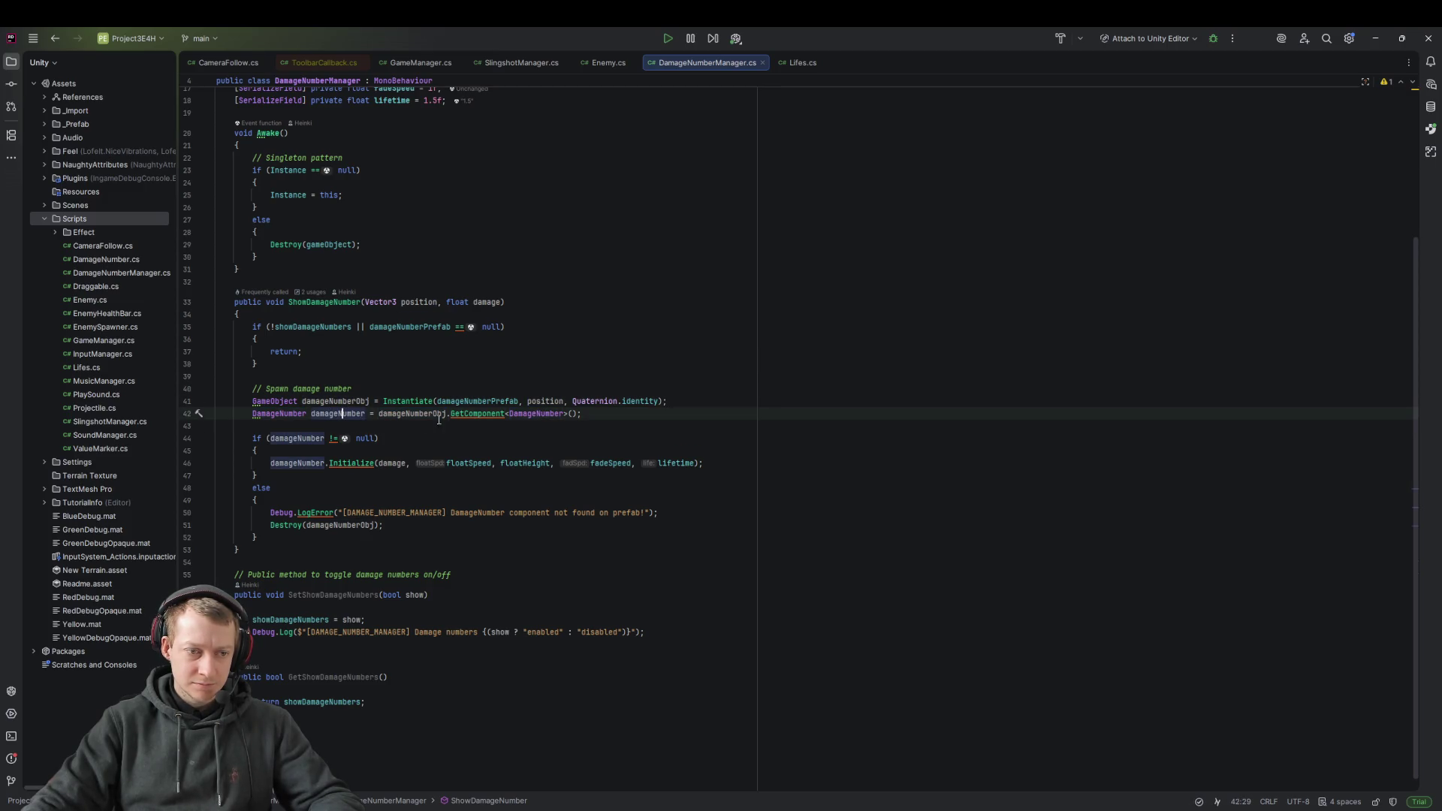
Step: Open and read the DamageNumber class in DamageNumber.cs, then return to Unity
ctrl+click(530, 418)
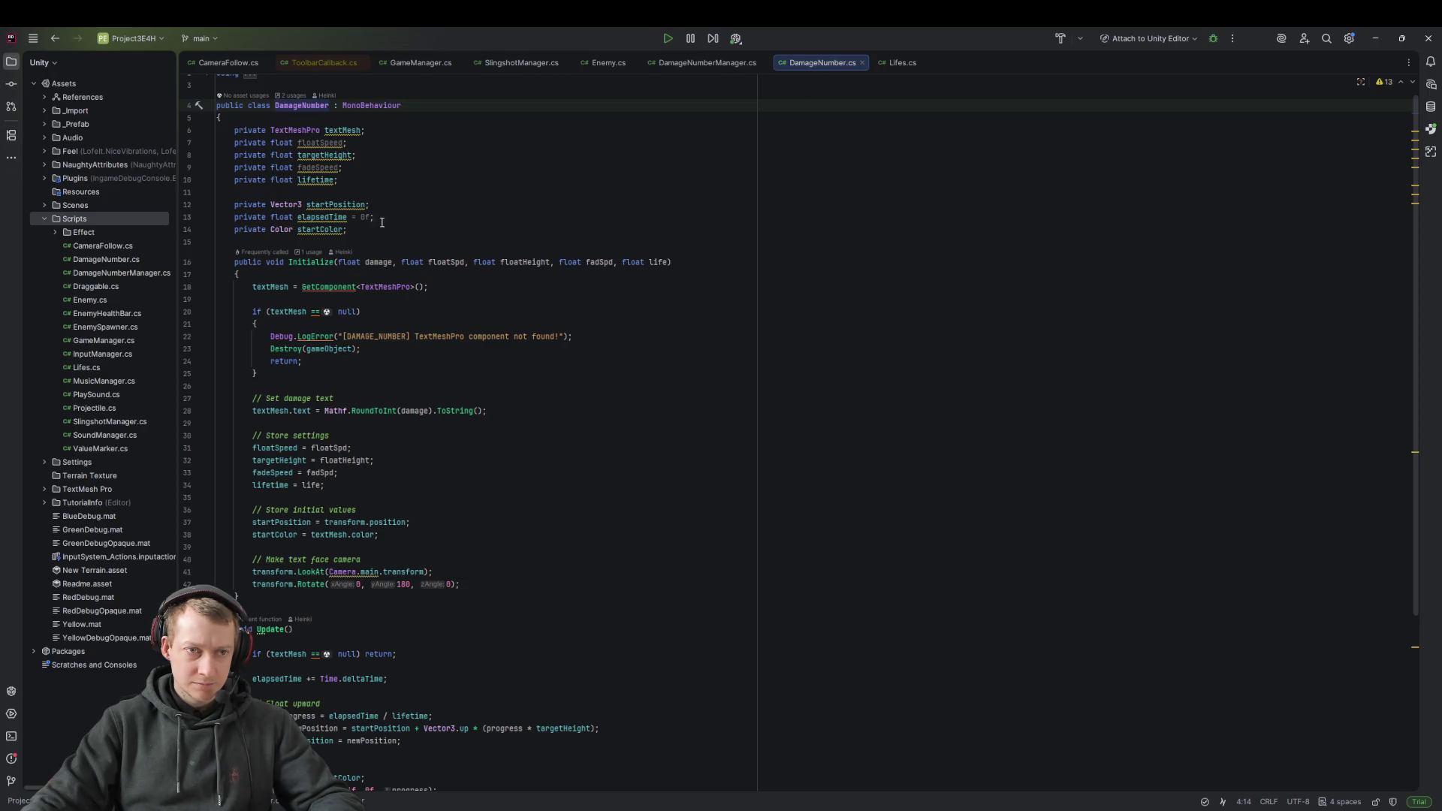
scroll(376, 217, down, 4)
scroll(431, 295, up, 5)
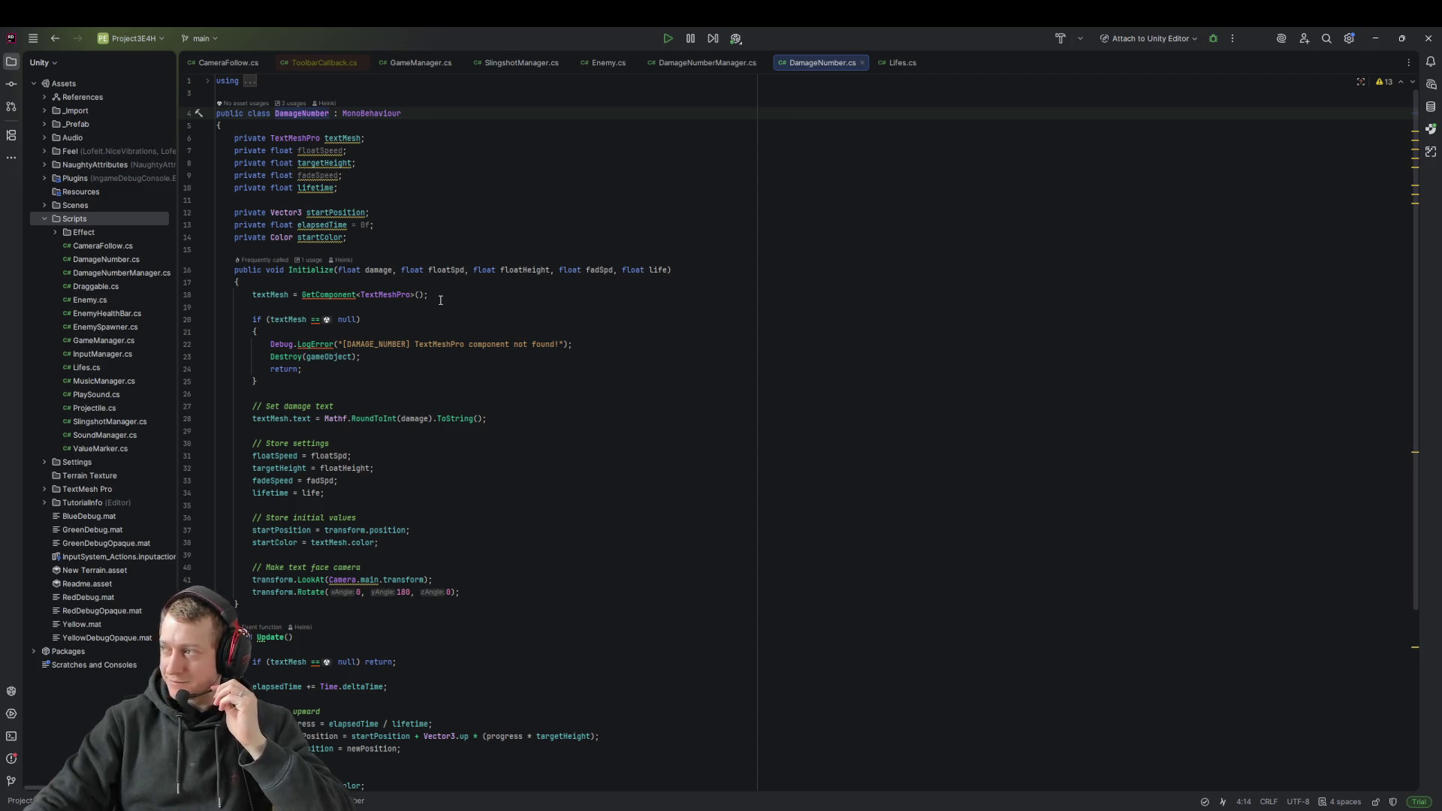
key(alt+Tab)
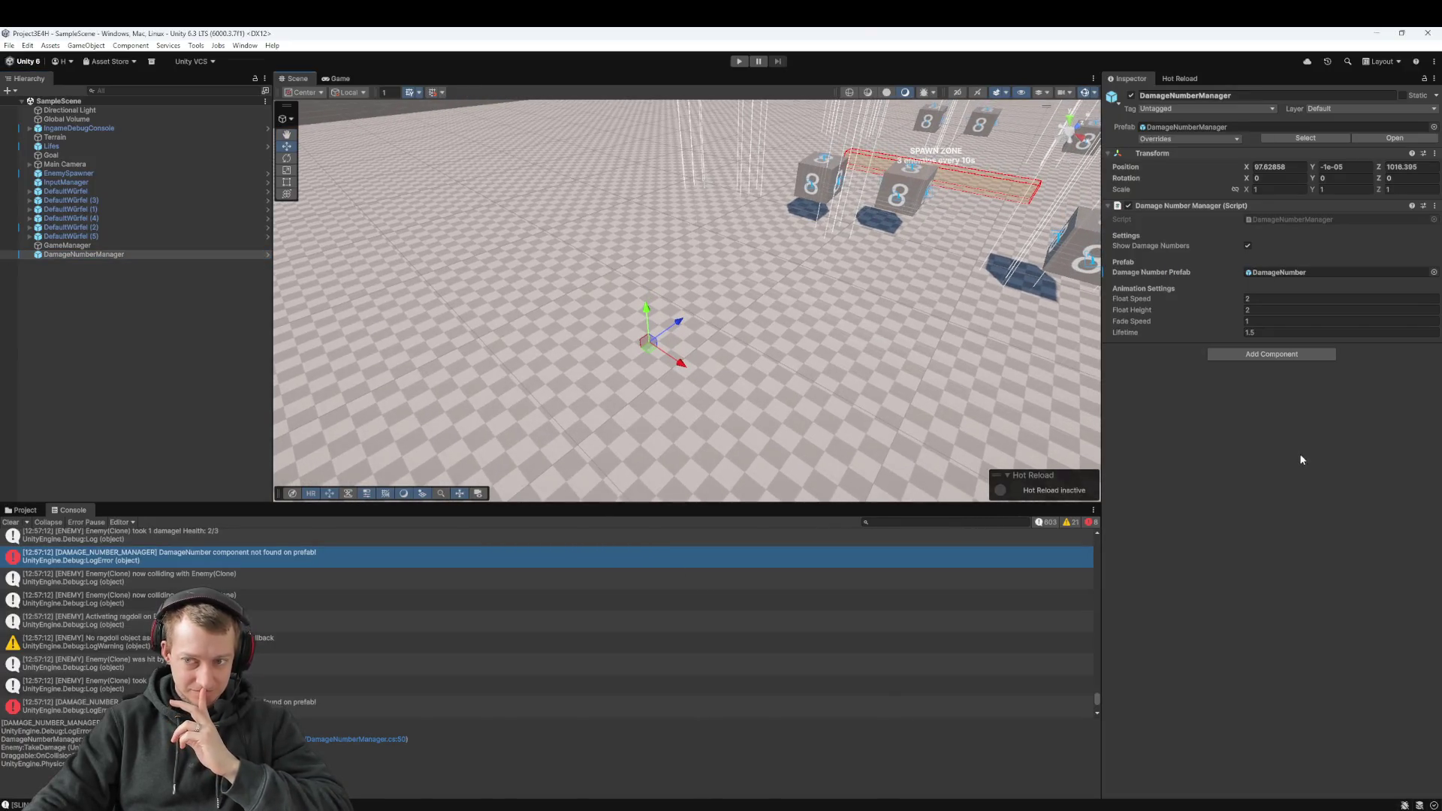
Step: Select DamageNumberManager and read the chat's suggested 3D TextMeshPro fix in VS Code
click(111, 255)
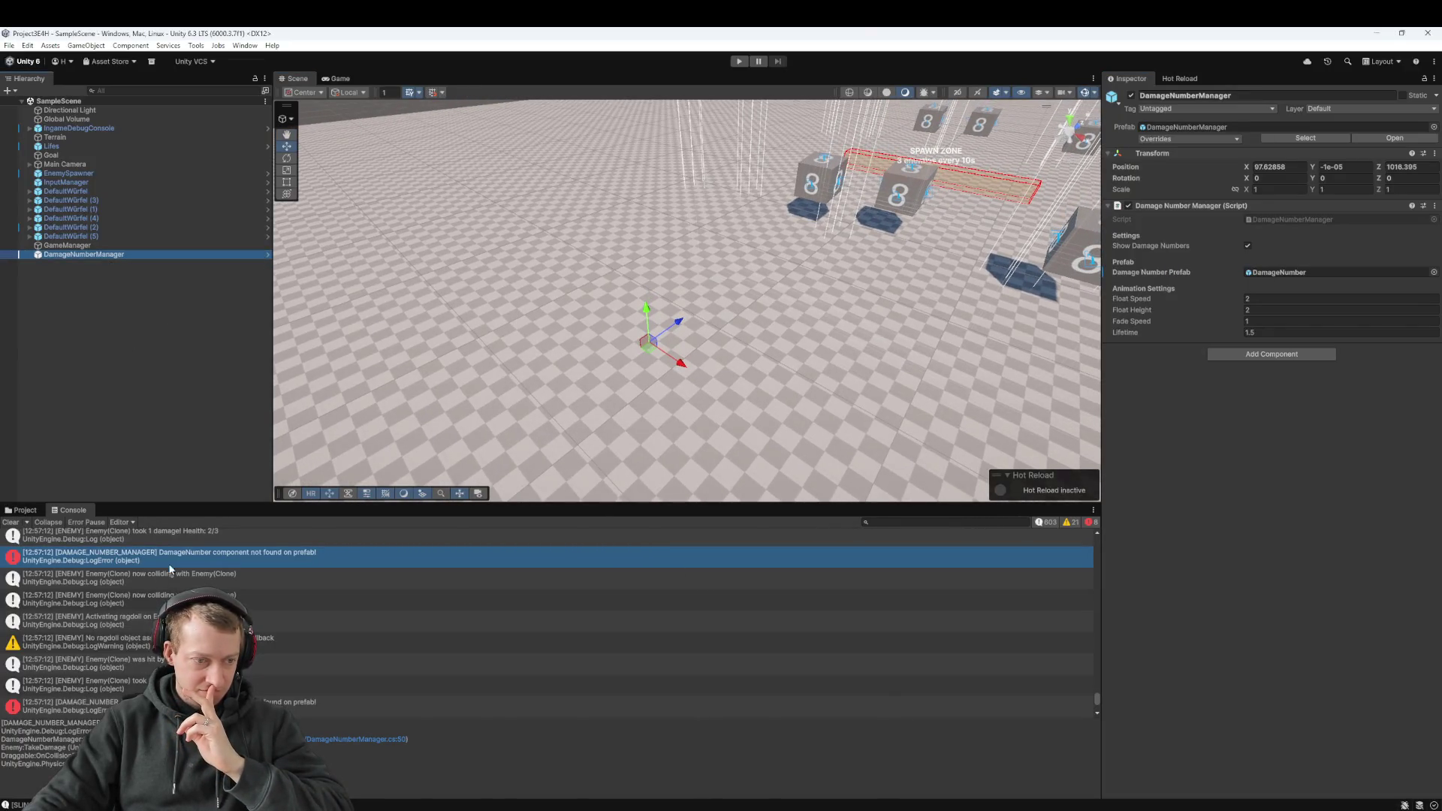
scroll(166, 575, up, 8)
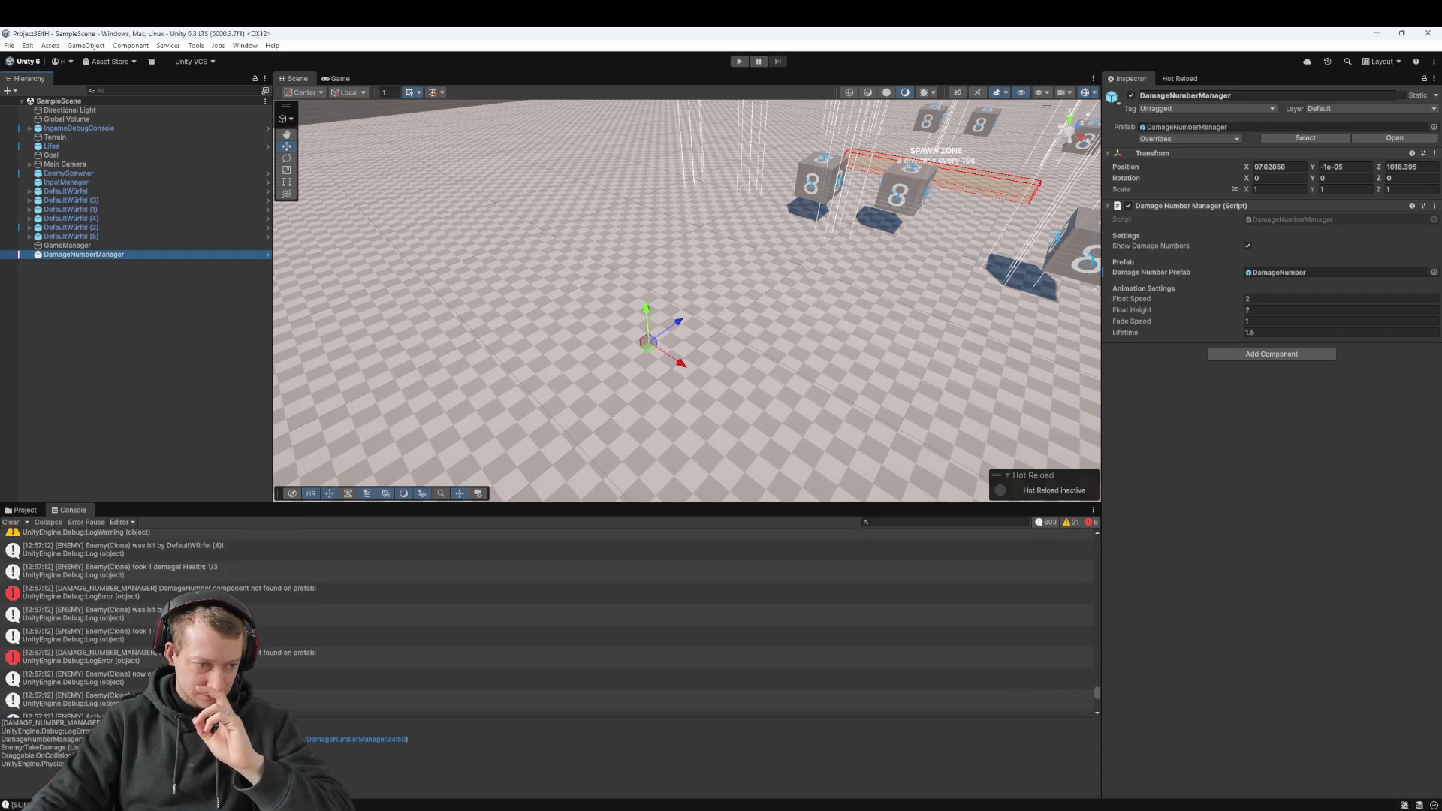
key(alt+Tab)
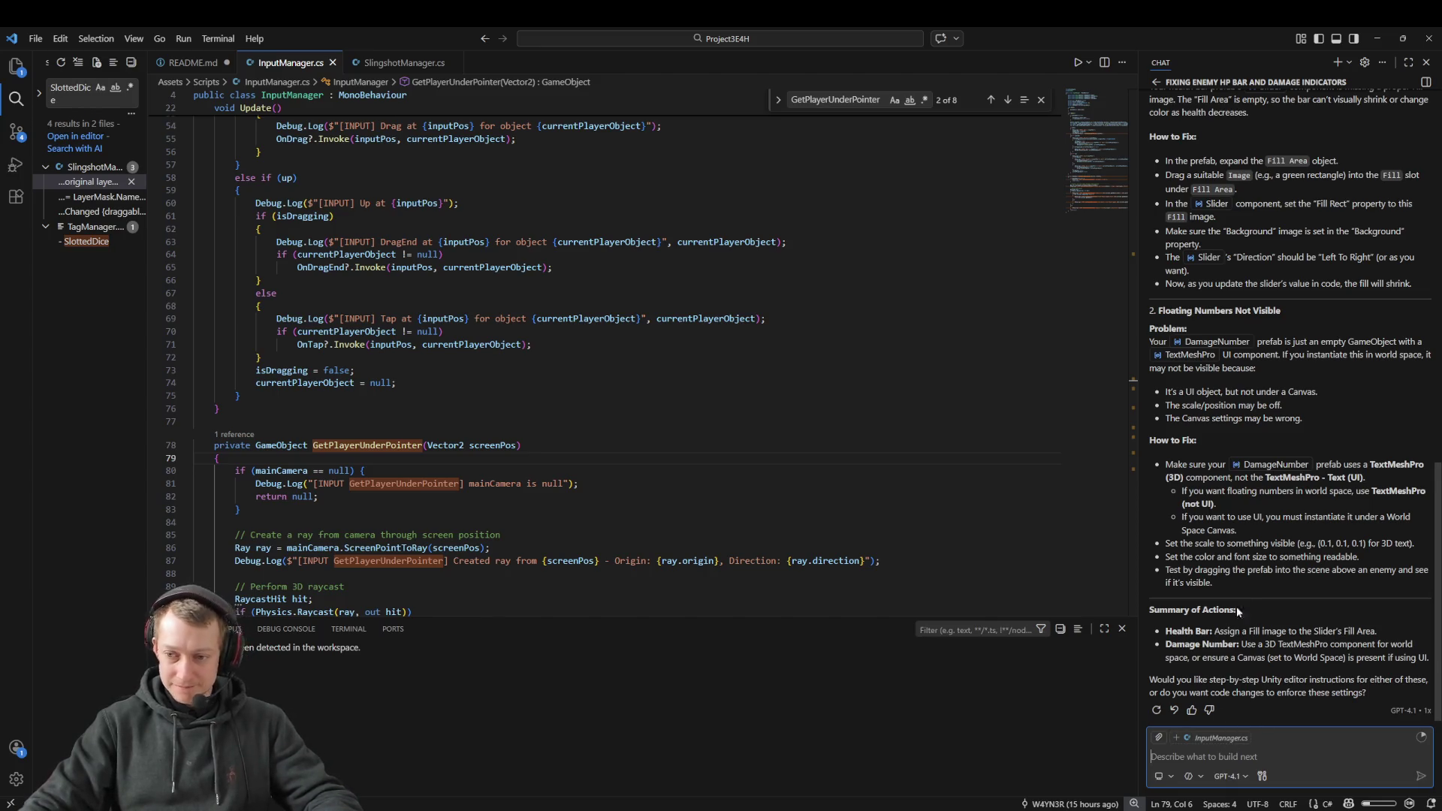
scroll(1221, 392, up, 3)
scroll(1222, 393, down, 3)
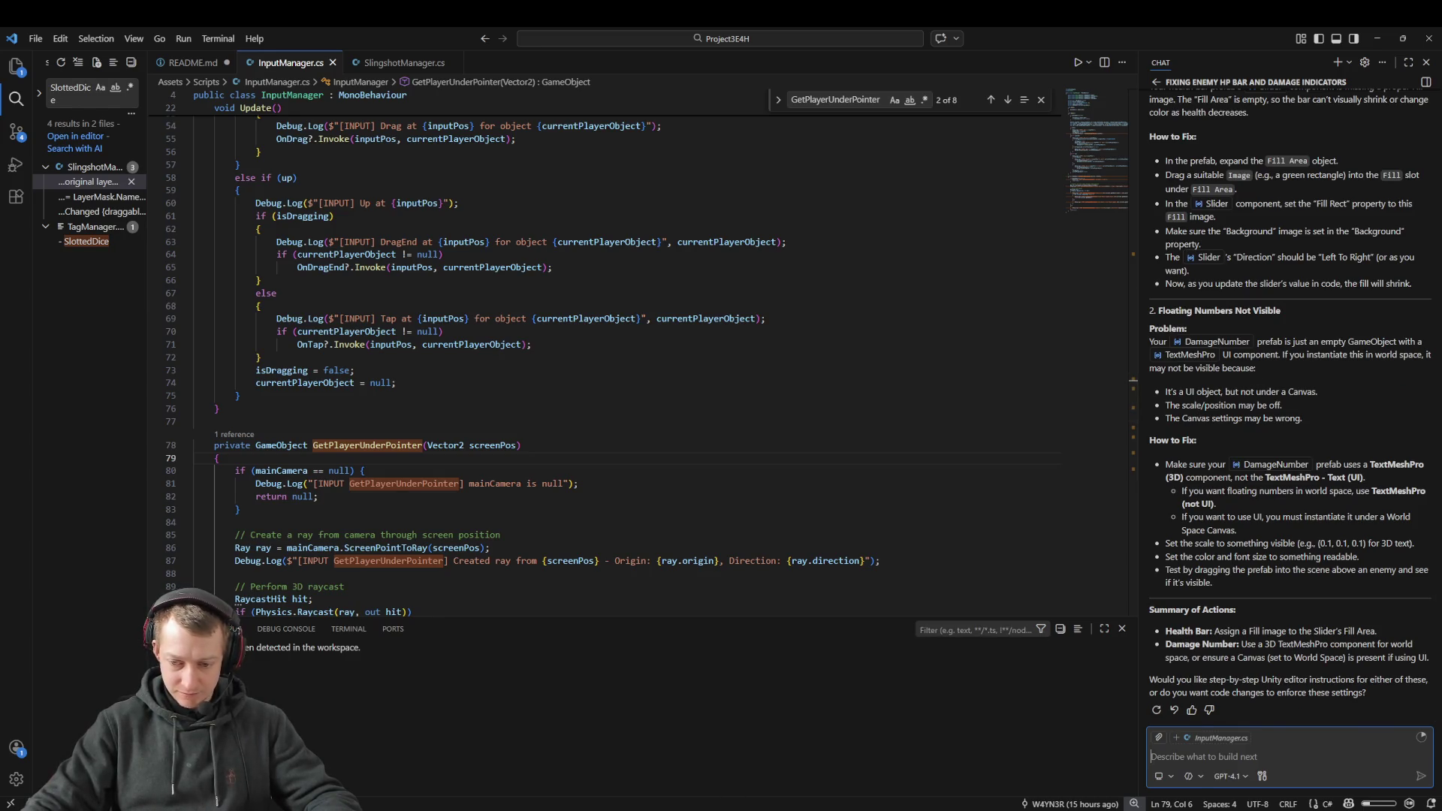
key(alt+Tab)
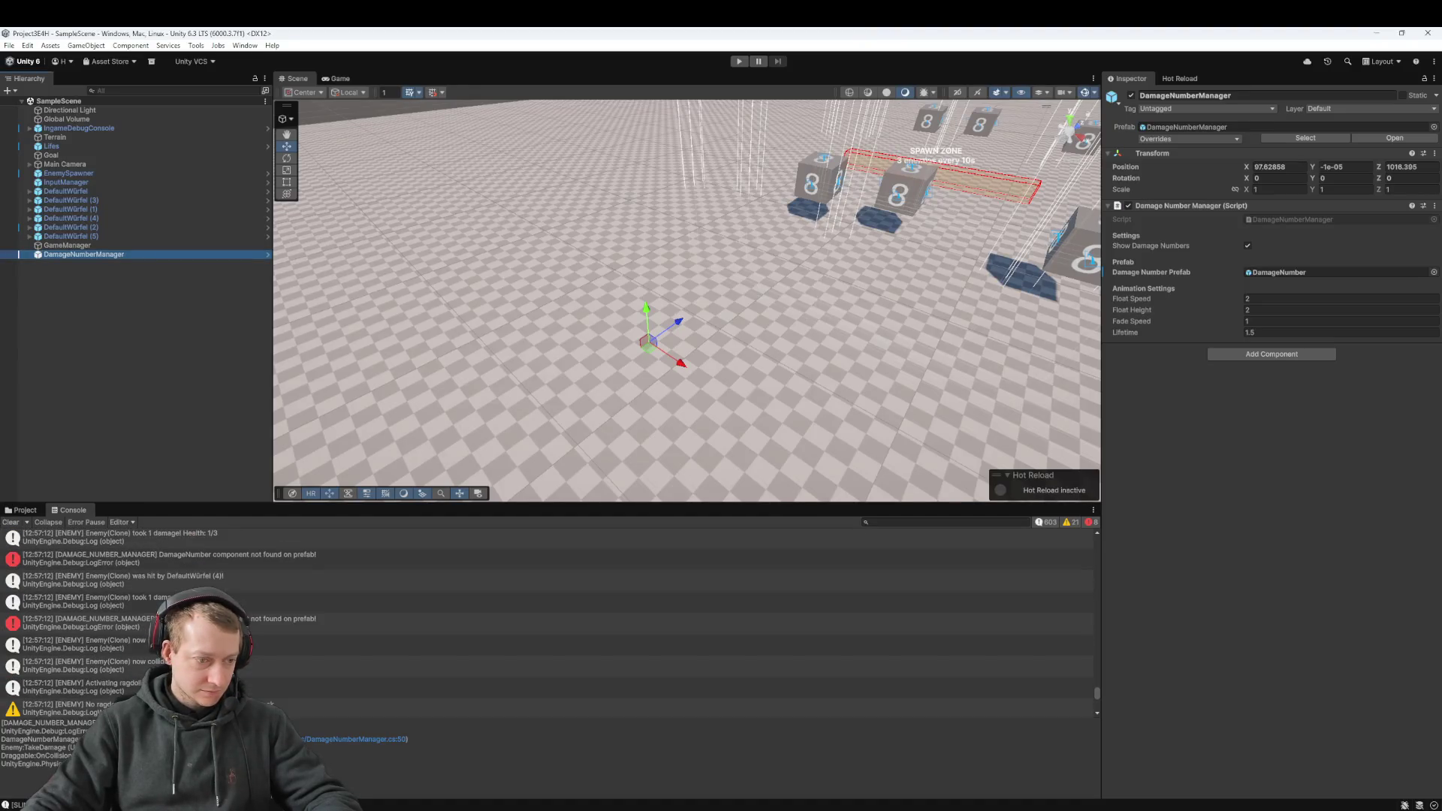
Step: Select the block of recent enemy and missing DamageNumber console entries to share with the chat
click(140, 676)
scroll(140, 638, down, 3)
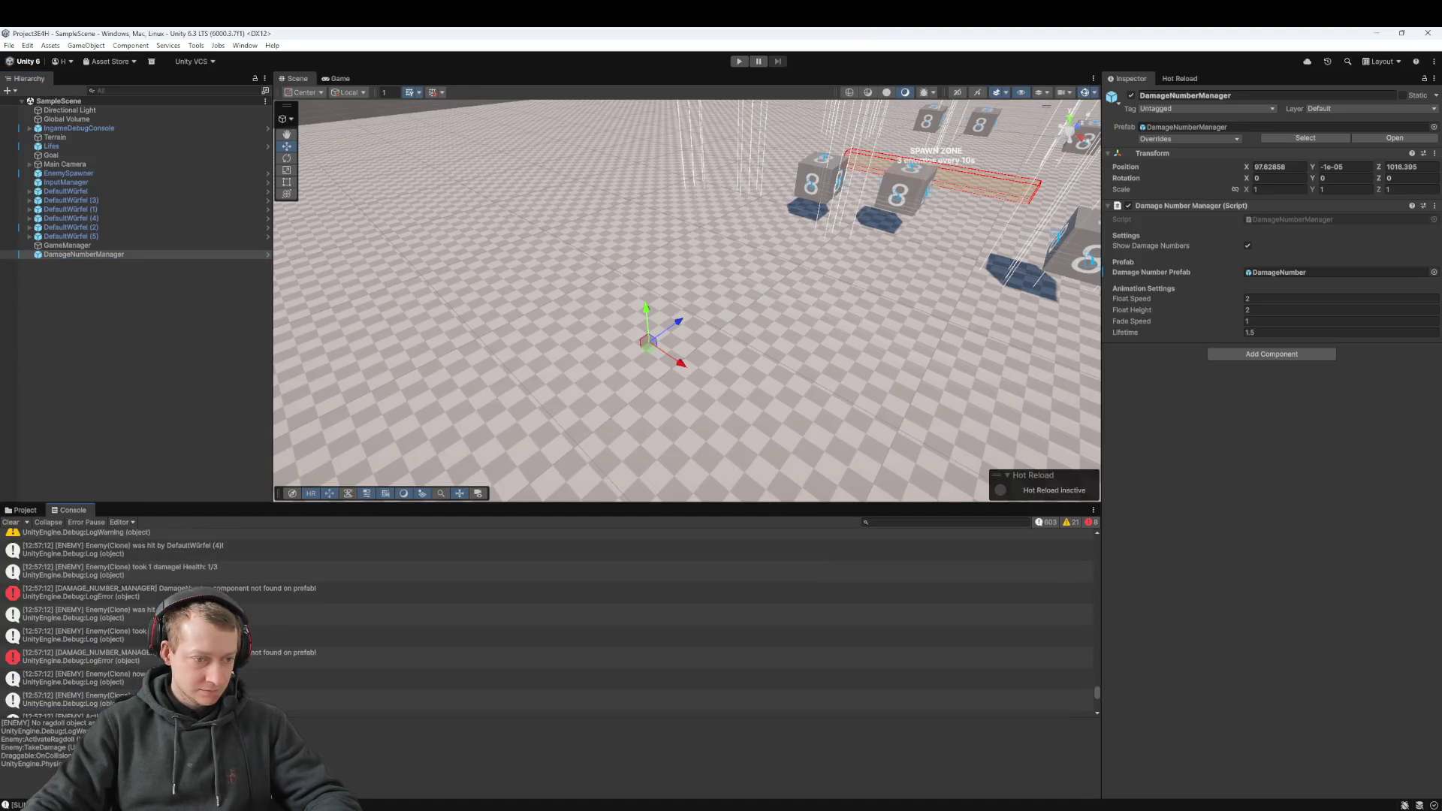
shift+click(141, 571)
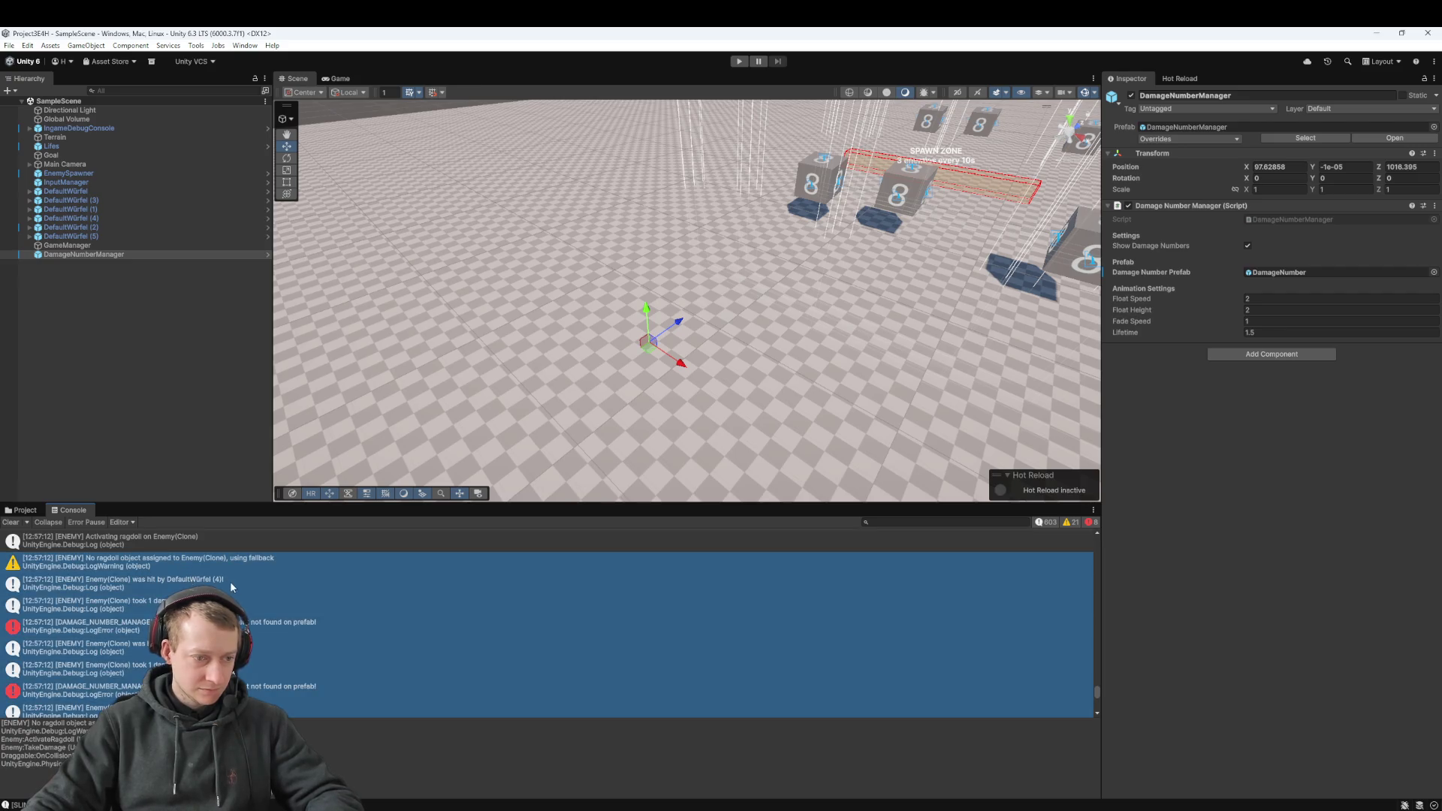
key(alt+Tab)
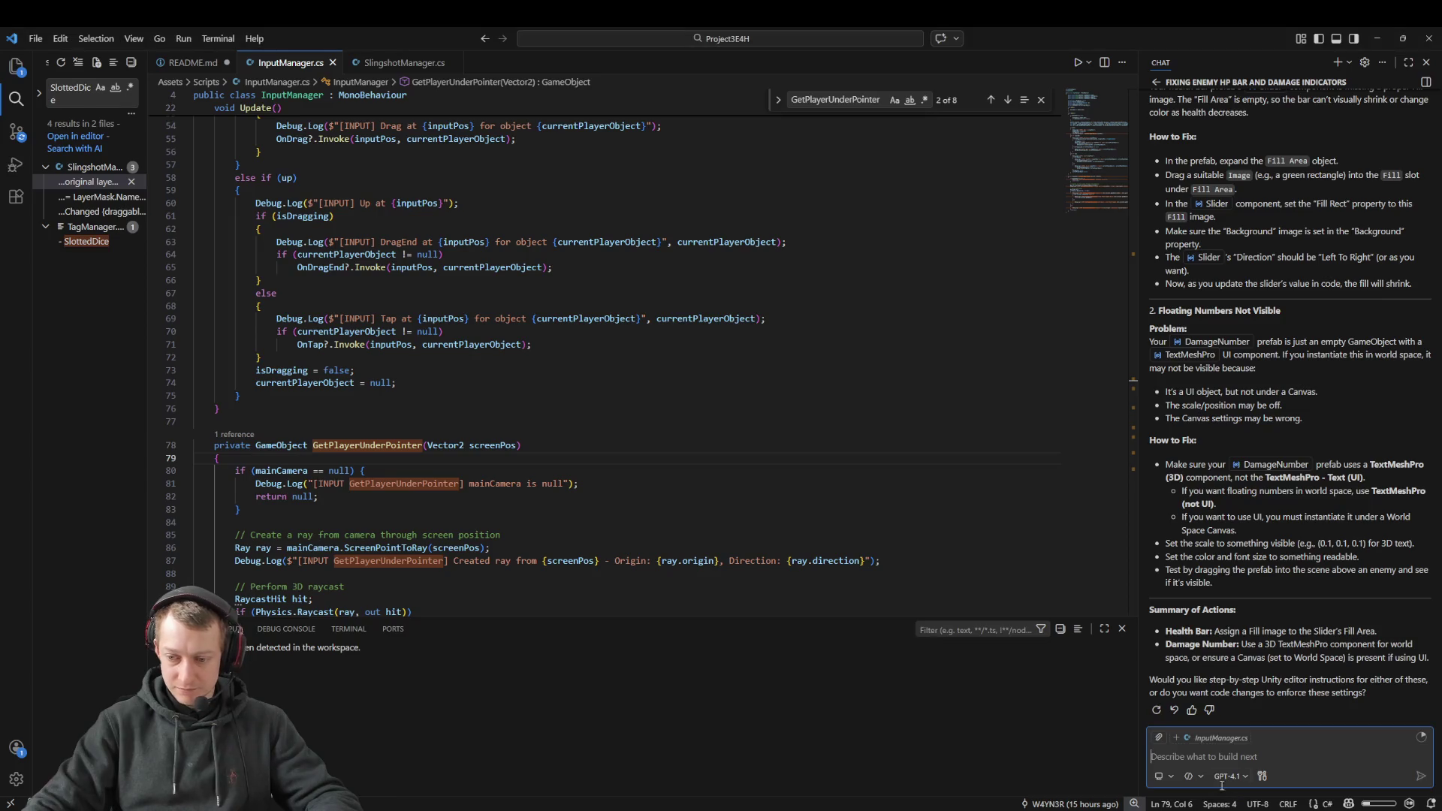
Step: Paste the logs into the chat followed by 'these are the logs I'm getting', then clear Unity's selection
key(ctrl+v)
text(t)
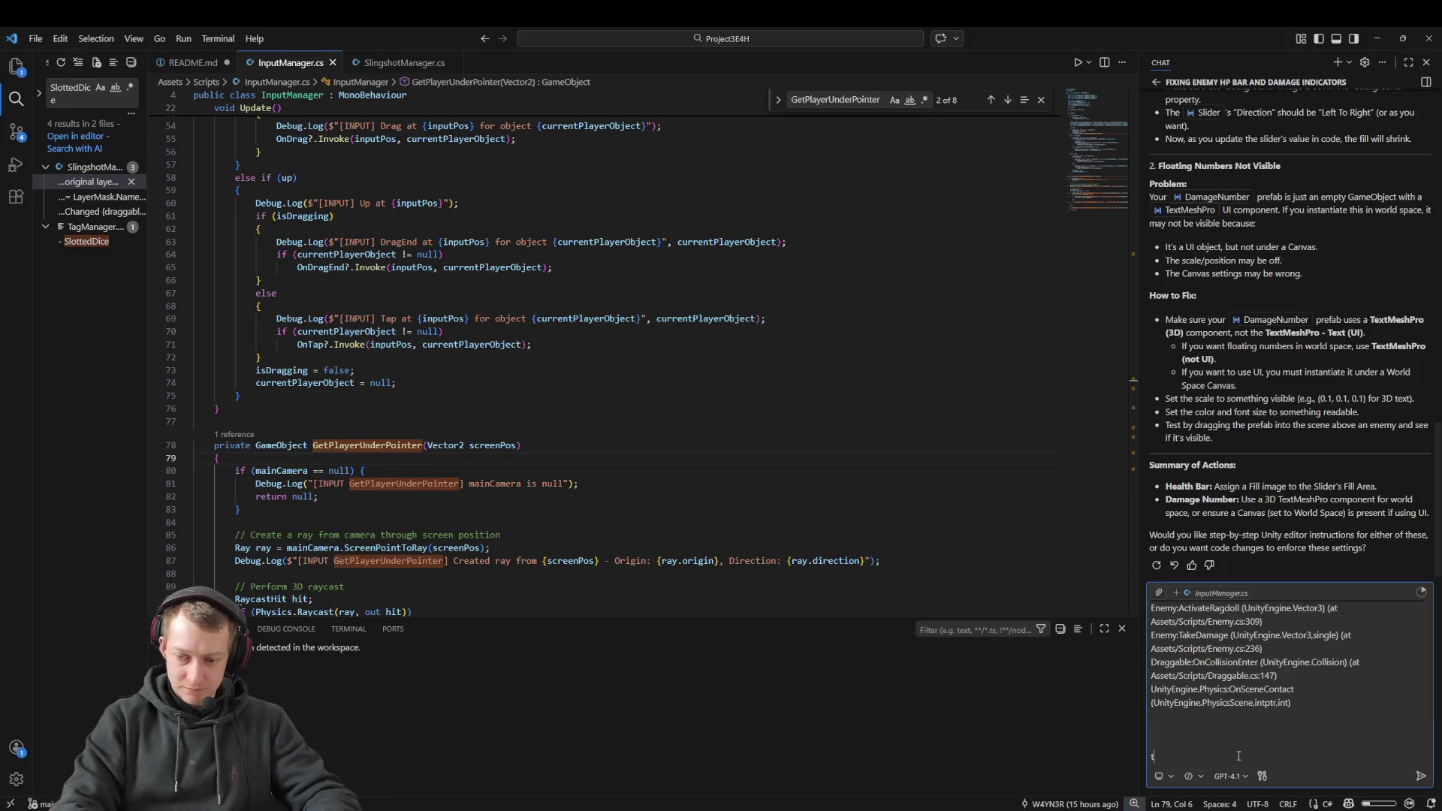
text(hese are the logs I'm getting)
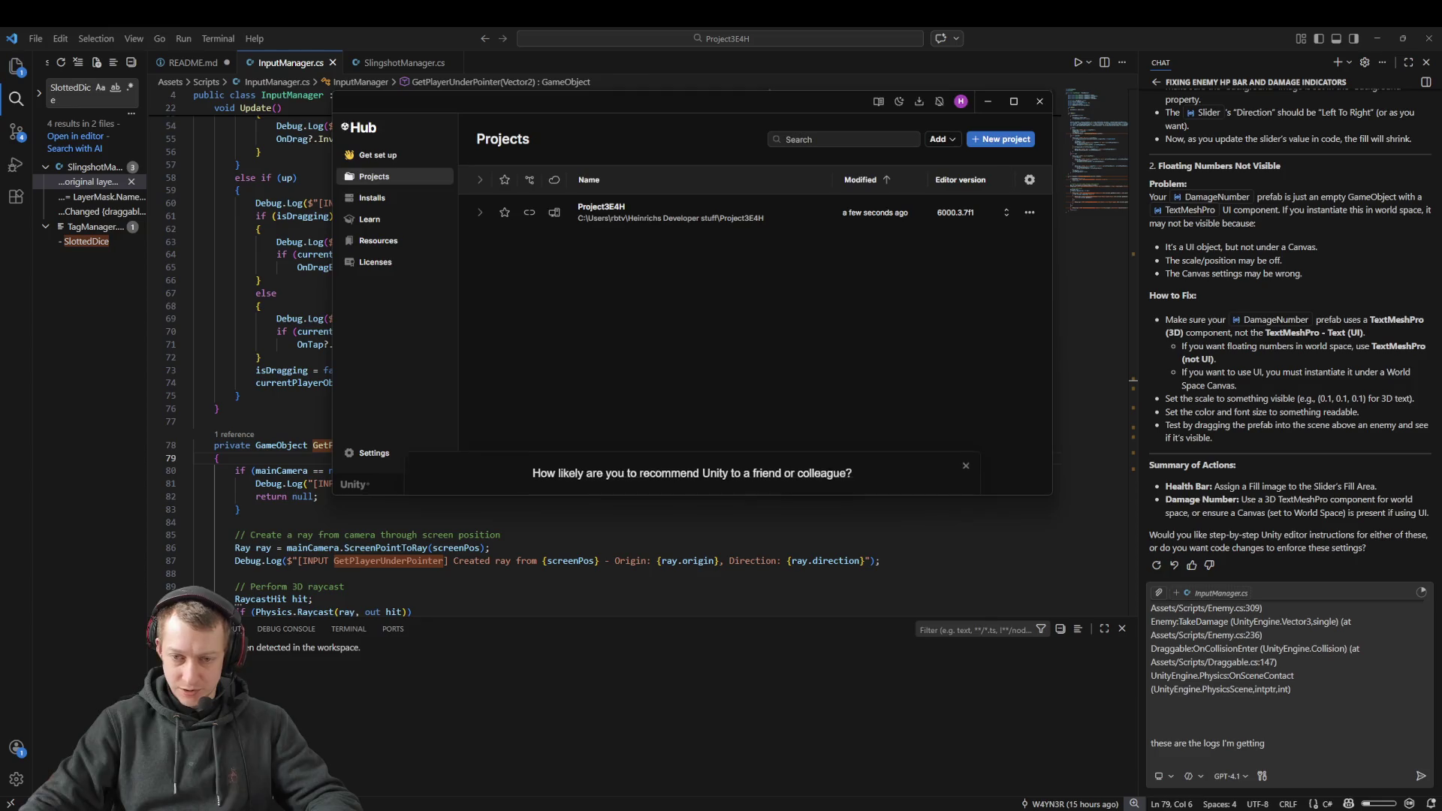
key(alt+Tab)
click(109, 289)
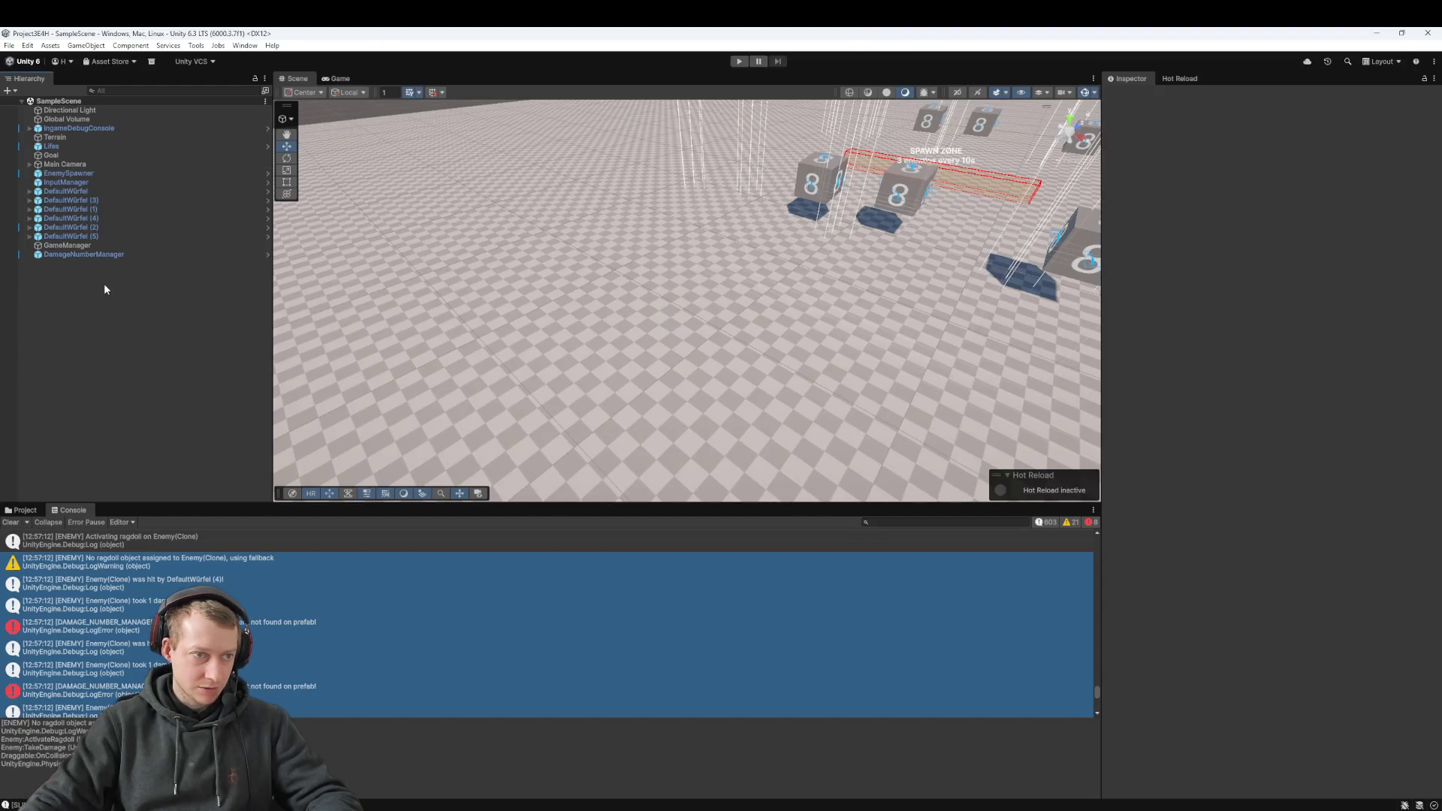
Step: Open the DamageNumber prefab from the _Prefab folder and inspect its root and child text settings
click(30, 510)
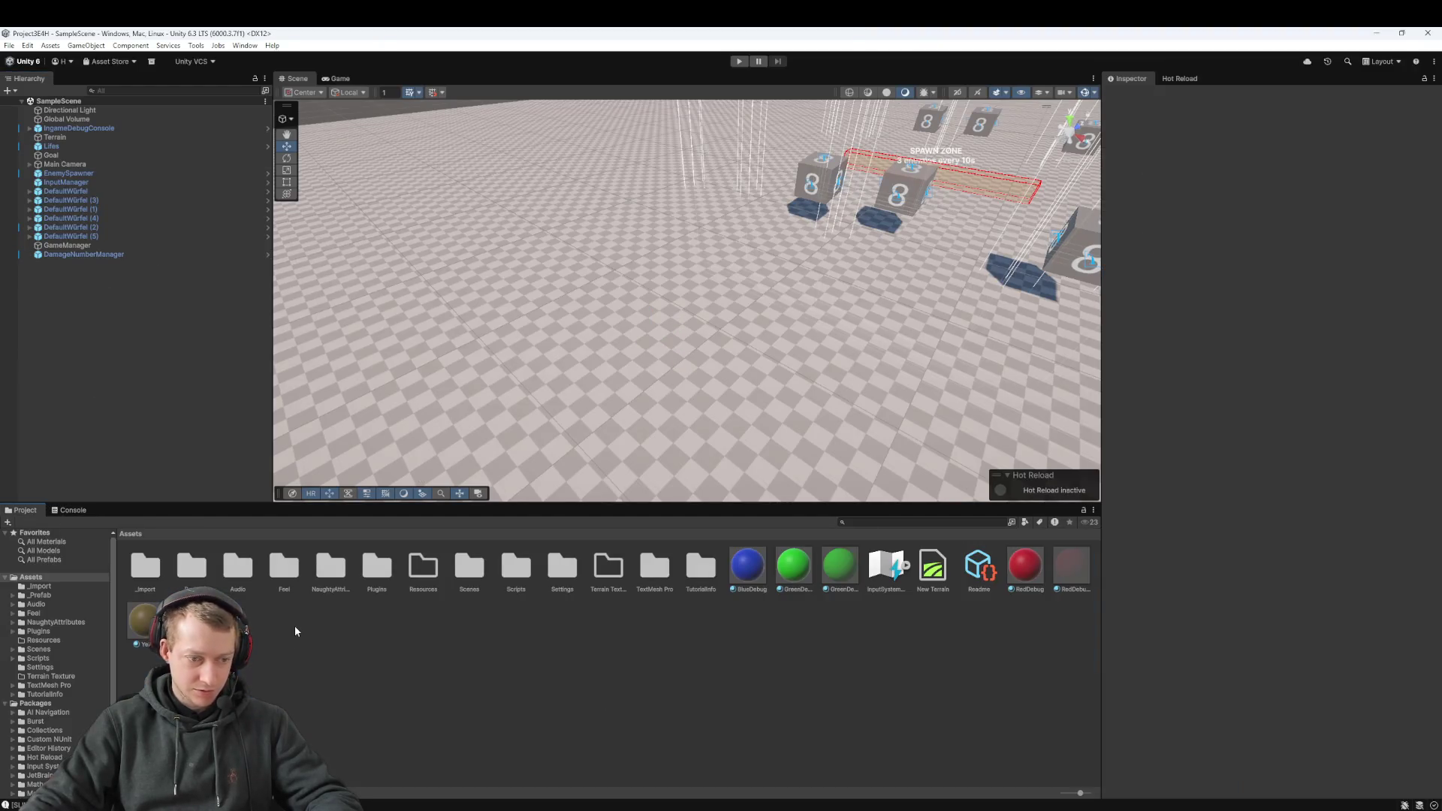
double_click(205, 571)
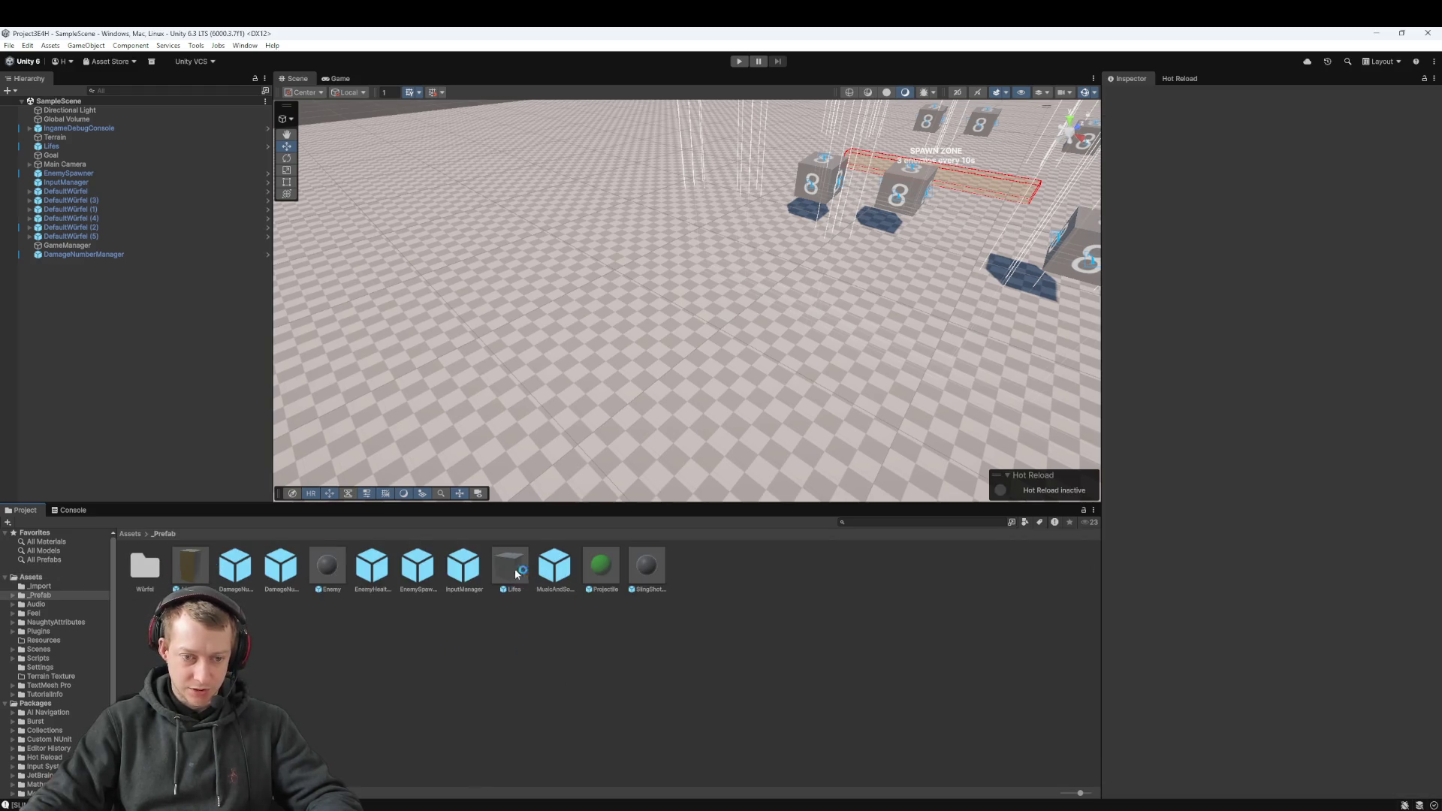
double_click(282, 569)
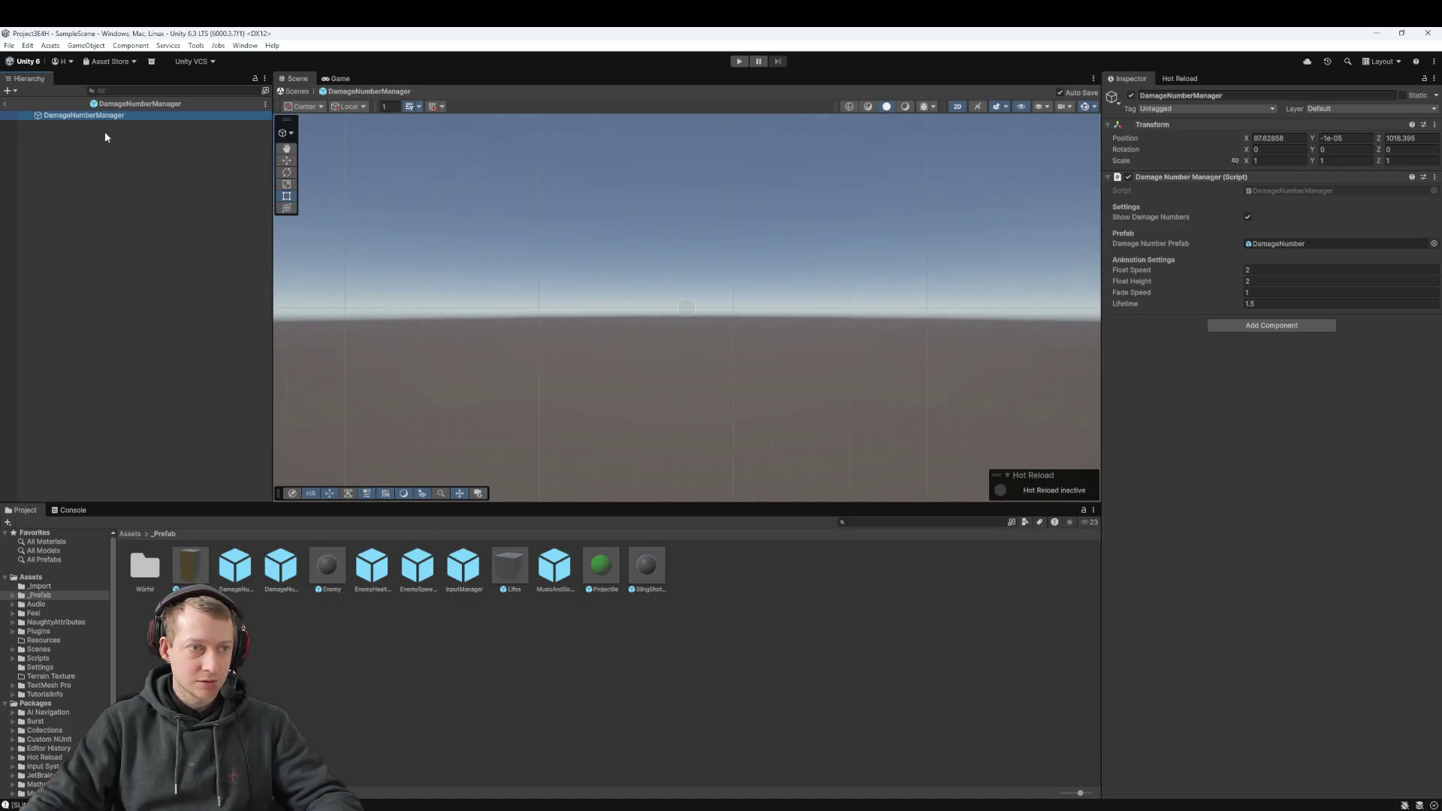
double_click(235, 568)
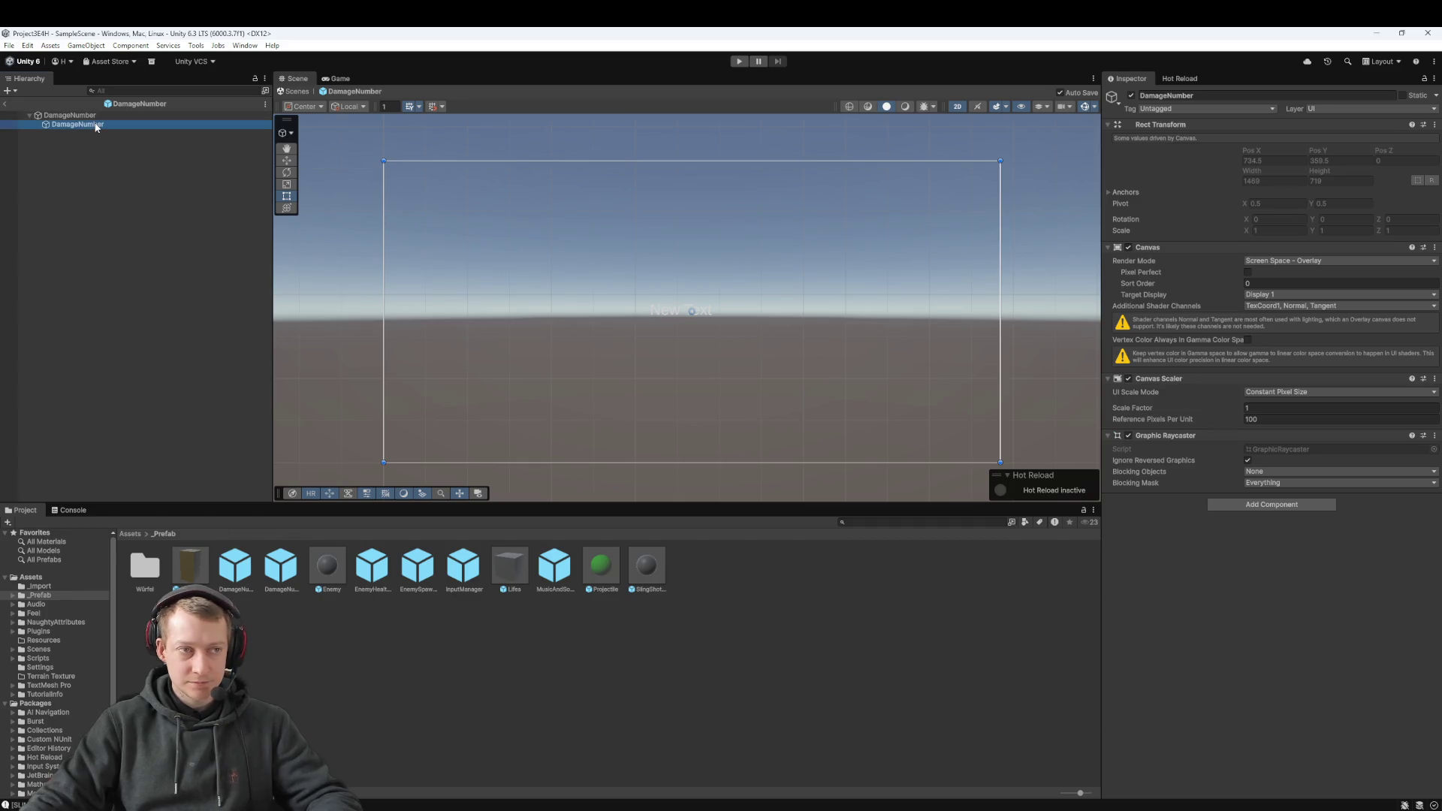
click(96, 125)
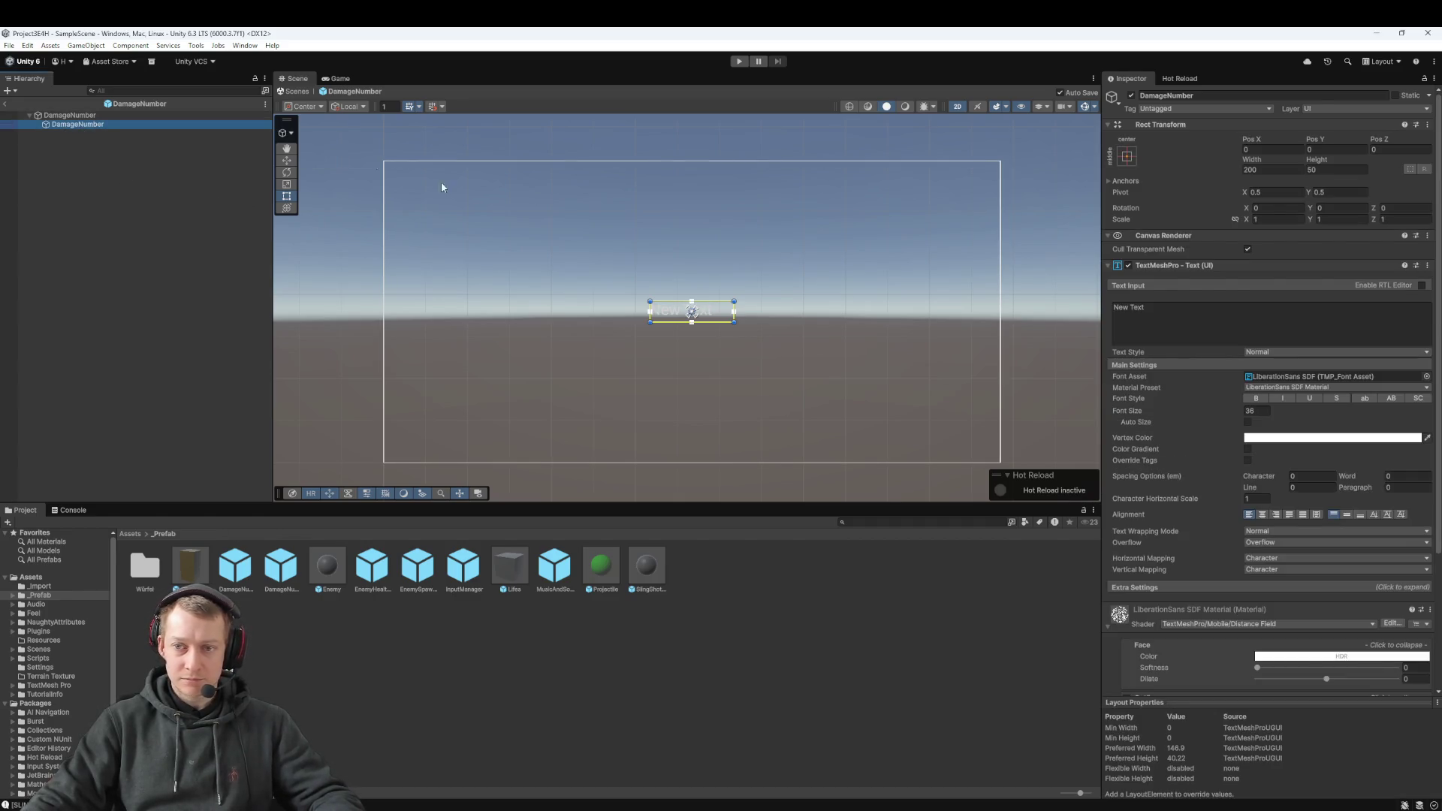
click(90, 116)
click(112, 125)
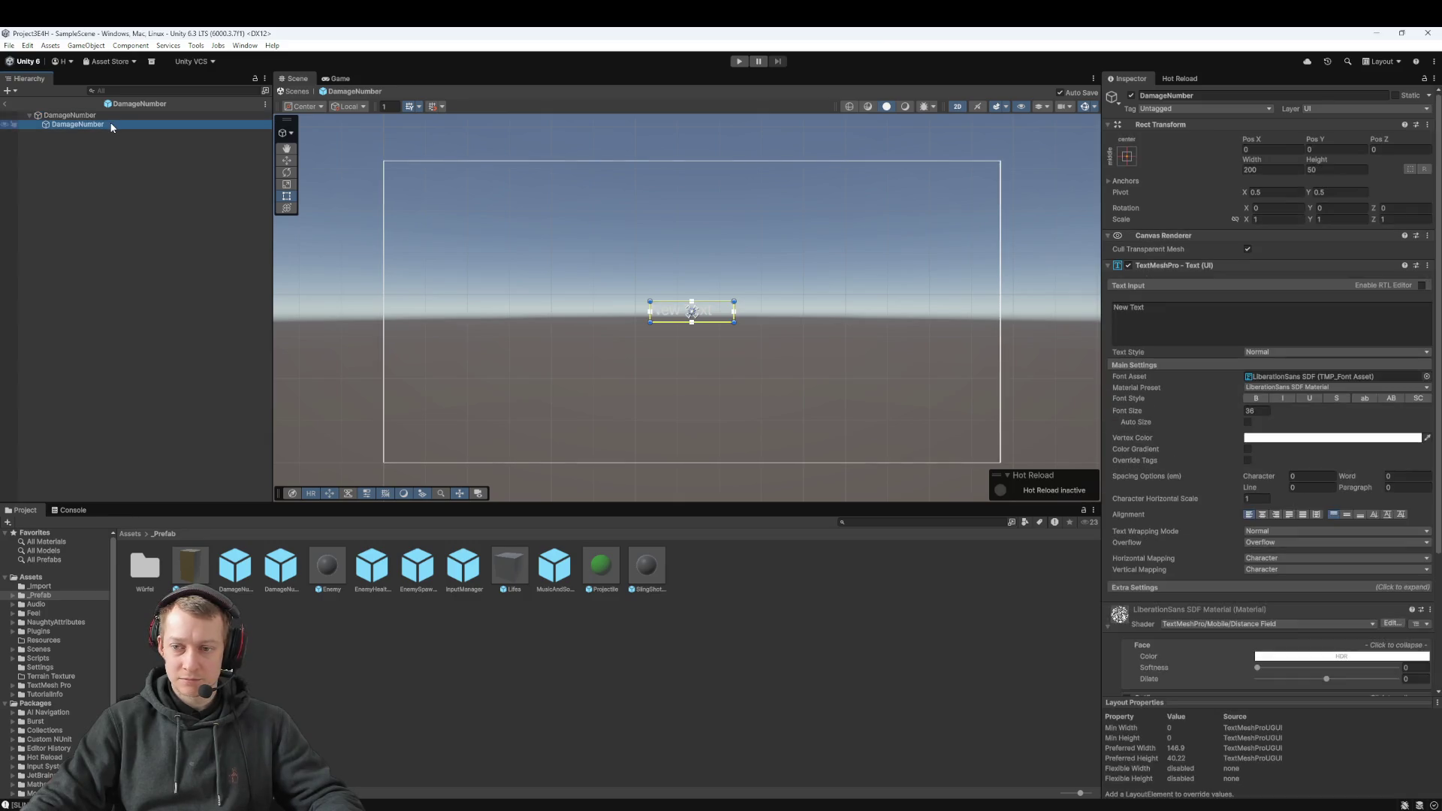
scroll(1175, 402, down, 3)
scroll(1176, 402, up, 3)
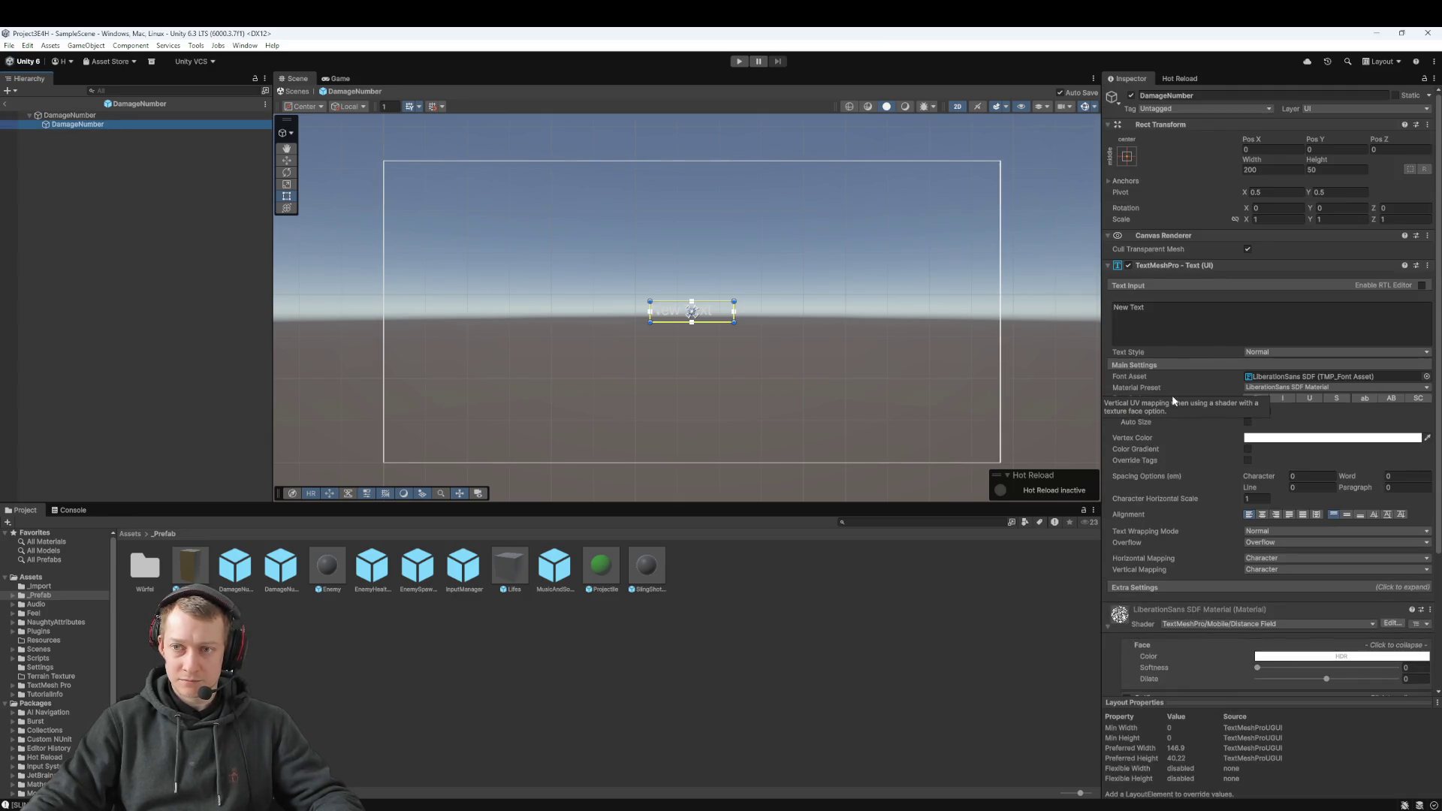
Step: Screenshot the editor's prefab settings and paste the capture into the VS Code chat
key(super+shift+s)
mouse_move(0, 67)
mouse_down()
mouse_move(1441, 447)
mouse_move(1441, 507)
mouse_up()
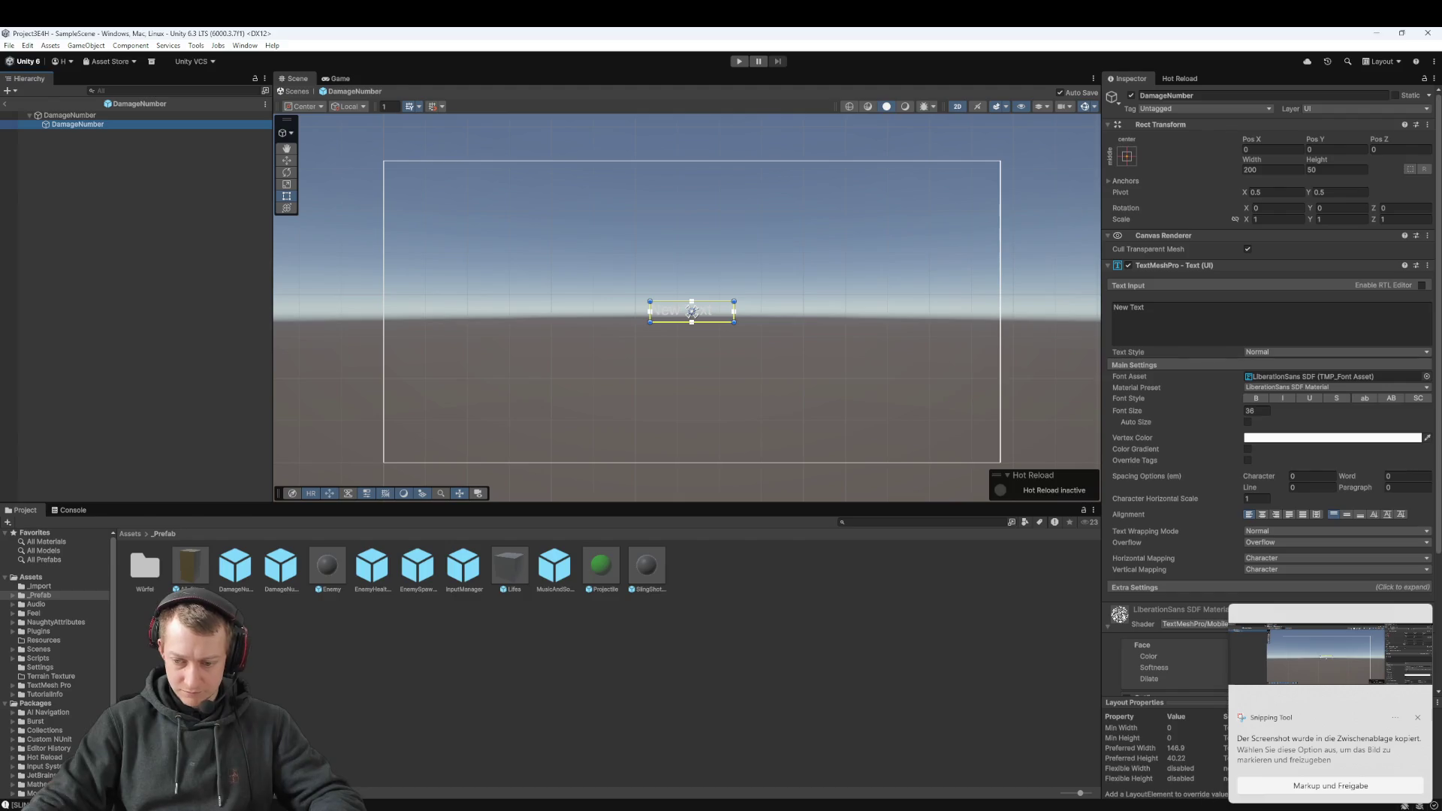
key(alt+Tab)
key(ctrl+v)
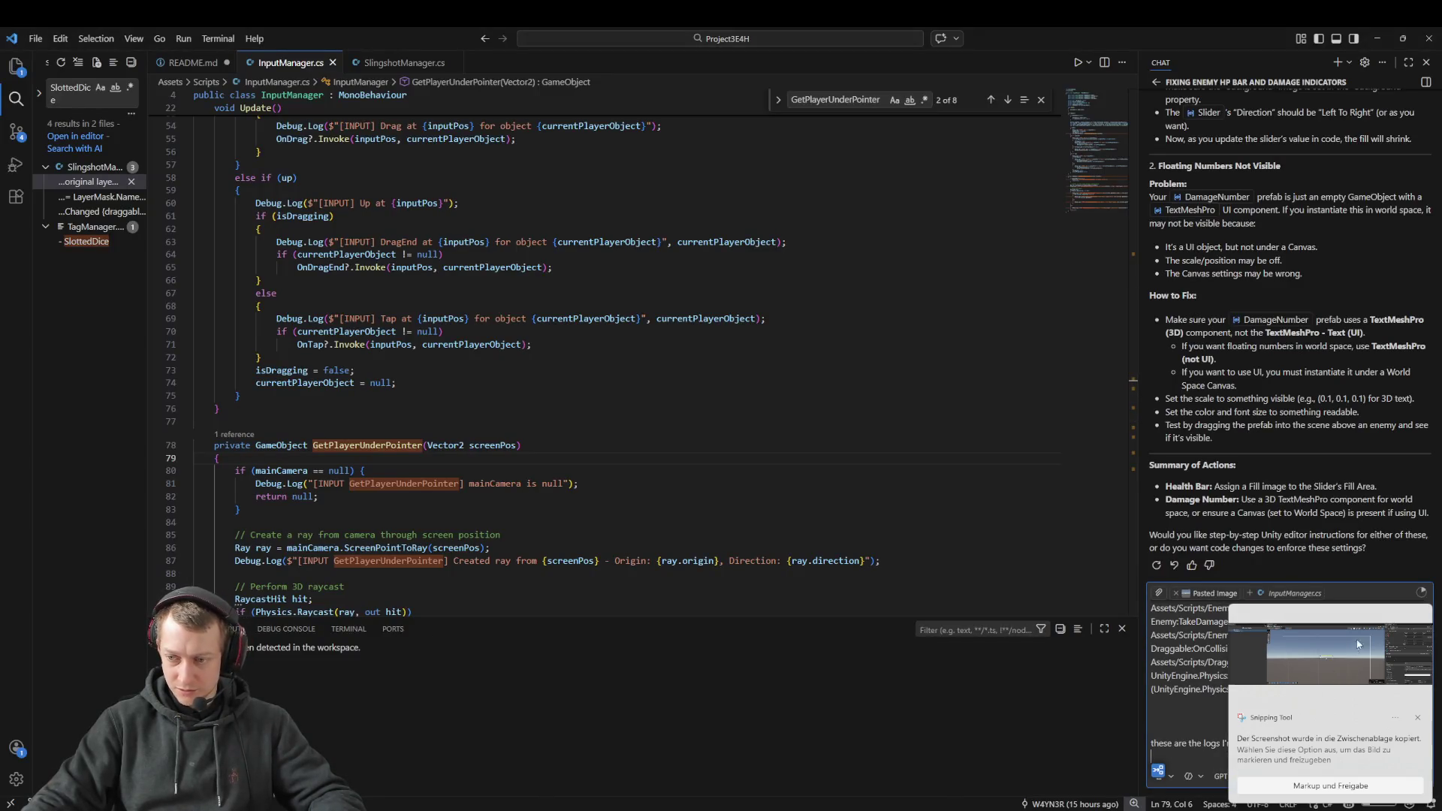
key(alt+Tab)
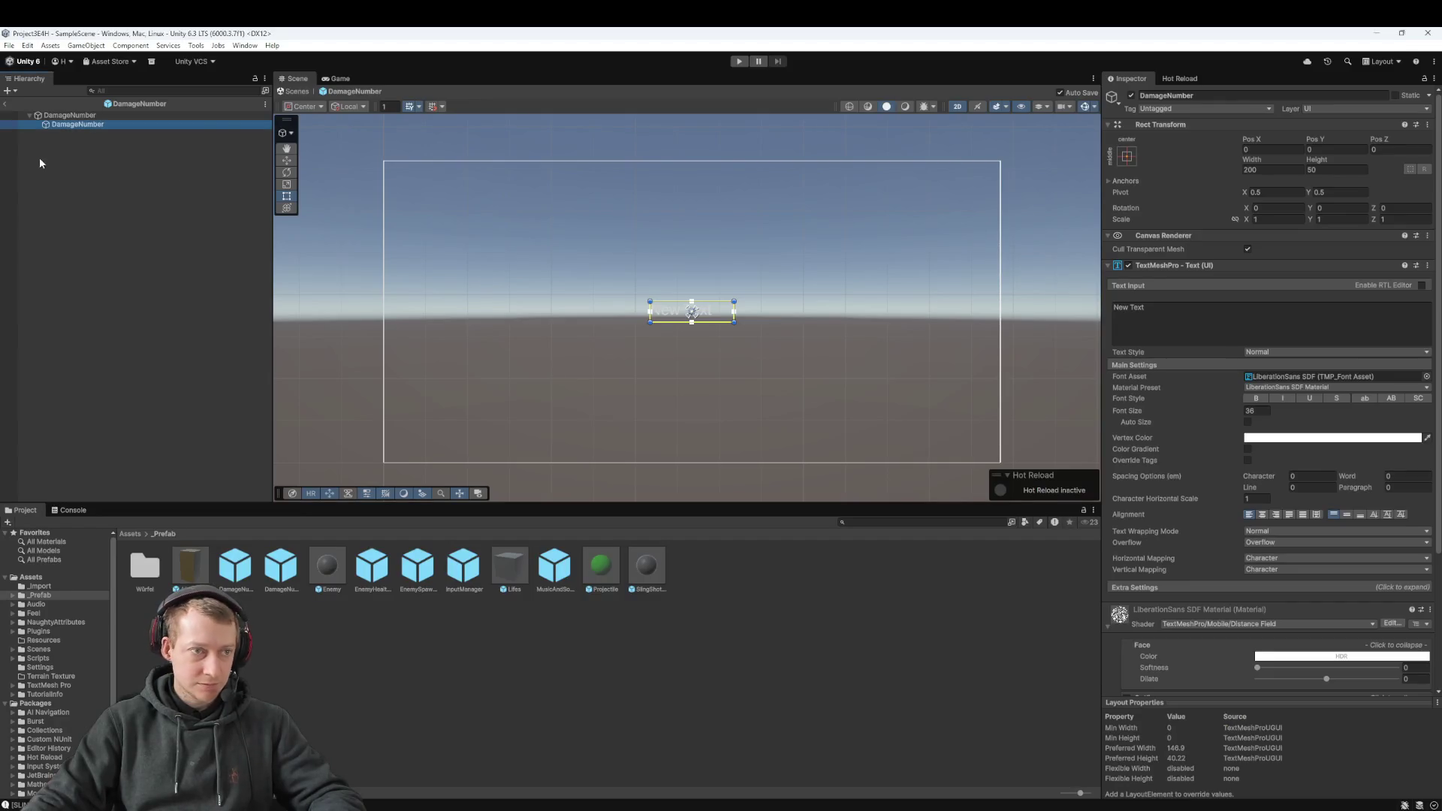
Step: Open the EnemyHealthBar prefab and snip a screenshot of its Fill Area settings
click(5, 104)
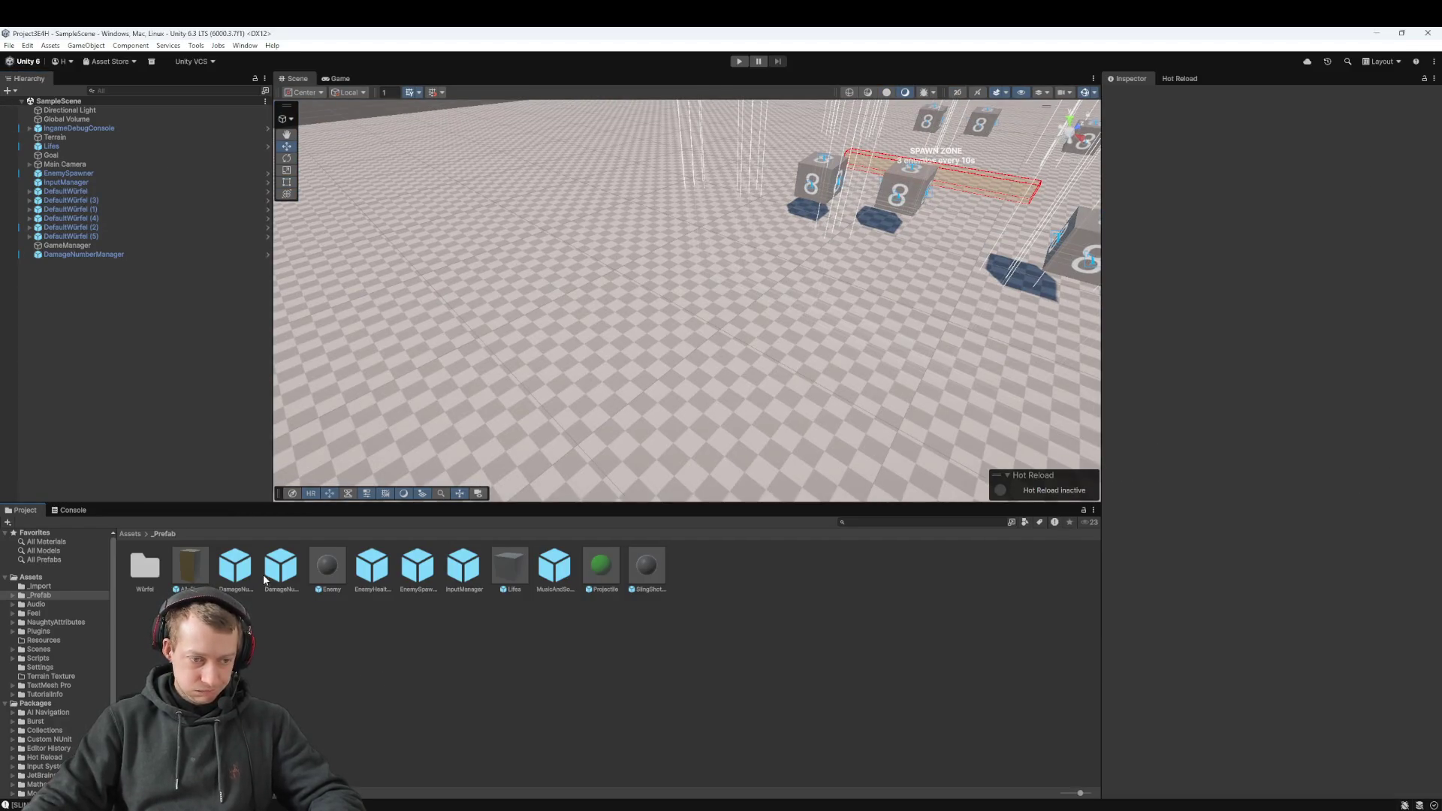
double_click(370, 567)
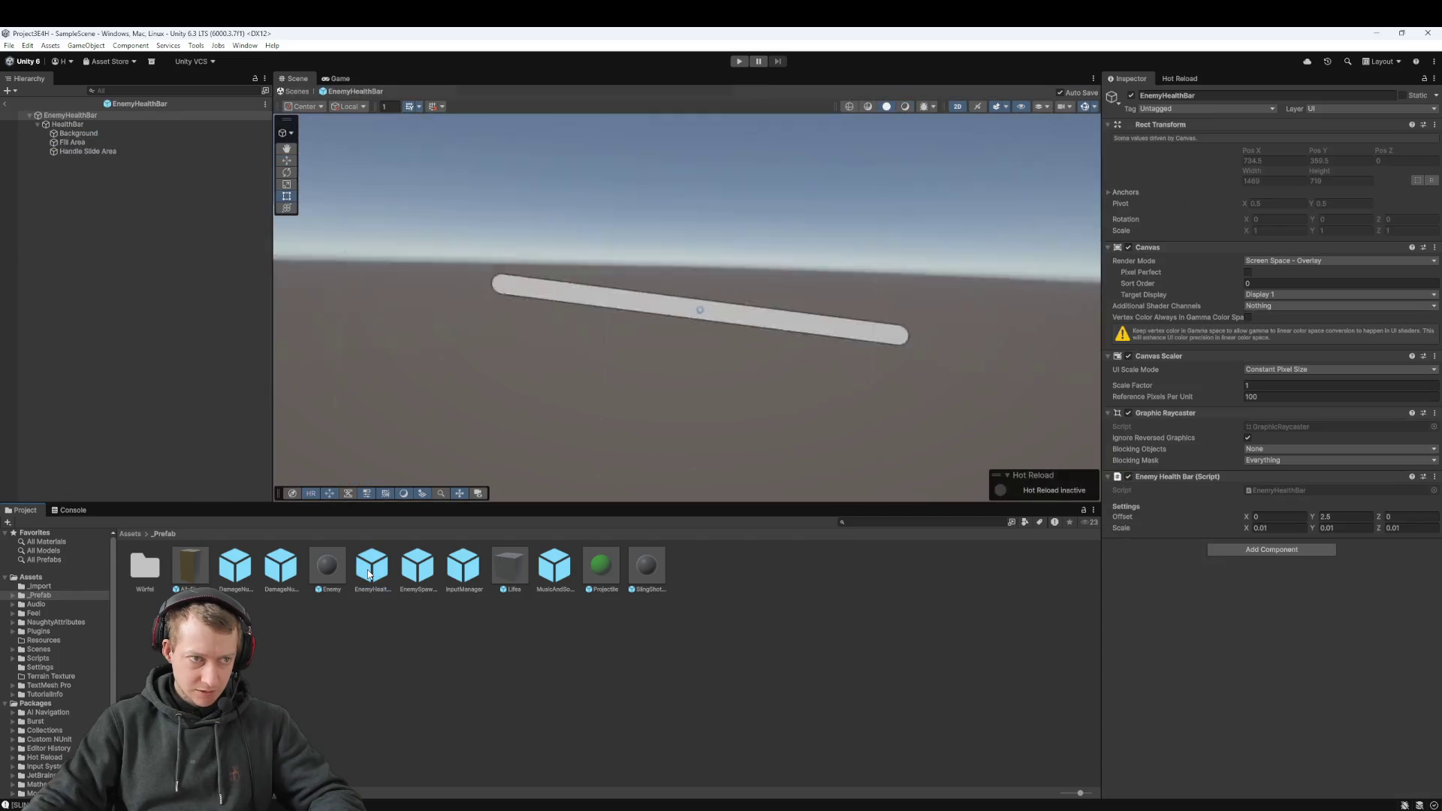
key(super+shift+s)
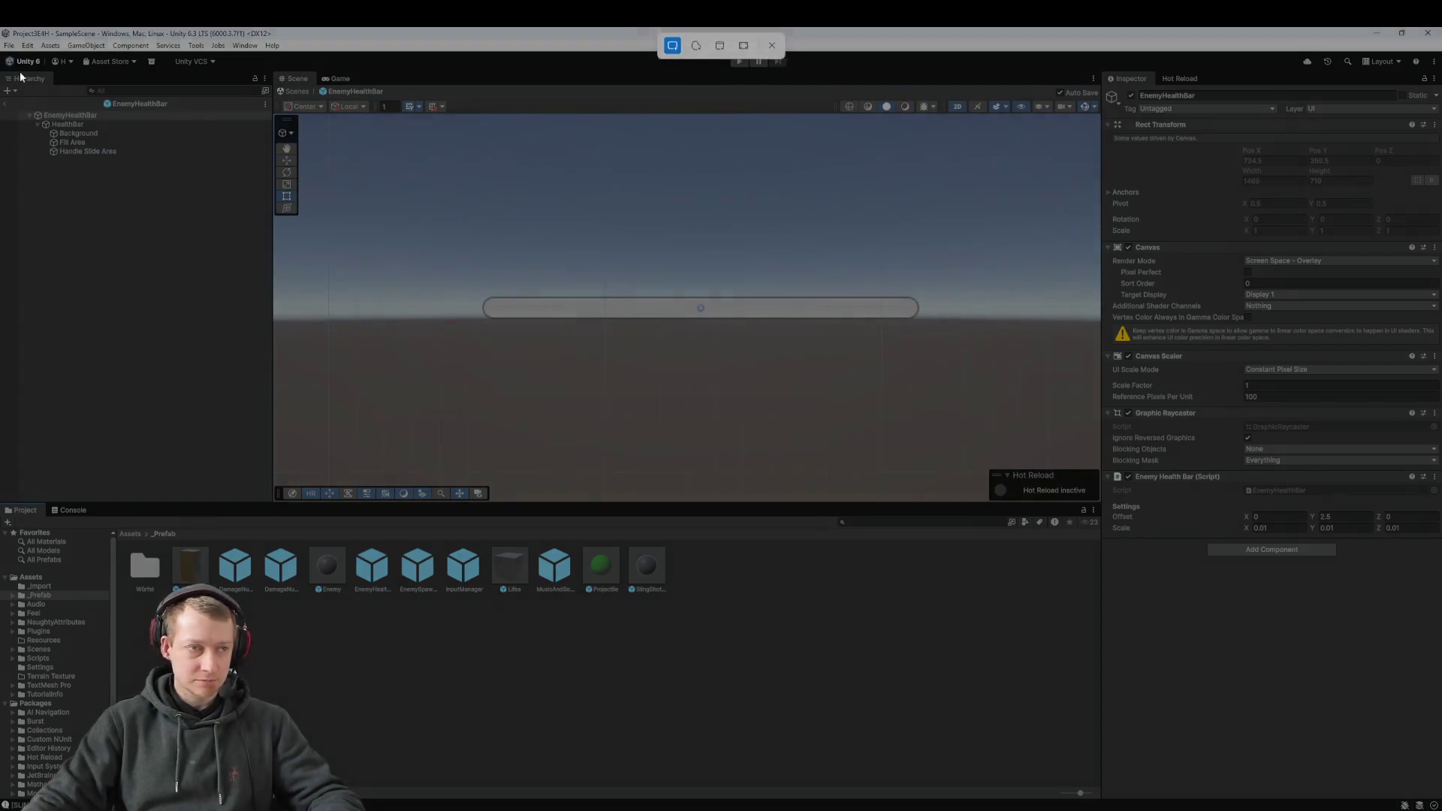
key(Escape)
click(59, 143)
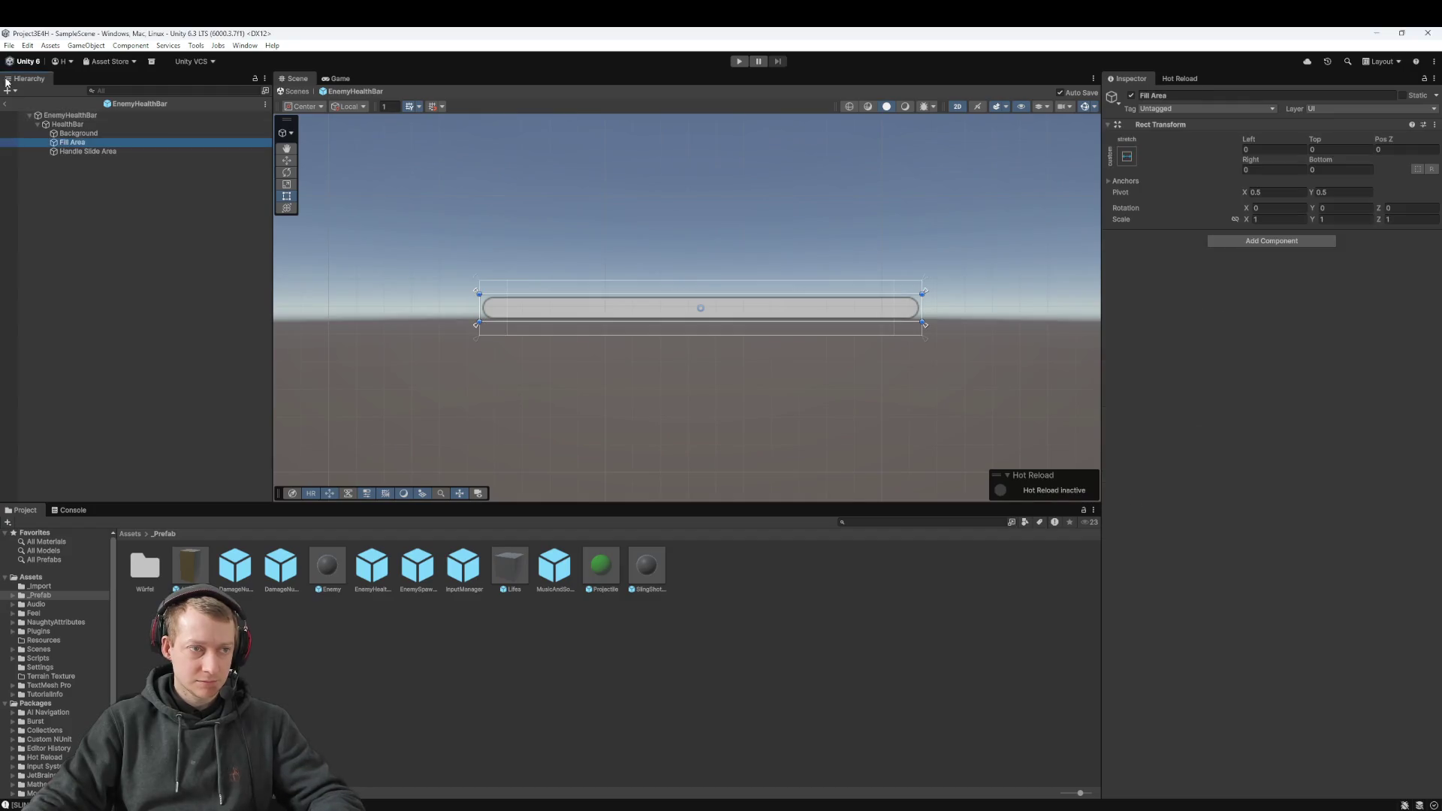
key(super+shift+s)
mouse_move(2, 51)
mouse_down()
mouse_move(1428, 585)
mouse_move(1427, 683)
mouse_up()
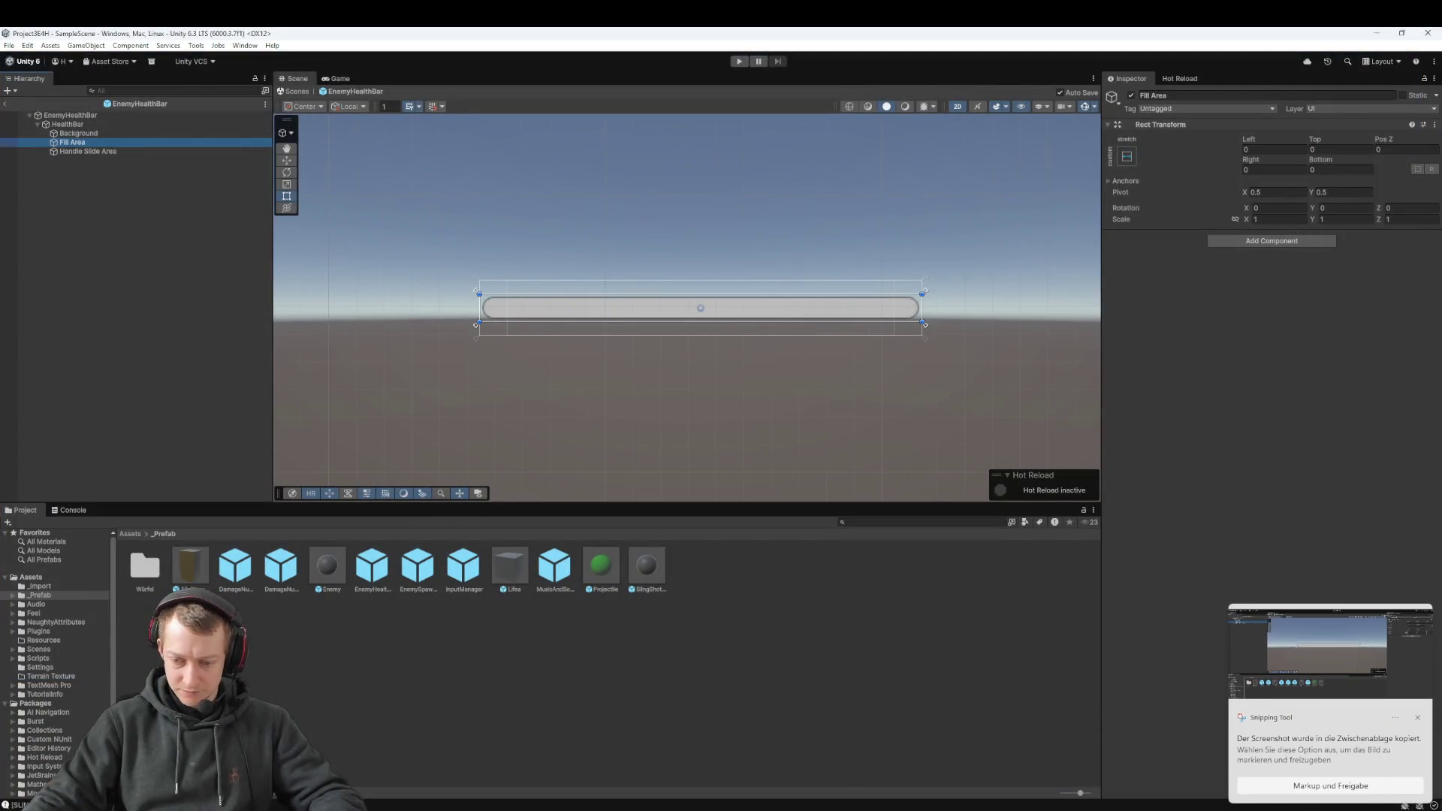
key(alt+Tab)
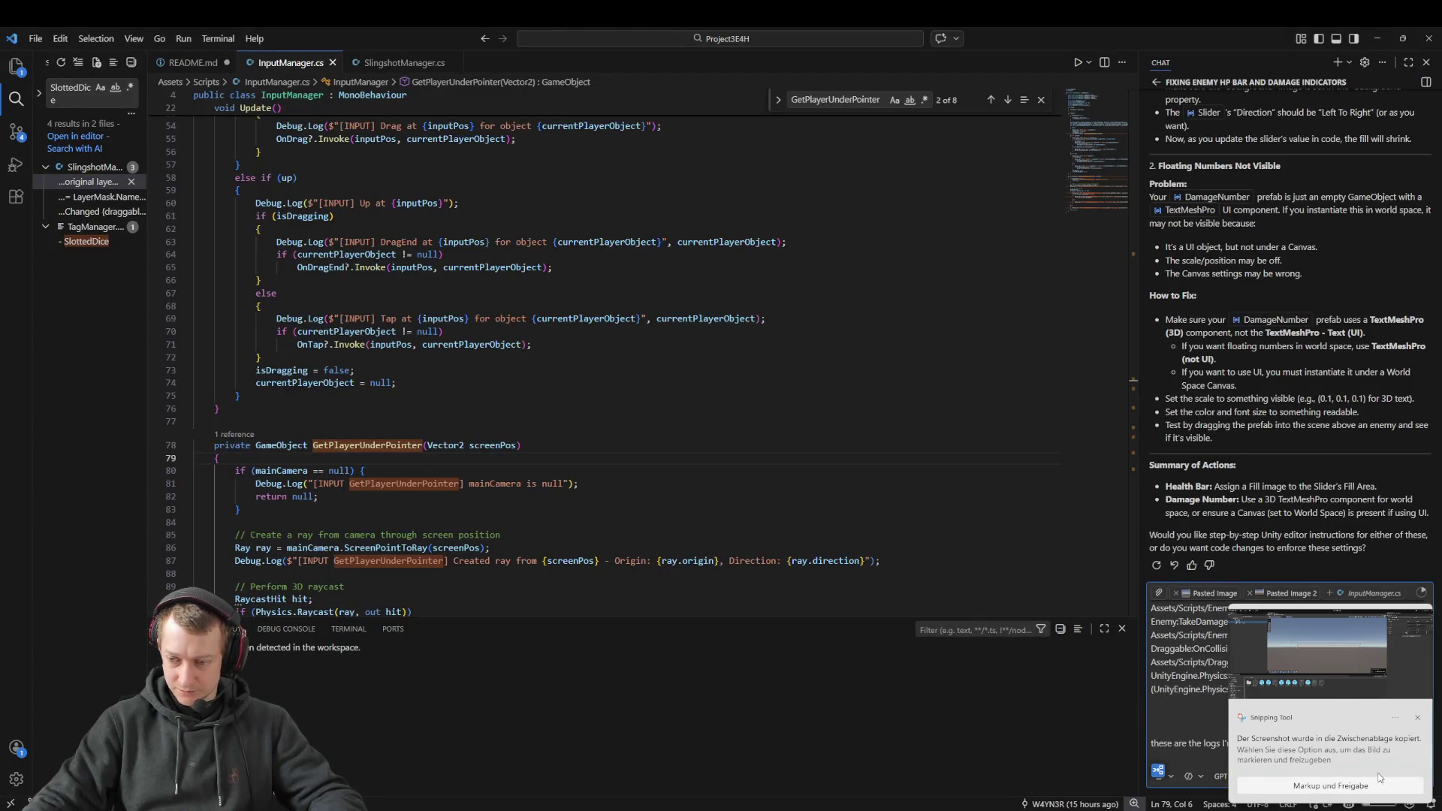
Step: Send the chat a follow-up about the two prefab settings screenshots, asking why it still fails
click(1418, 718)
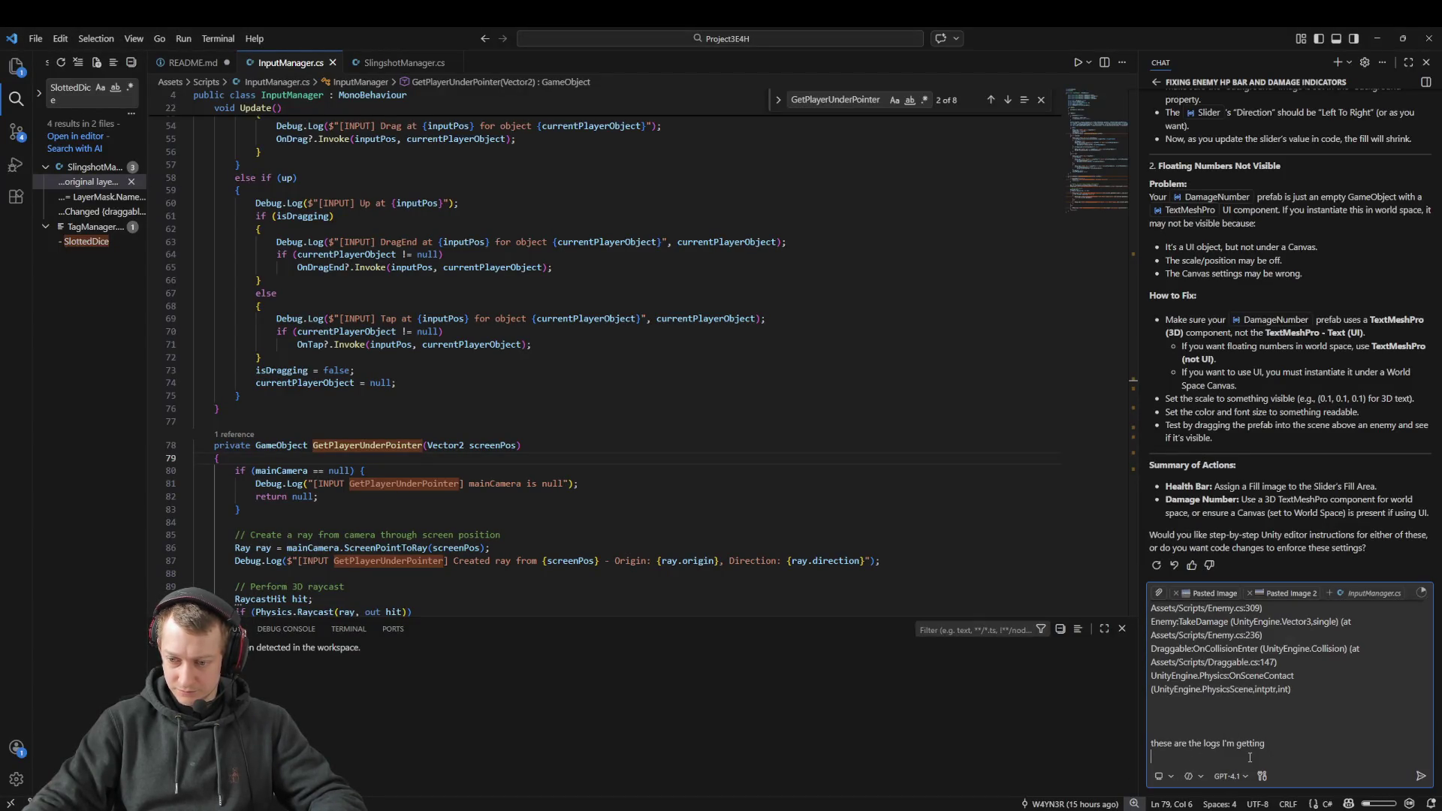
text( and a)
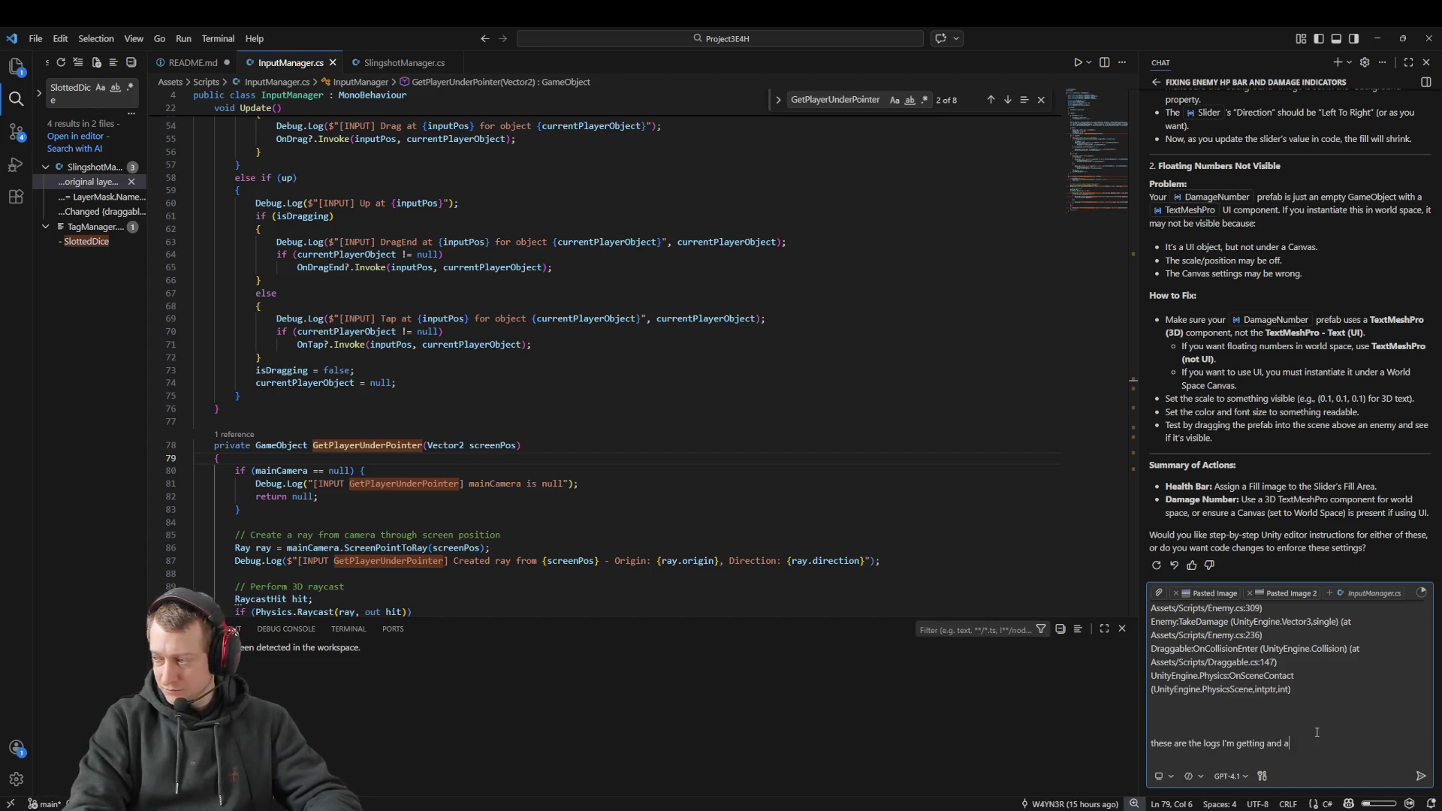
text(lso two screens)
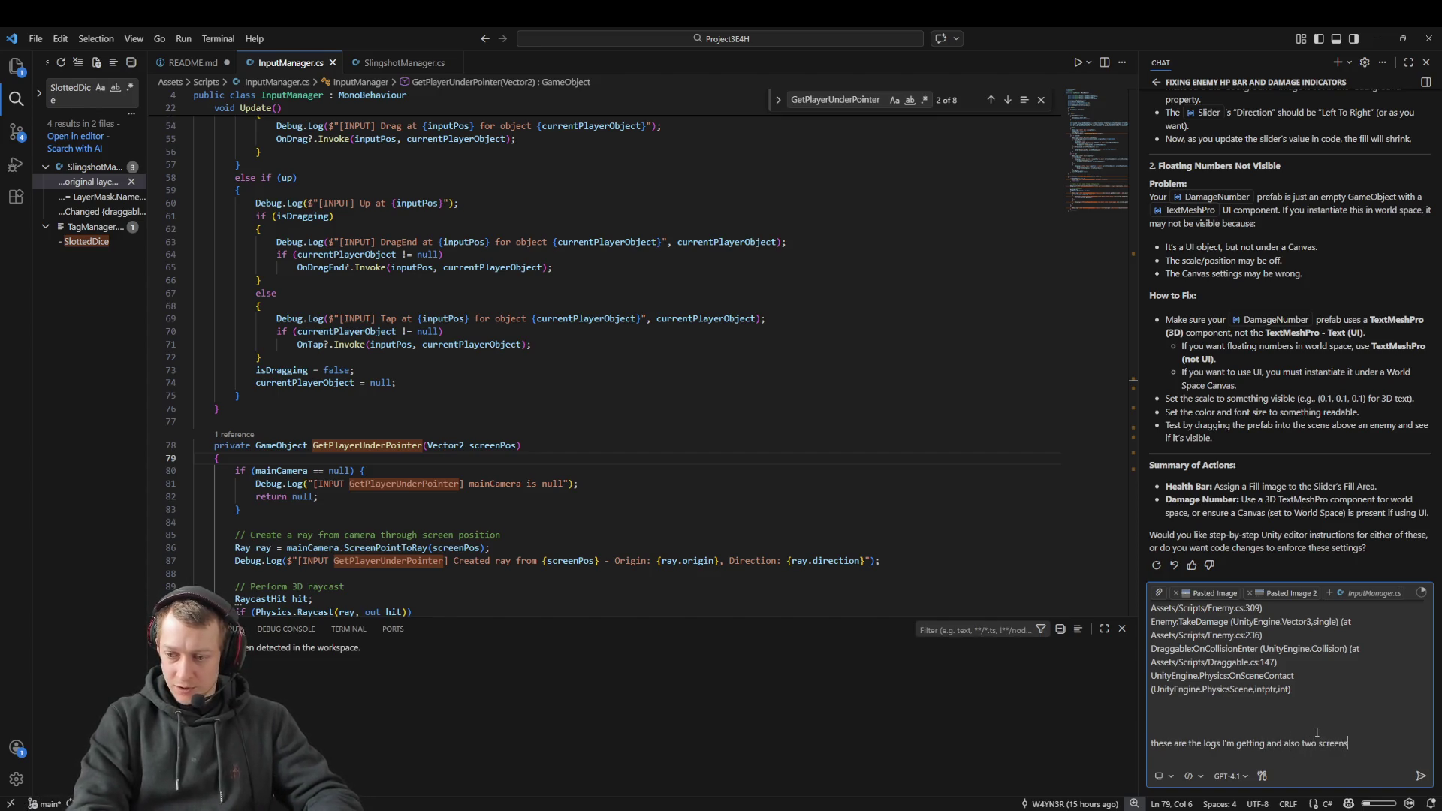
text(hots from teh settings o)
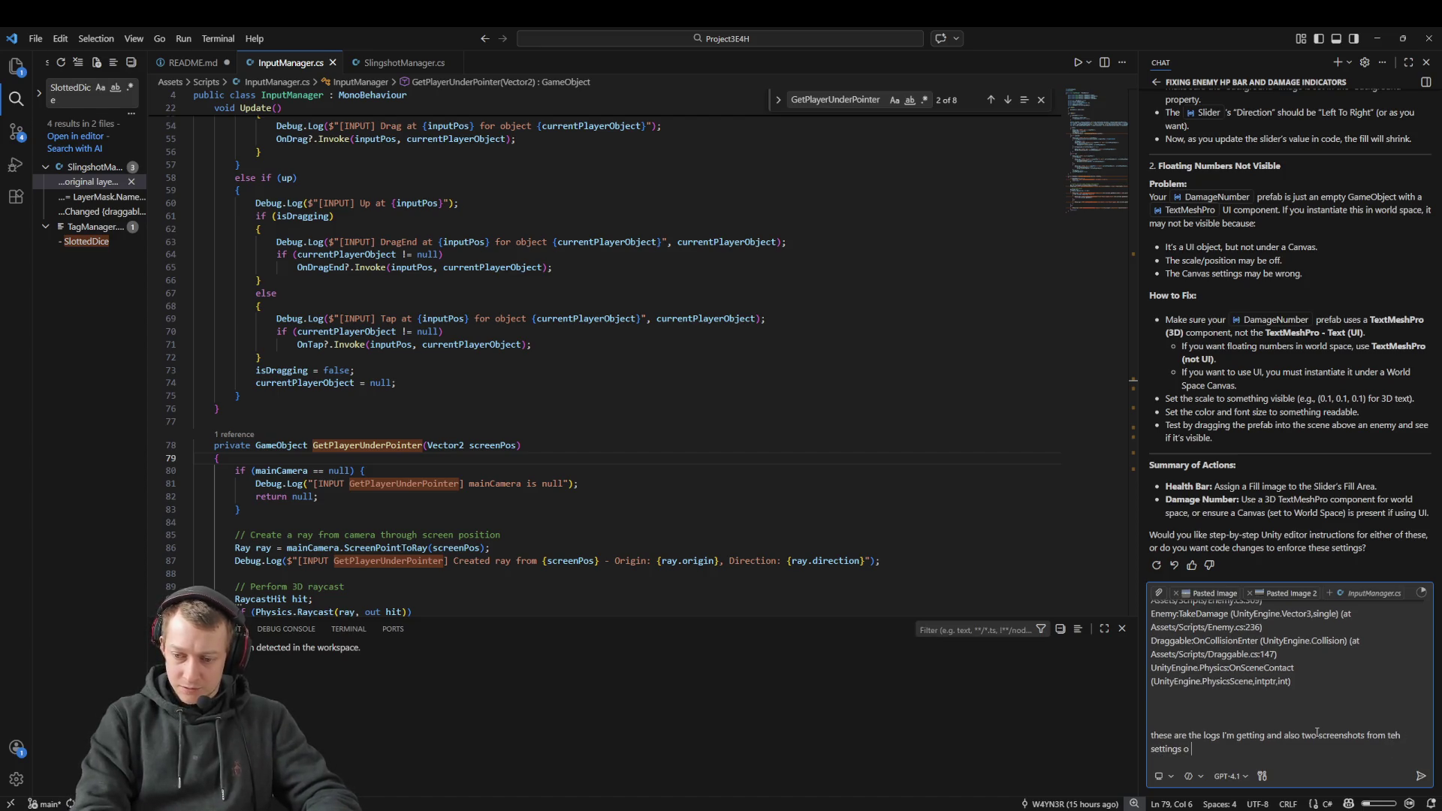
text(f the prefabs, w)
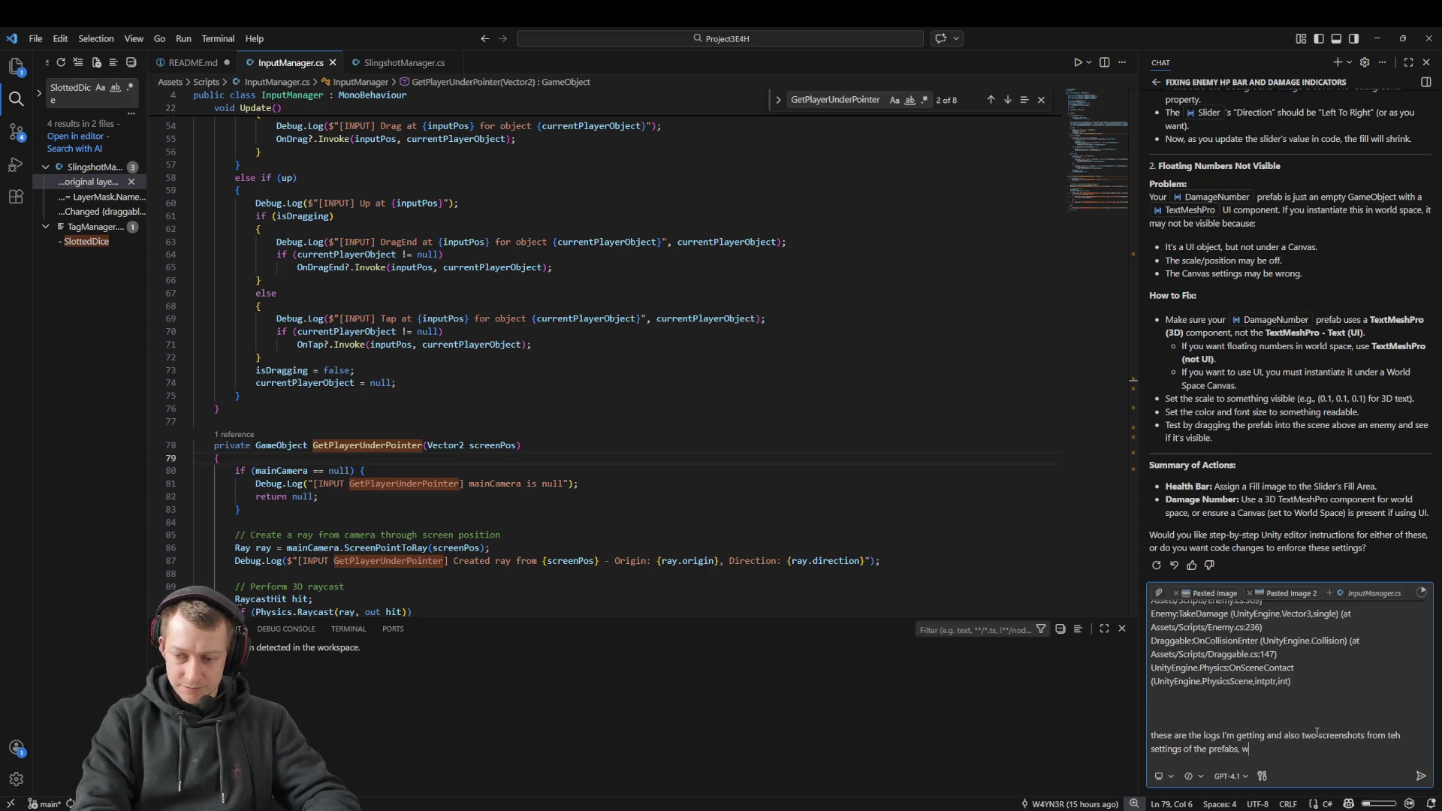
text(e)
text(t are we missing that it is)
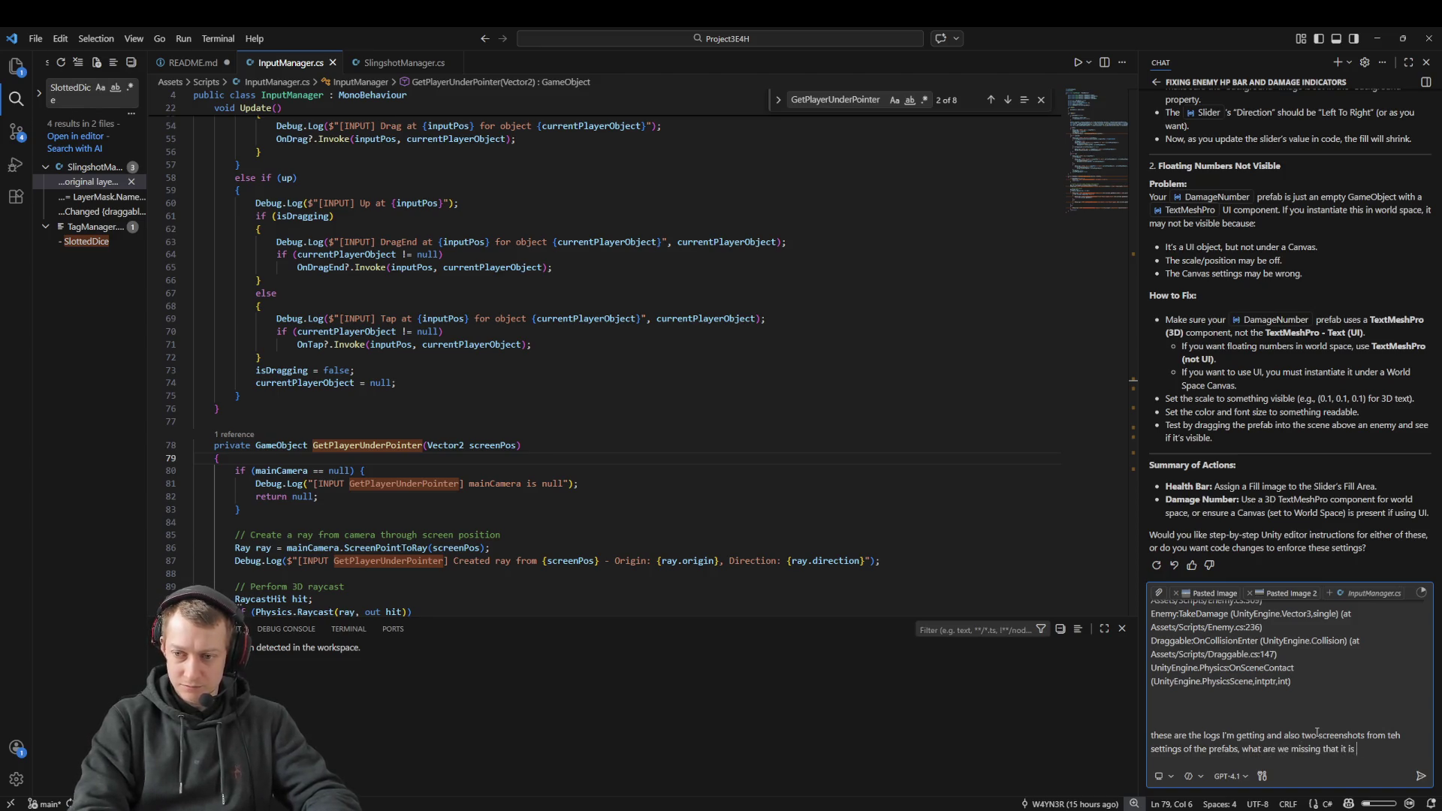
text(king as they are in the prefabs and in the manager but it is not cha)
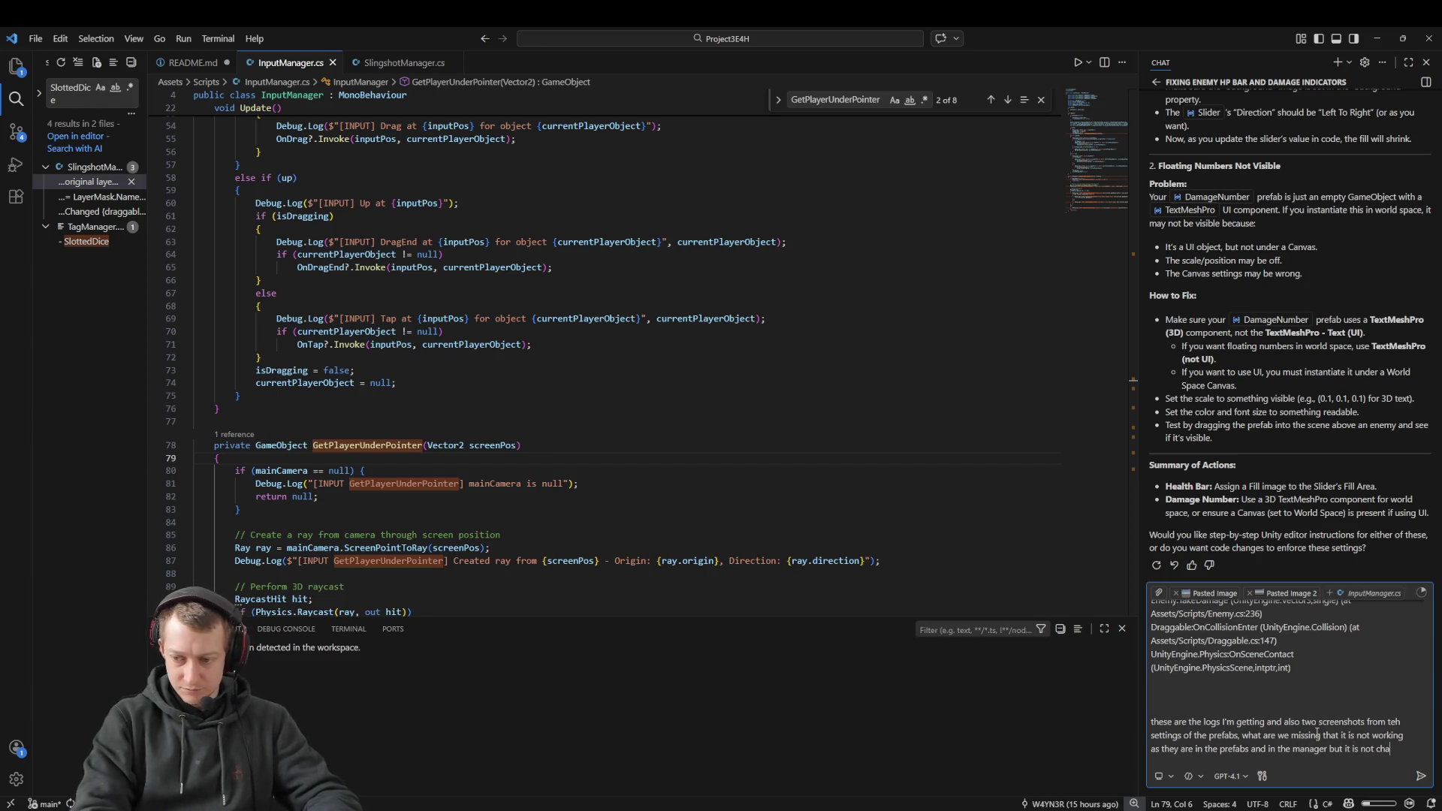
text(nigng?)
key(ctrl+BackSpace)
text(nging)
key(Return)
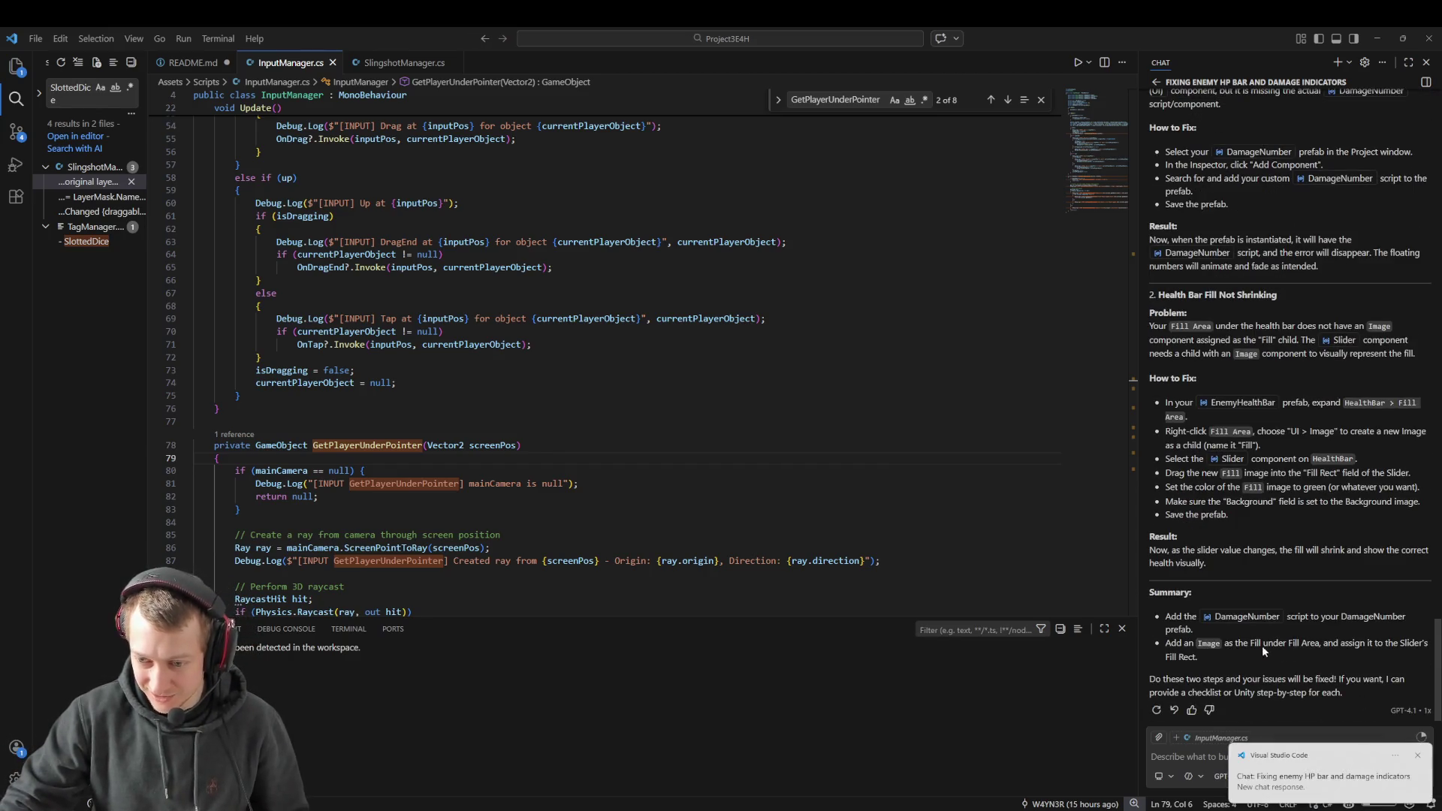
Step: Read through the chat's suggested fixes and switch the sidebar to the file explorer
scroll(1218, 475, up, 3)
scroll(1242, 524, down, 3)
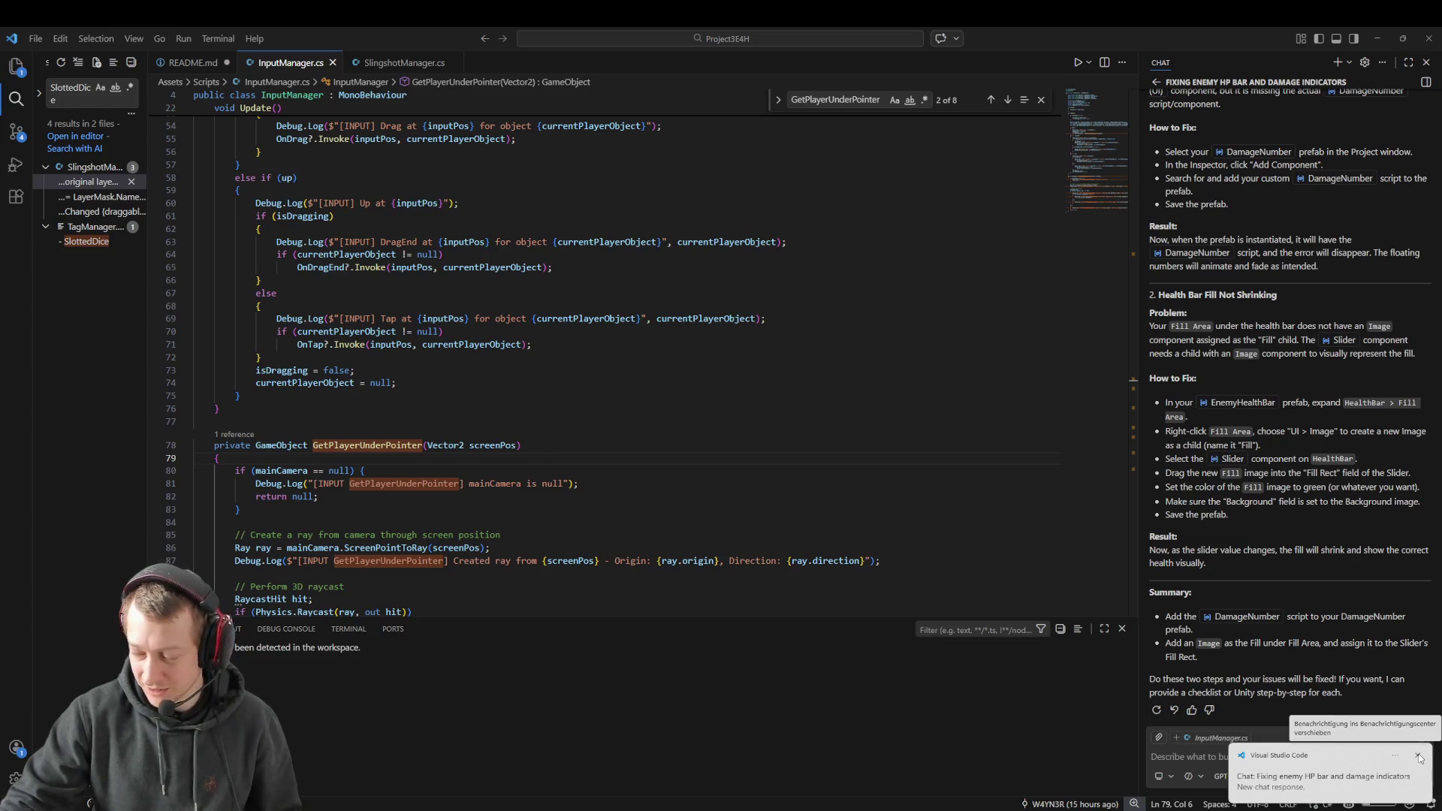
click(1418, 756)
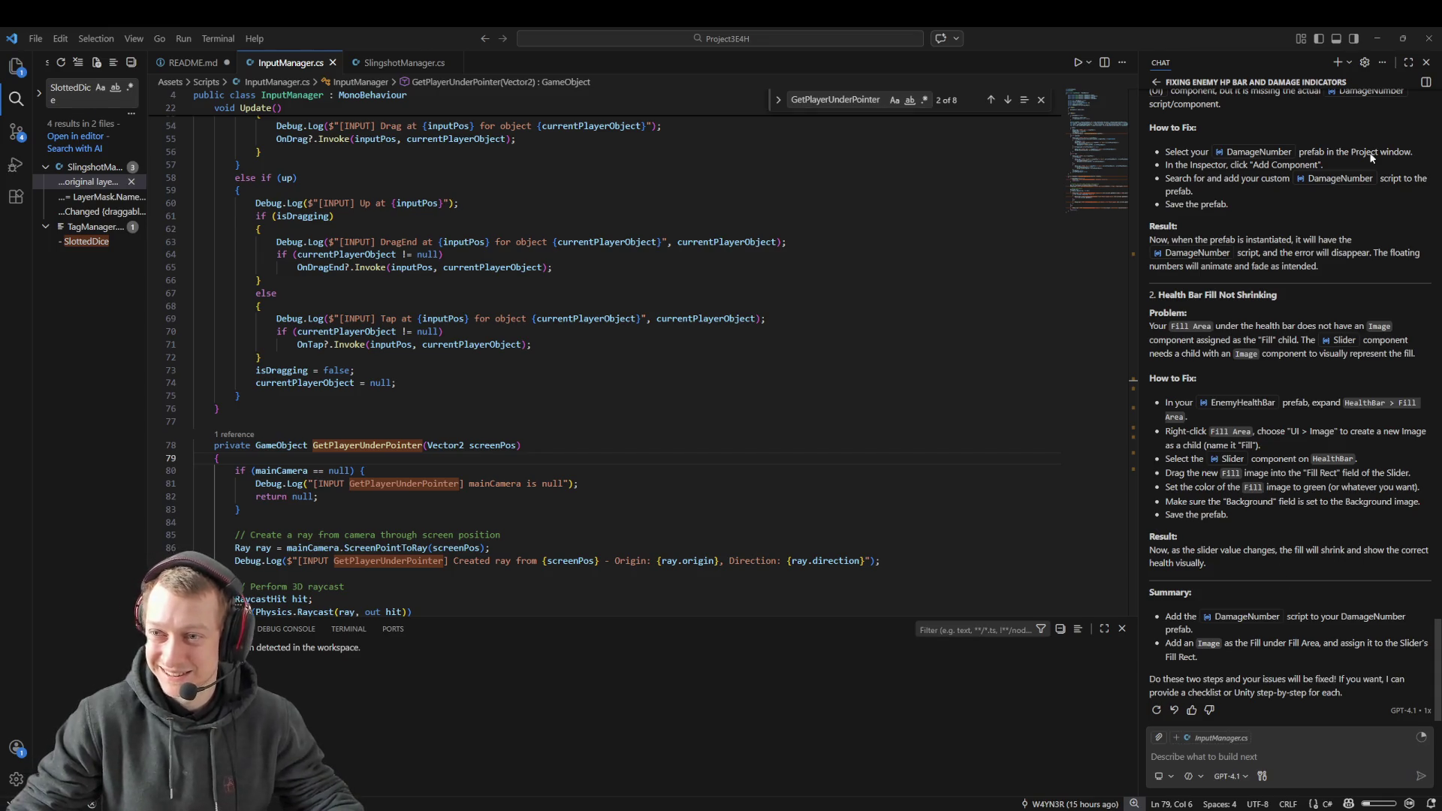
scroll(1371, 158, up, 5)
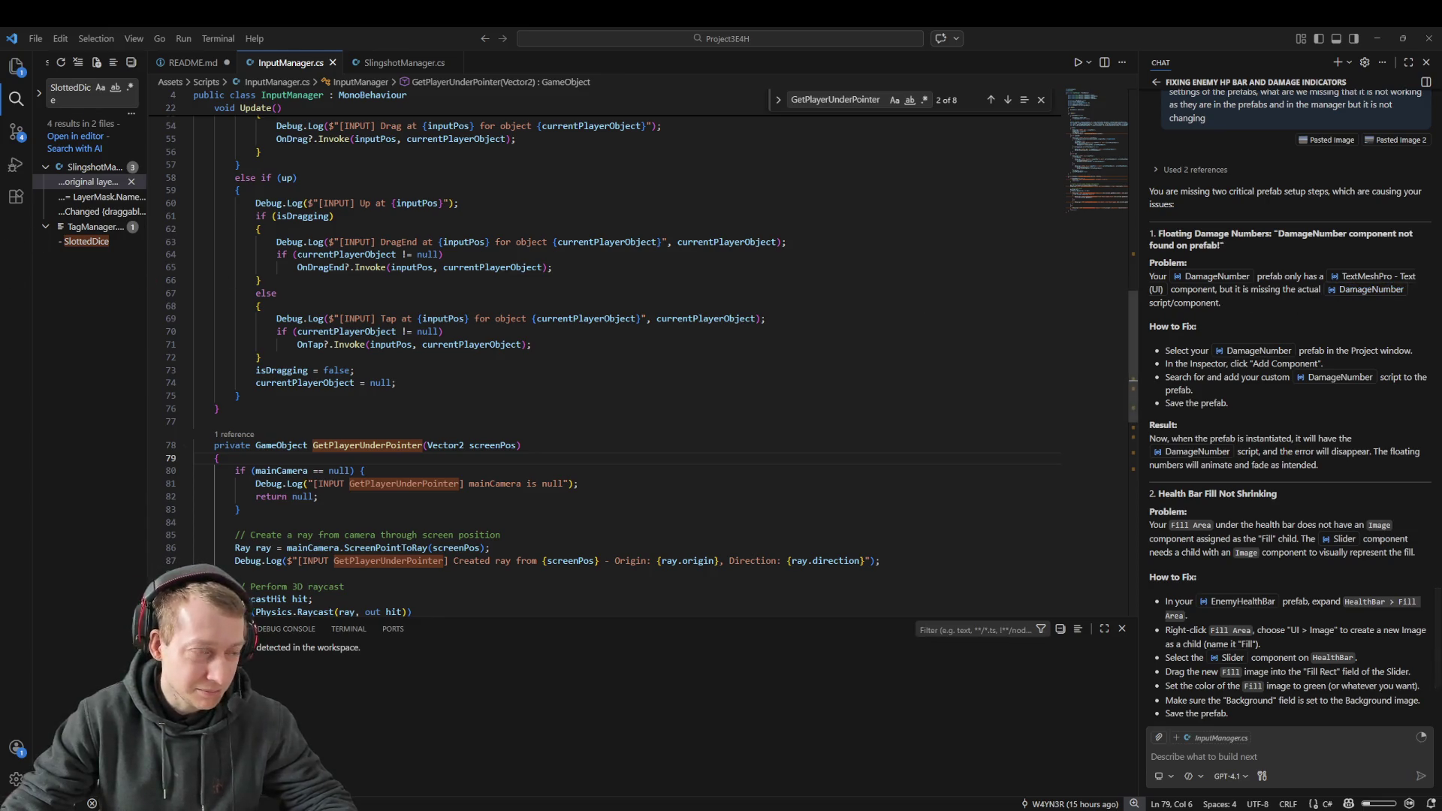
click(16, 66)
Step: Return to the Unity editor and select the DamageNumber prefab asset
mouse_move(681, 808)
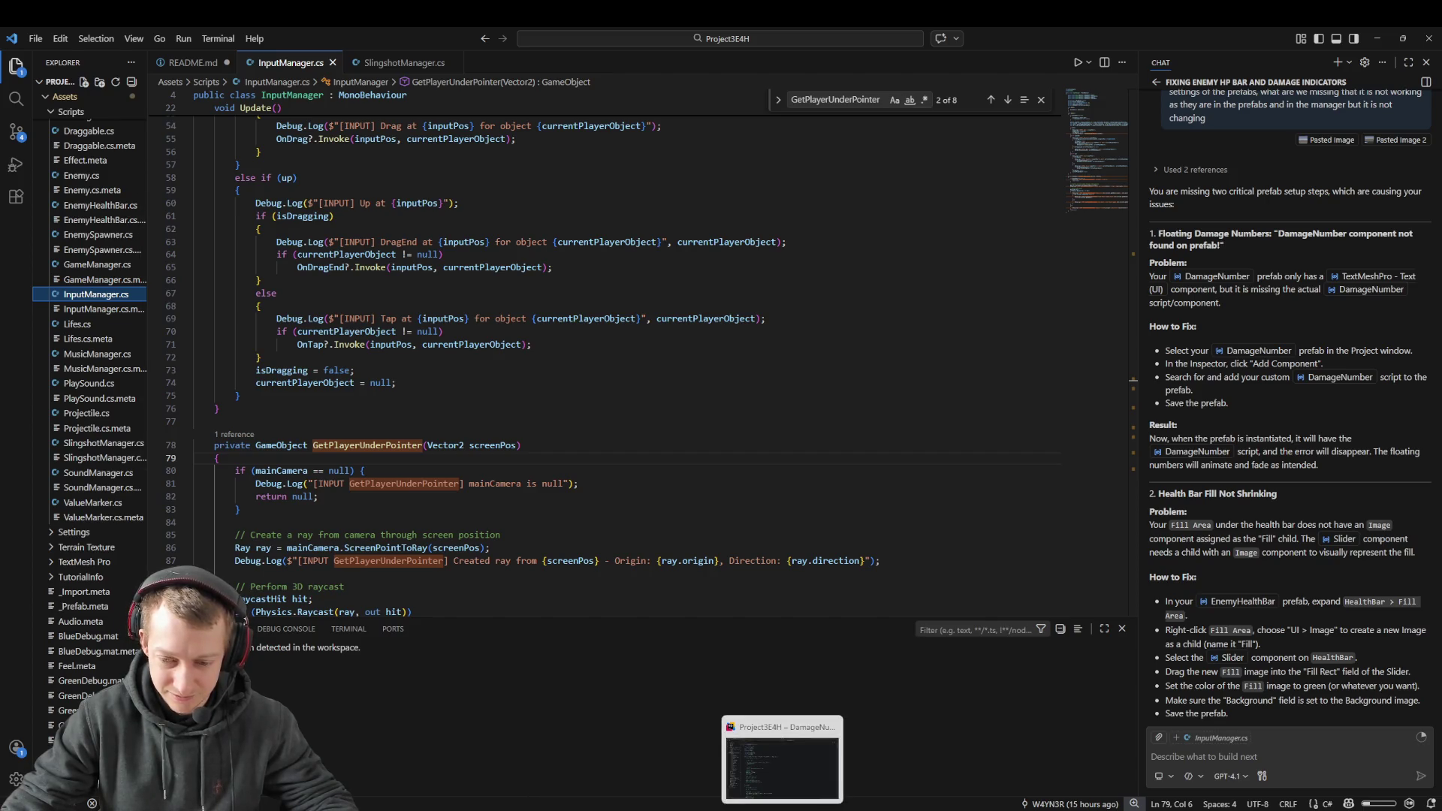
mouse_move(1221, 808)
click(1221, 763)
mouse_move(1140, 808)
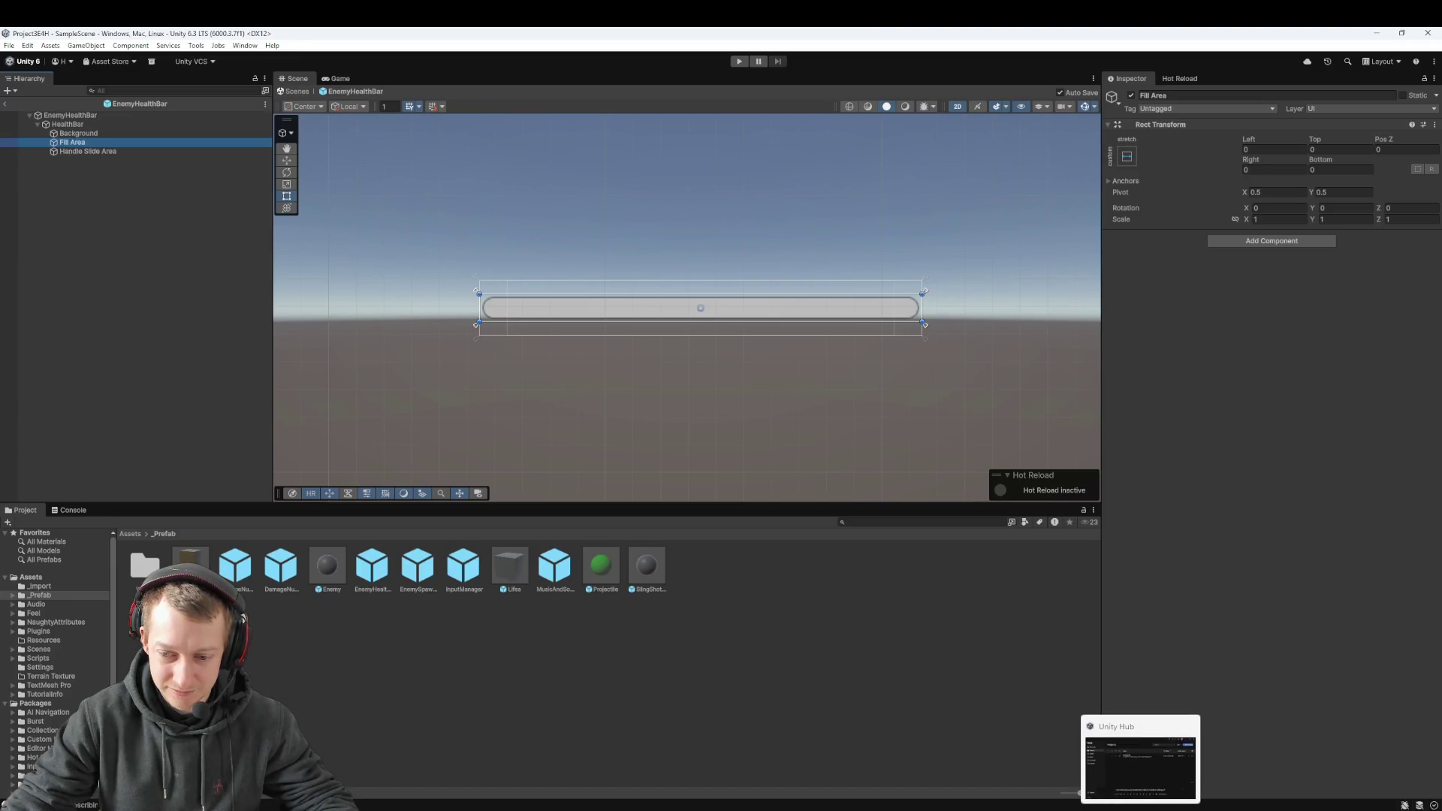
click(1055, 763)
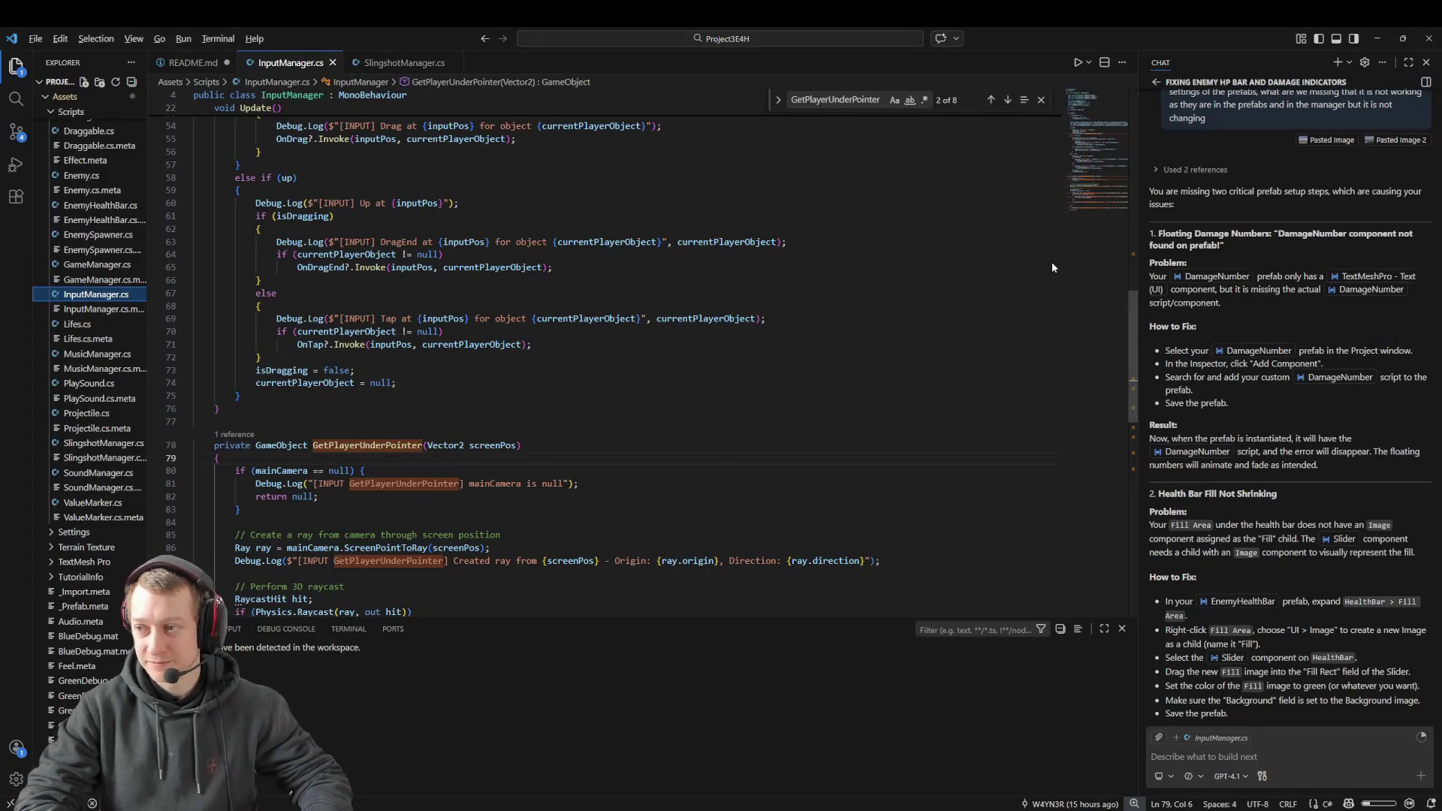
key(alt+Tab)
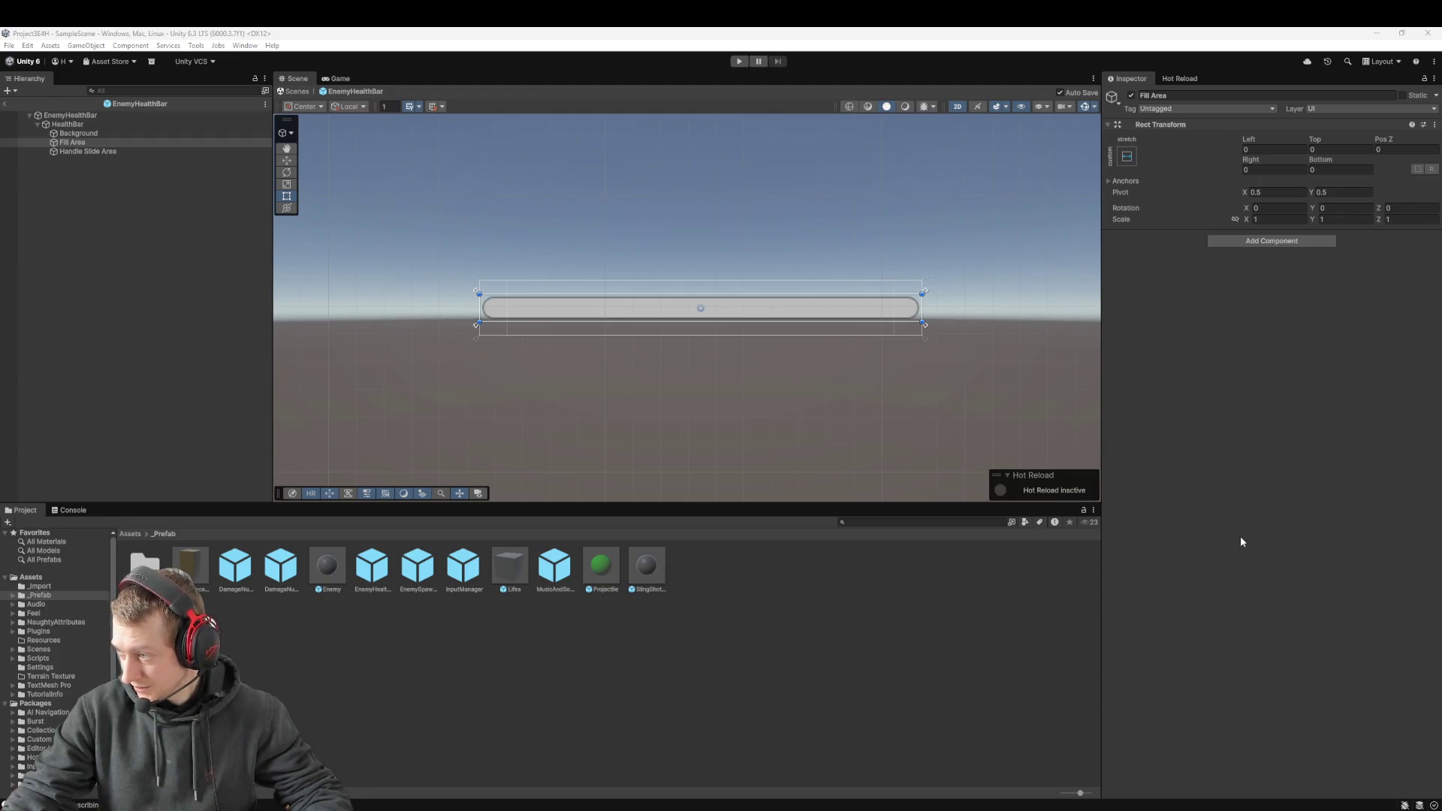
click(234, 567)
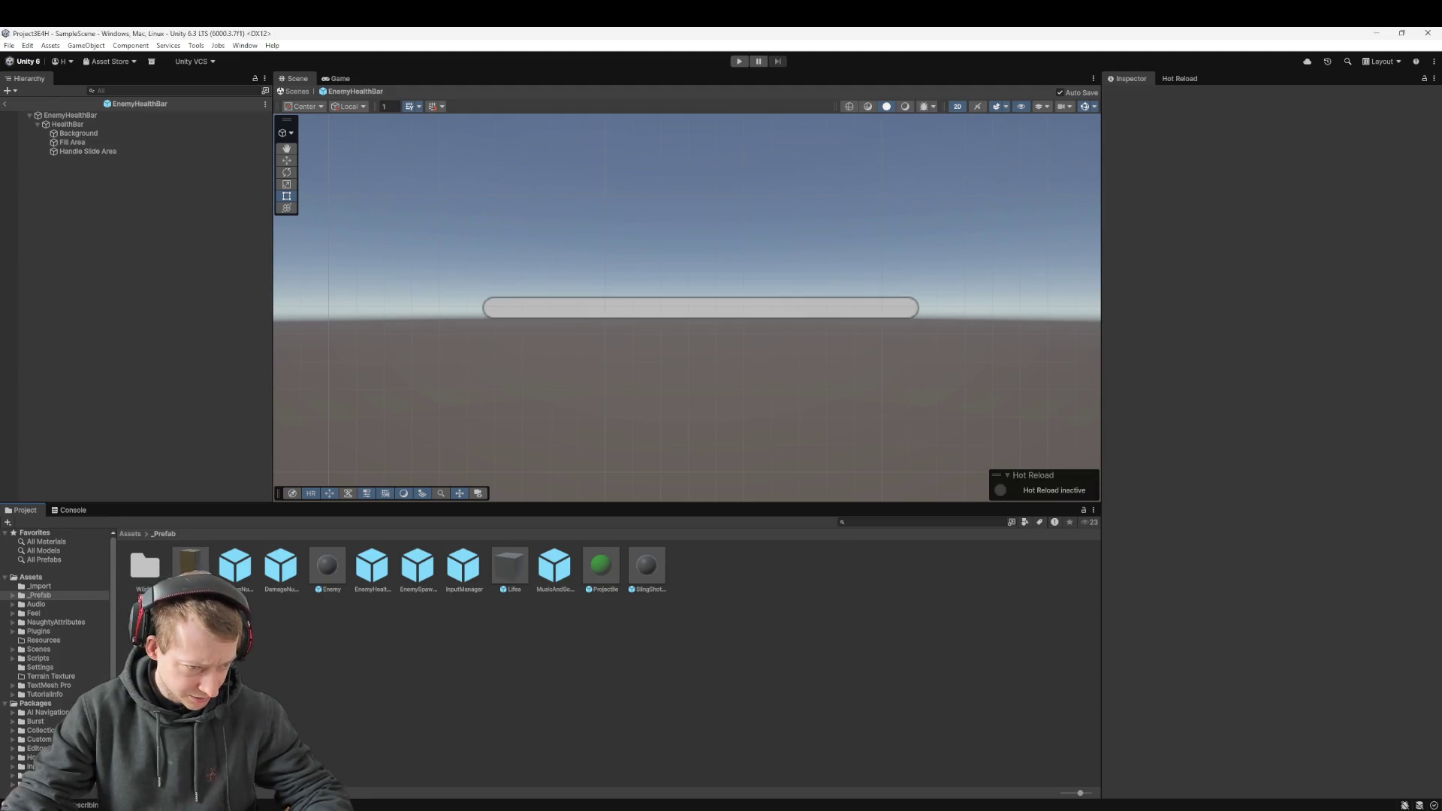
Step: Add the DamageNumber script to the DamageNumber prefab, then open the EnemyHealthBar prefab
double_click(234, 567)
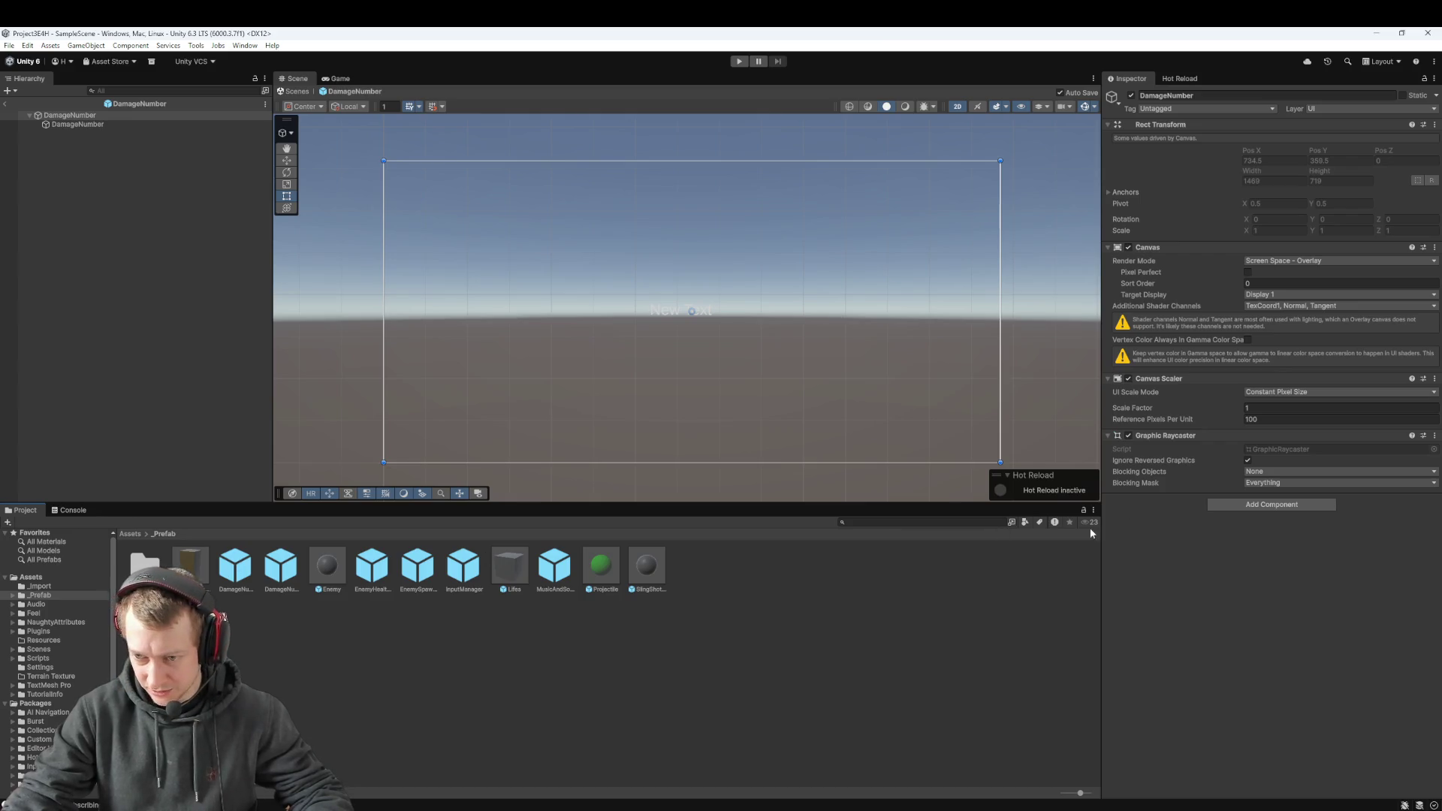
click(1235, 504)
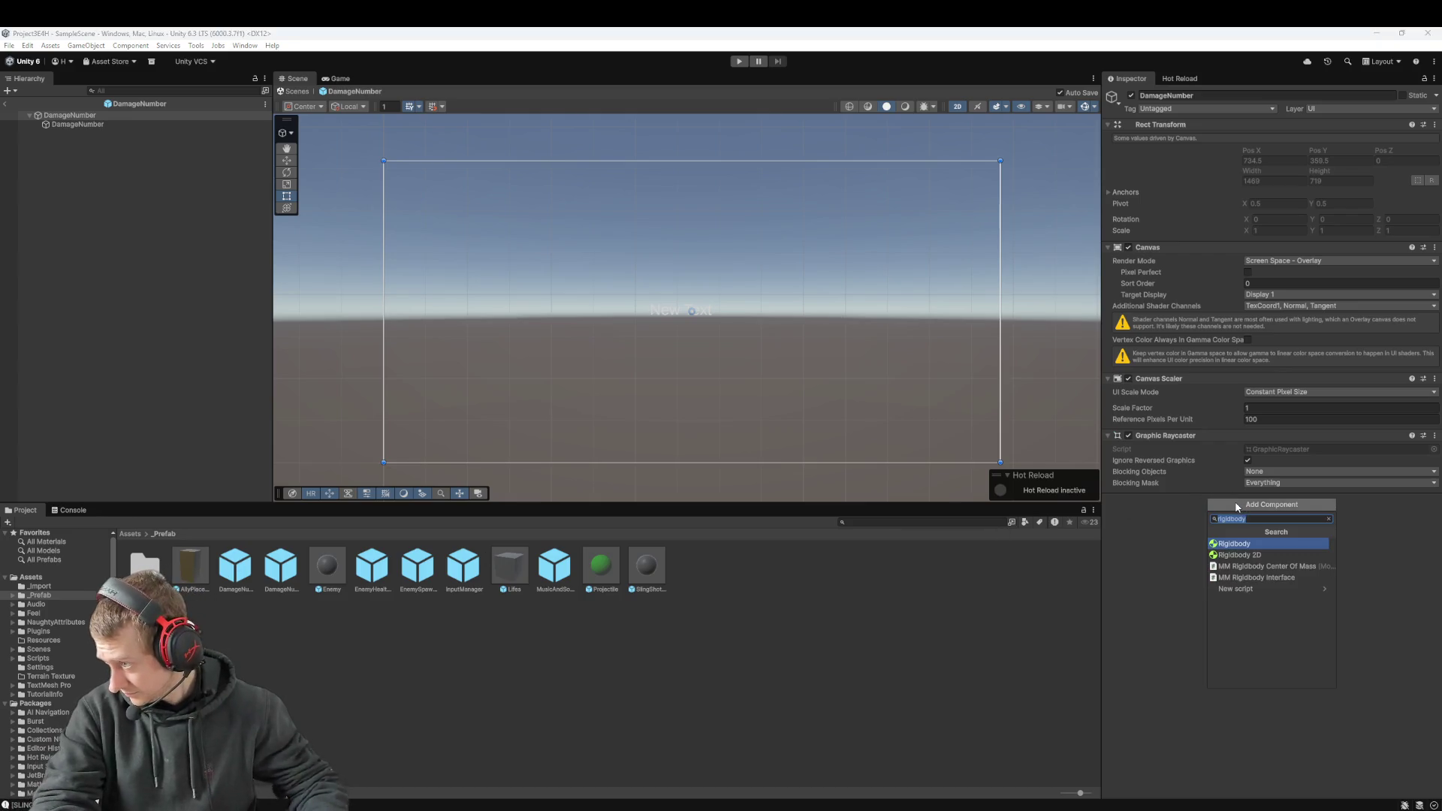
key(BackSpace)
text(DamageNumber)
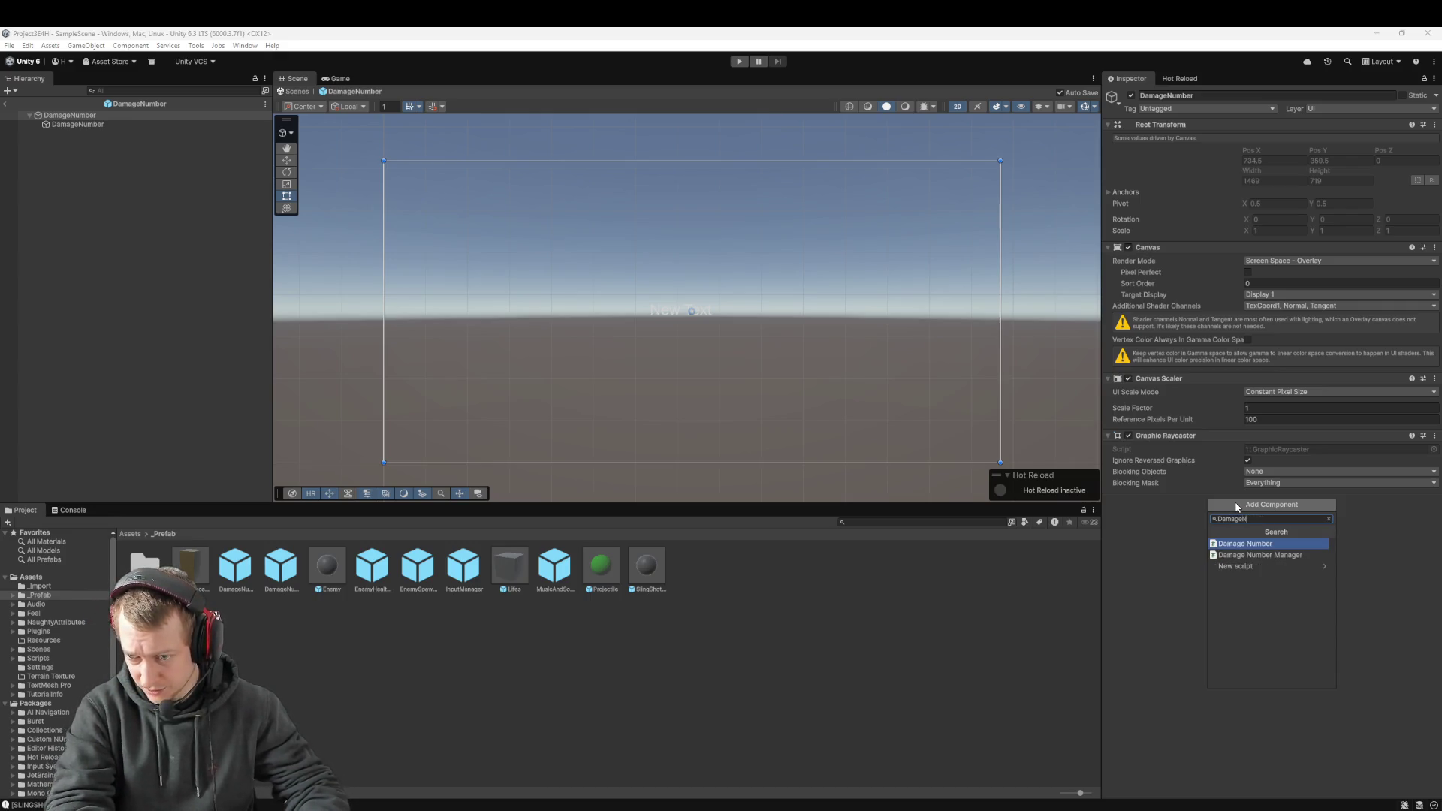
key(Return)
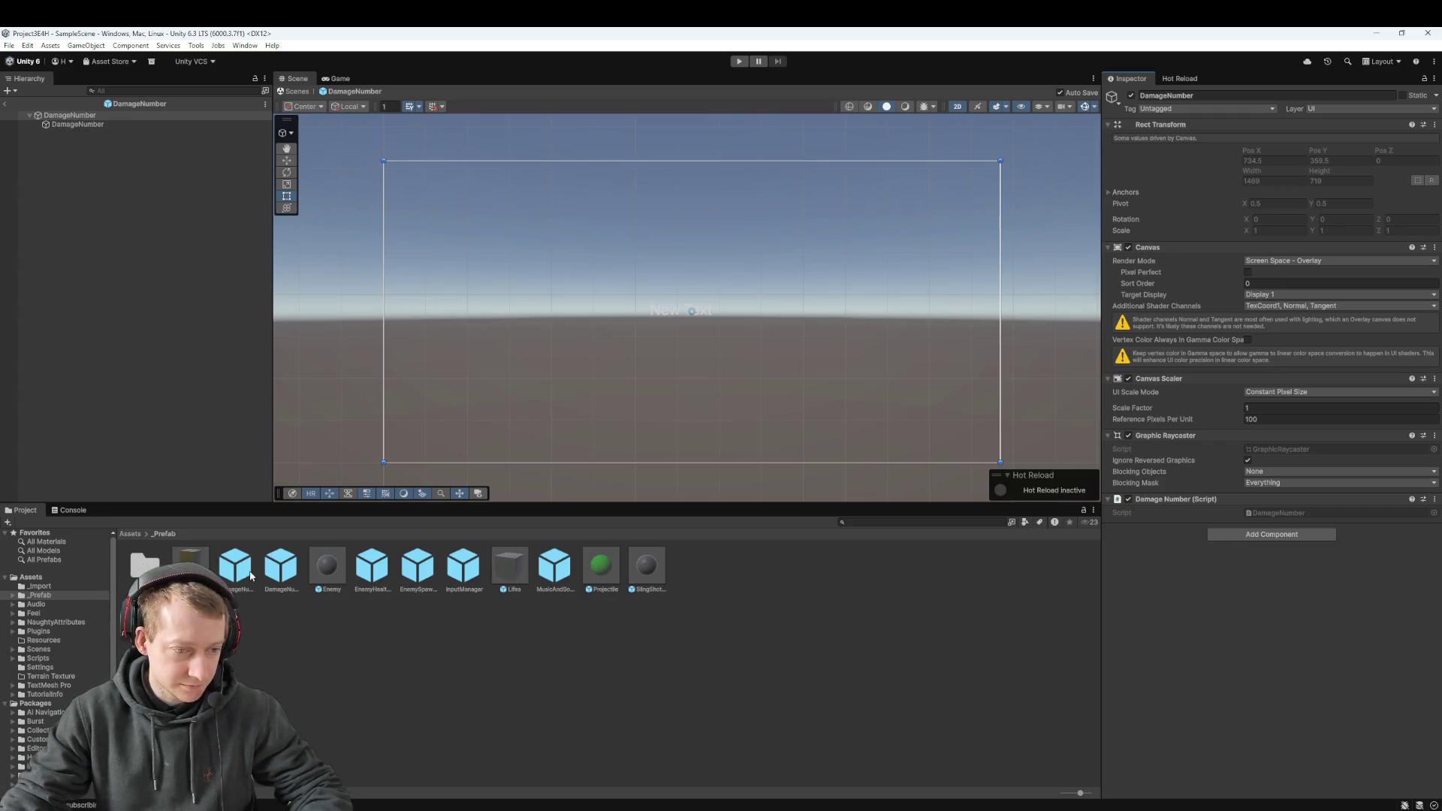
double_click(374, 571)
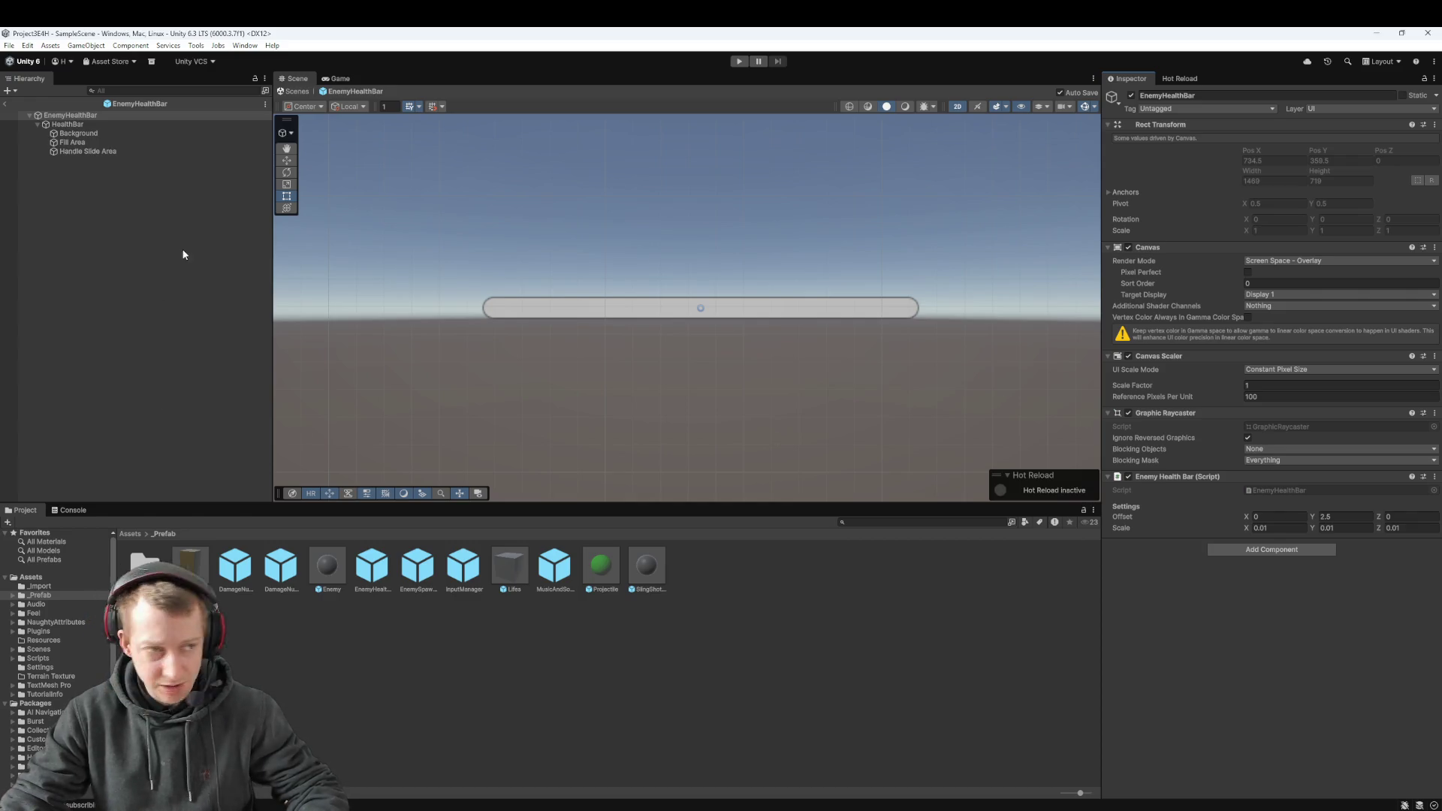
Step: Compare the health bar's Fill Area, Handle Slide Area and Background objects
click(72, 142)
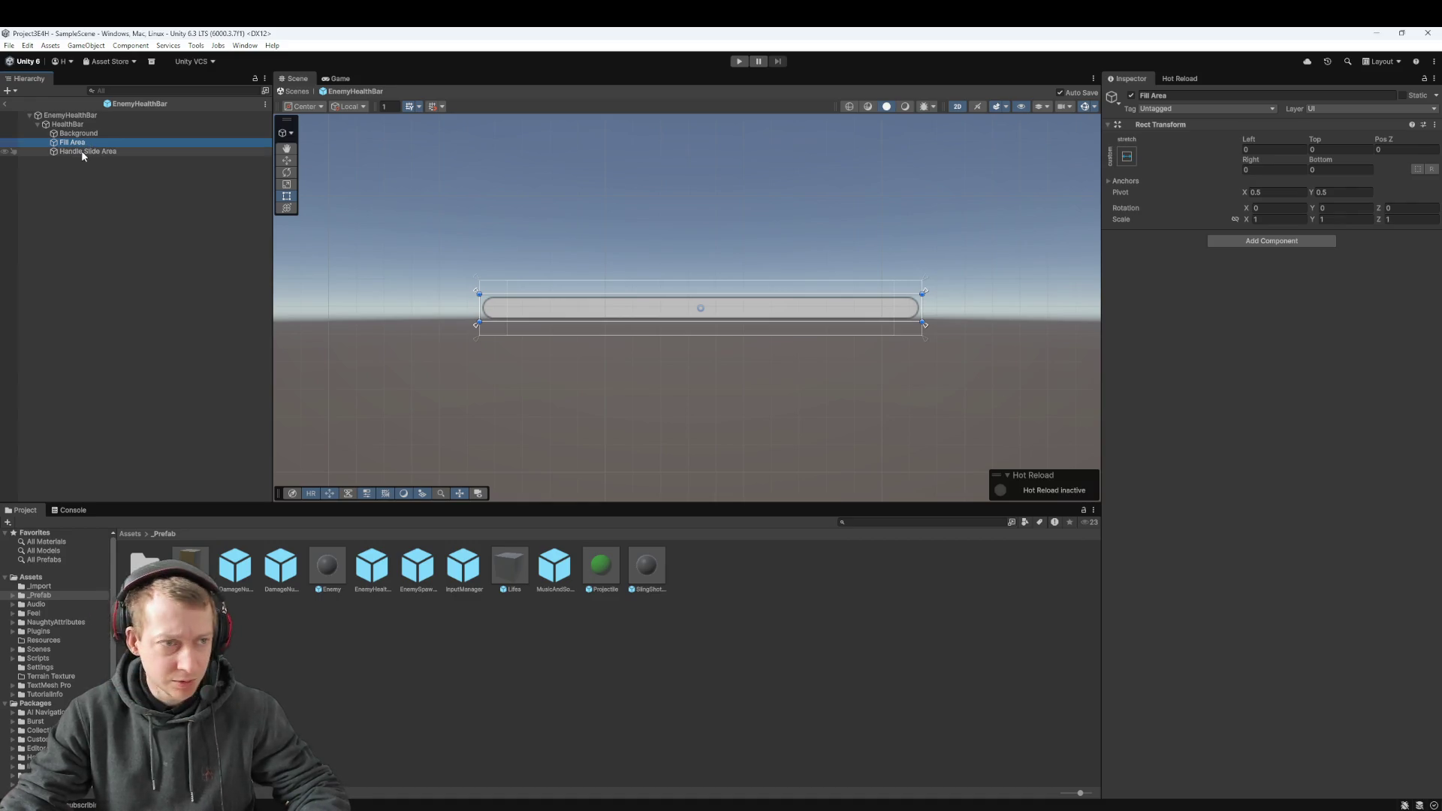
click(85, 153)
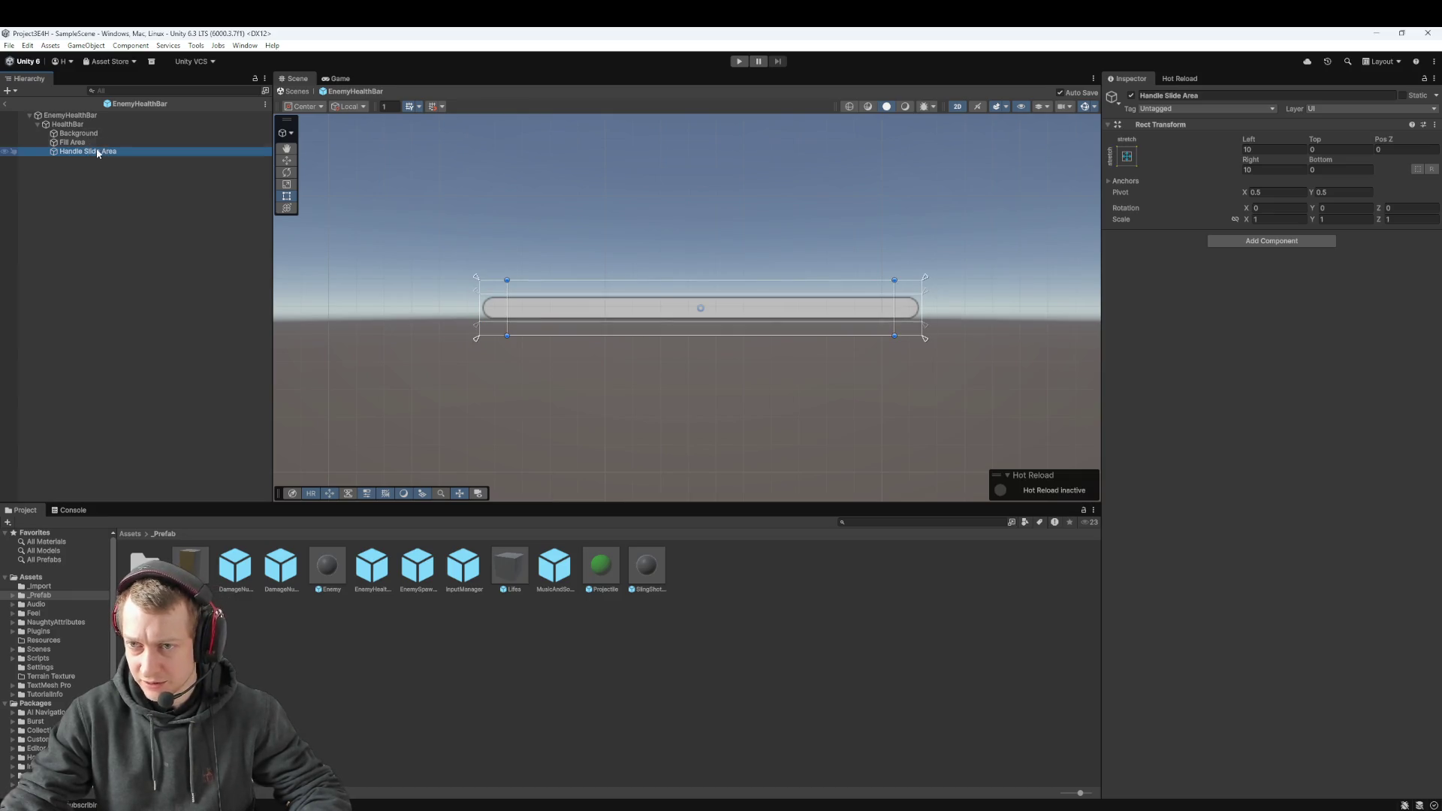
click(92, 133)
click(104, 152)
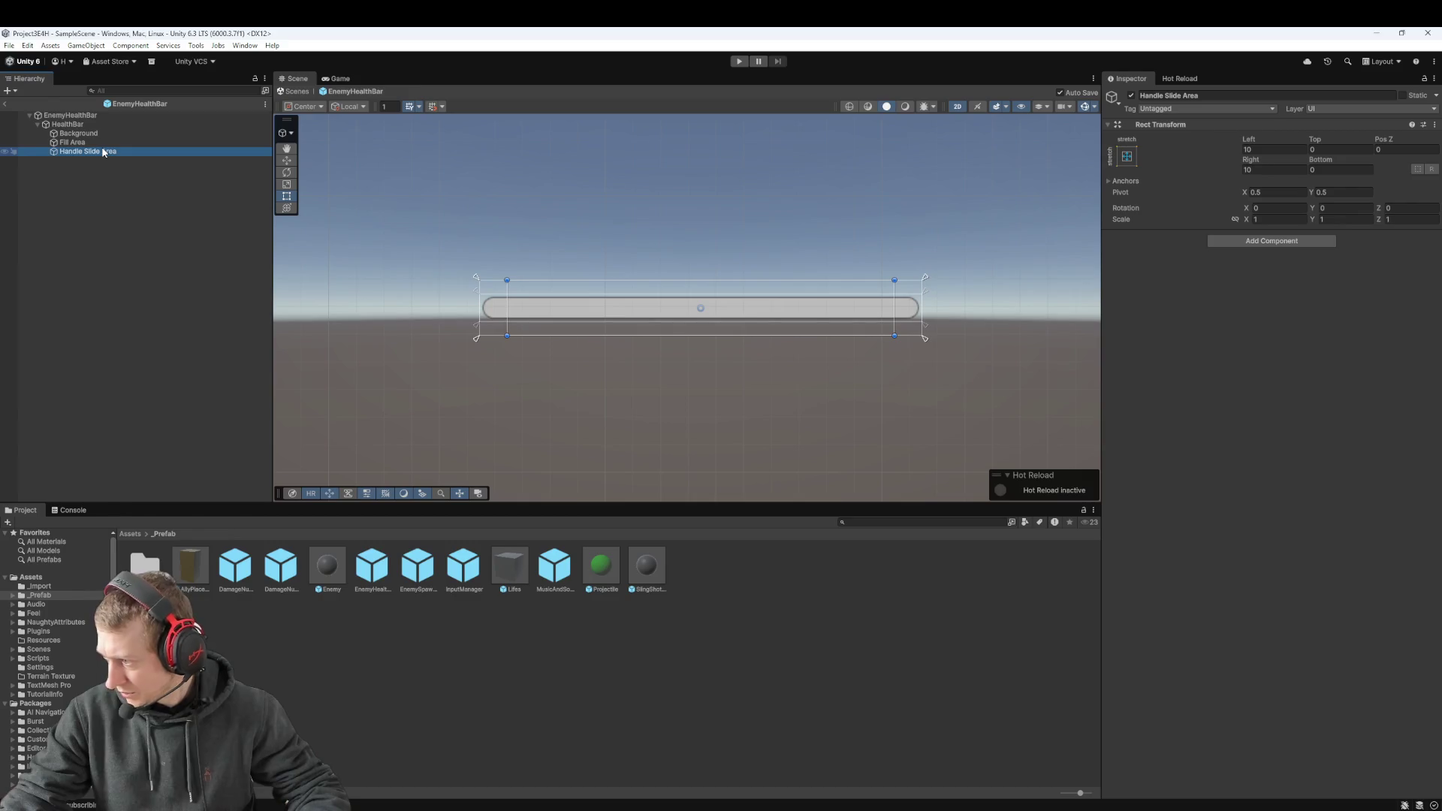
click(96, 142)
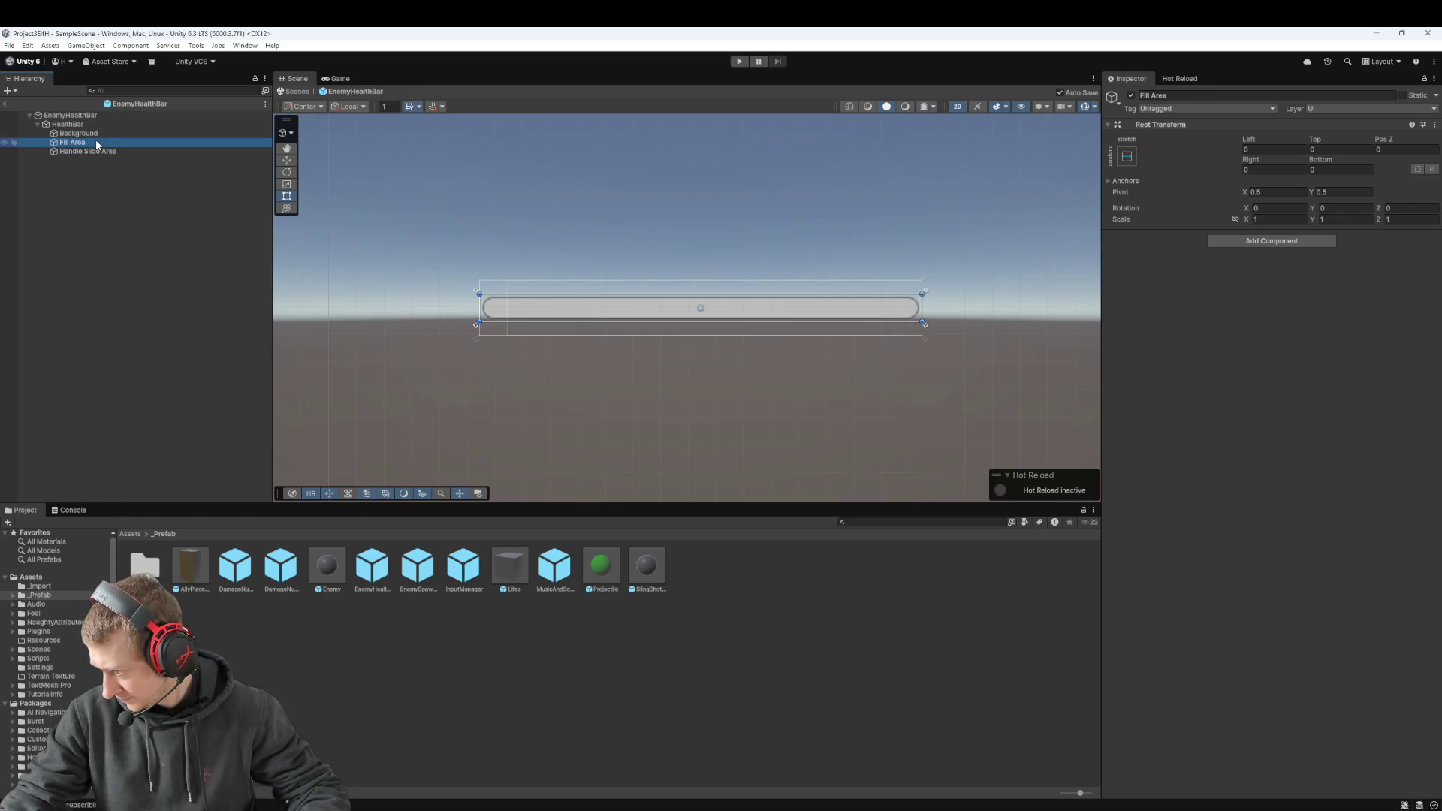
Step: Add an Image component to Fill Area and set its colour to bright green
click(1259, 244)
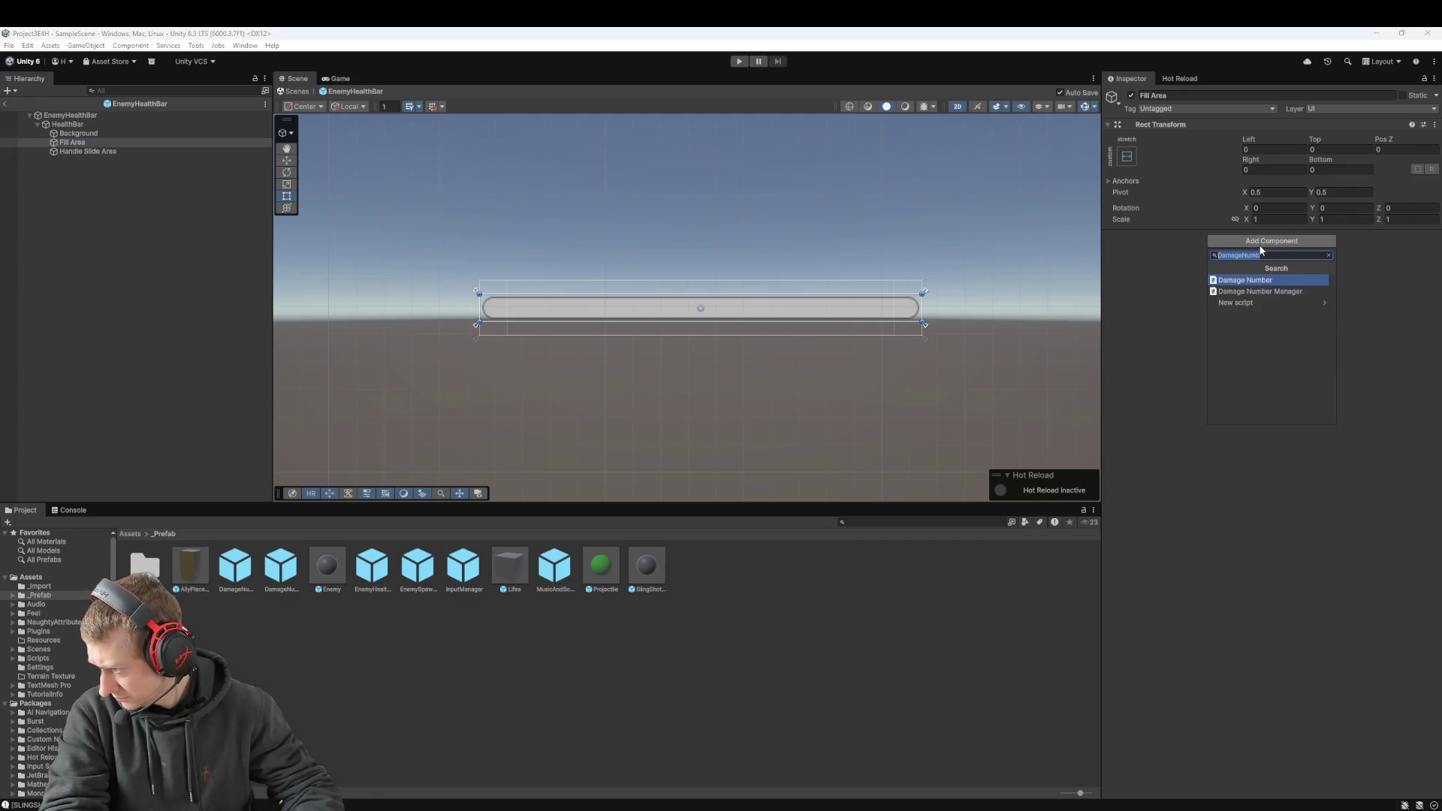
text(image)
key(Return)
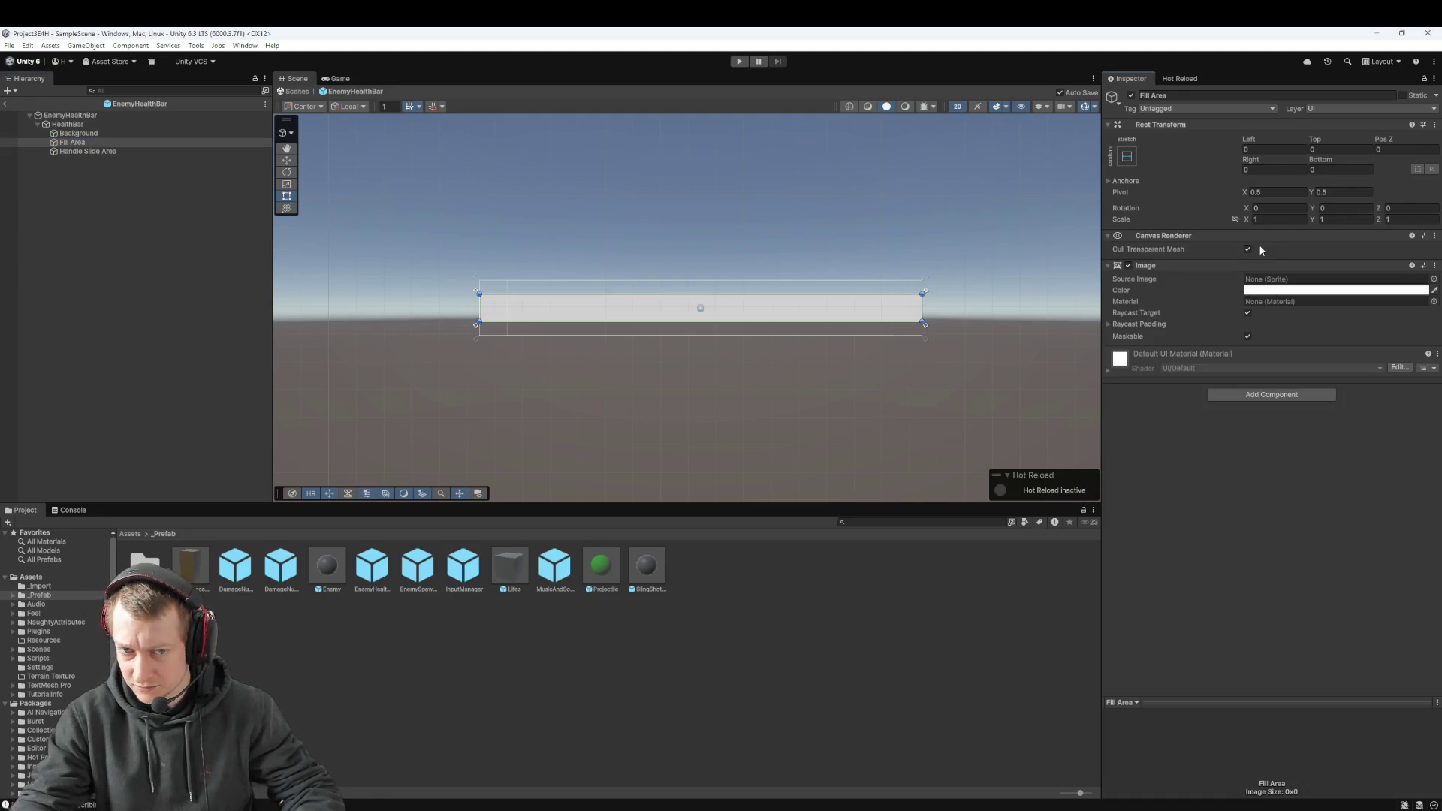
click(1262, 290)
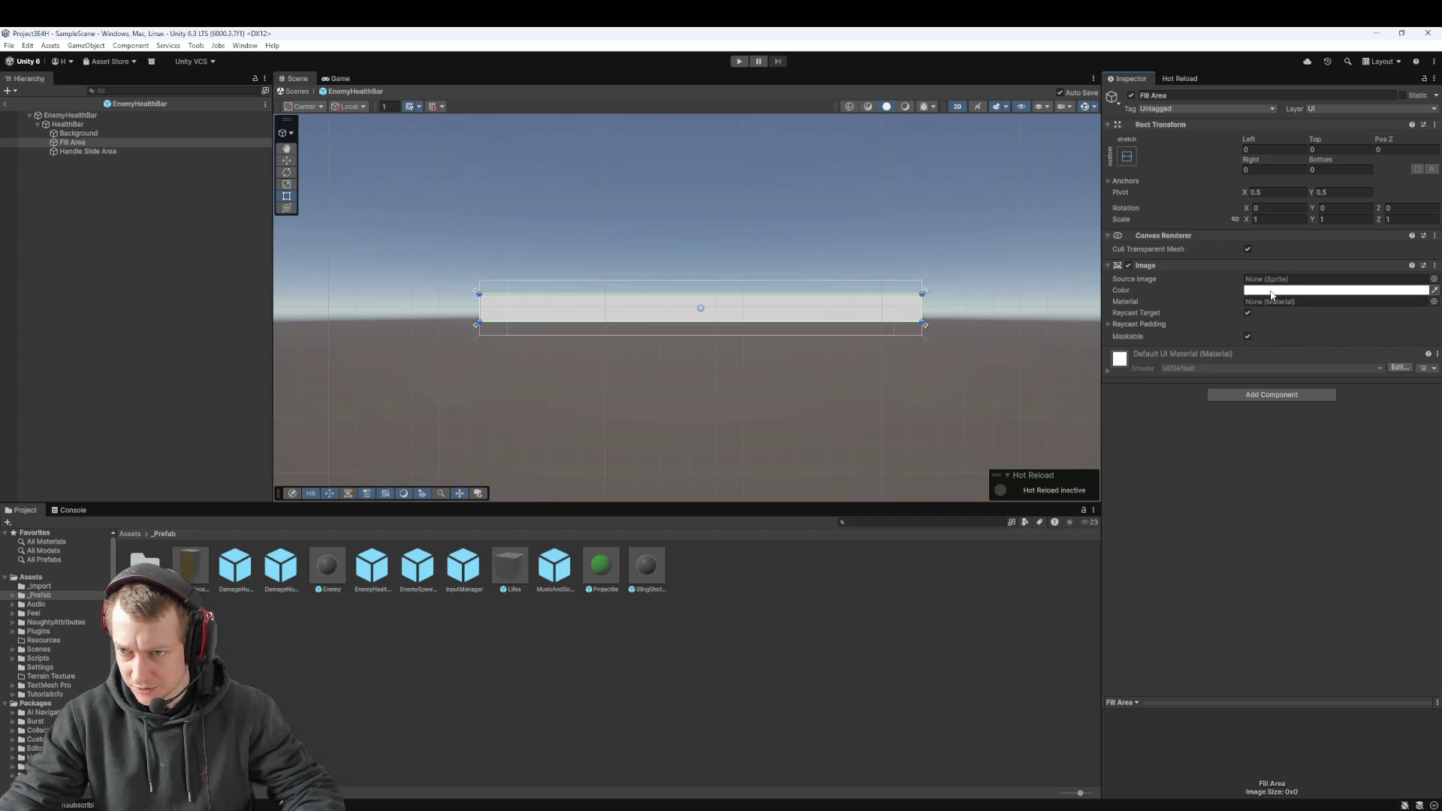
click(1310, 335)
click(1363, 351)
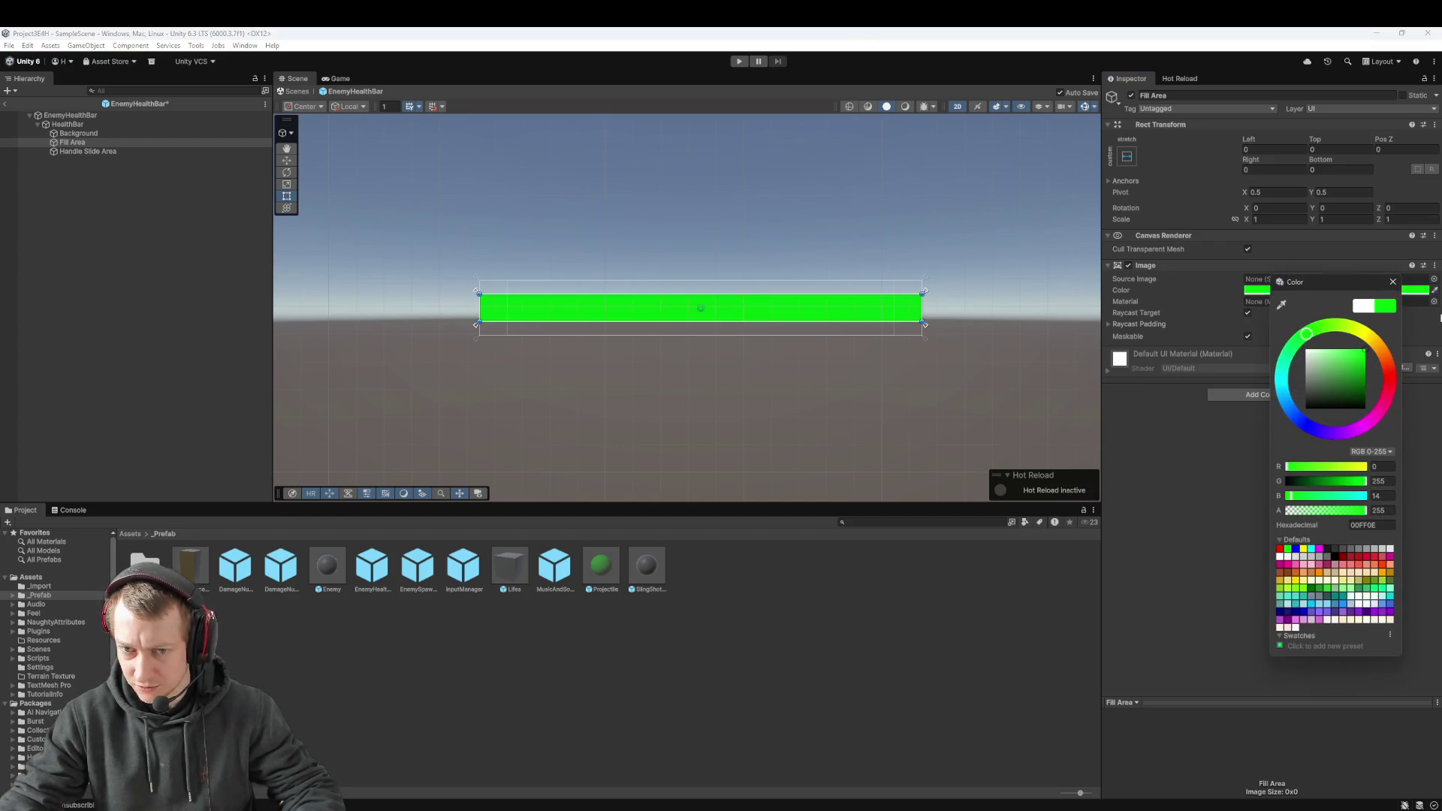
click(1242, 491)
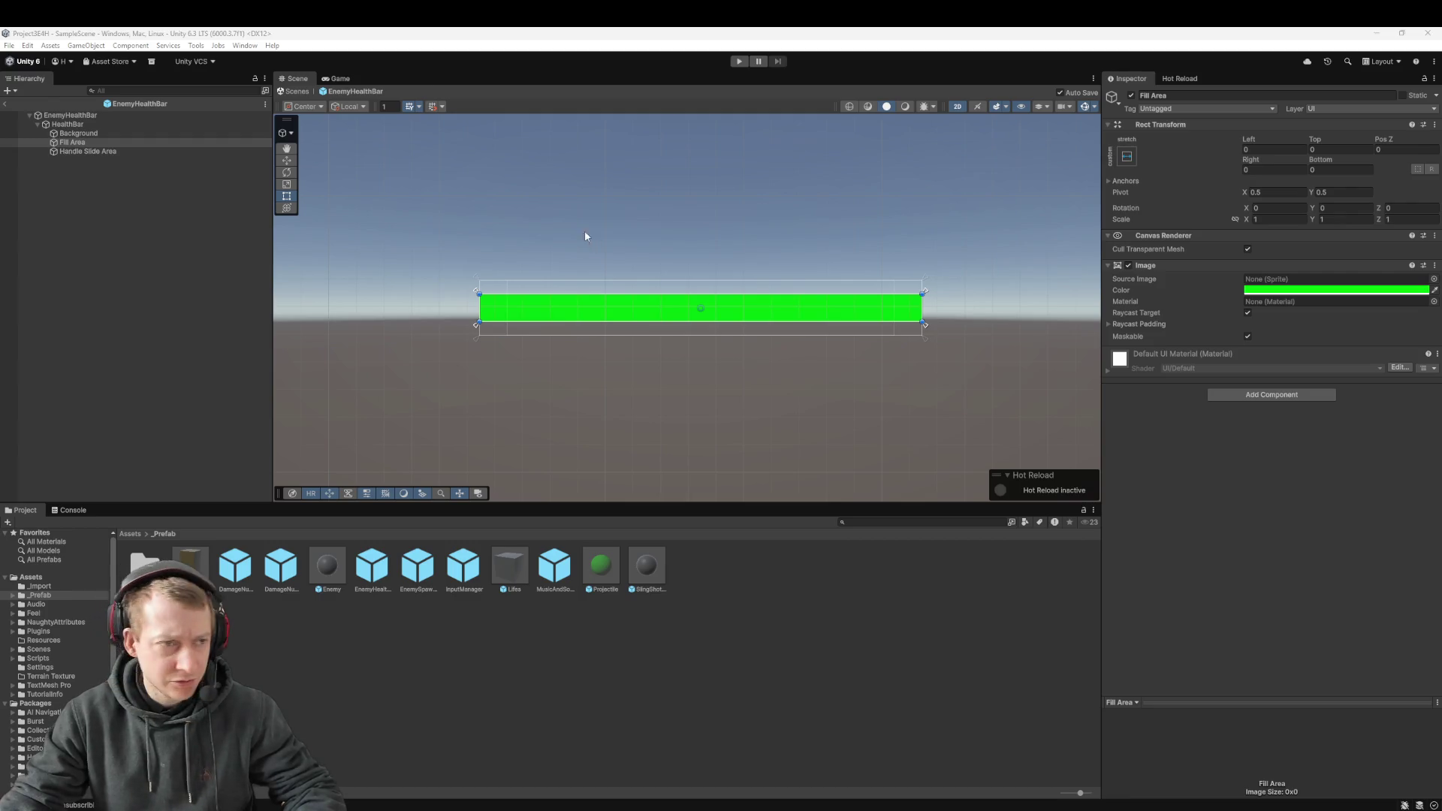
click(88, 132)
Step: Inspect the HealthBar slider, the EnemyHealthBar root's Scale values, Background and the green Fill Area
click(95, 142)
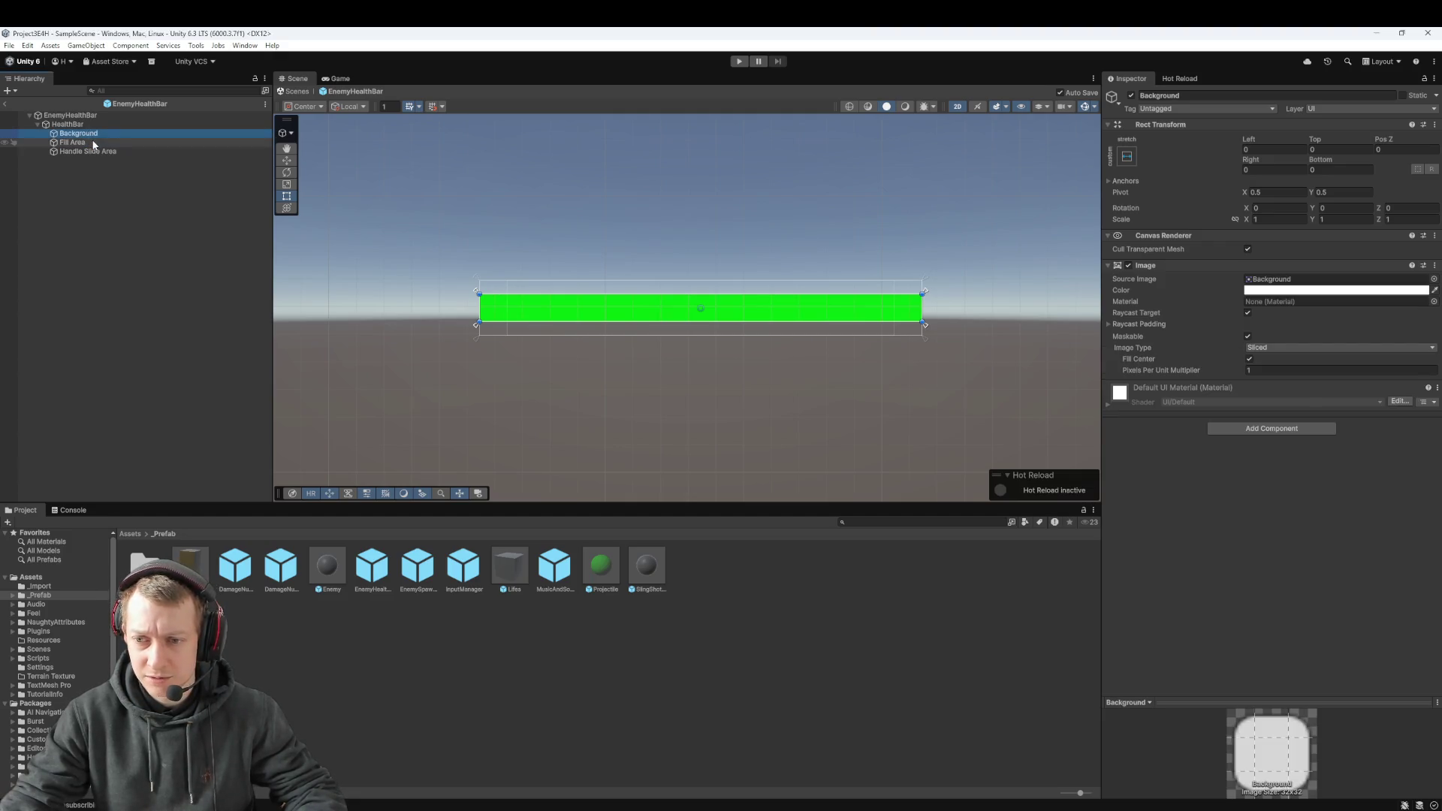
click(90, 124)
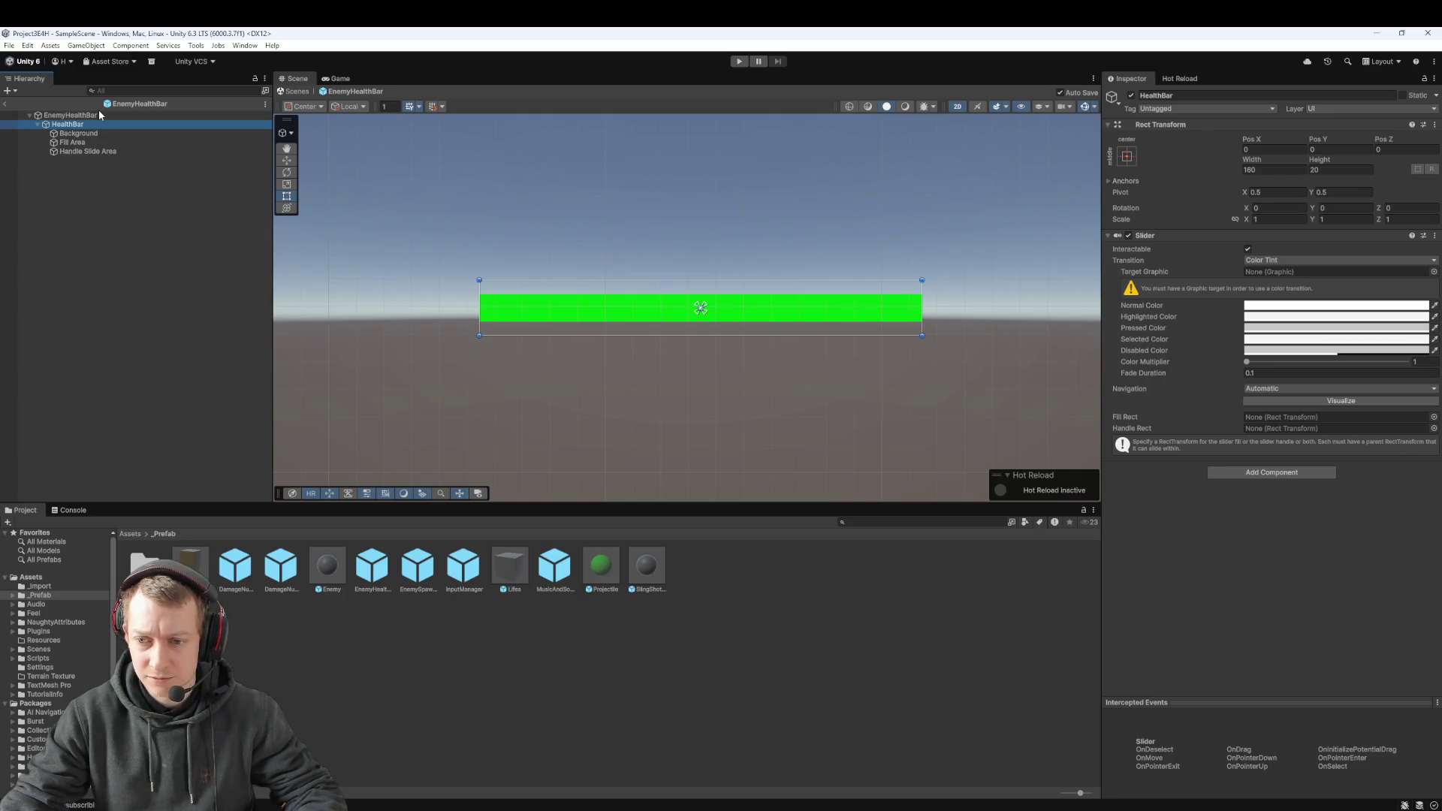
click(94, 116)
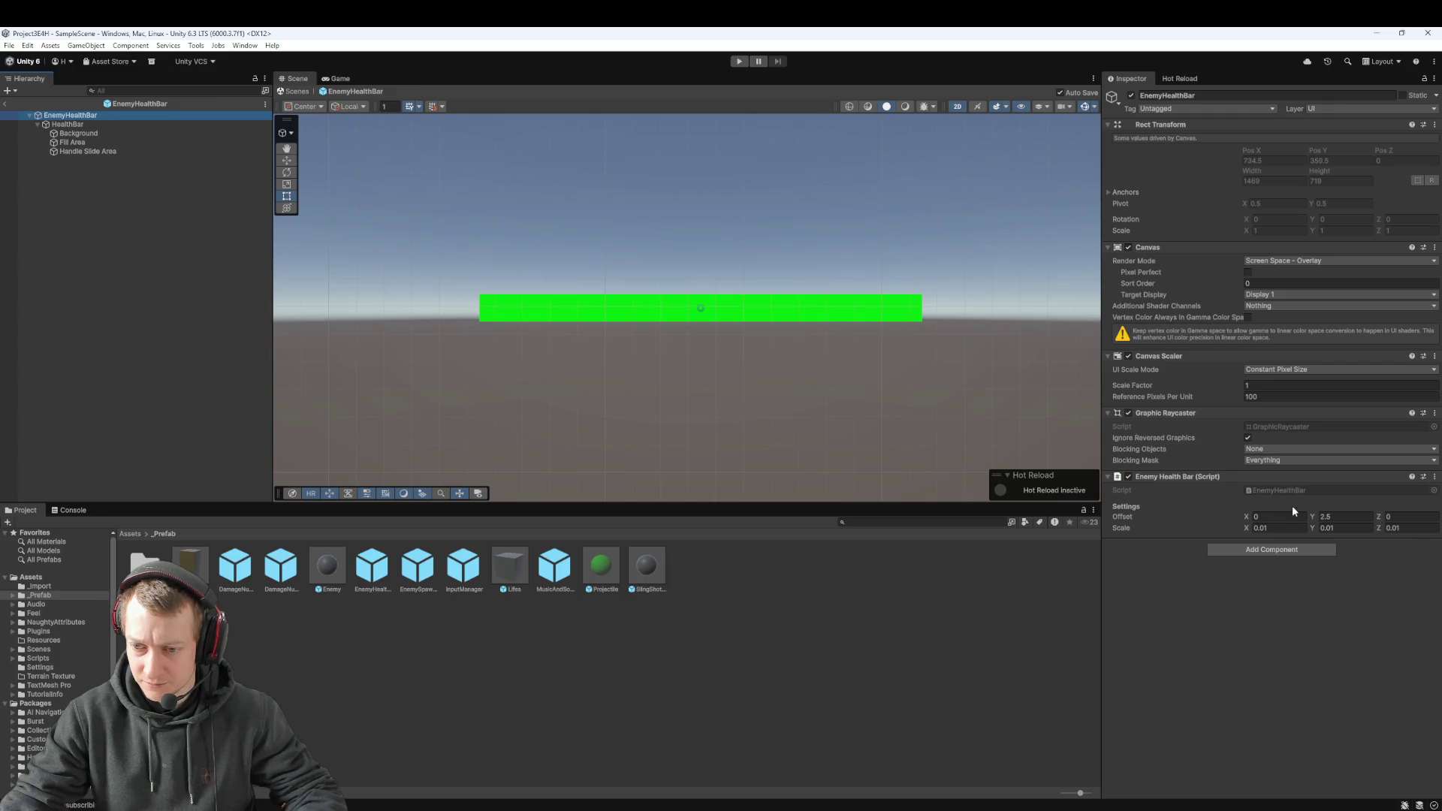
click(1286, 529)
click(1282, 526)
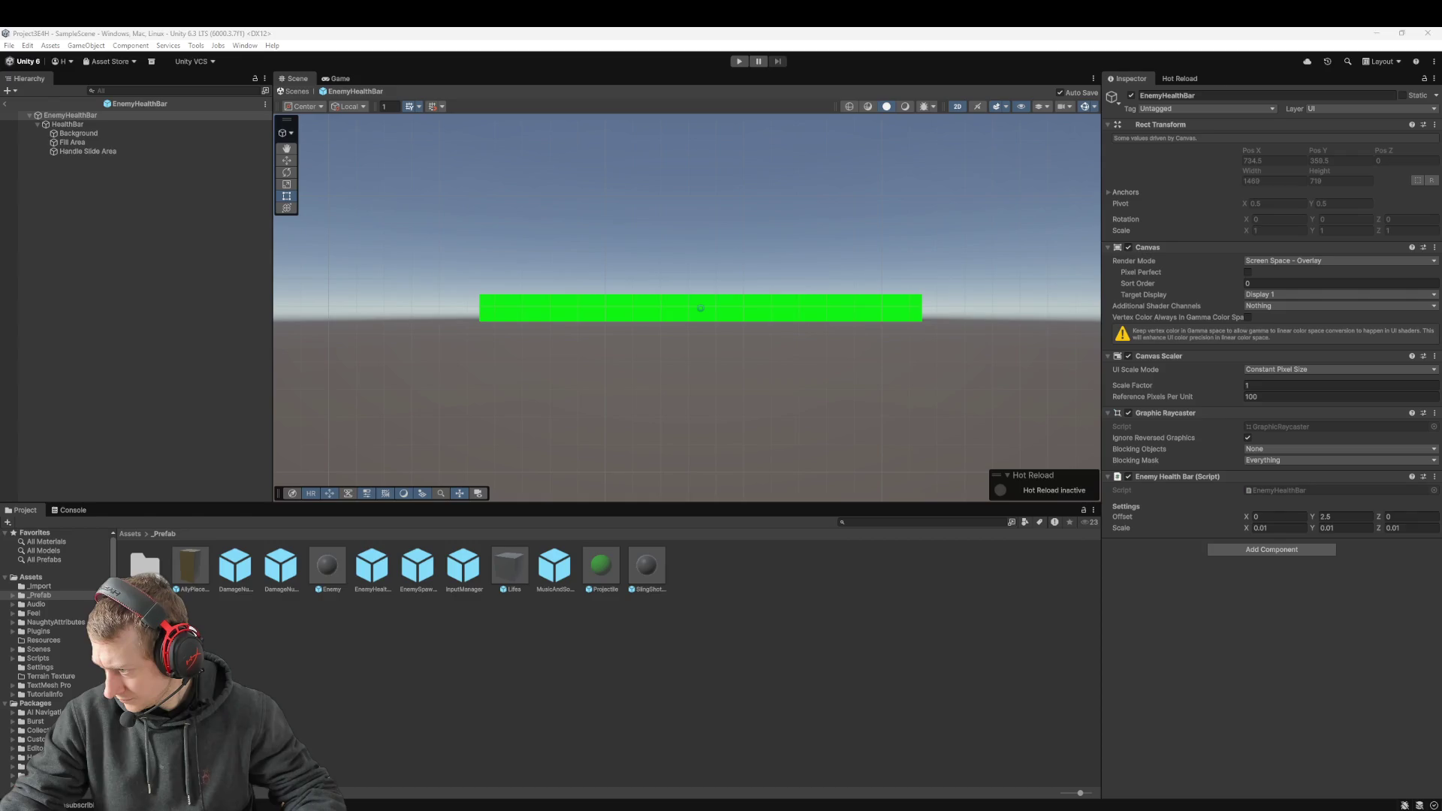
click(69, 142)
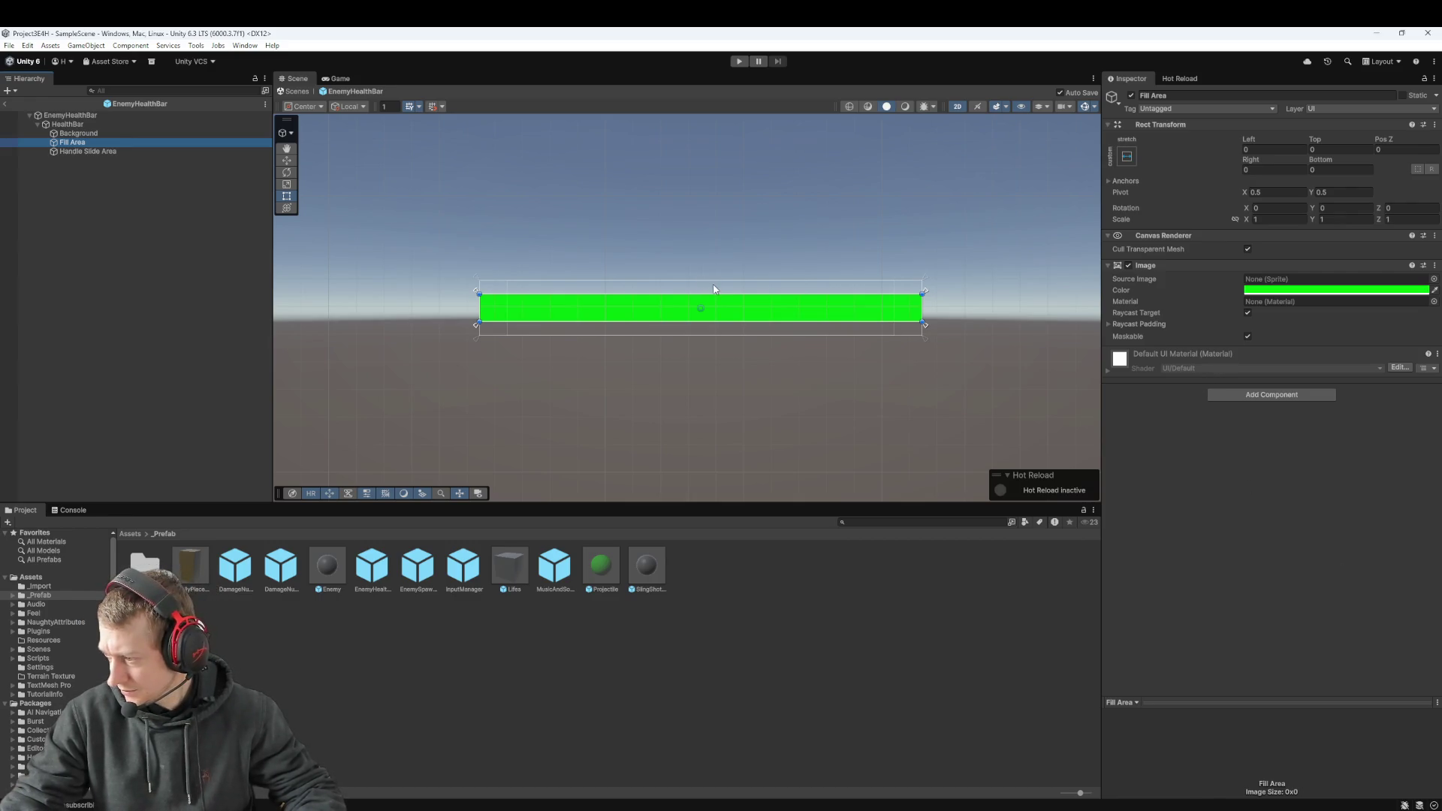
click(94, 134)
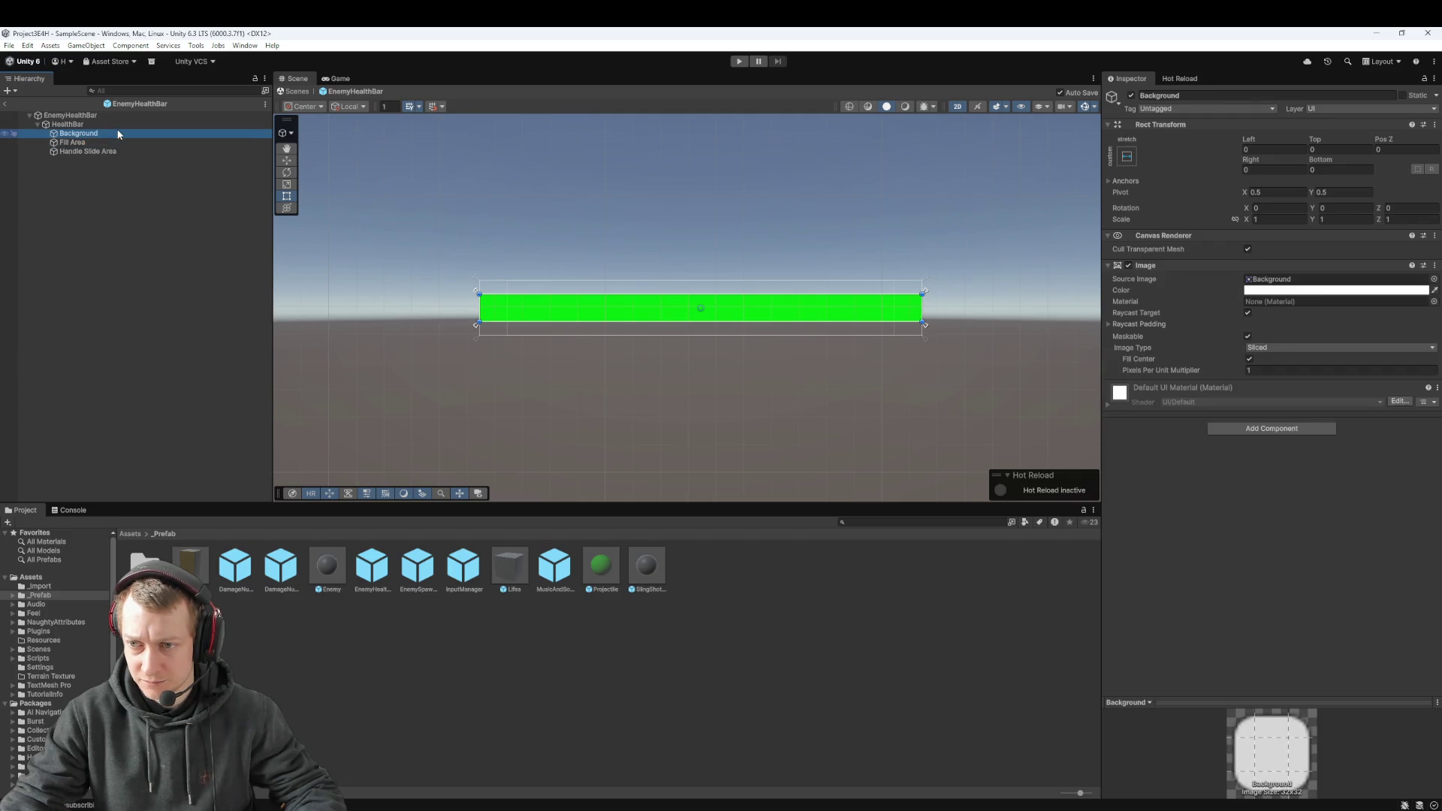
click(119, 143)
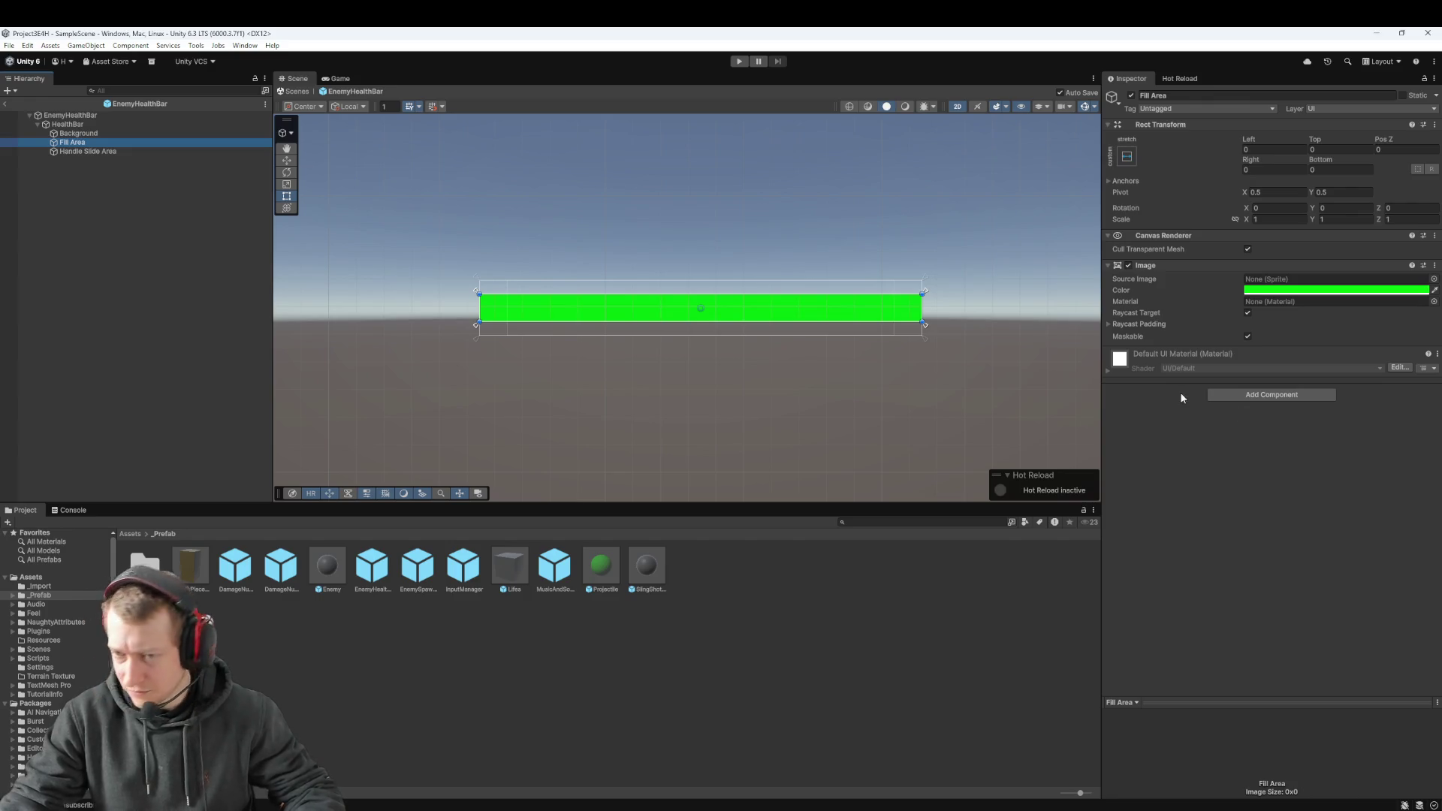
key(alt+Tab)
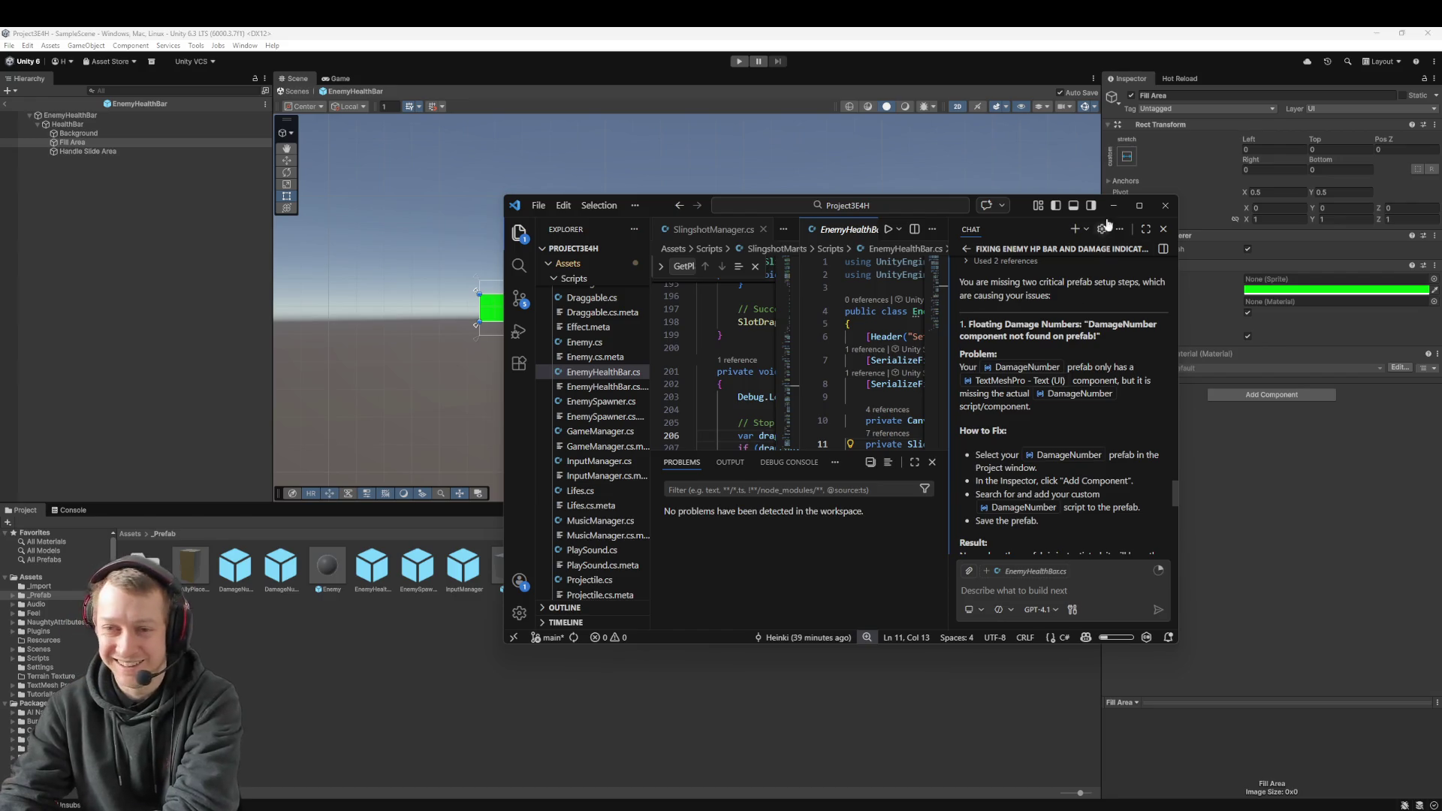
Step: Maximize VS Code, click into line 17 of Initialize, then switch back toward Unity
click(1141, 204)
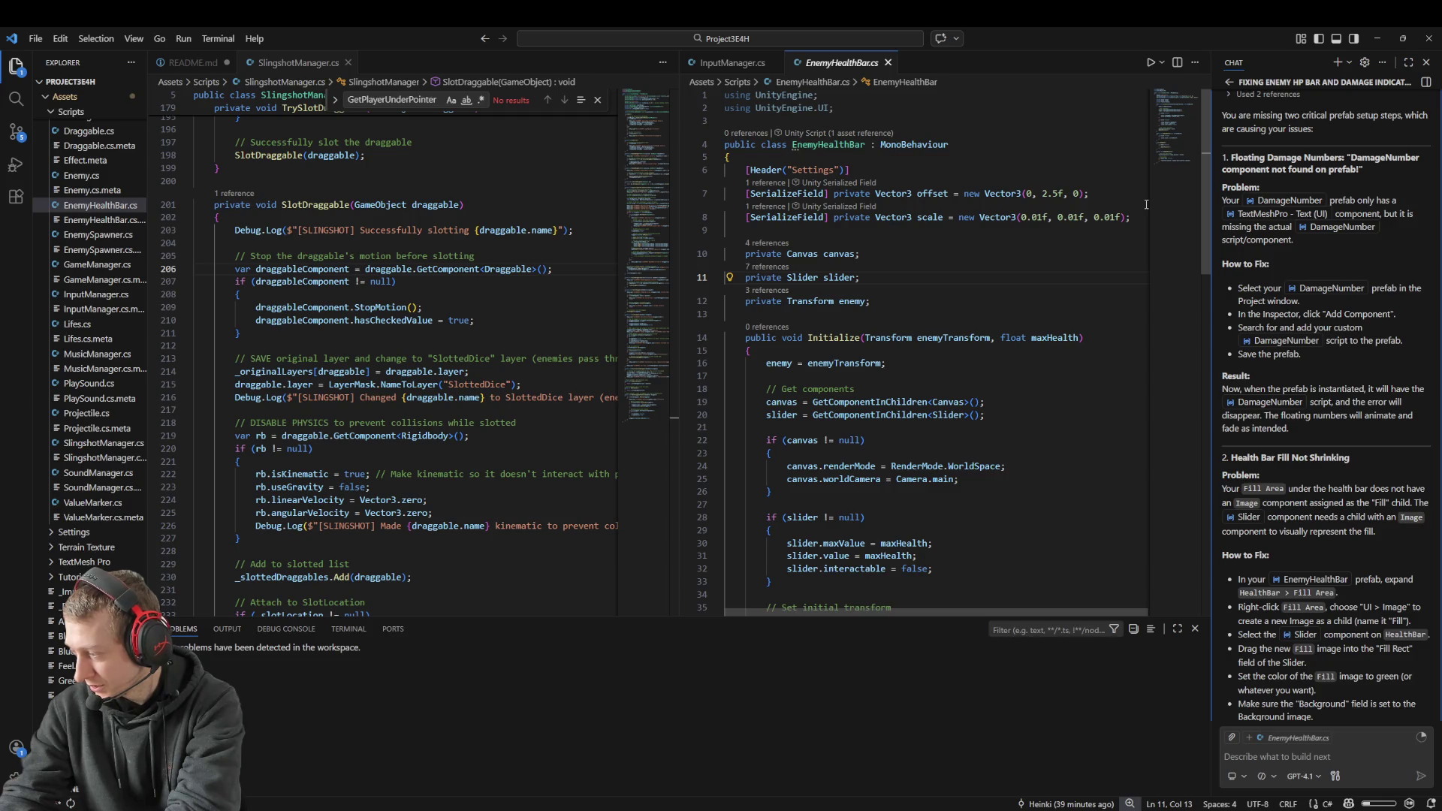
click(873, 376)
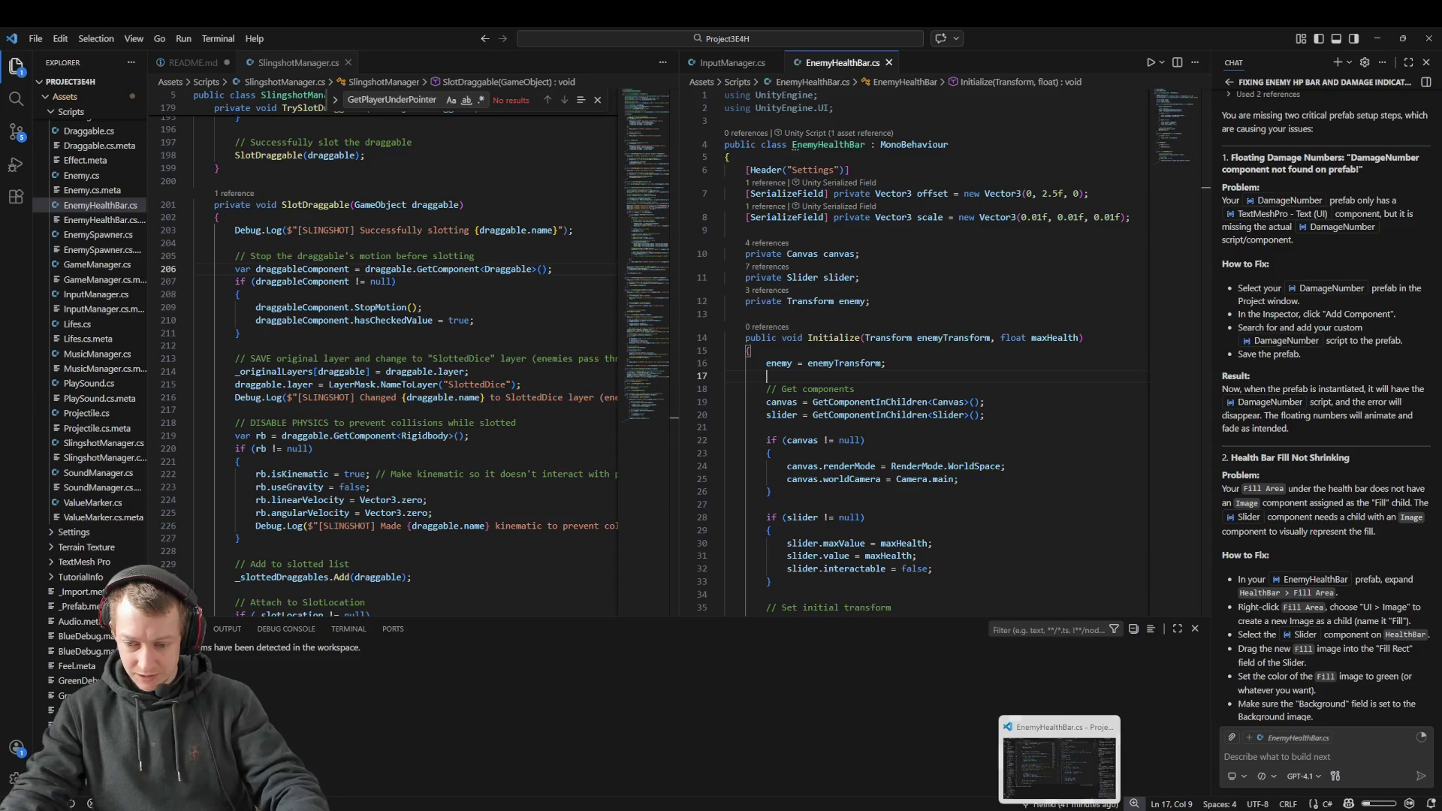
click(1140, 766)
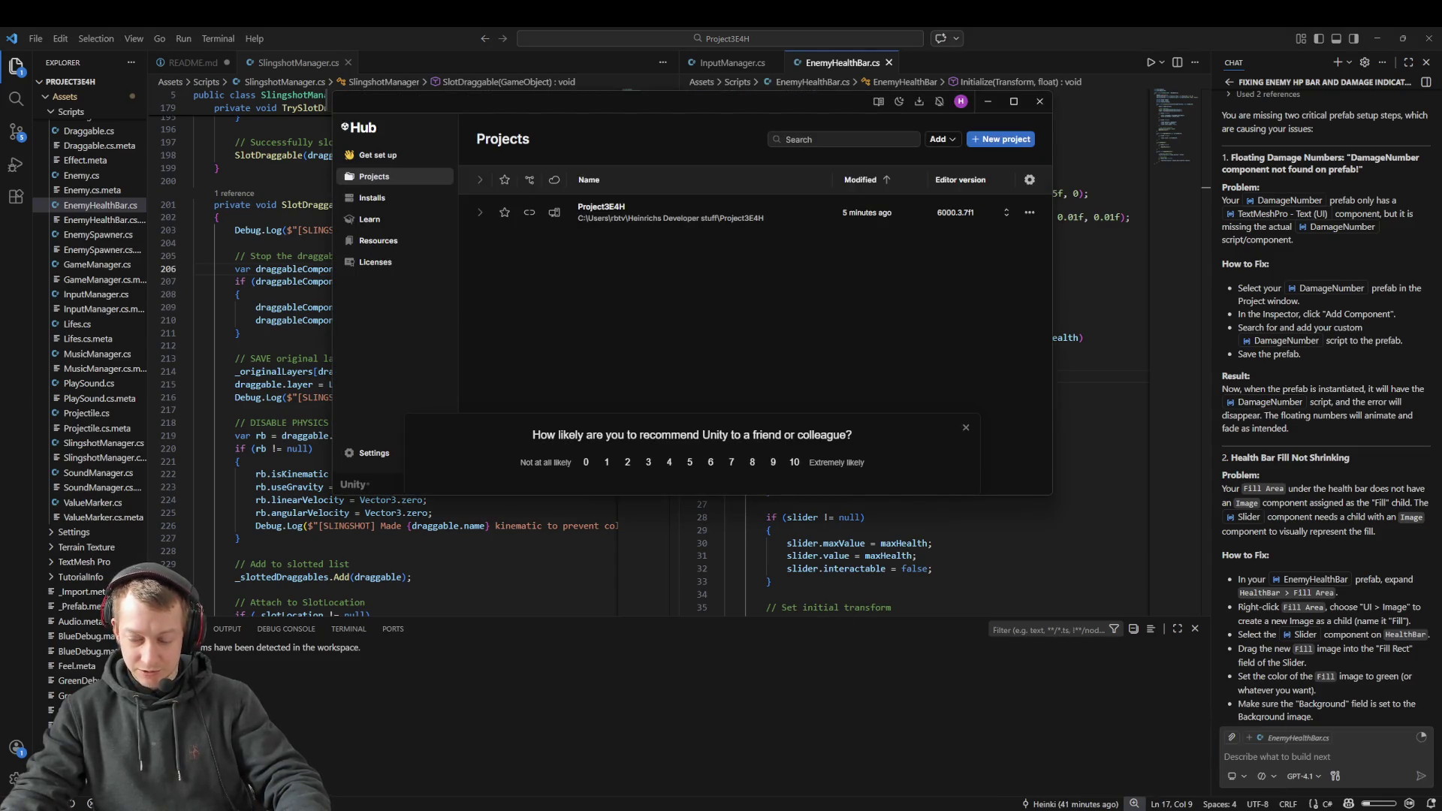
key(alt+Tab)
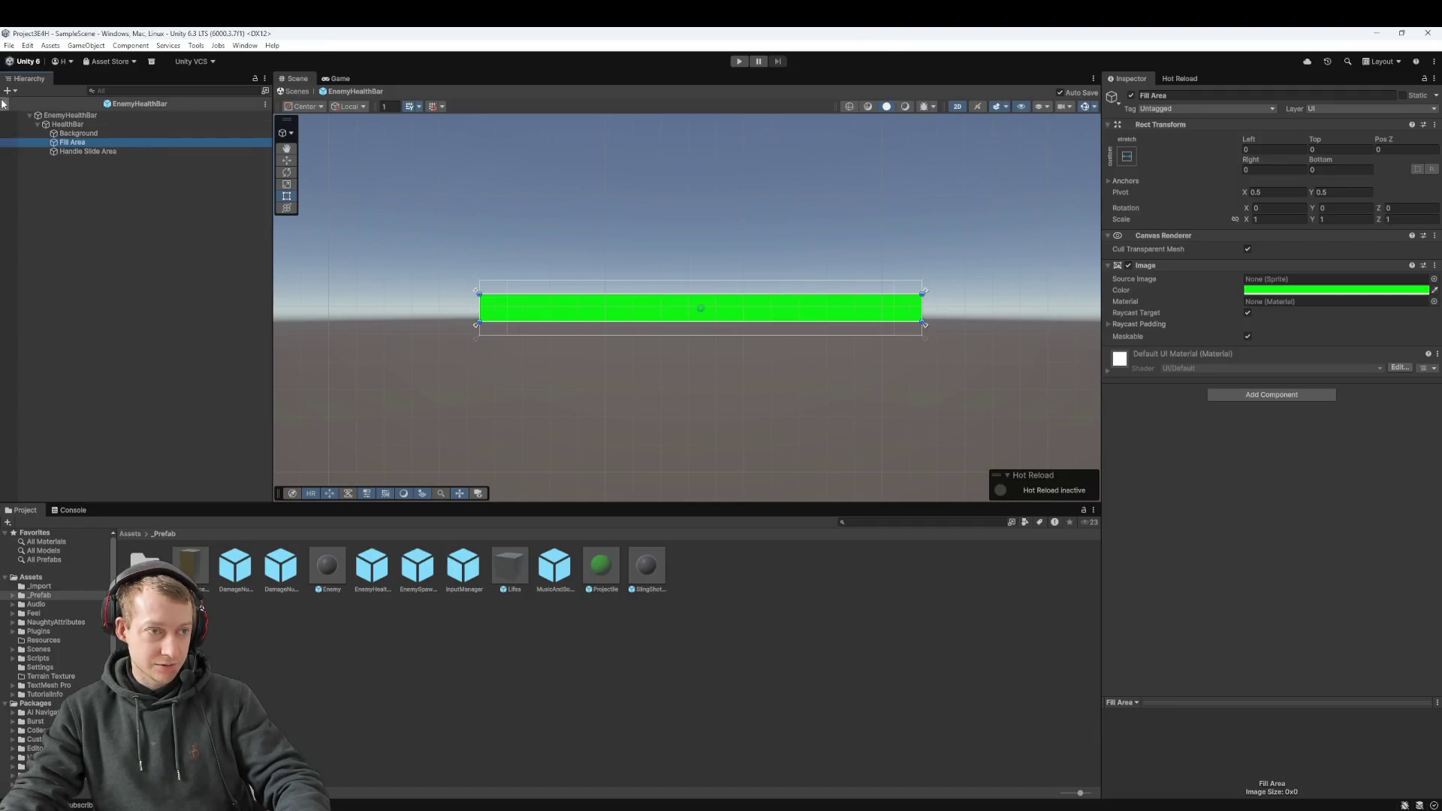
Step: Leave the EnemyHealthBar prefab for SampleScene and enter Play mode
click(4, 103)
scroll(779, 138, down, 5)
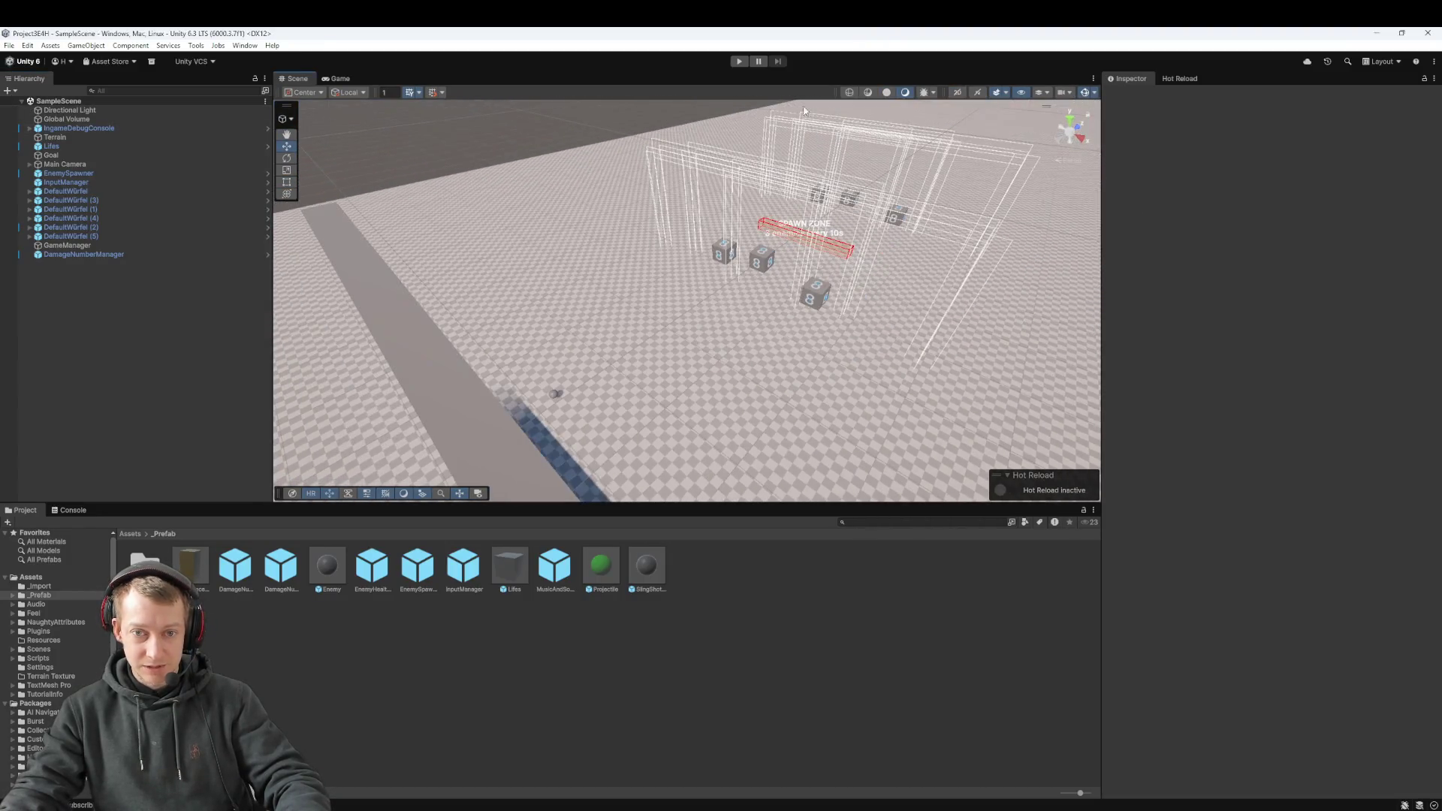
click(747, 64)
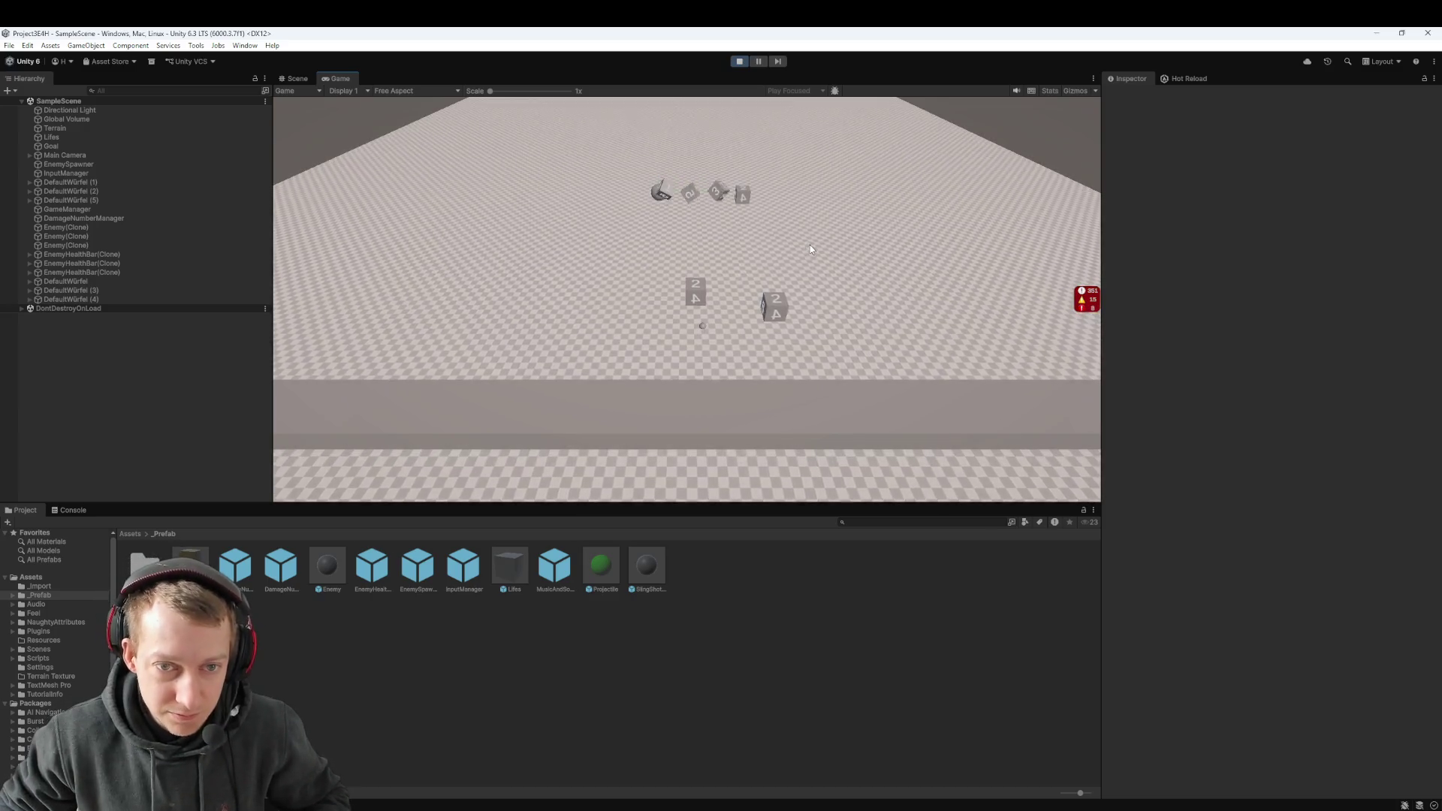
click(758, 61)
key(ctrl+1)
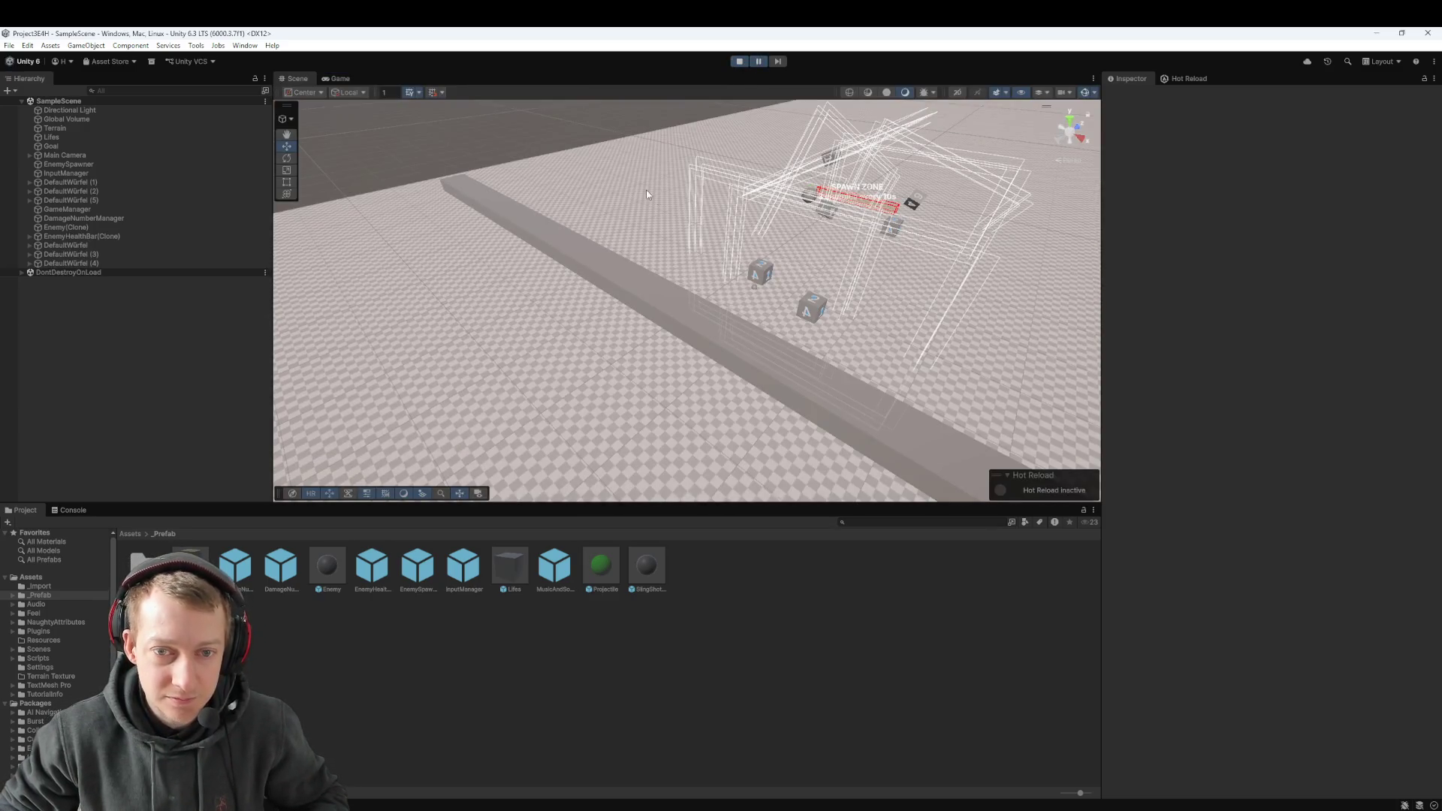
drag(673, 271, 709, 304)
scroll(709, 304, up, 5)
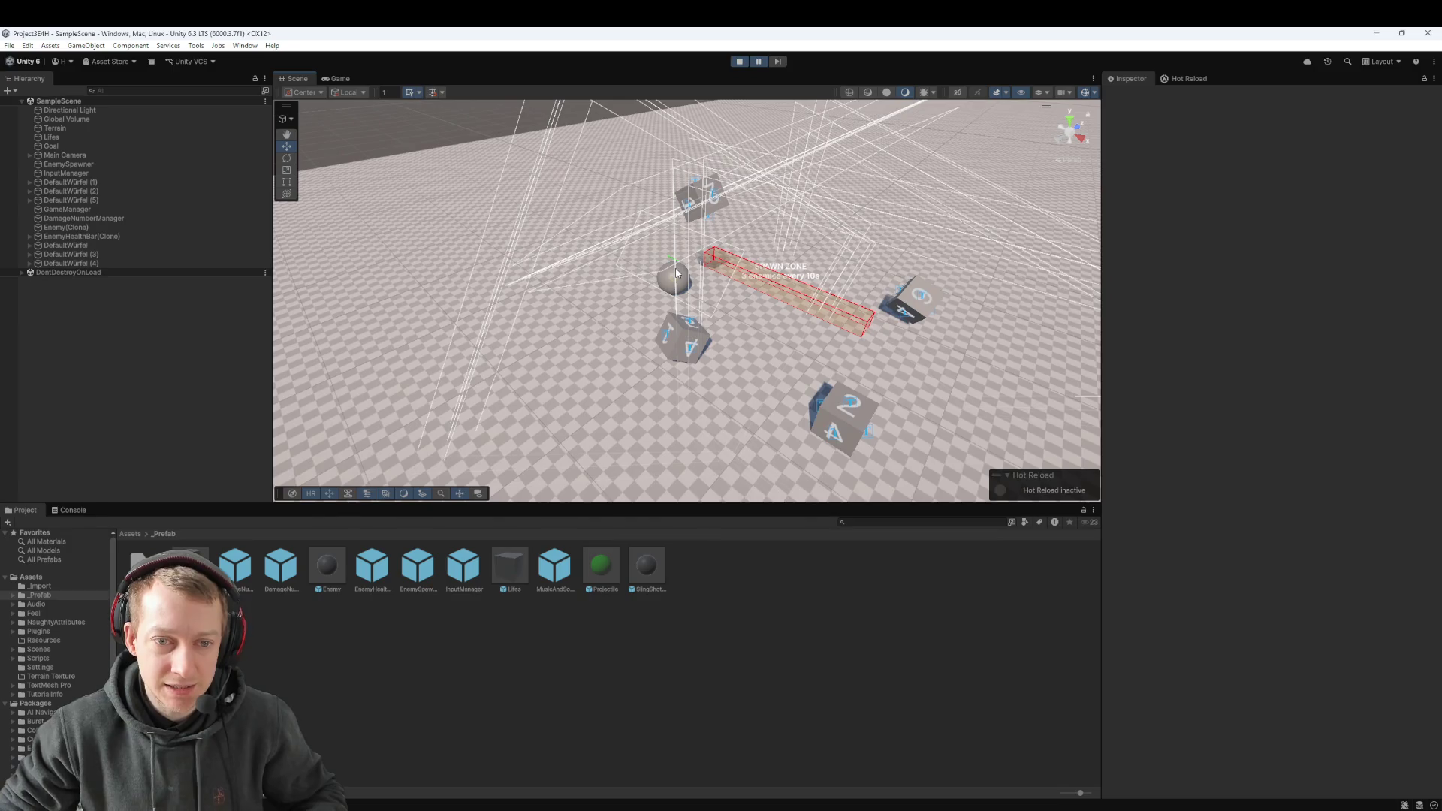
click(685, 323)
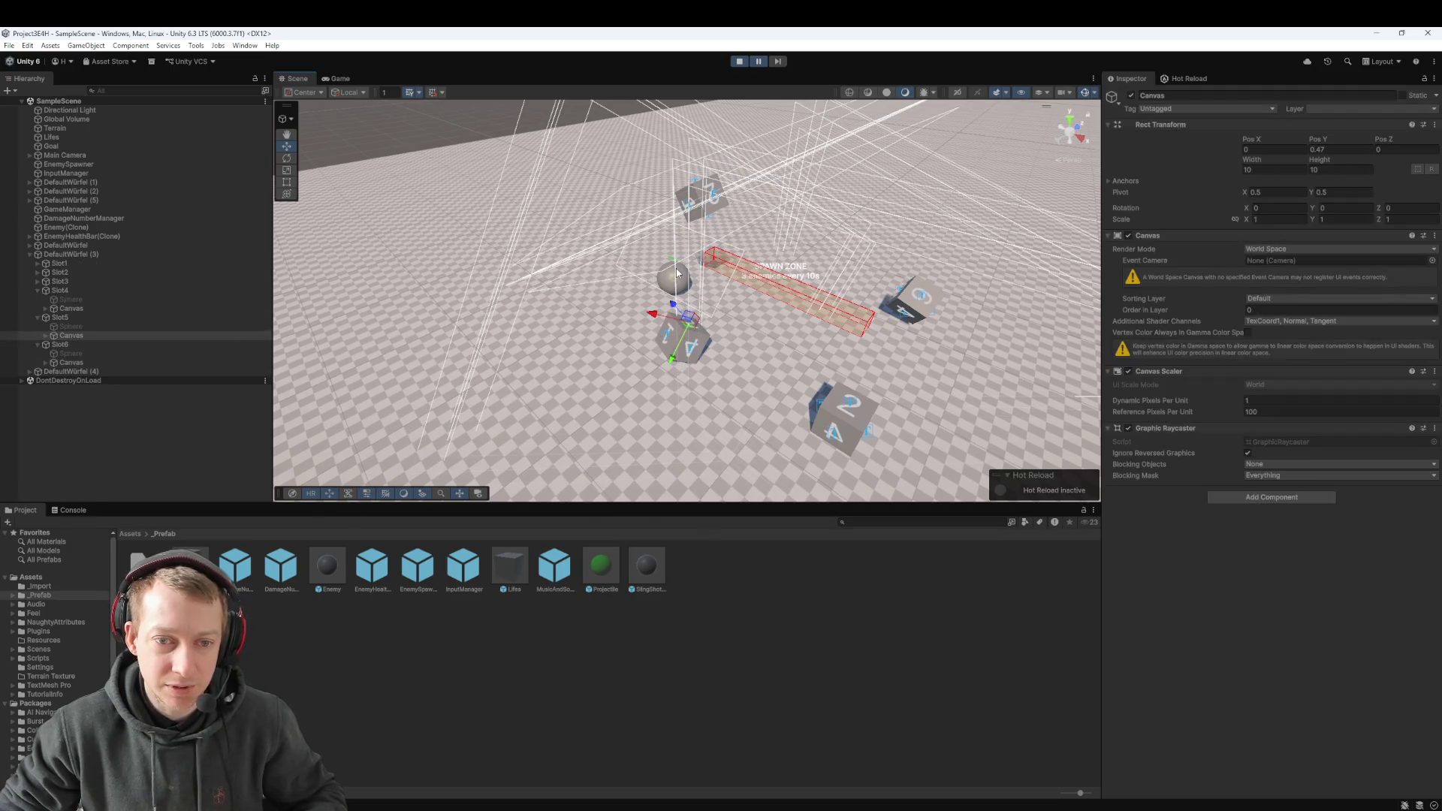
click(54, 254)
double_click(83, 238)
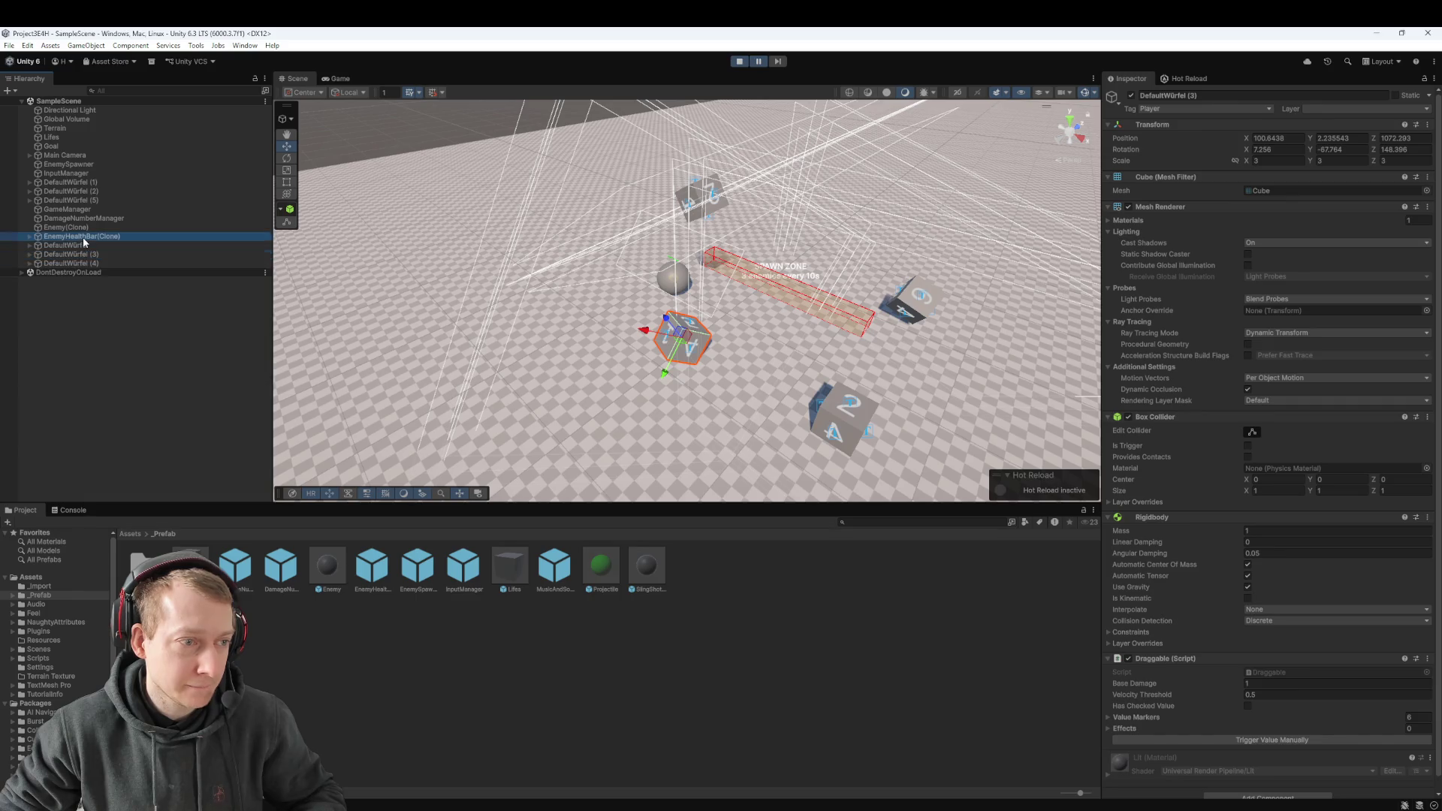
scroll(578, 324, up, 8)
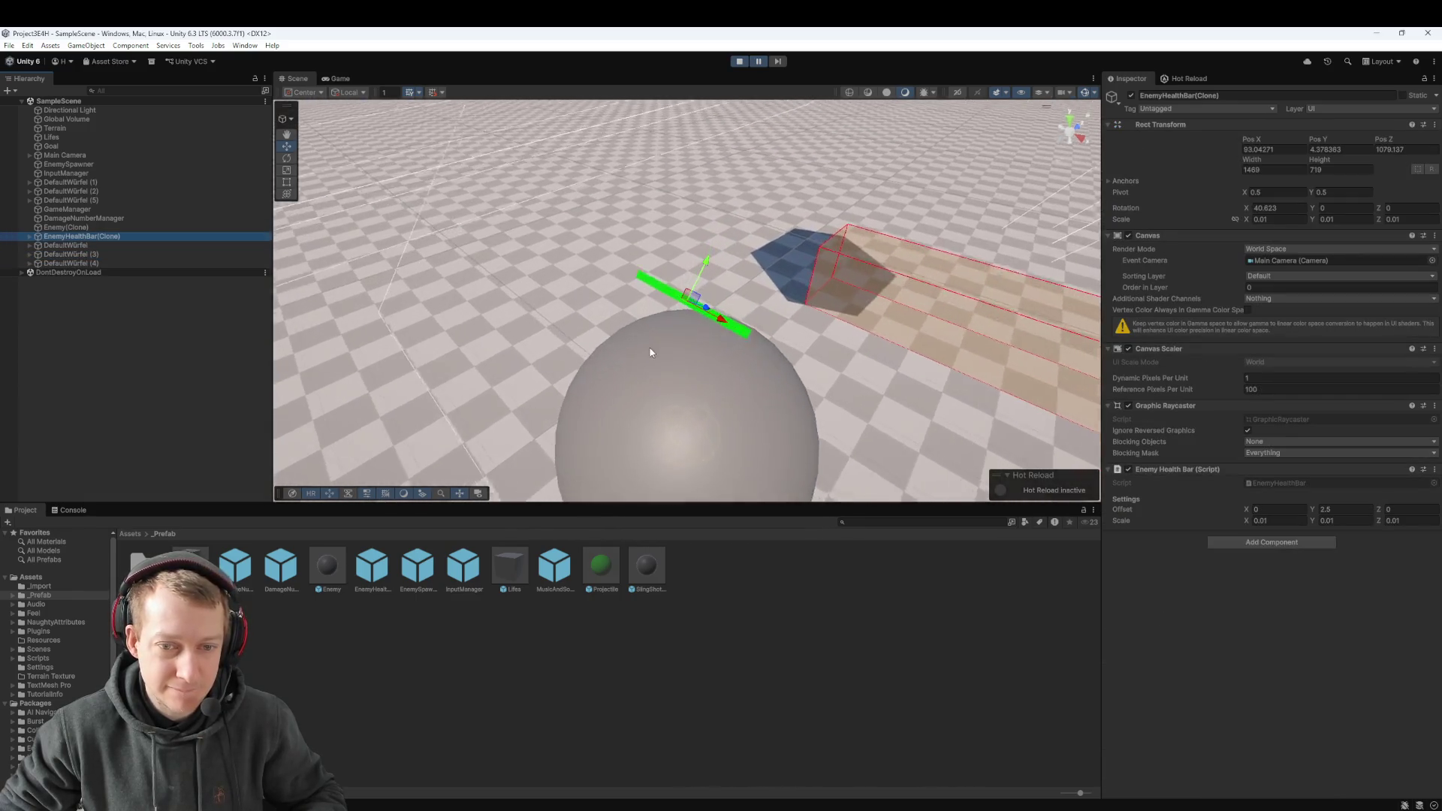
scroll(680, 378, down, 2)
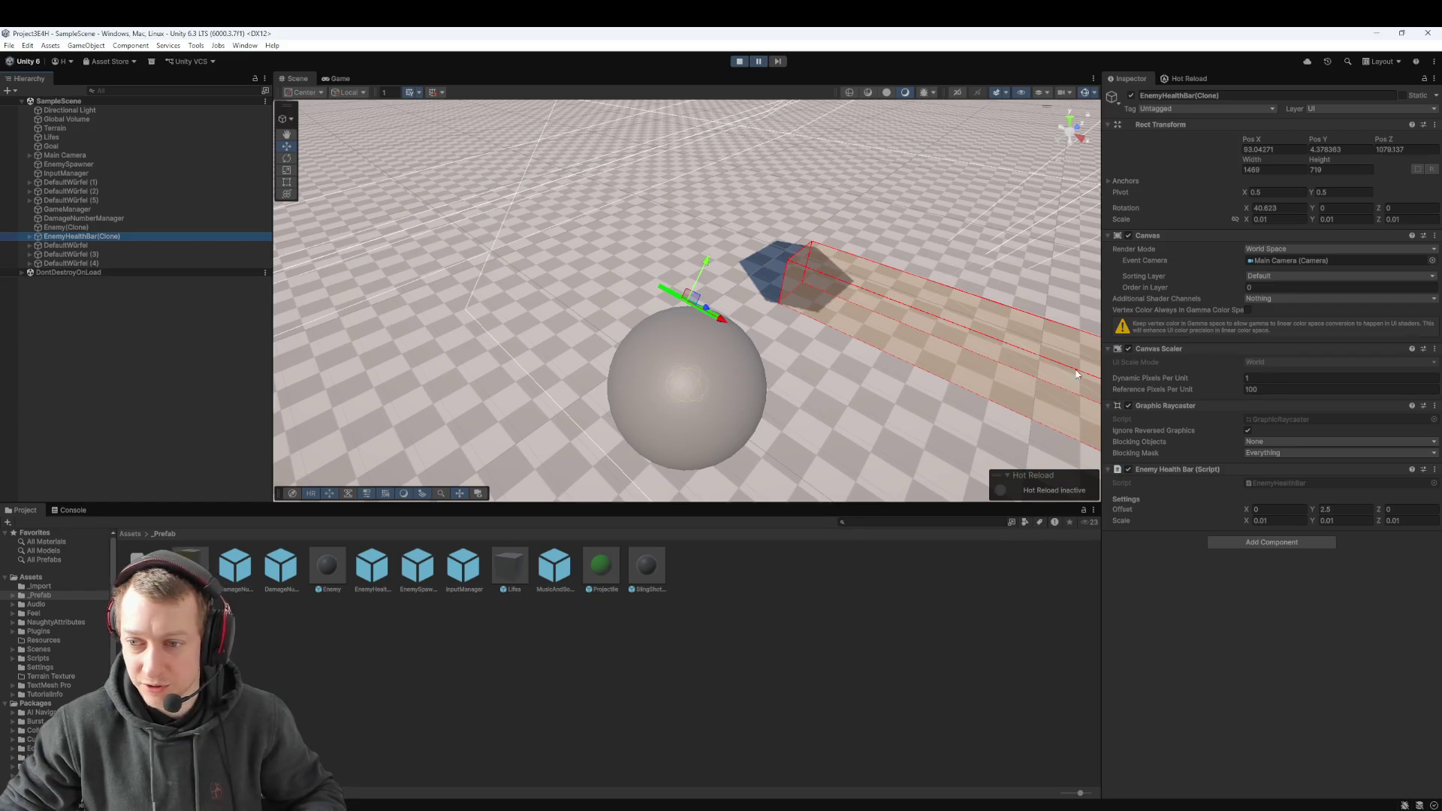
click(31, 237)
click(63, 244)
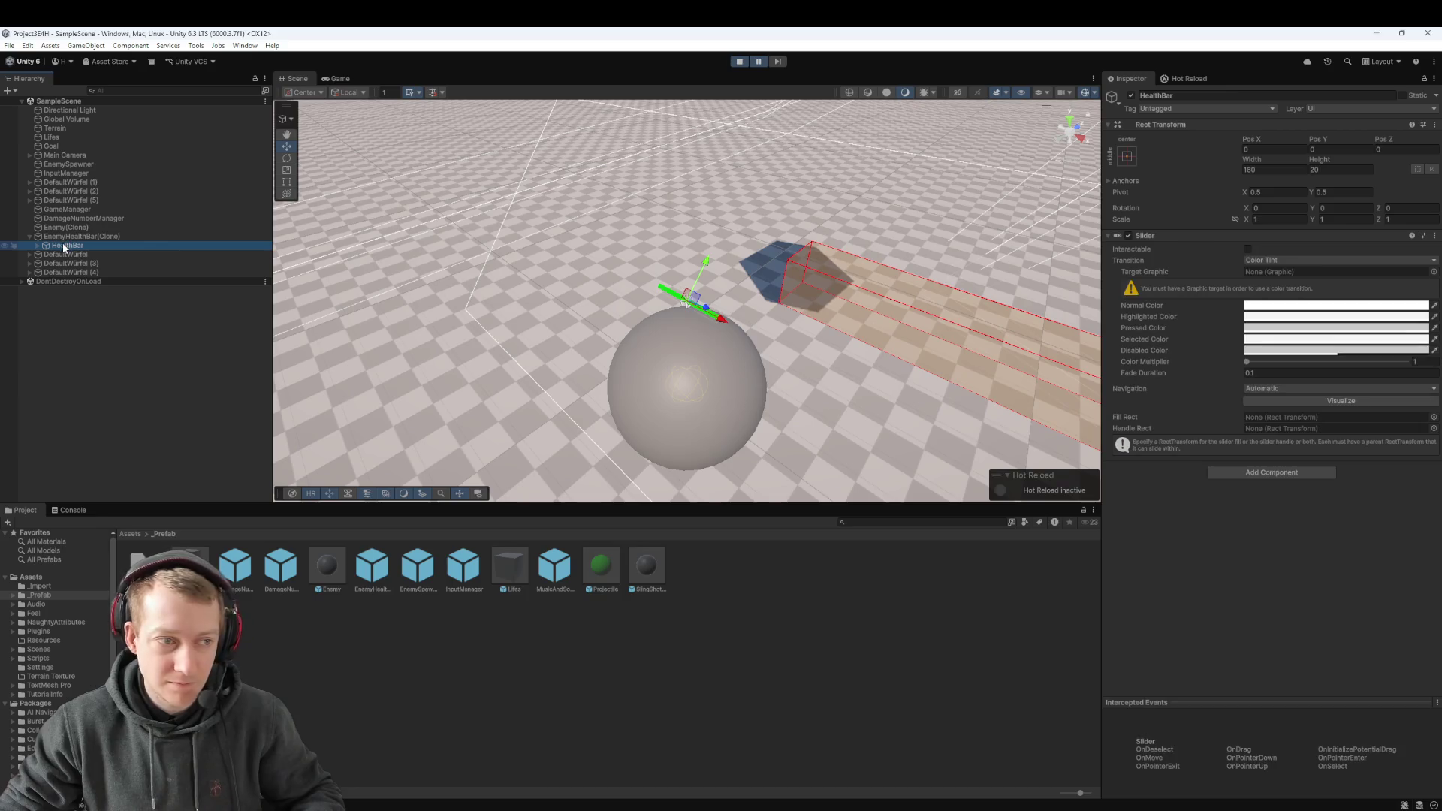
click(37, 246)
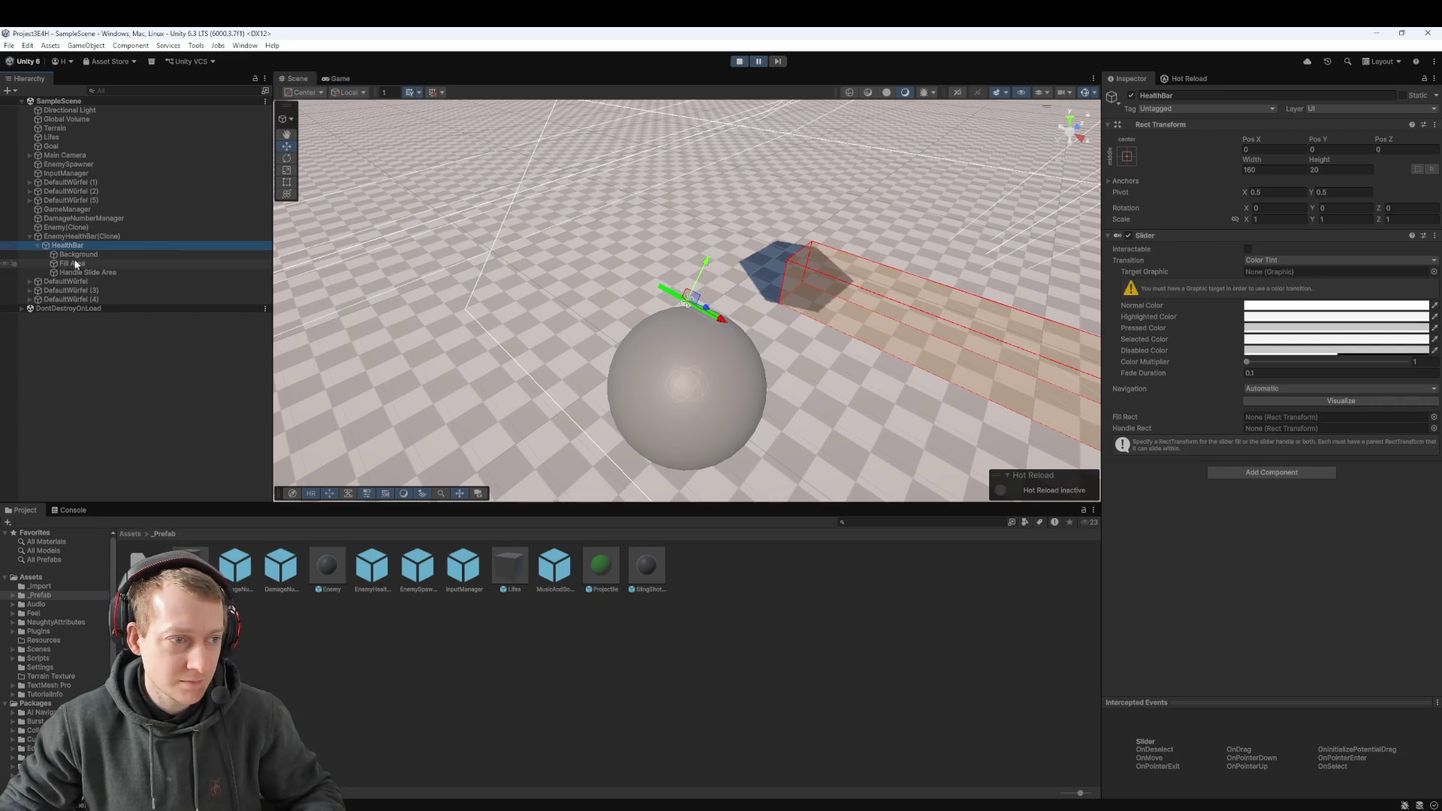
click(79, 255)
click(83, 263)
click(87, 271)
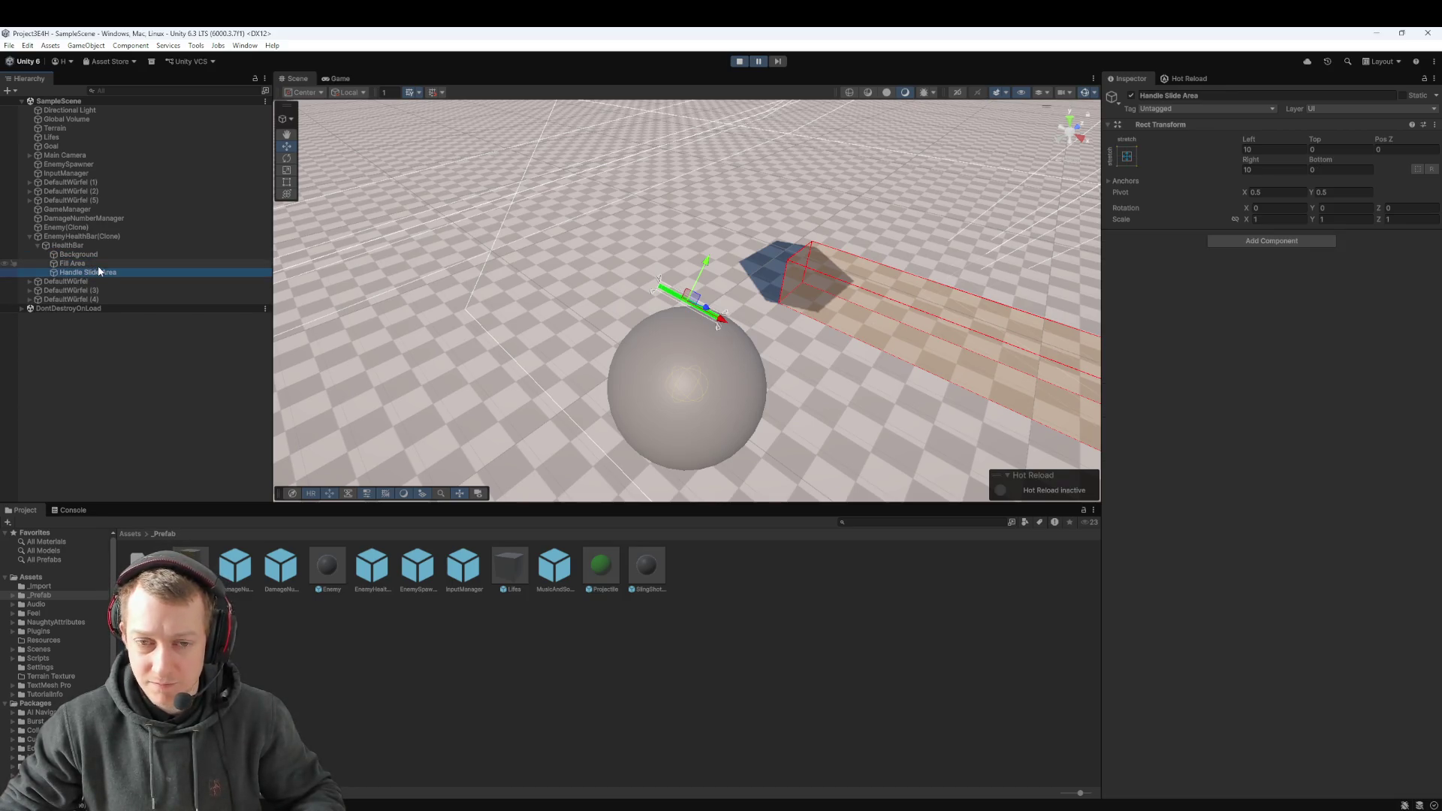
click(73, 236)
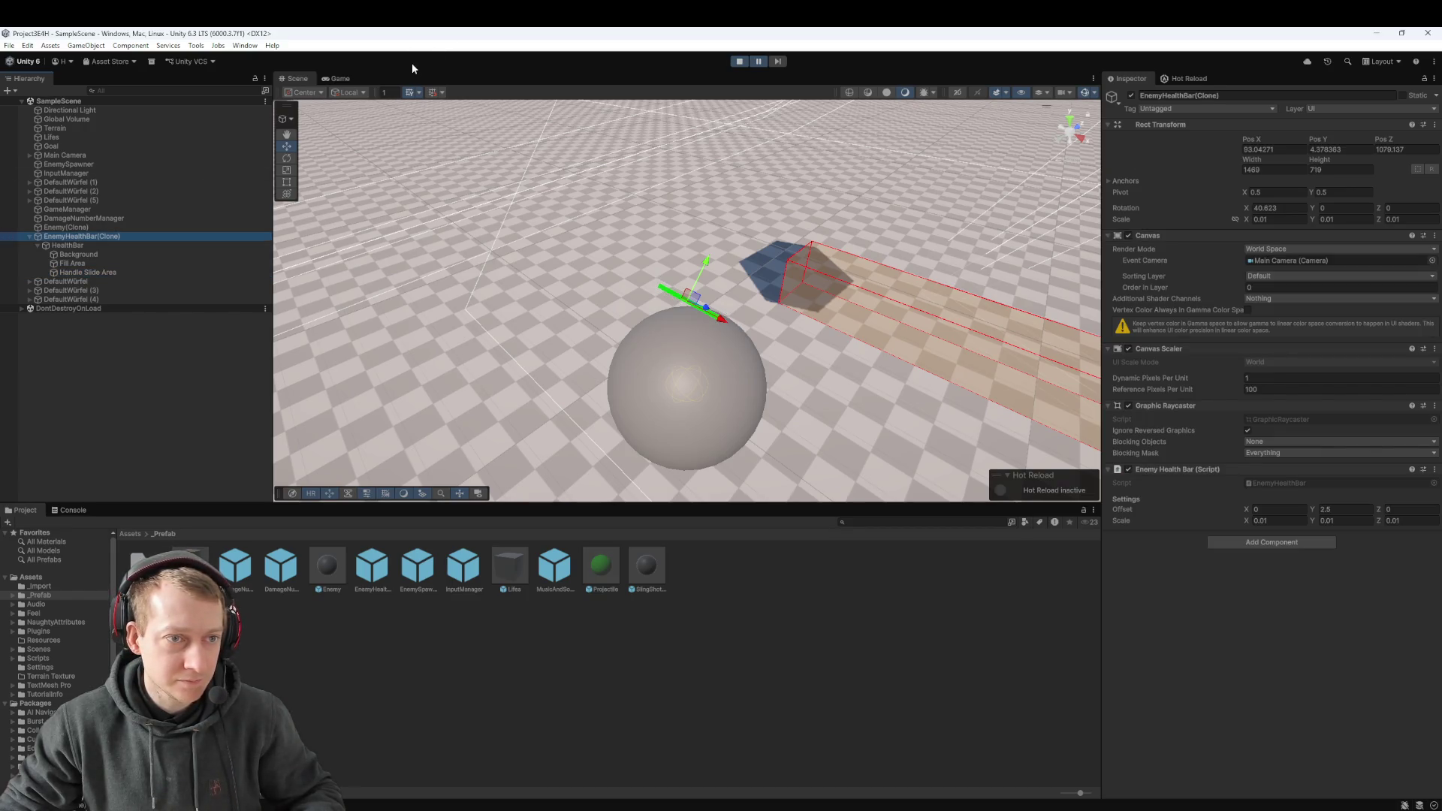
click(759, 61)
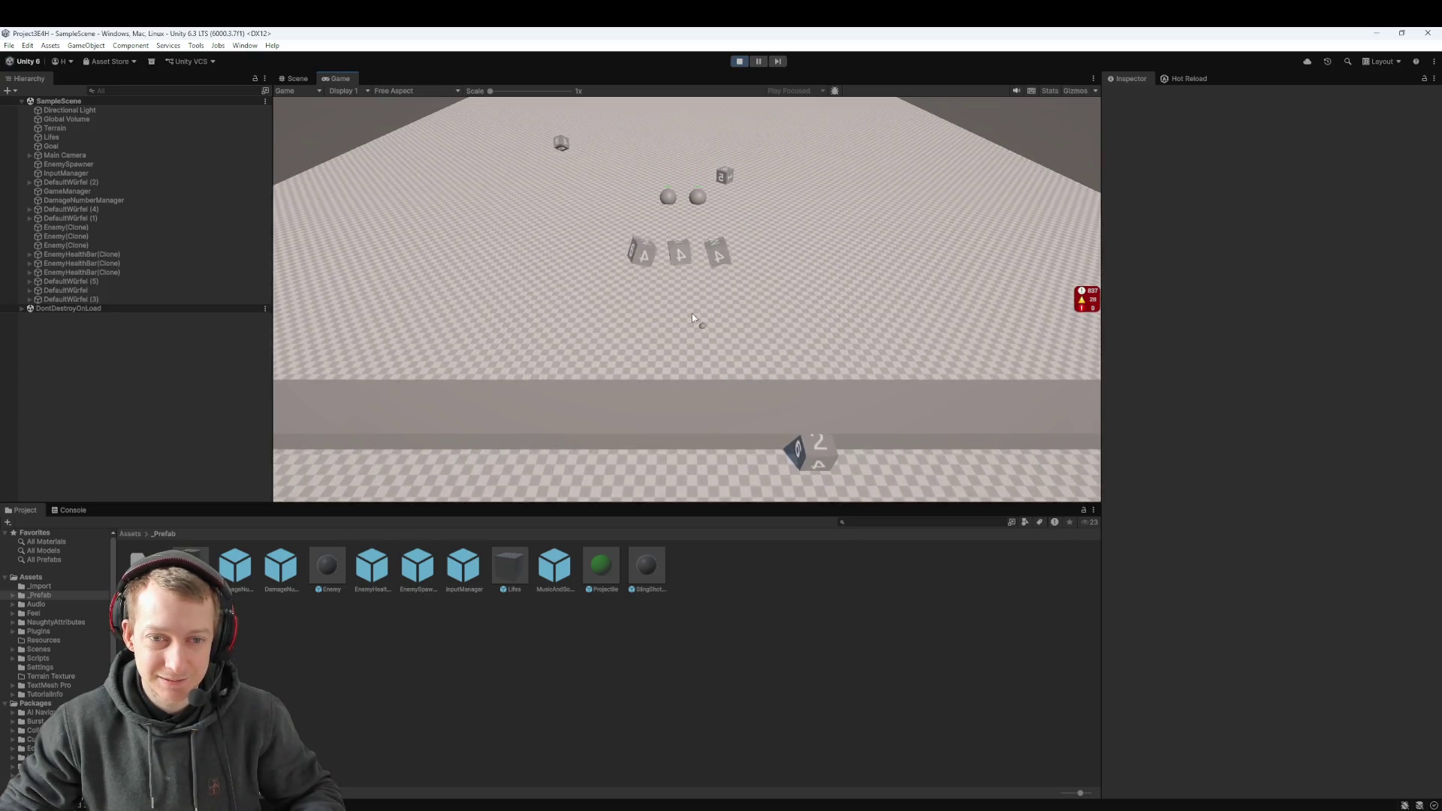
Step: Exit Play mode by pressing the Play button again
click(746, 62)
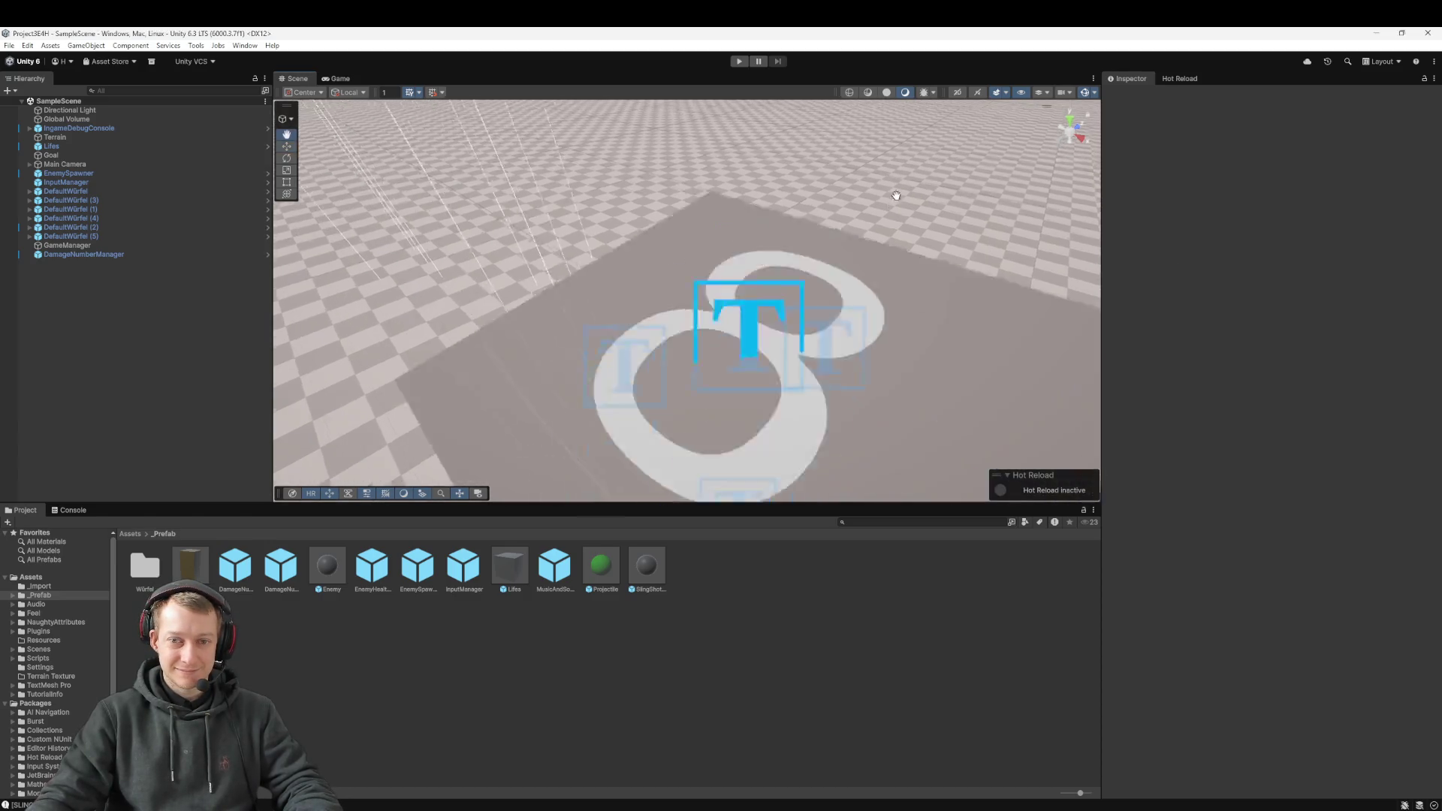
Step: Orbit the Scene view to a level overview, then bring in the Discord call window maximized
mouse_move(746, 239)
mouse_down()
mouse_move(682, 307)
mouse_move(941, 365)
mouse_up()
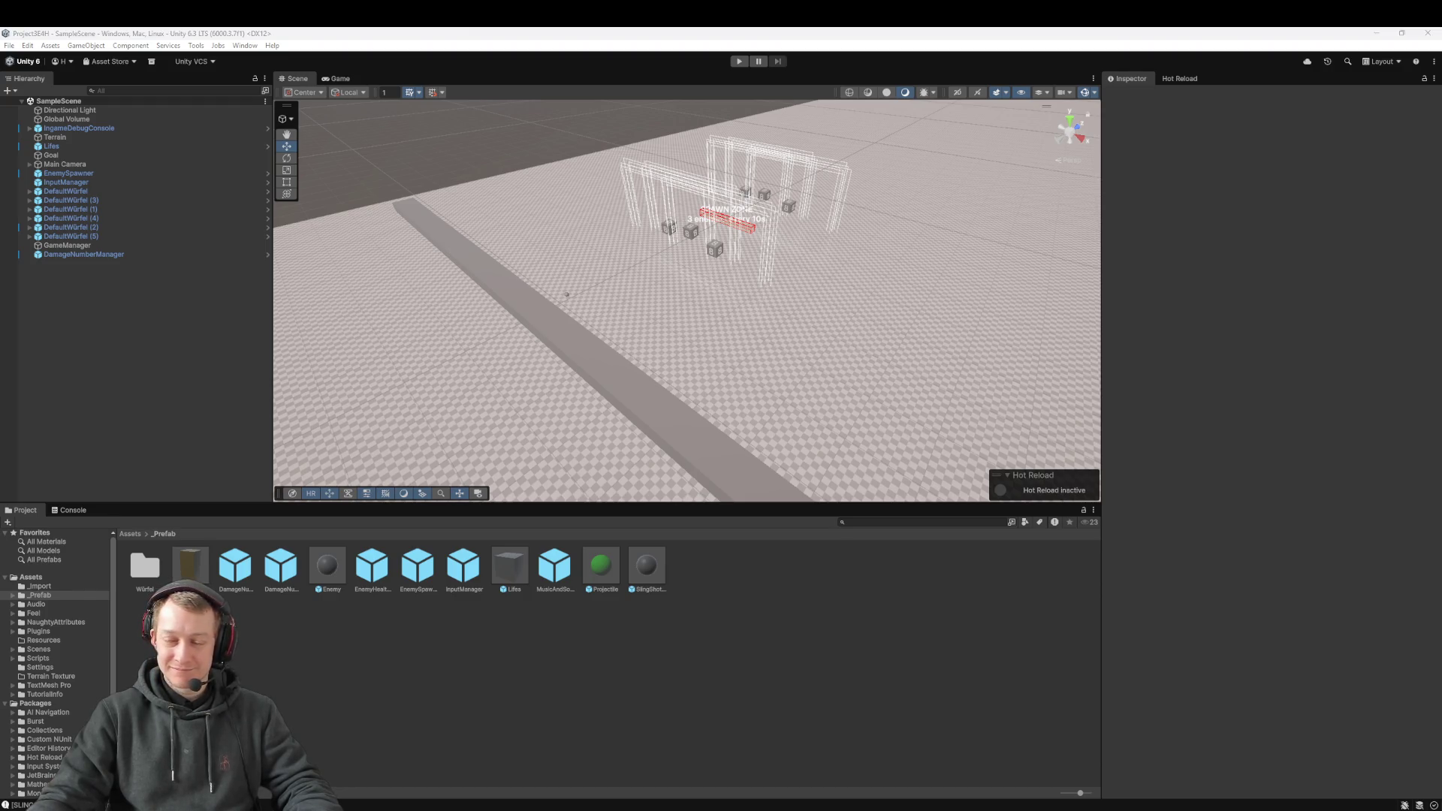
mouse_move(1441, 232)
mouse_down()
mouse_move(1057, 232)
mouse_move(777, 151)
mouse_up()
double_click(777, 151)
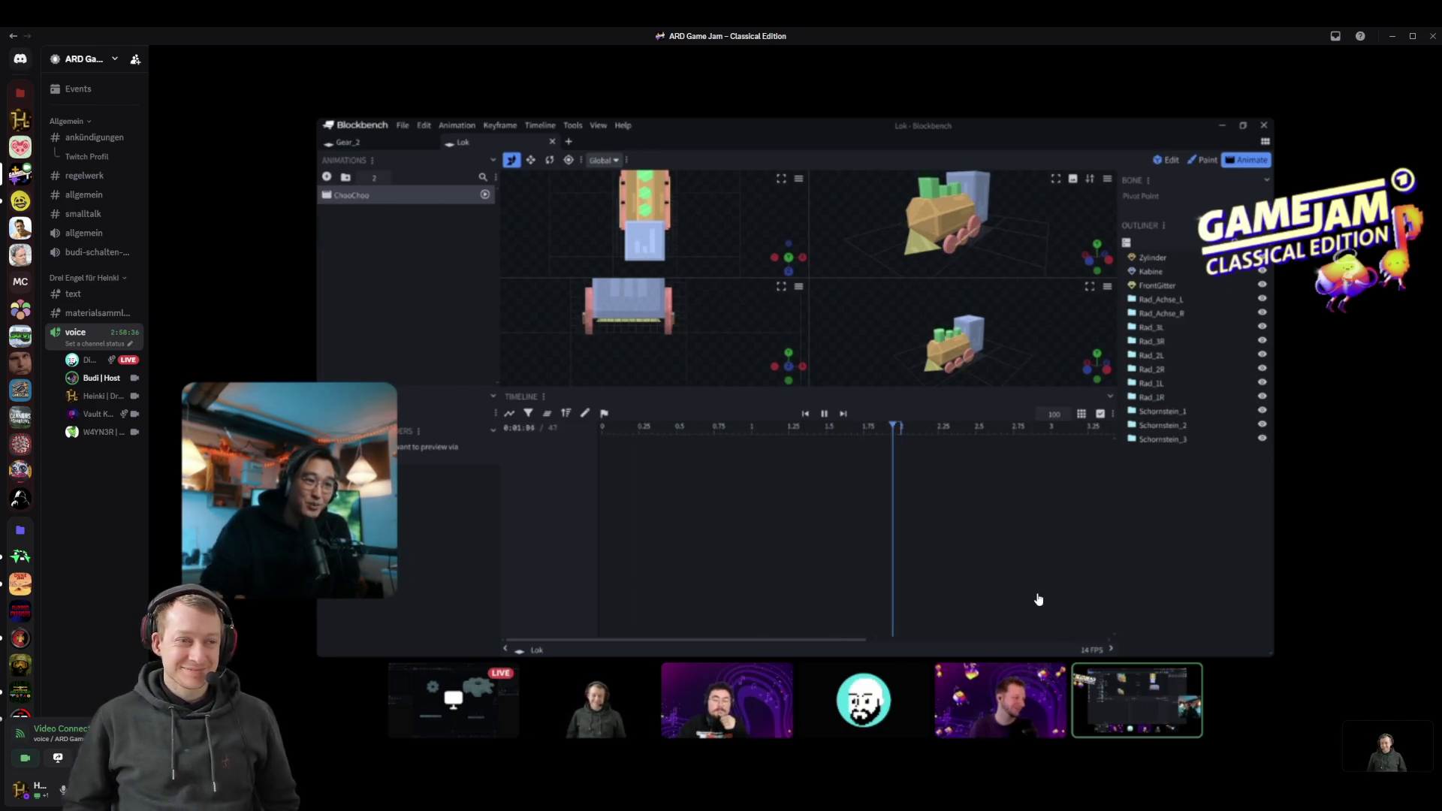
Step: Spotlight a participant's camera in the Discord call, moving the Blockbench share to the thumbnails
mouse_move(645, 661)
click(728, 686)
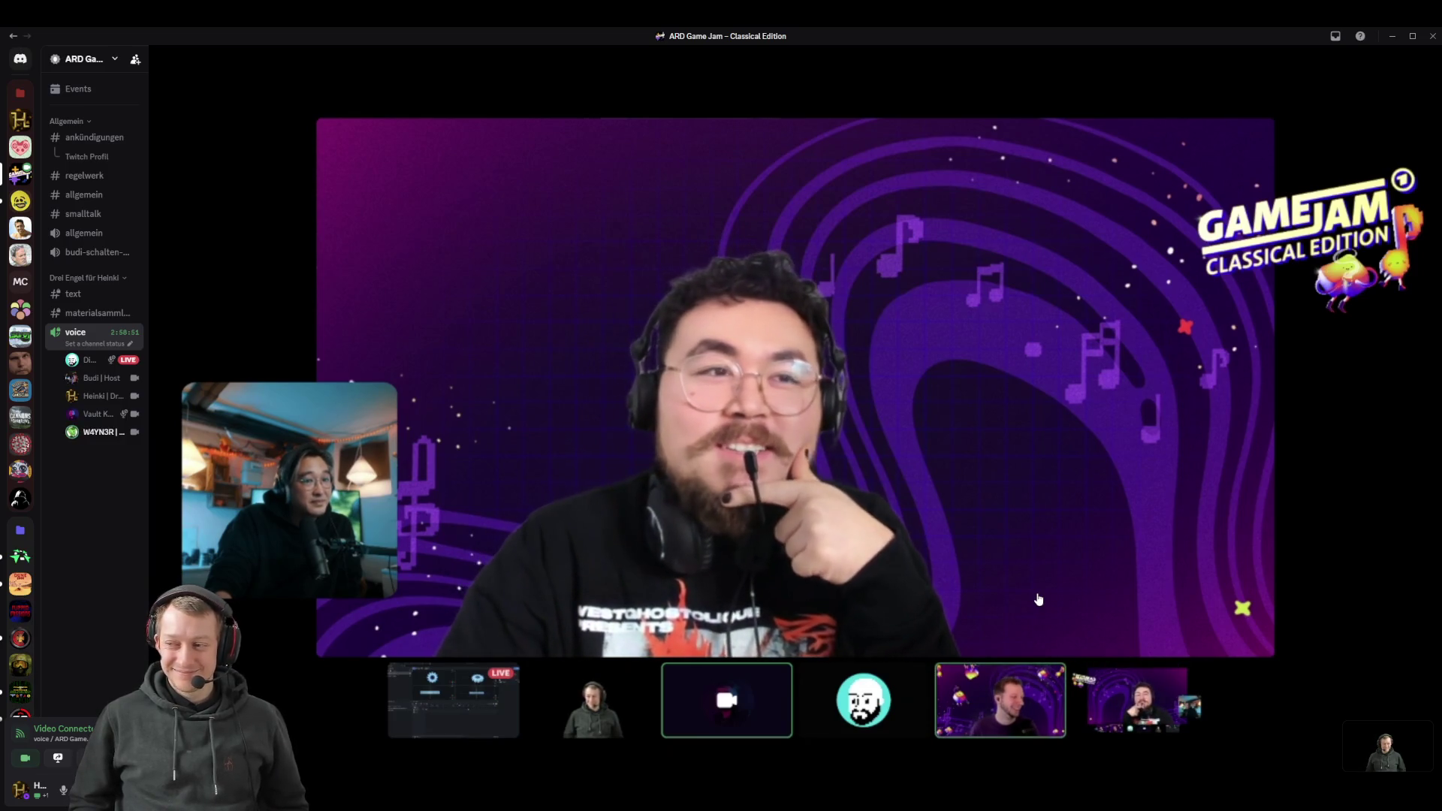
mouse_move(1039, 598)
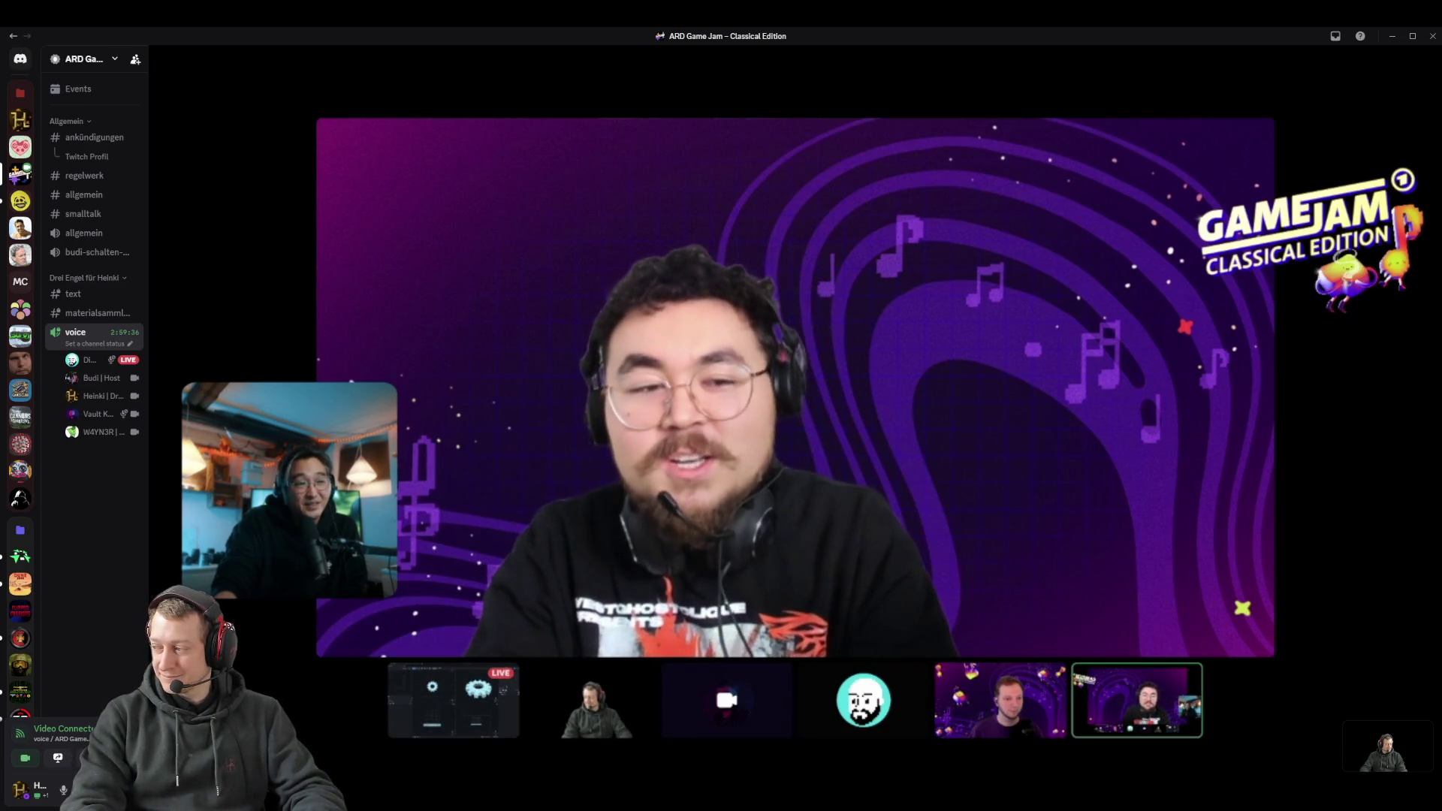
mouse_move(1338, 738)
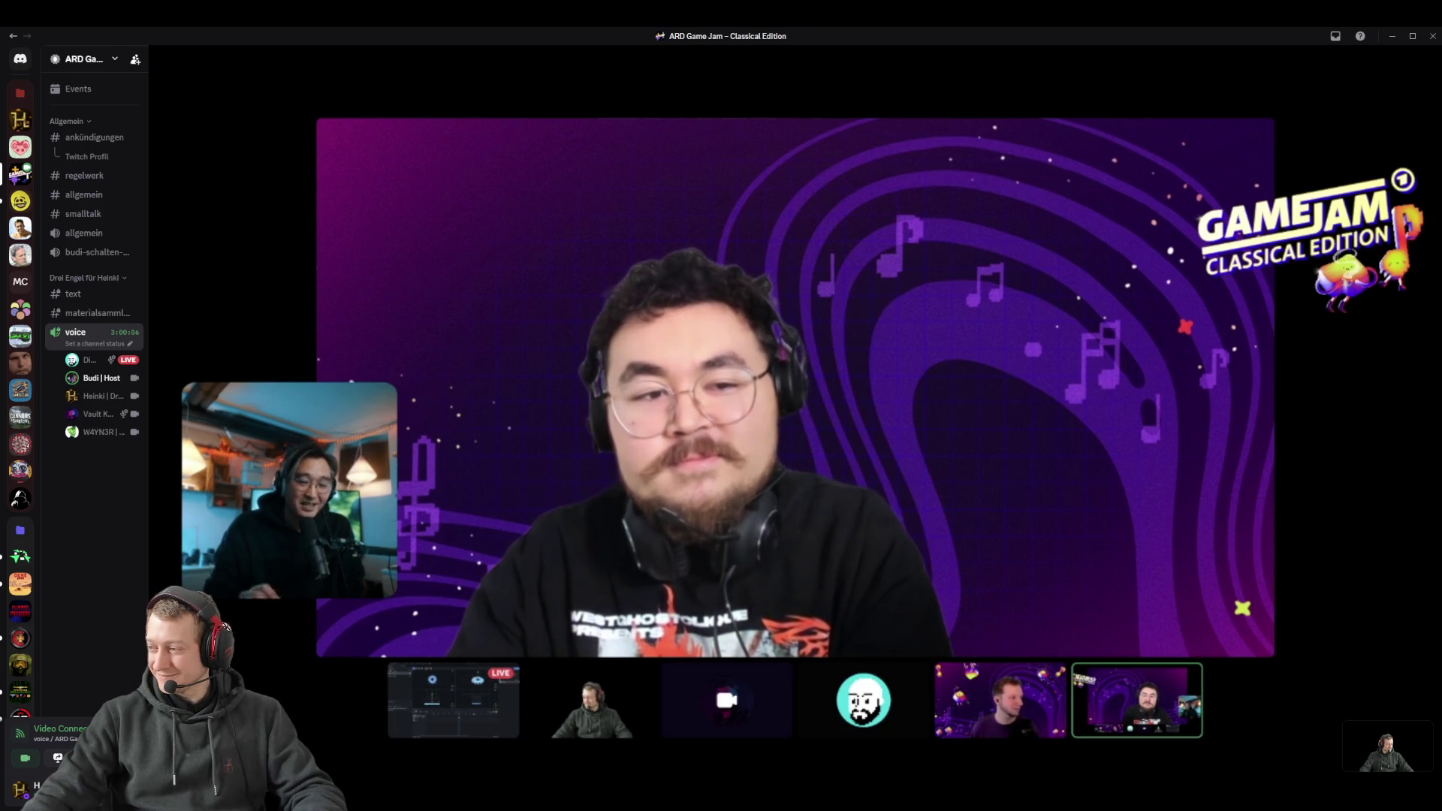
mouse_move(622, 694)
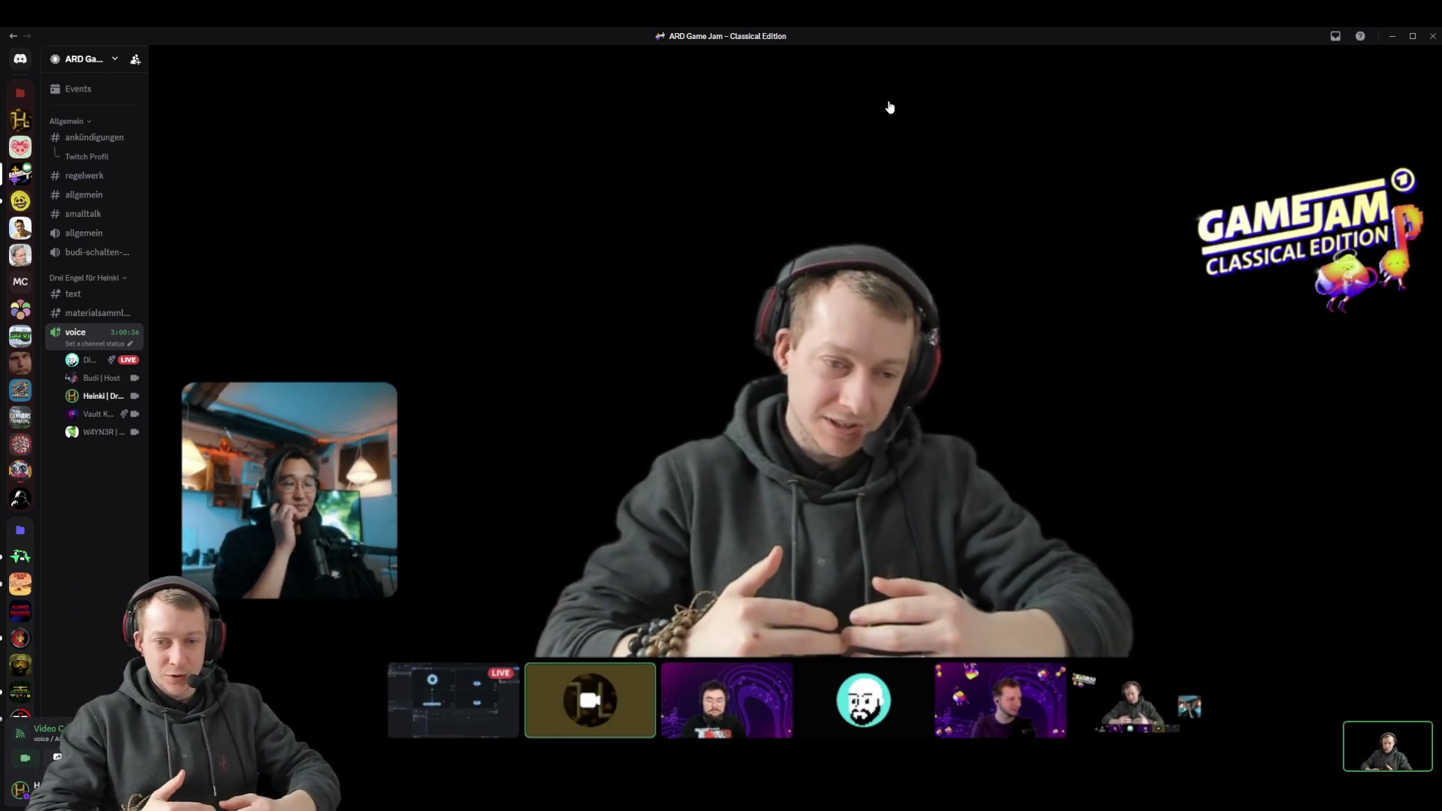
right_click(921, 680)
click(1295, 578)
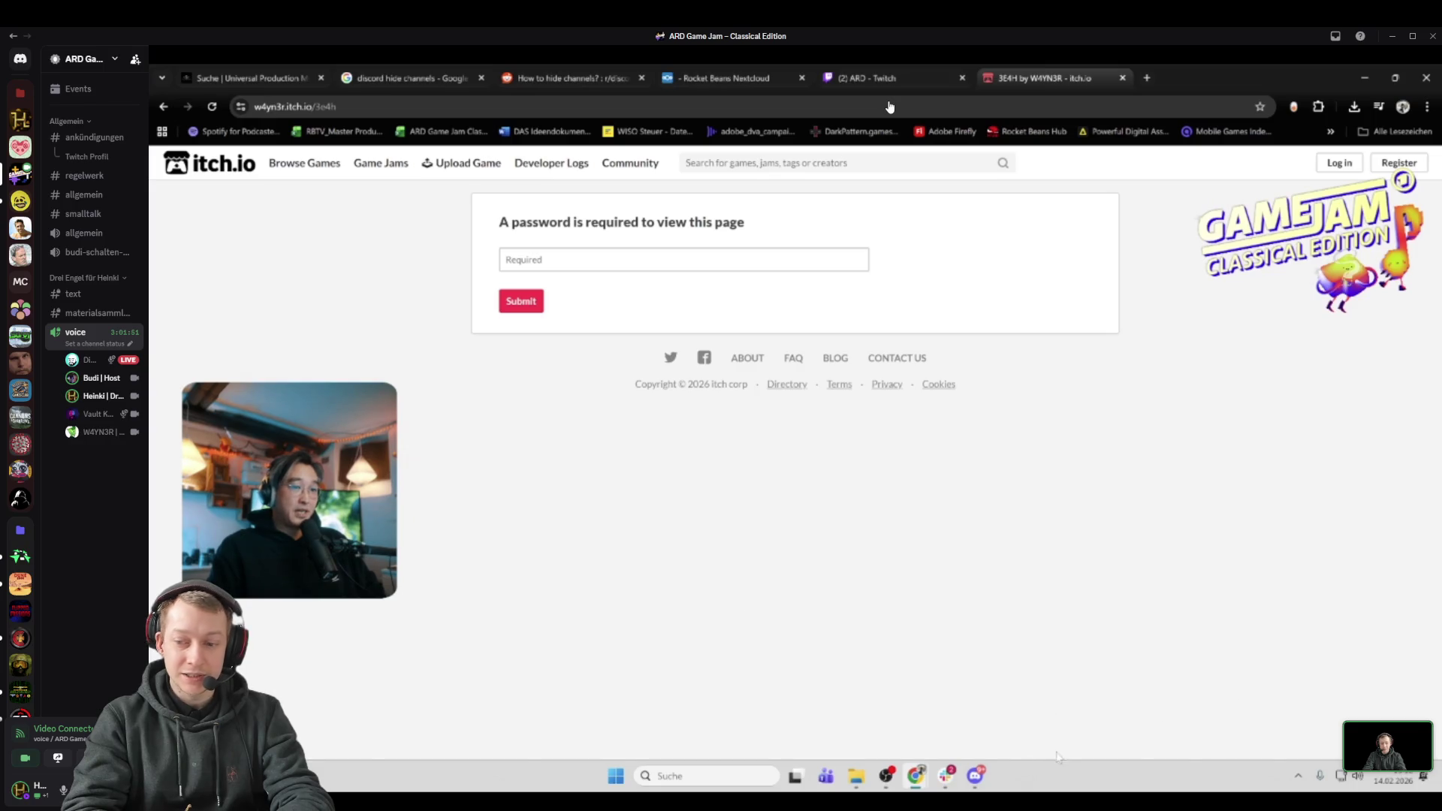
Step: Bring up the taskbar preview while the itch.io 3E4H game page is open
mouse_move(974, 774)
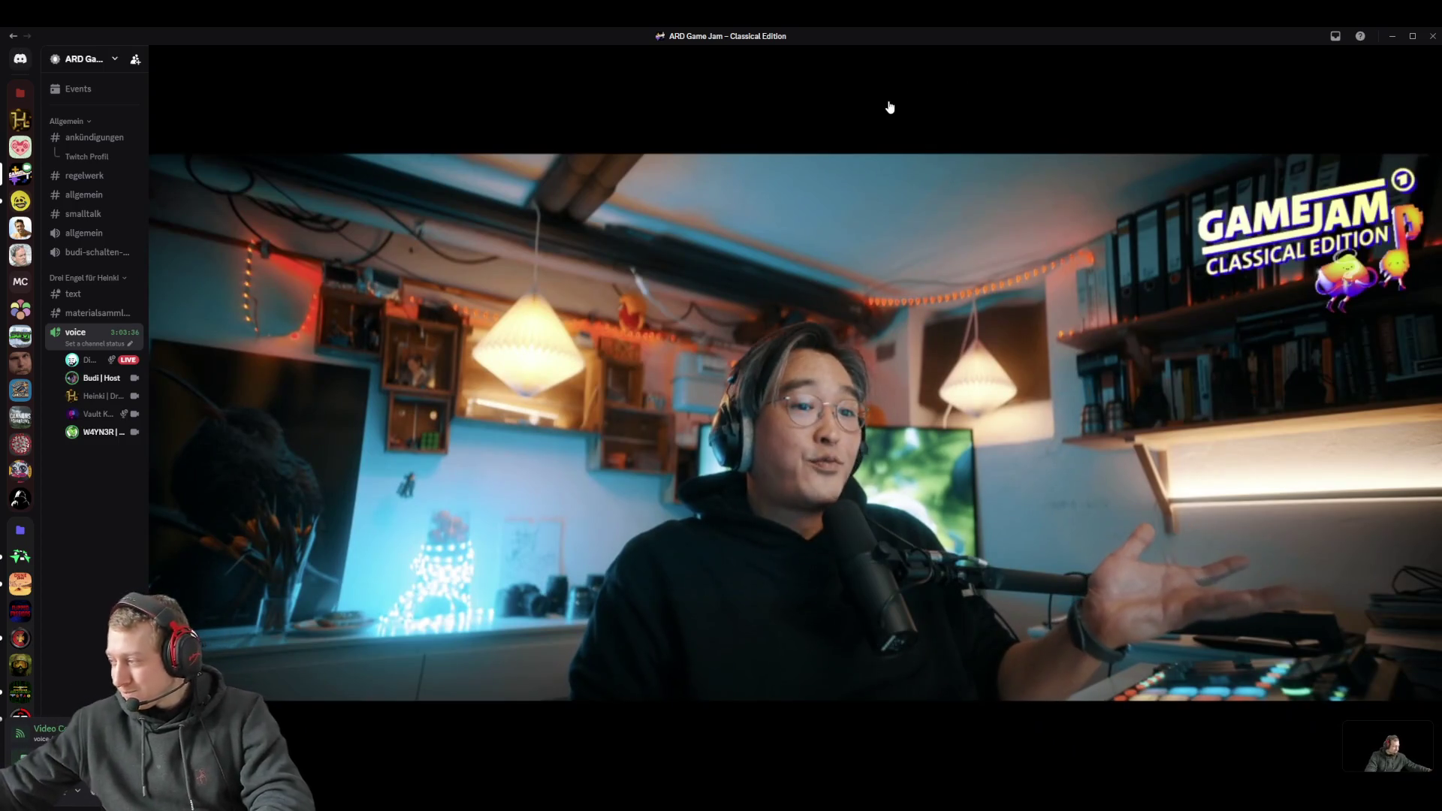
Step: Bring the ARD Game Jam call's video grid back into view, with a participant's camera still featured
mouse_move(802, 788)
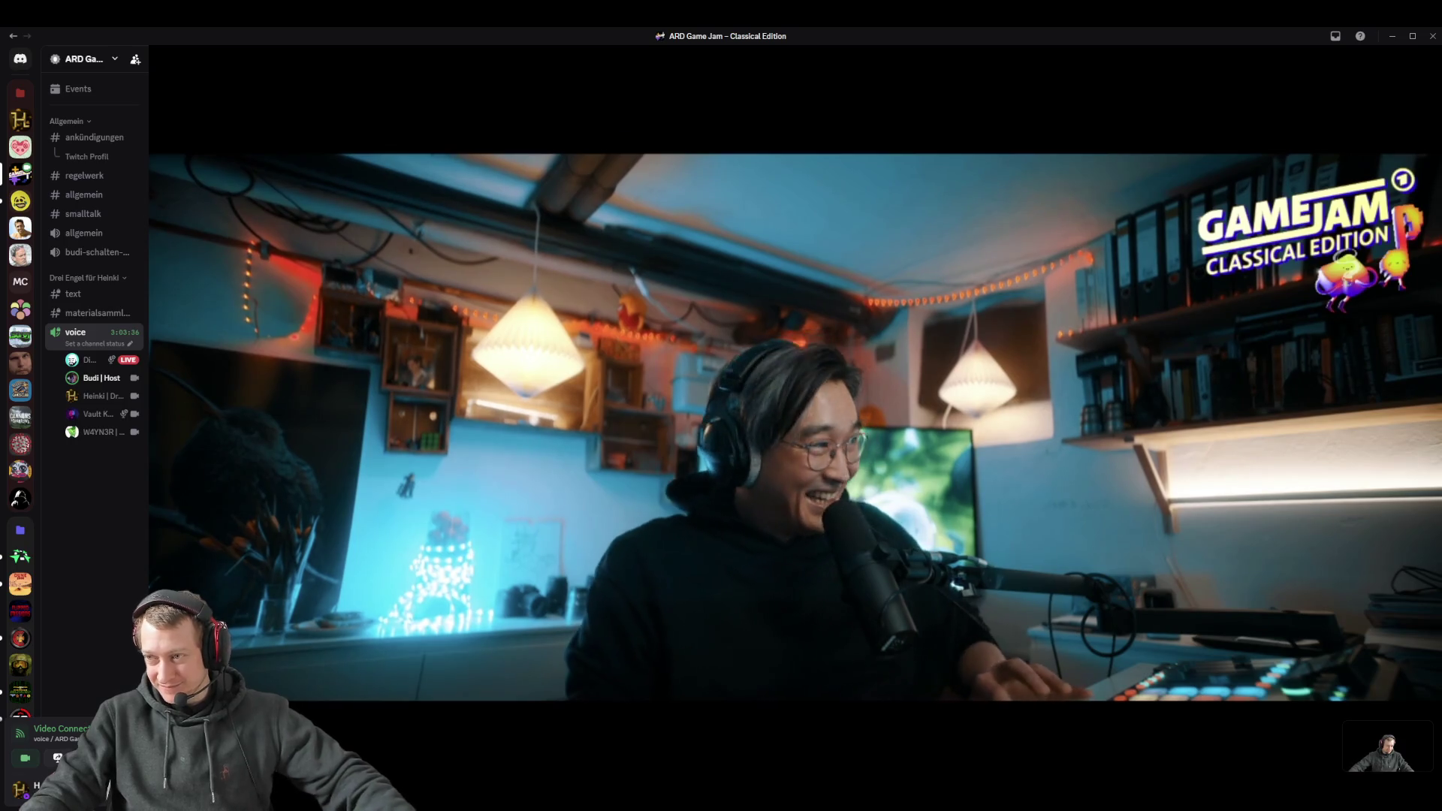
mouse_move(880, 667)
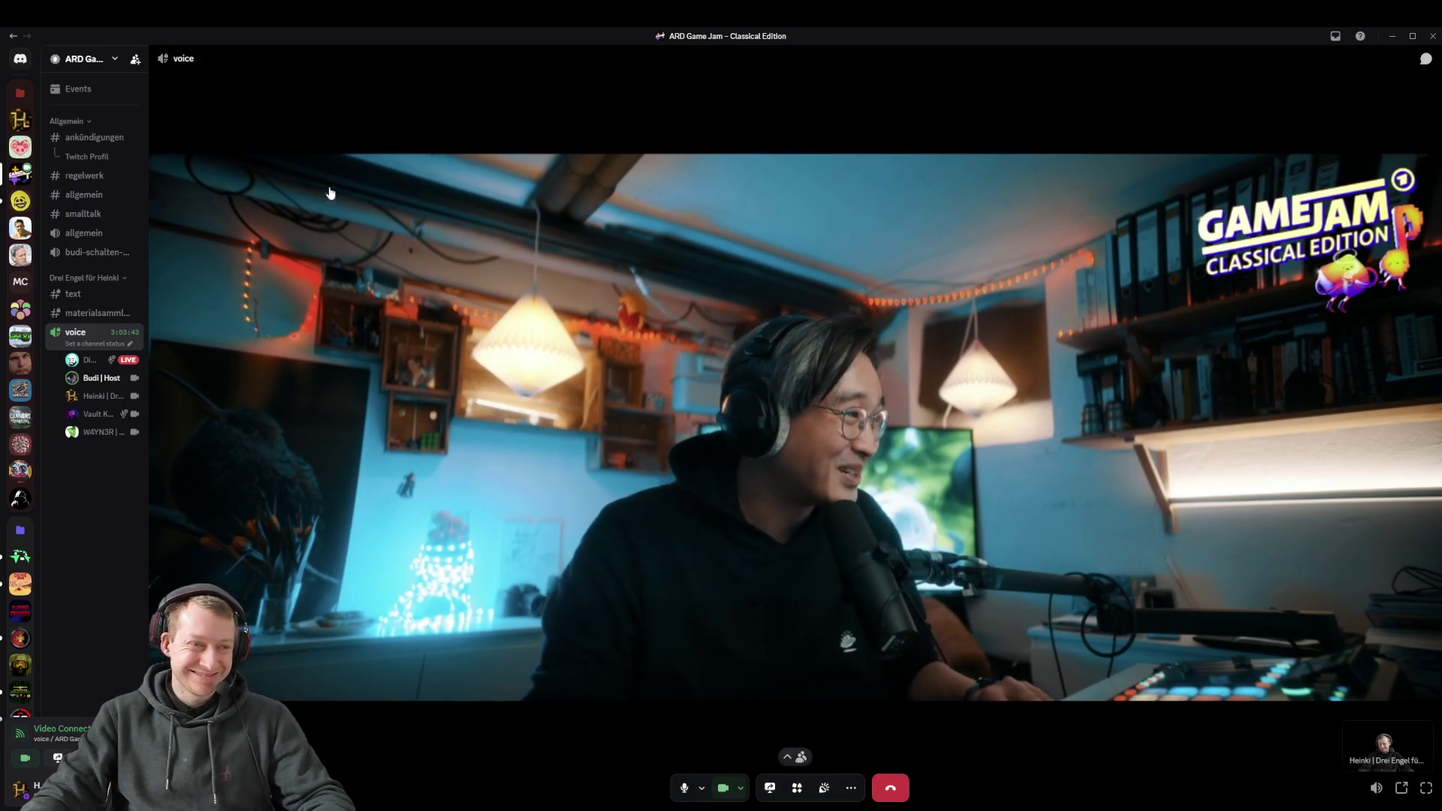
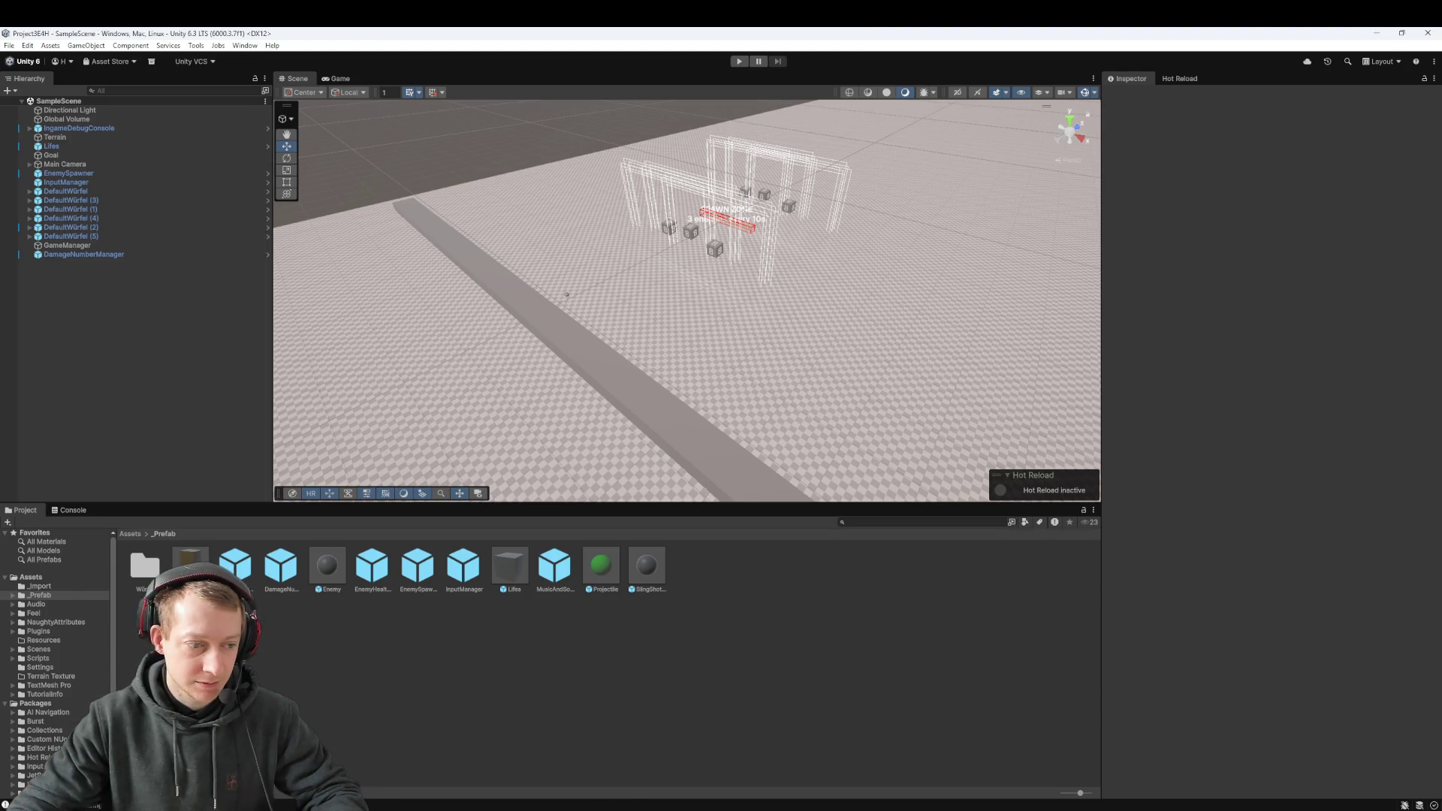
Step: Review SlingshotManager.cs in Rider, then scroll Unity's Console log and enter Play mode
key(alt+Tab)
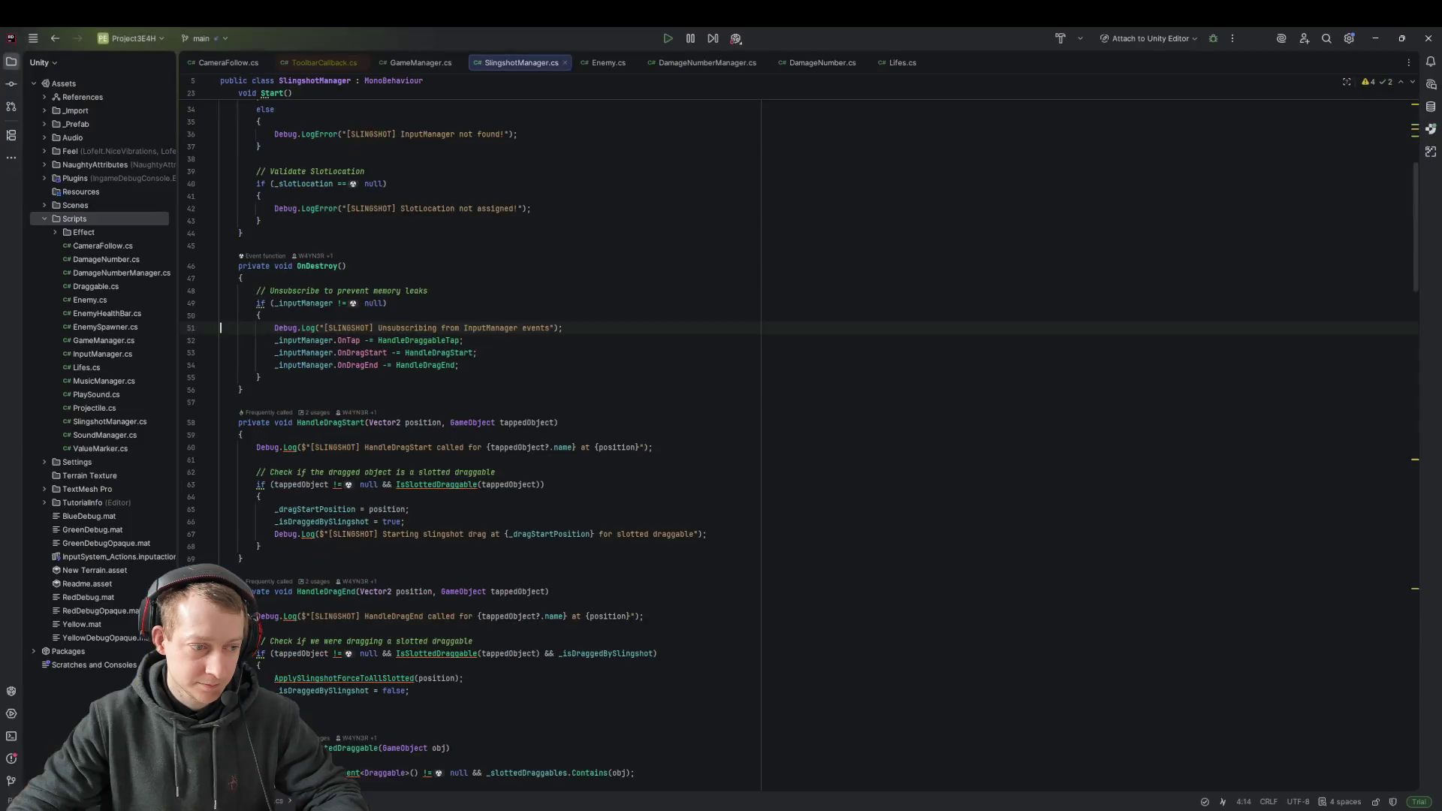
key(alt+Tab)
scroll(136, 645, up, 5)
scroll(142, 640, up, 5)
scroll(148, 644, down, 3)
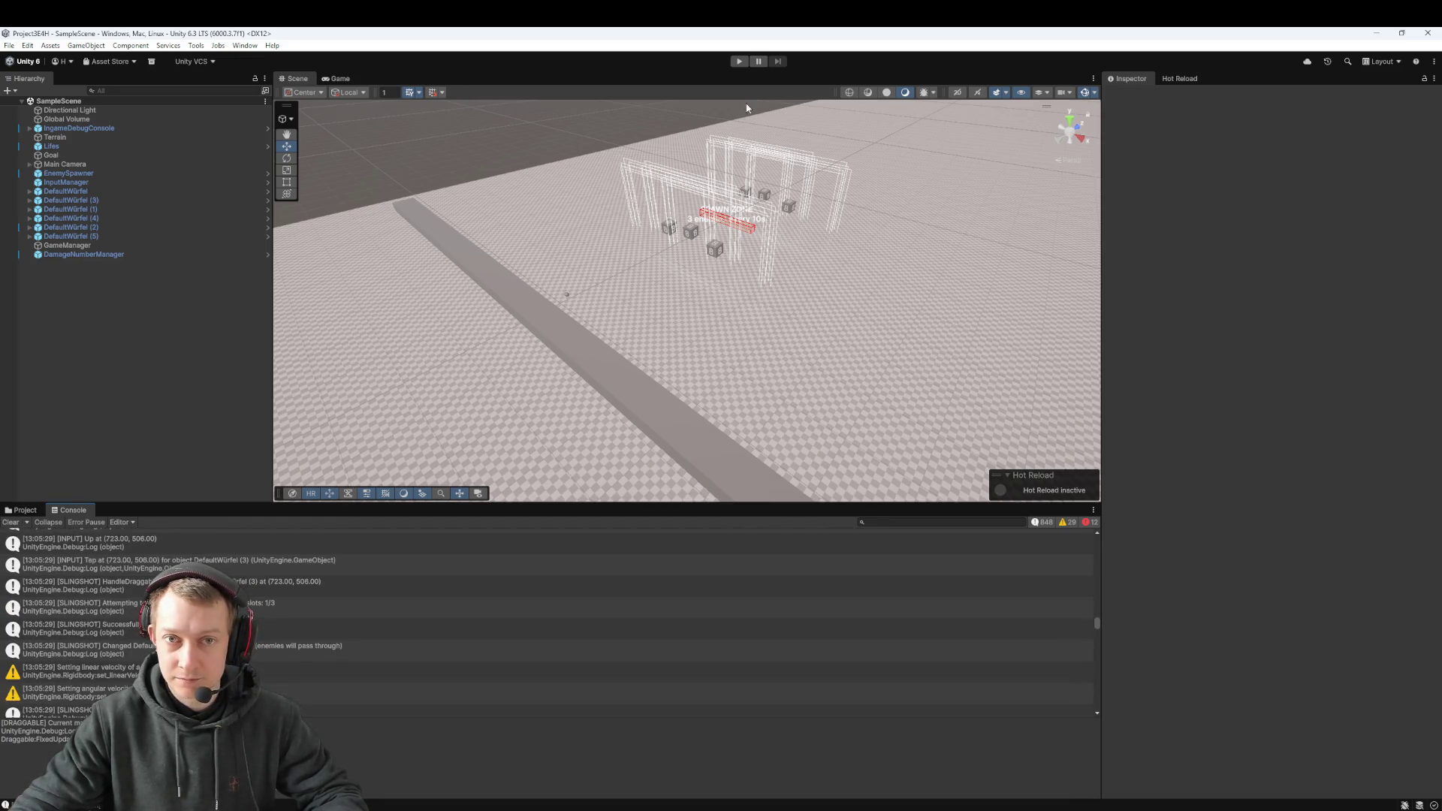
click(739, 61)
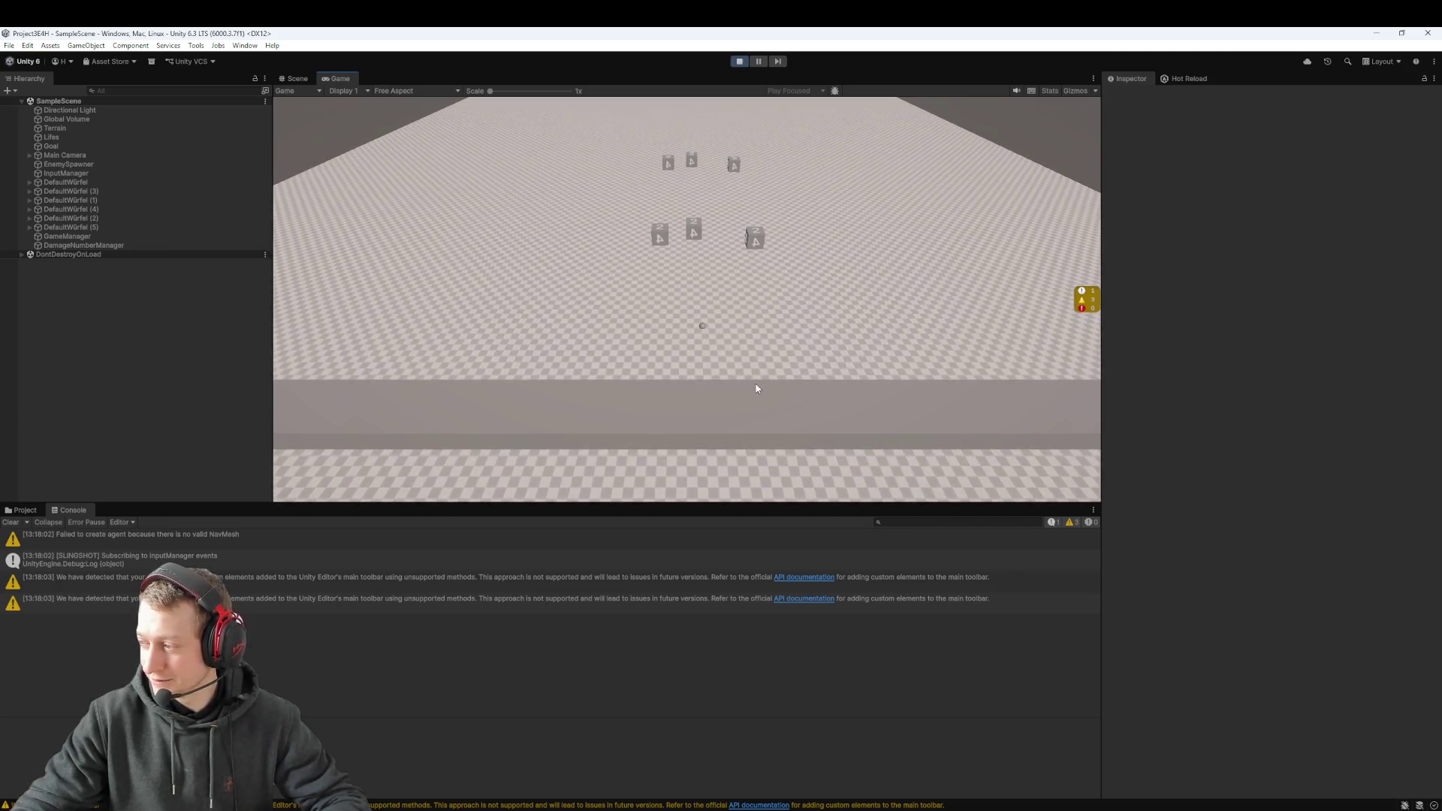
Step: Slot two dice into the slingshot, launch them at the enemies, and stop the game
click(691, 241)
click(757, 259)
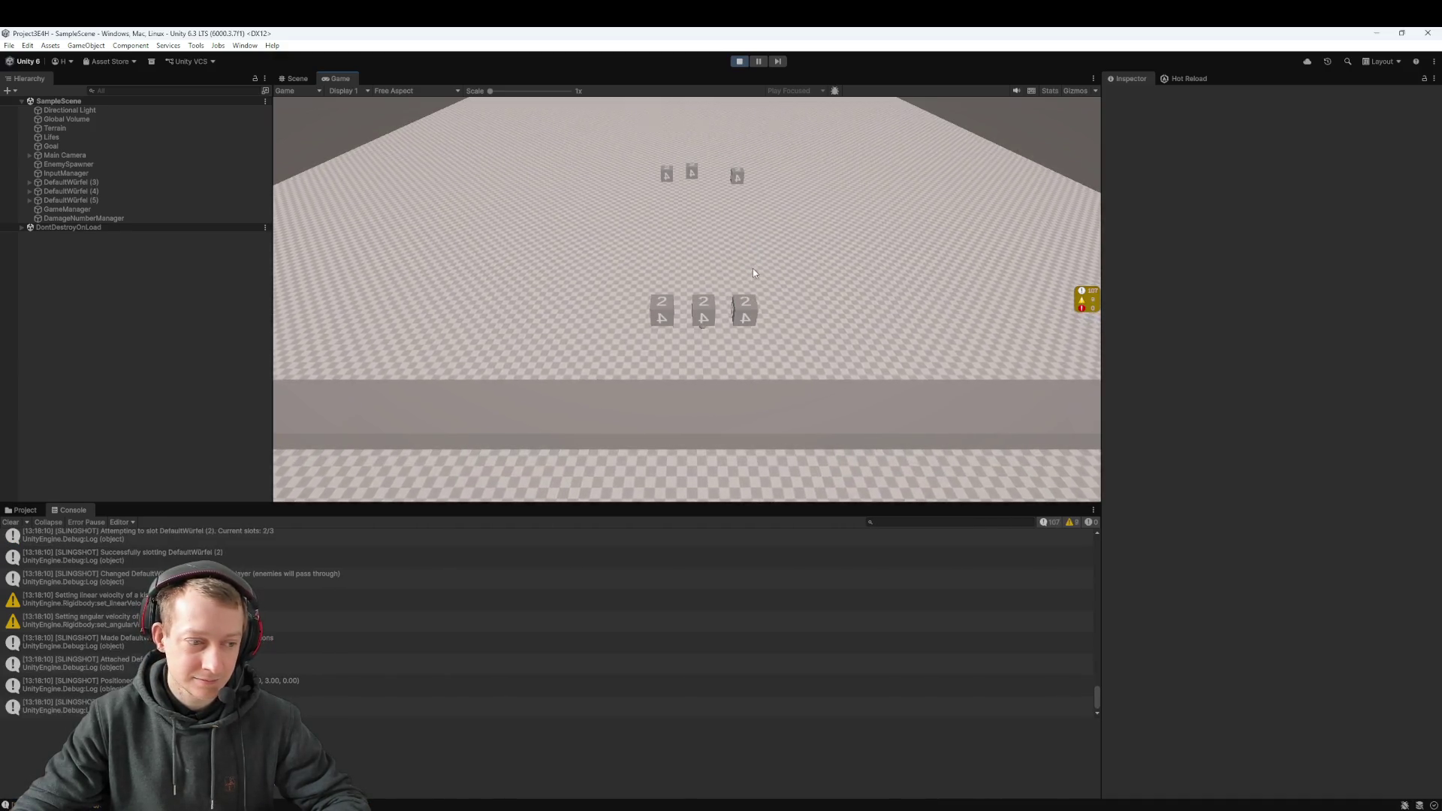
drag(705, 322, 701, 458)
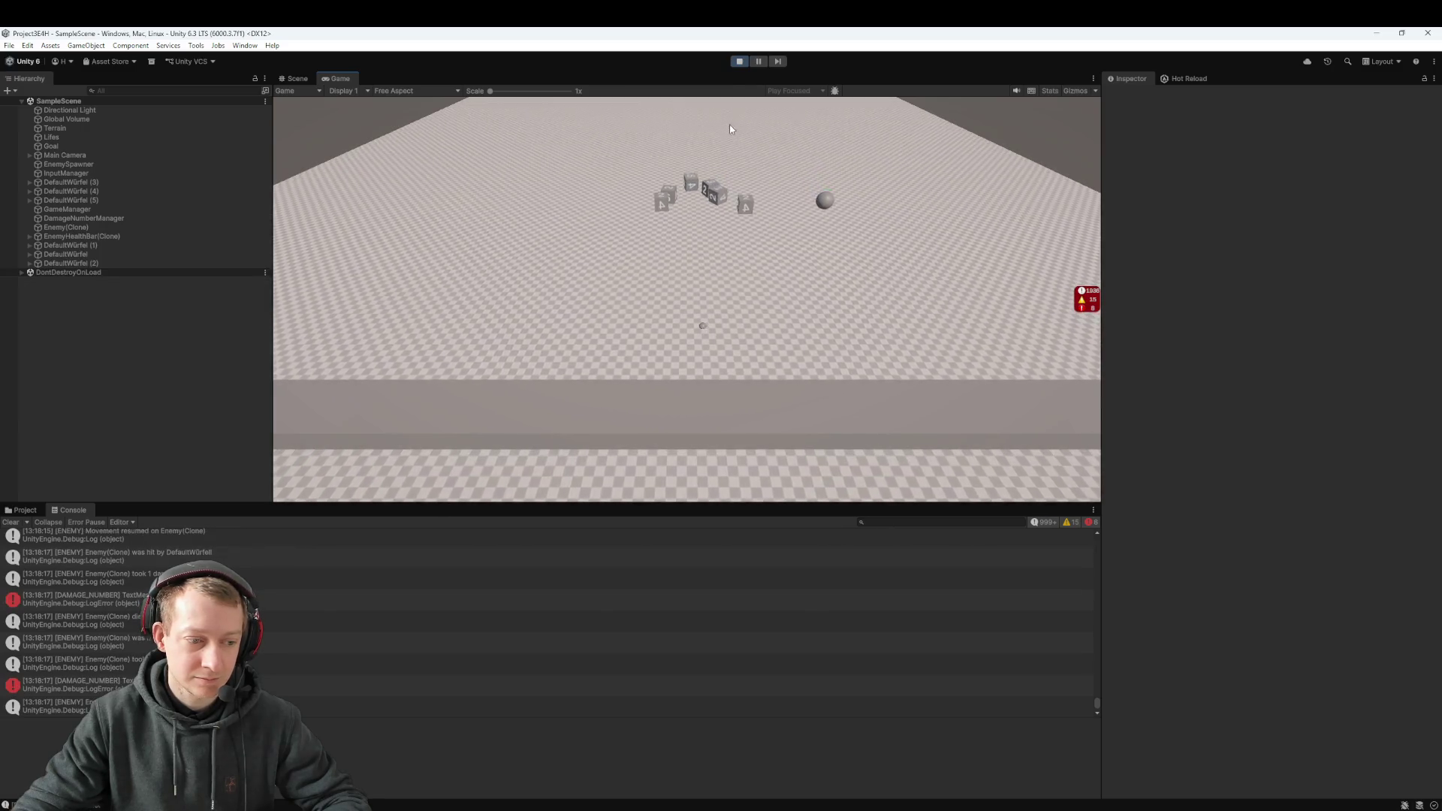
click(739, 61)
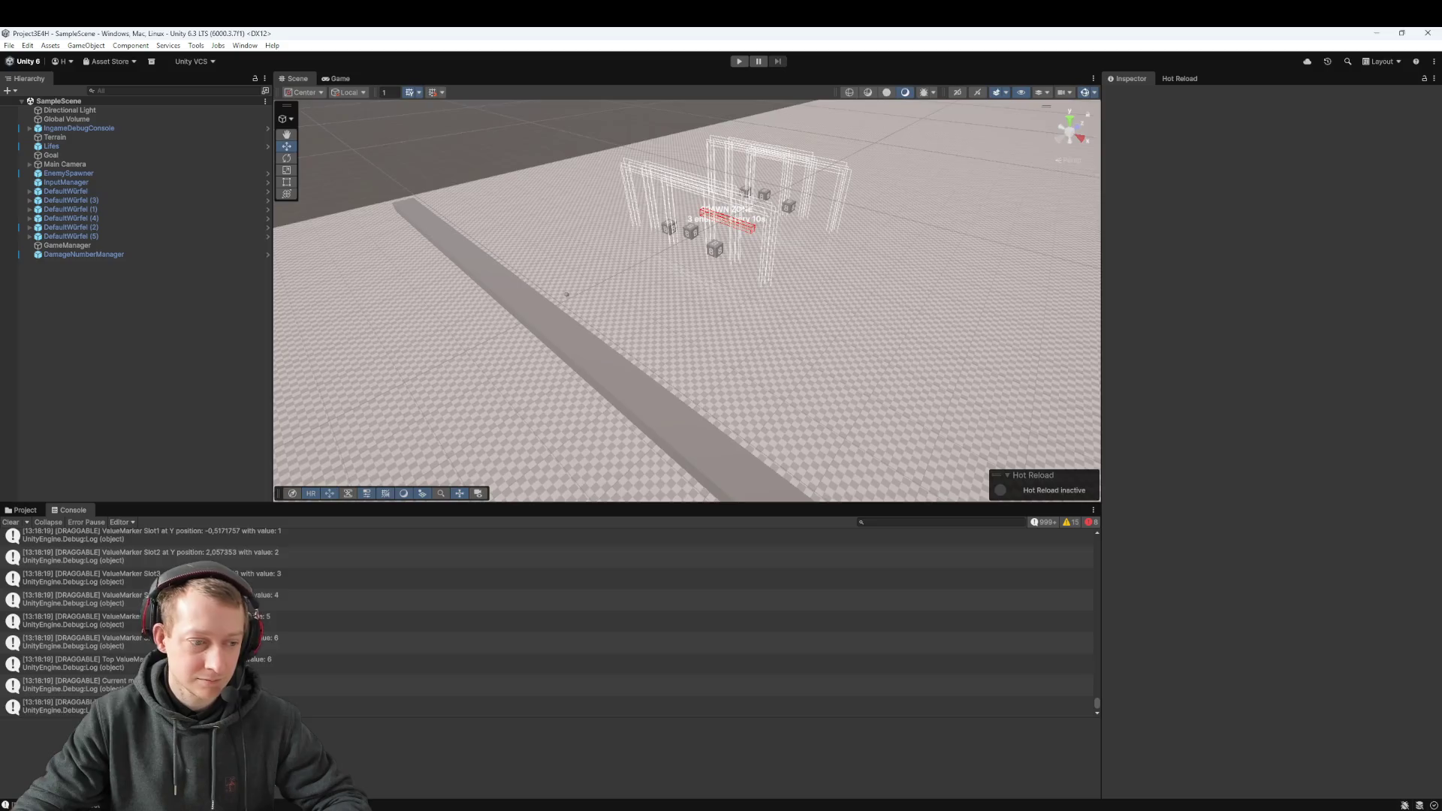
Step: Read the stack traces of the enemy-death and damage Console entries
scroll(525, 624, up, 1)
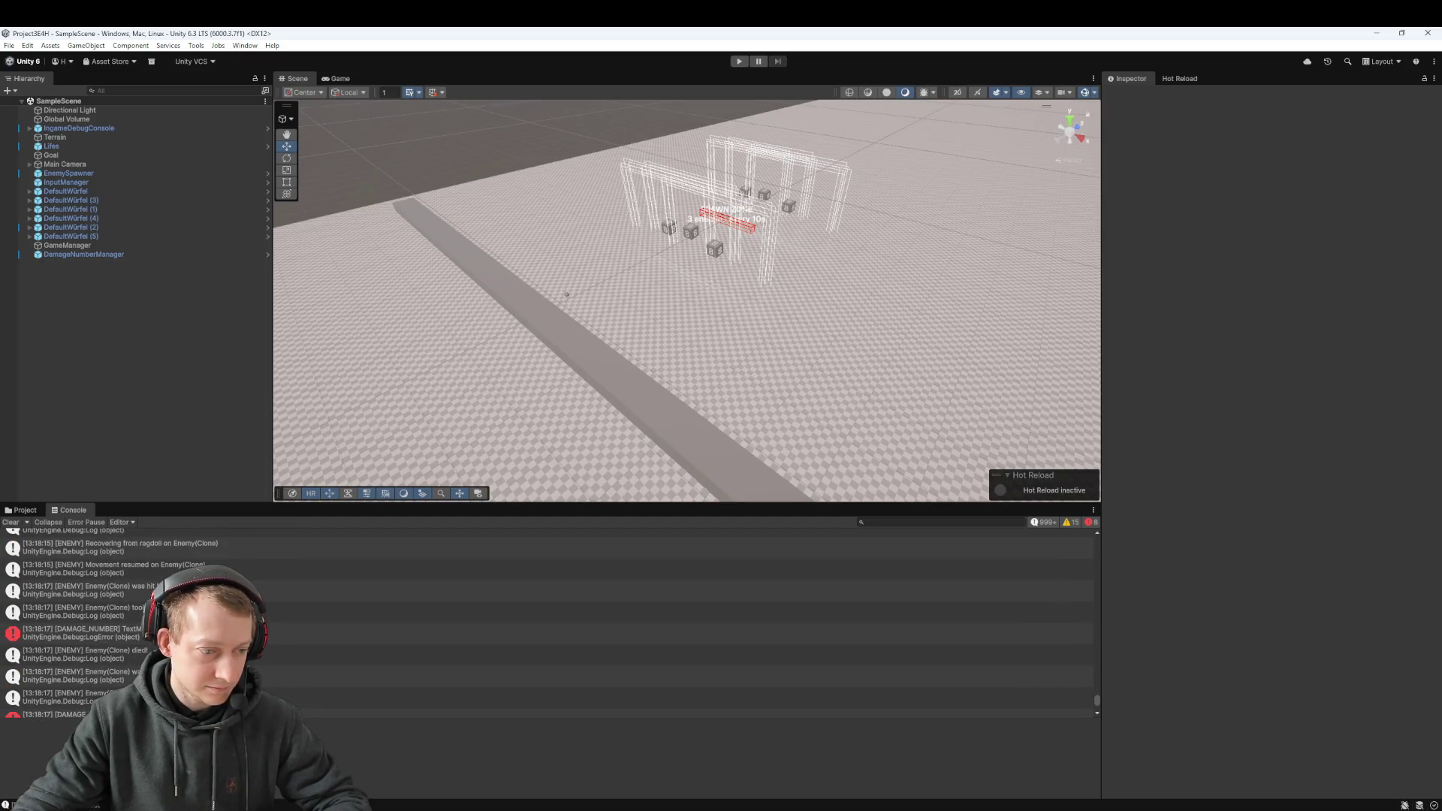
click(119, 634)
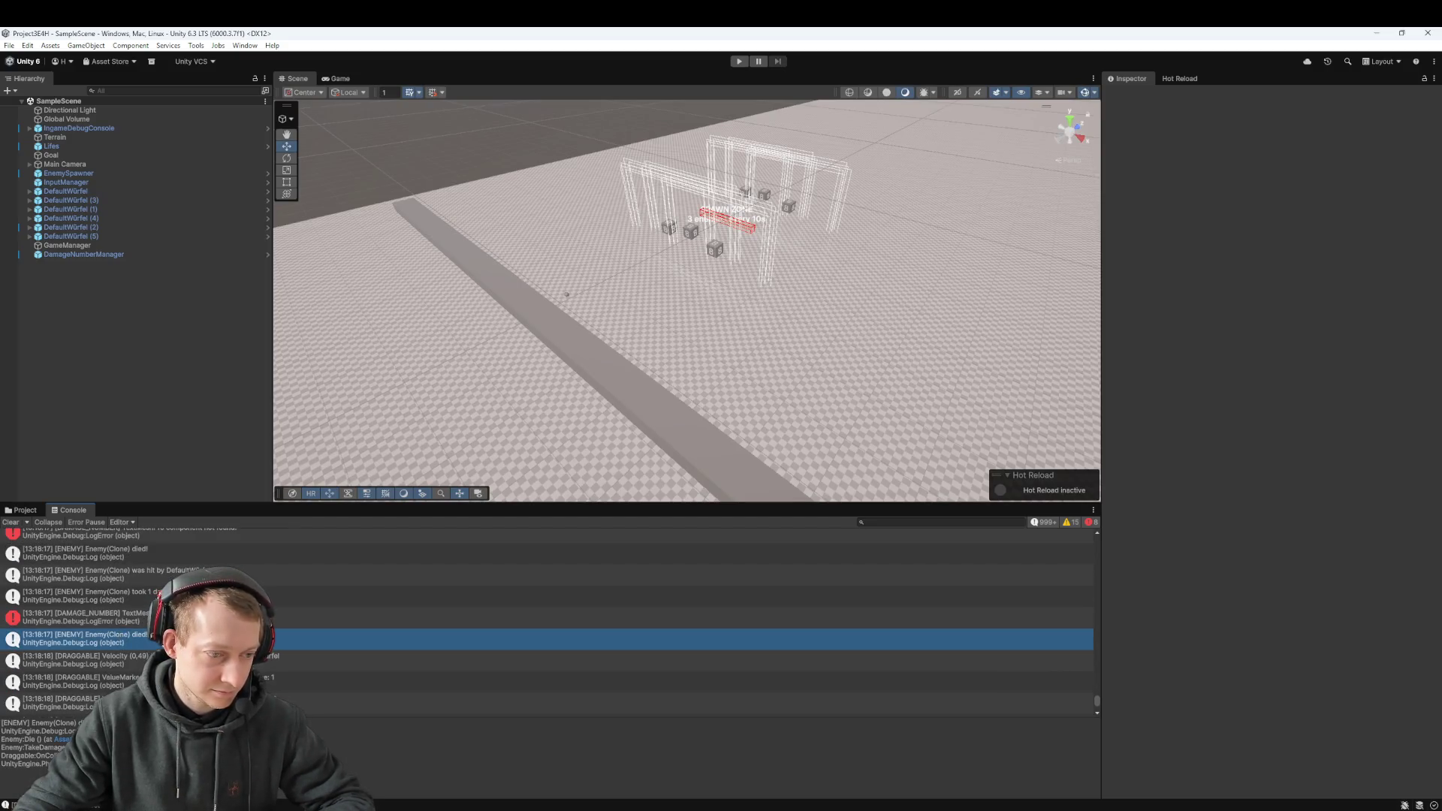
scroll(226, 639, up, 2)
click(273, 603)
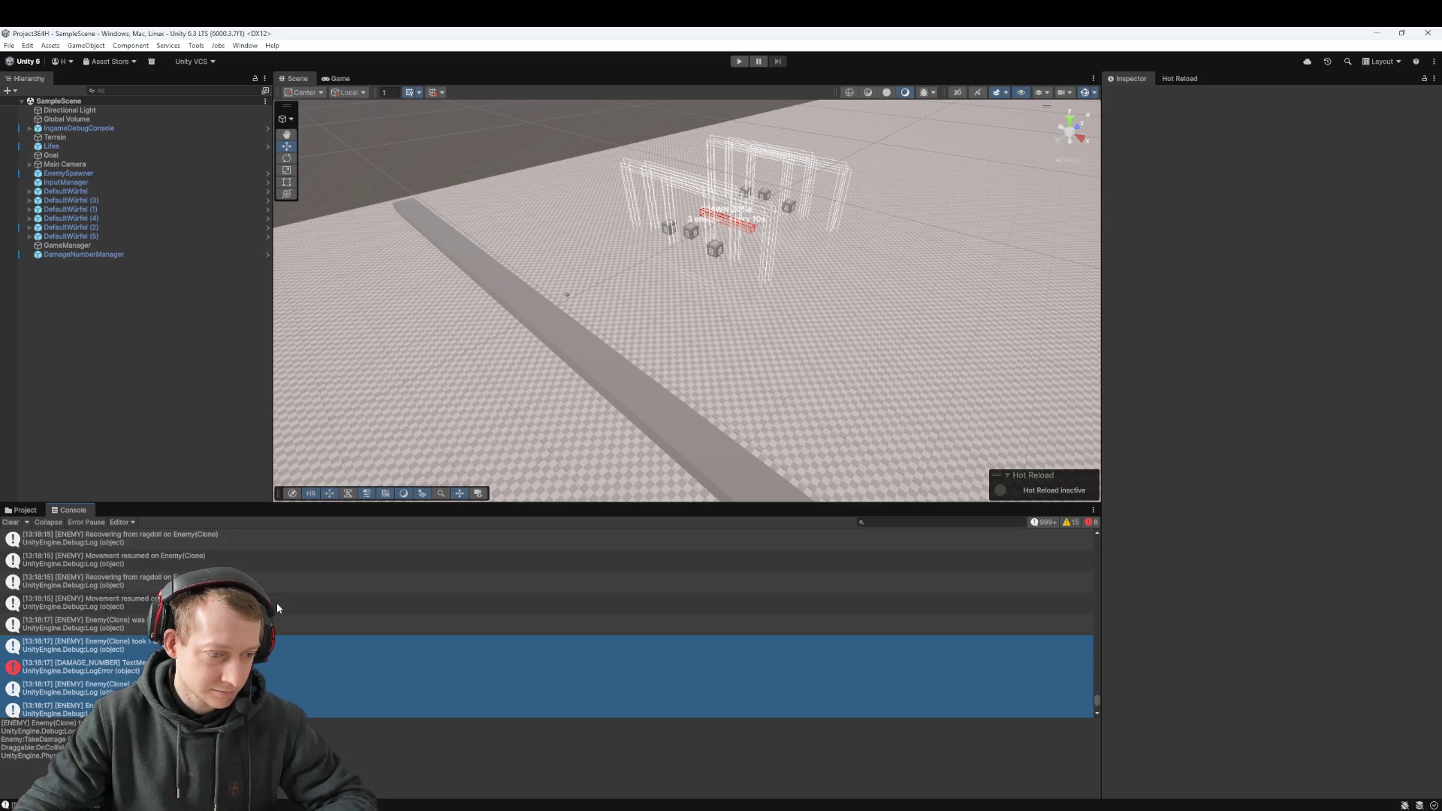
scroll(276, 602, up, 3)
scroll(278, 605, up, 6)
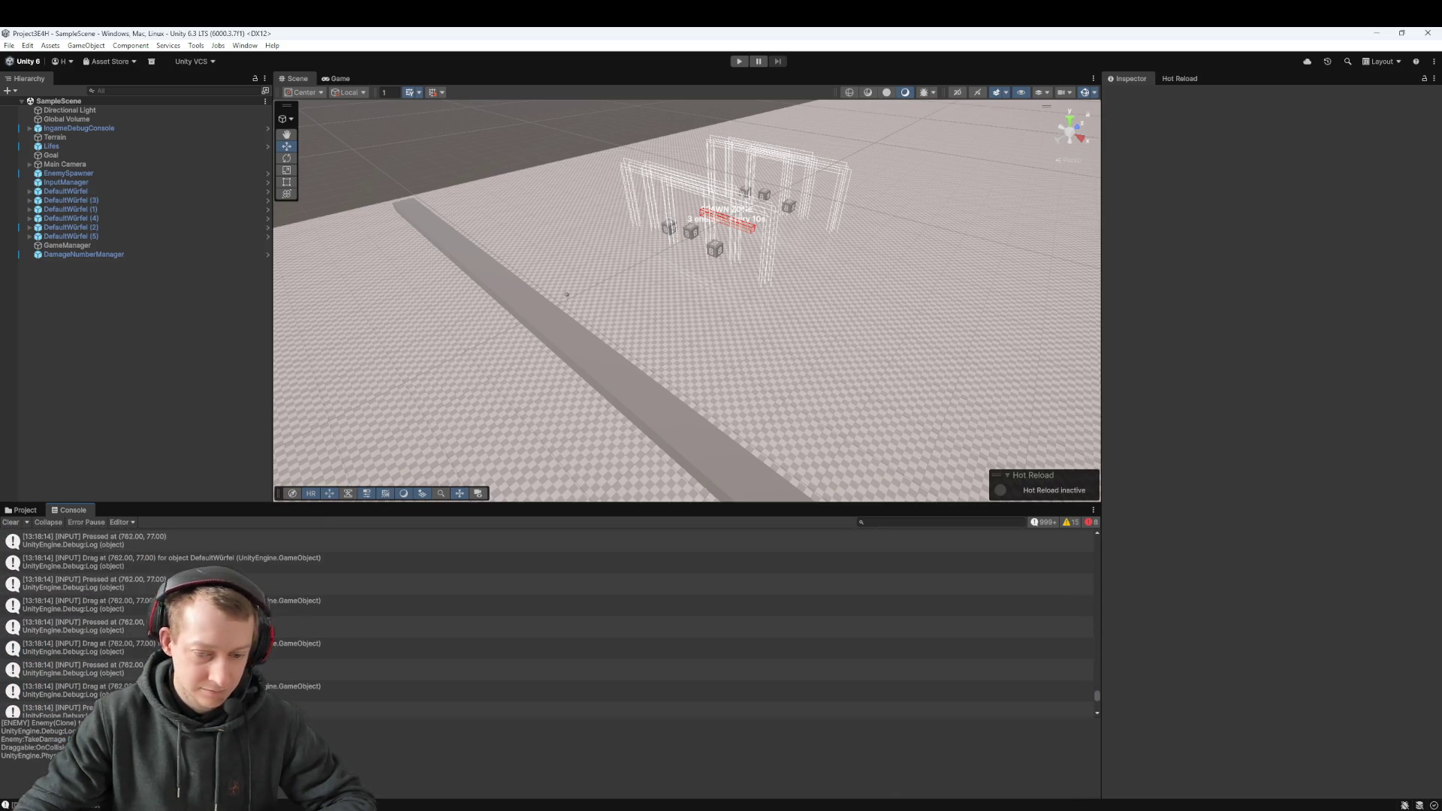
key(alt+Tab)
scroll(1273, 723, down, 5)
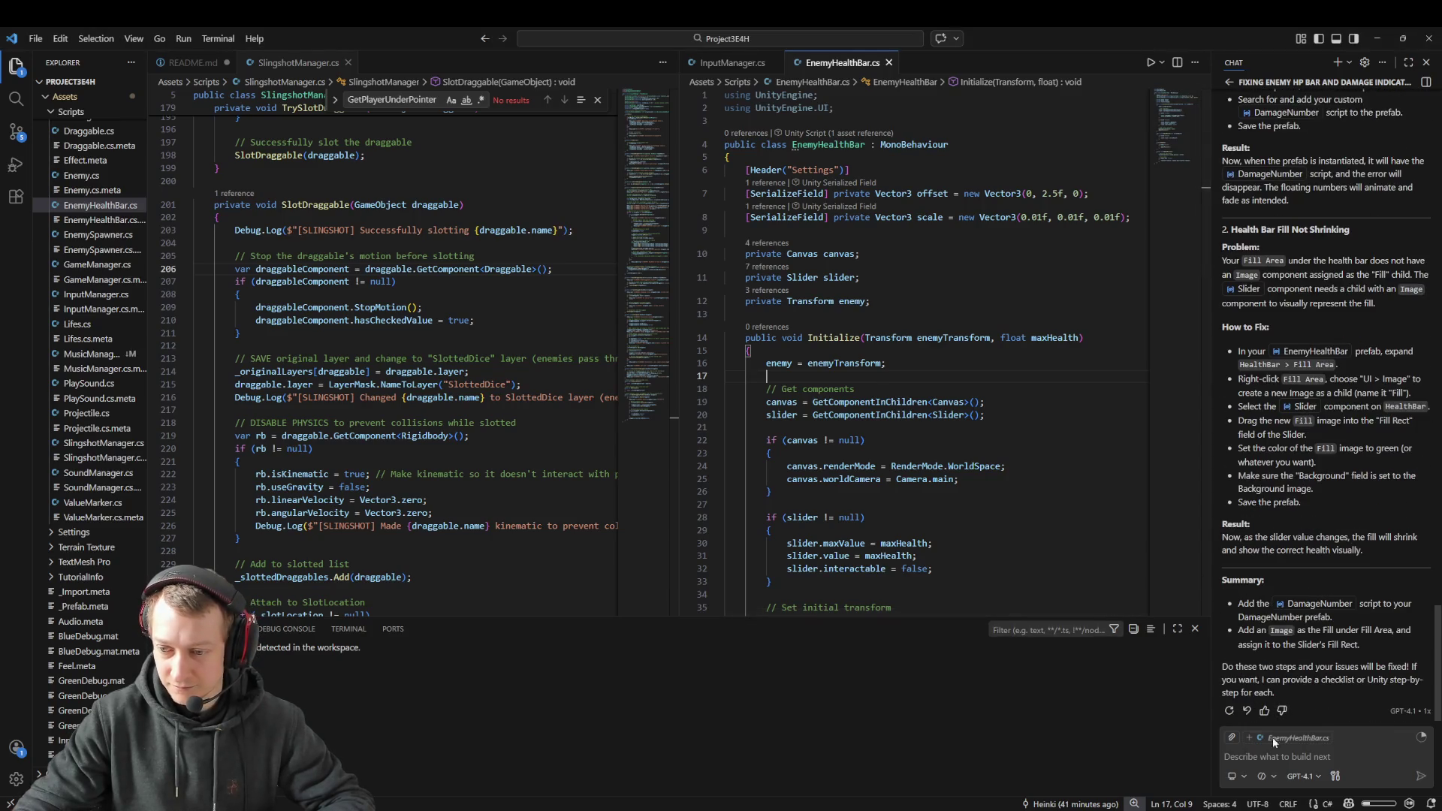
Step: Paste the stack trace into Copilot Chat with a note about the fill area, then return to Unity
click(1283, 750)
key(ctrl+v)
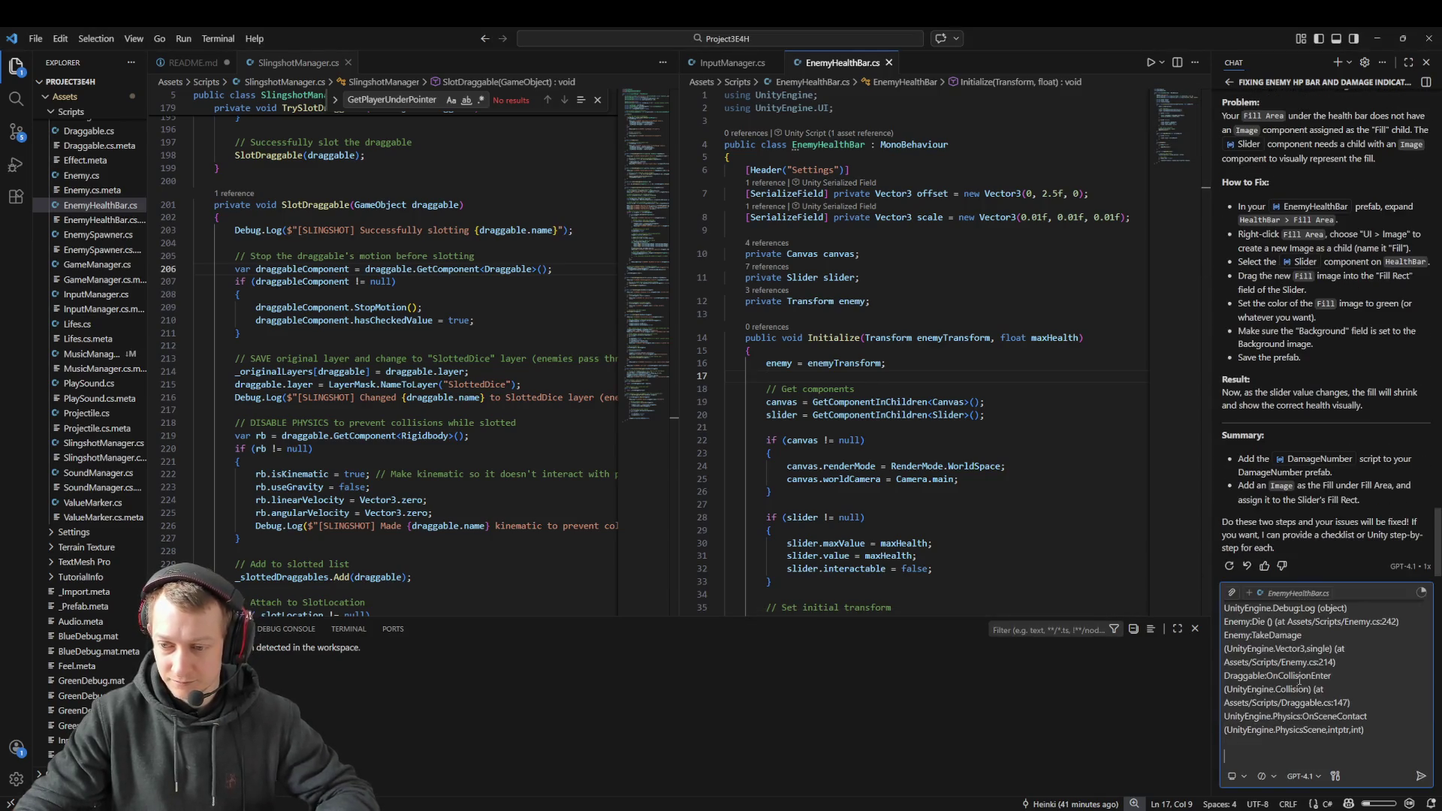
key(shift+Return)
key(shift+Return)
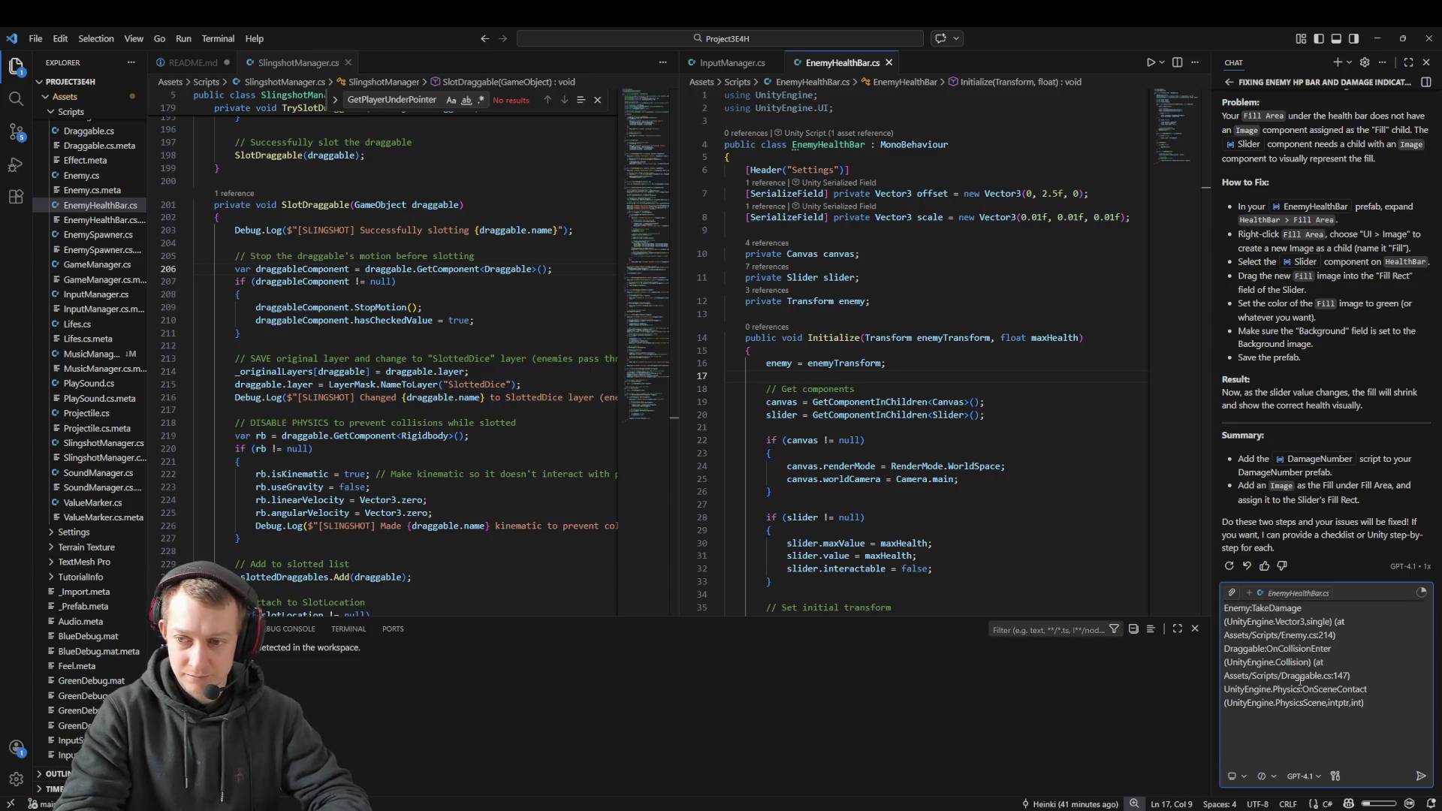
text(I edited some stu)
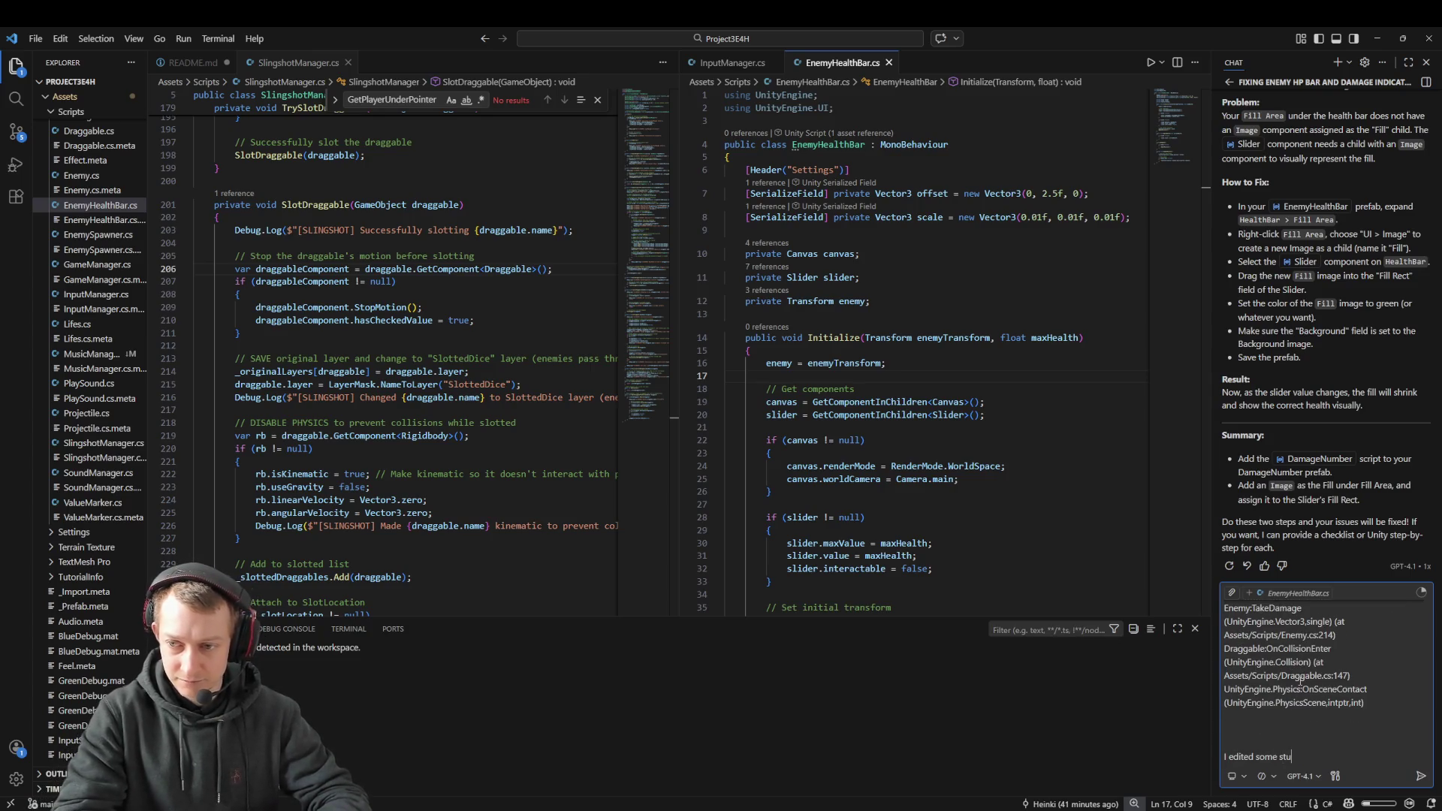
text(ff, but for the fill a)
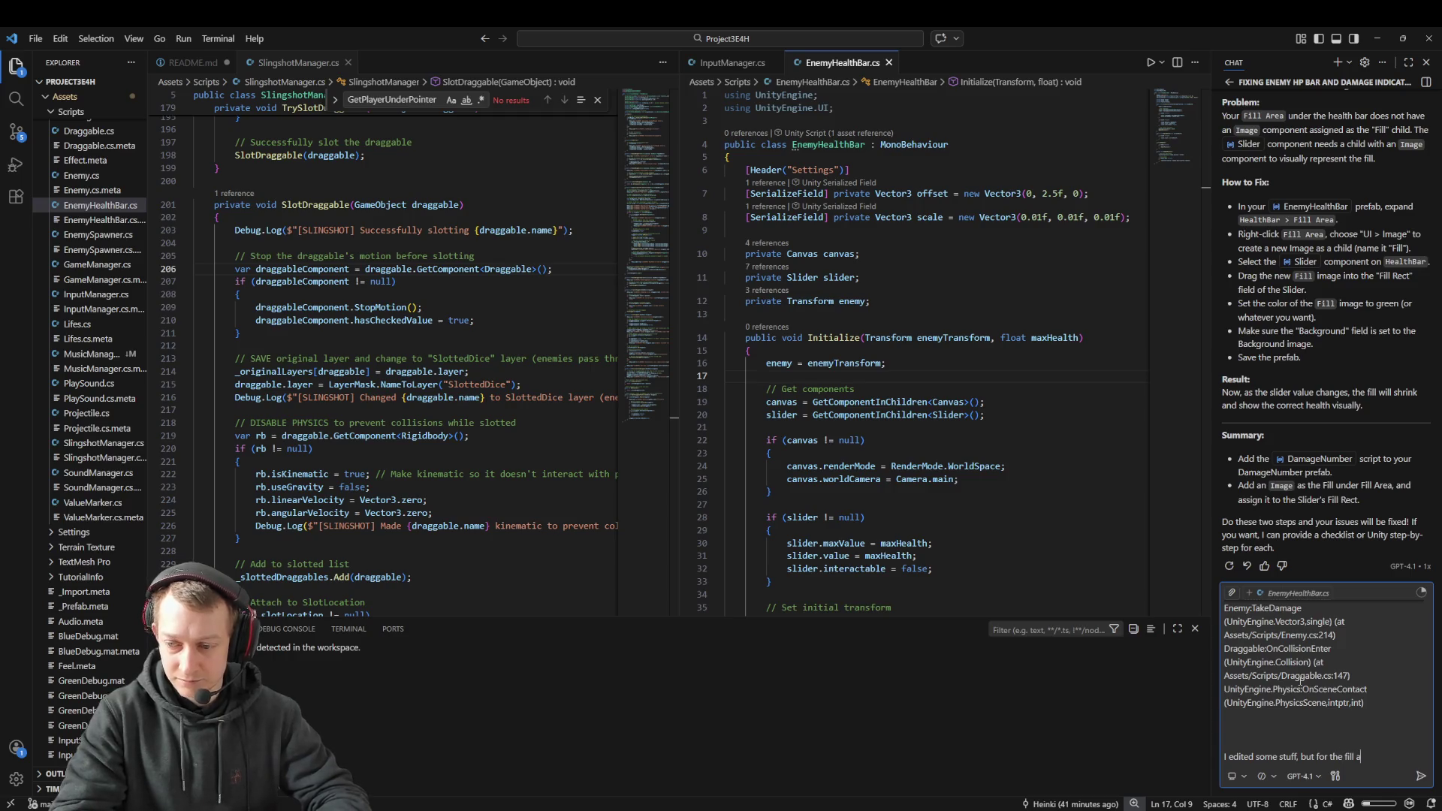
text(rea it)
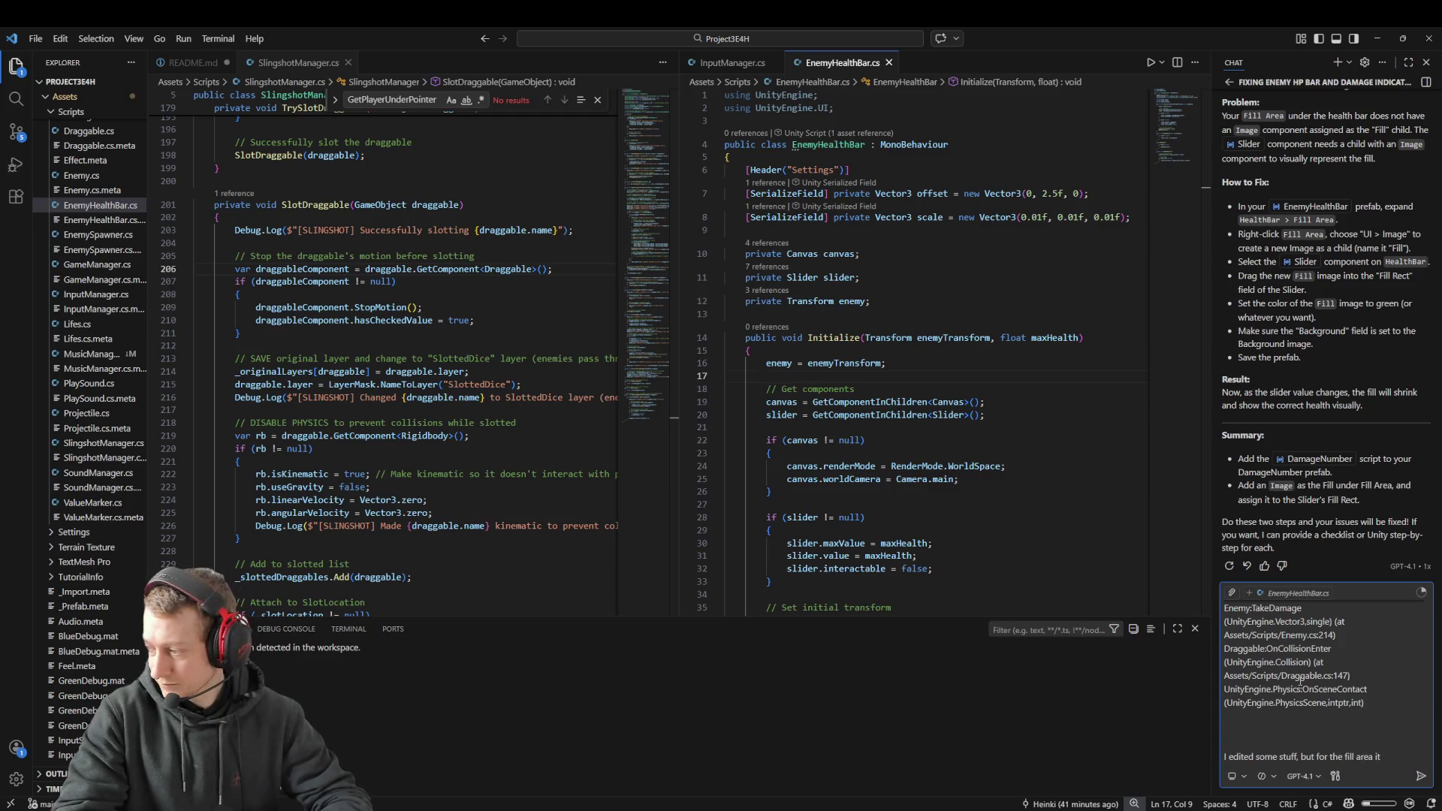
key(BackSpace)
key(BackSpace)
text(the)
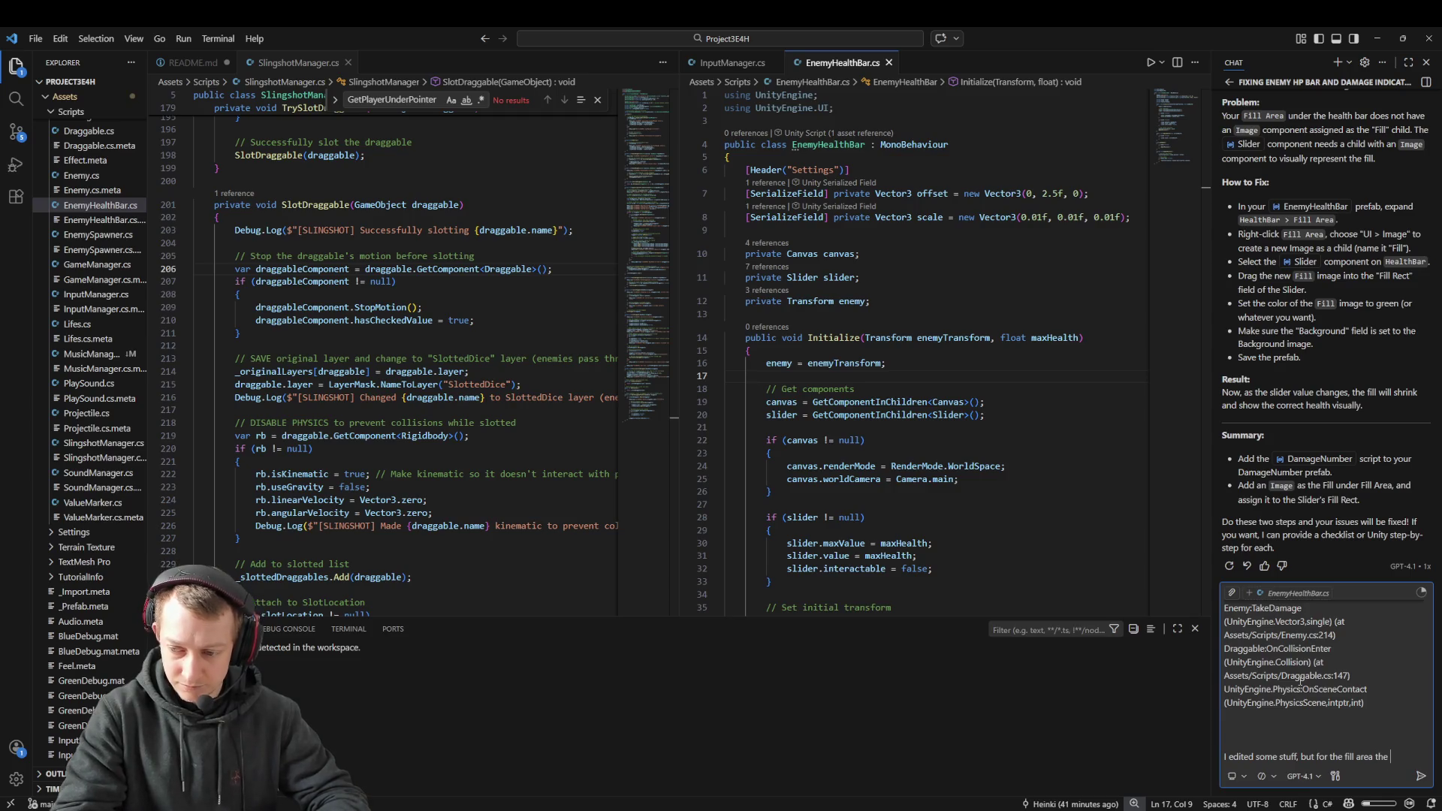
key(ctrl+a)
key(Right)
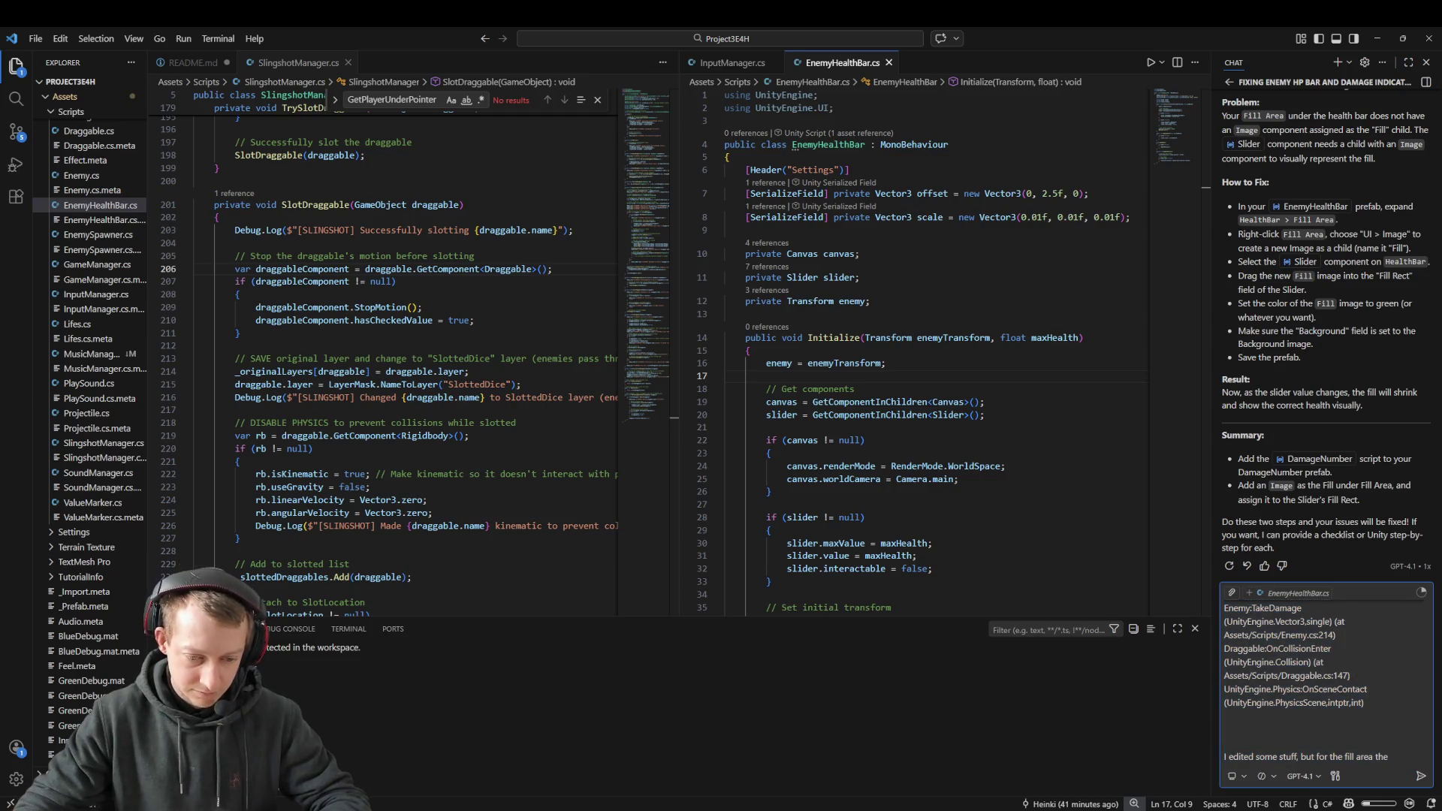
mouse_move(681, 808)
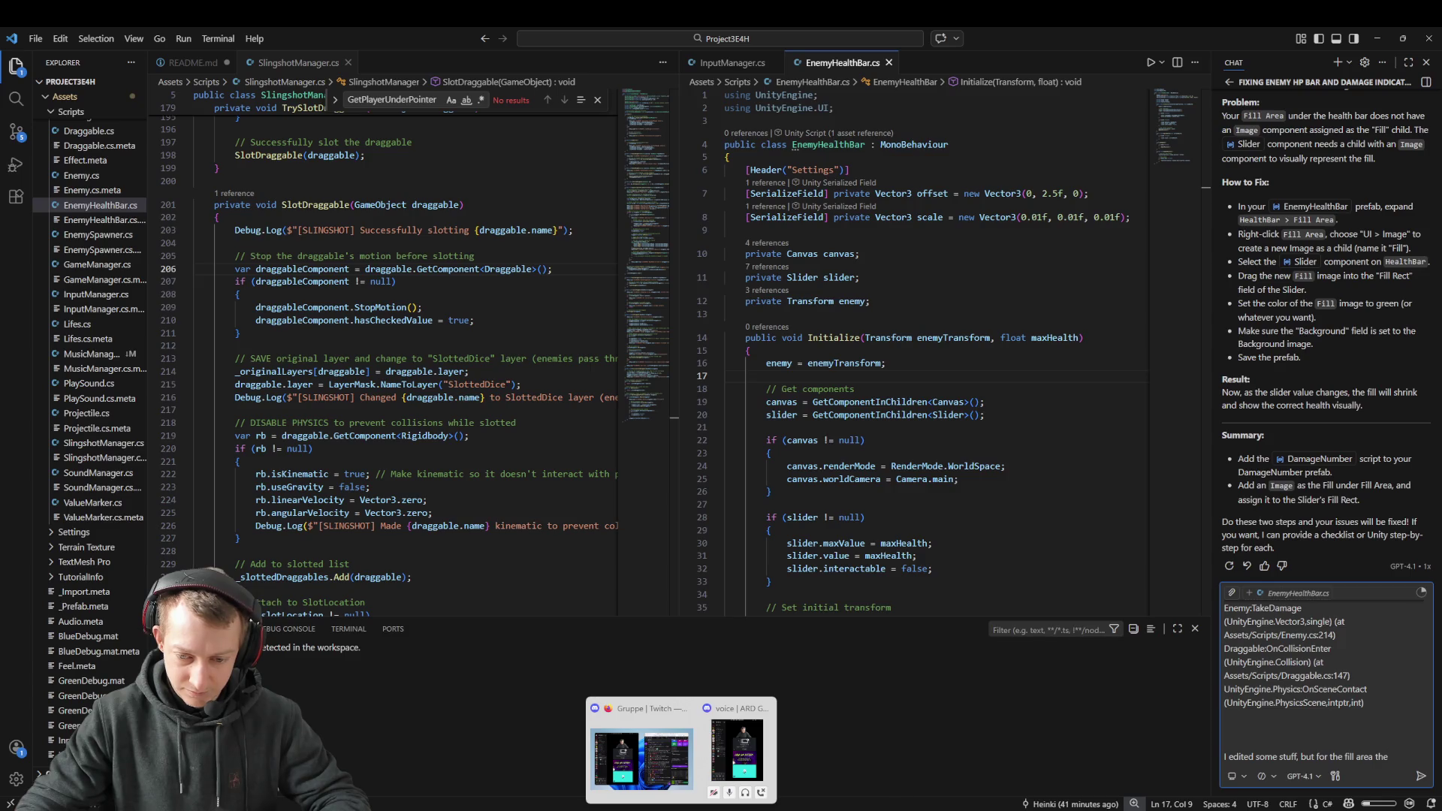
click(1150, 808)
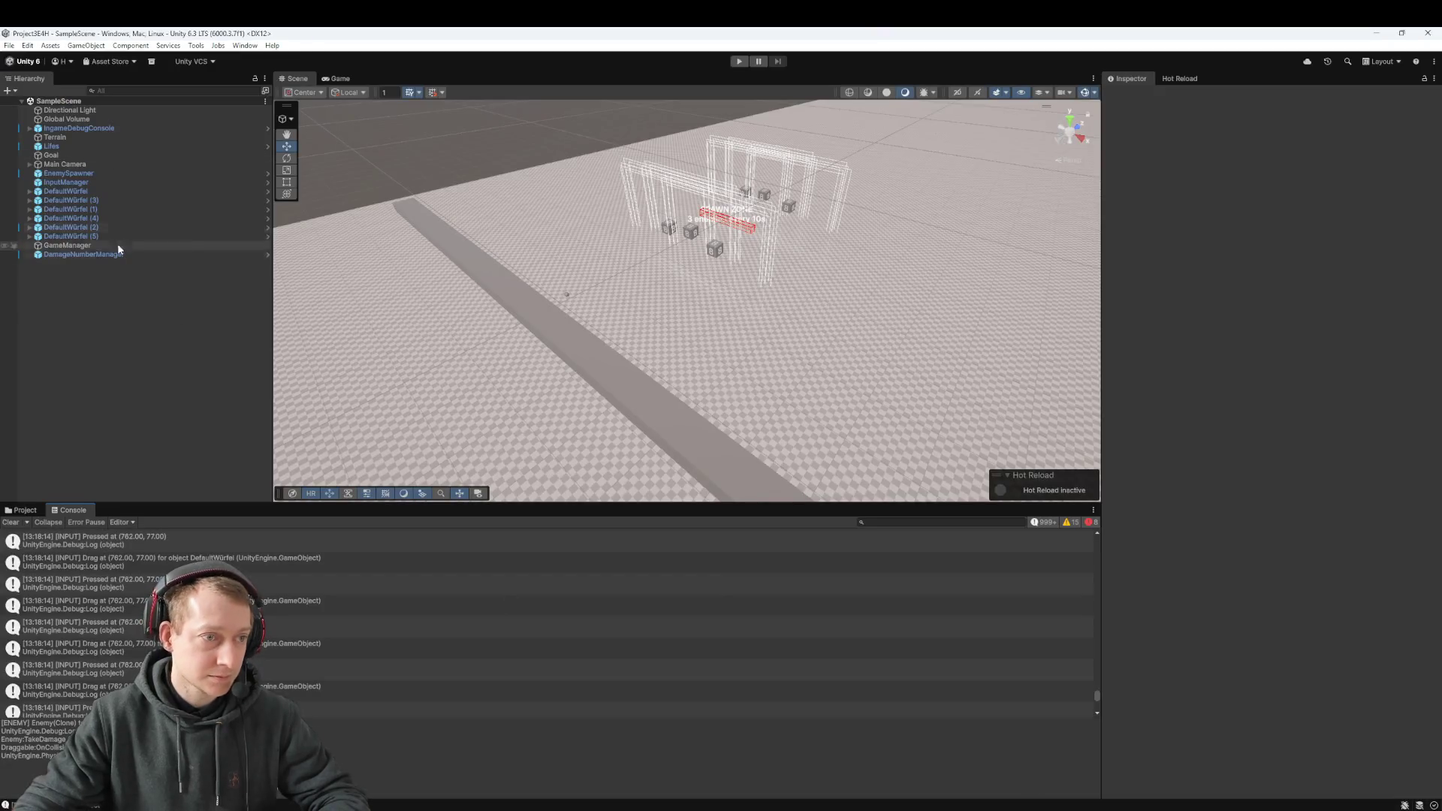
Step: Open the EnemyHealthBar prefab from _Prefab and delete its HealthBar child
click(22, 510)
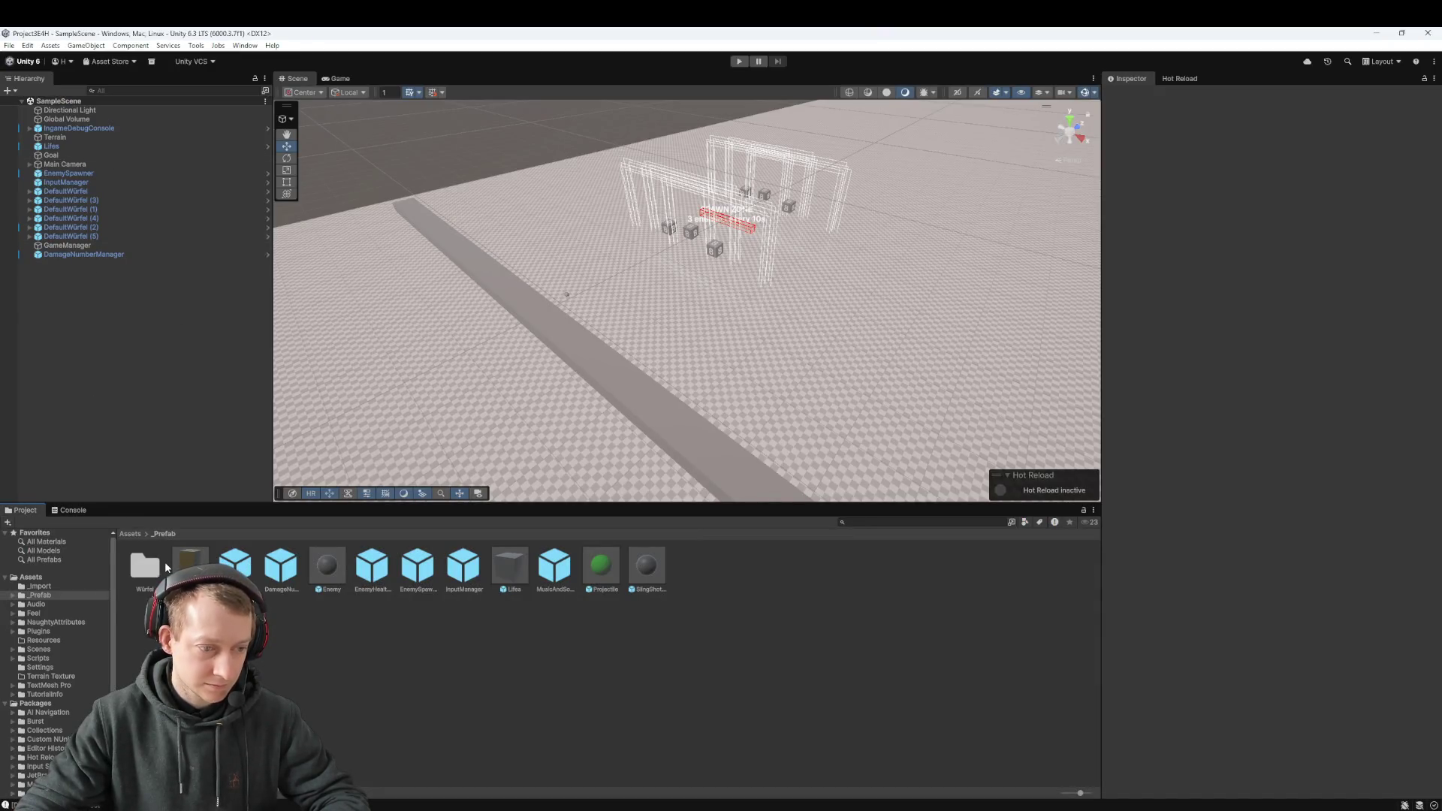
double_click(372, 567)
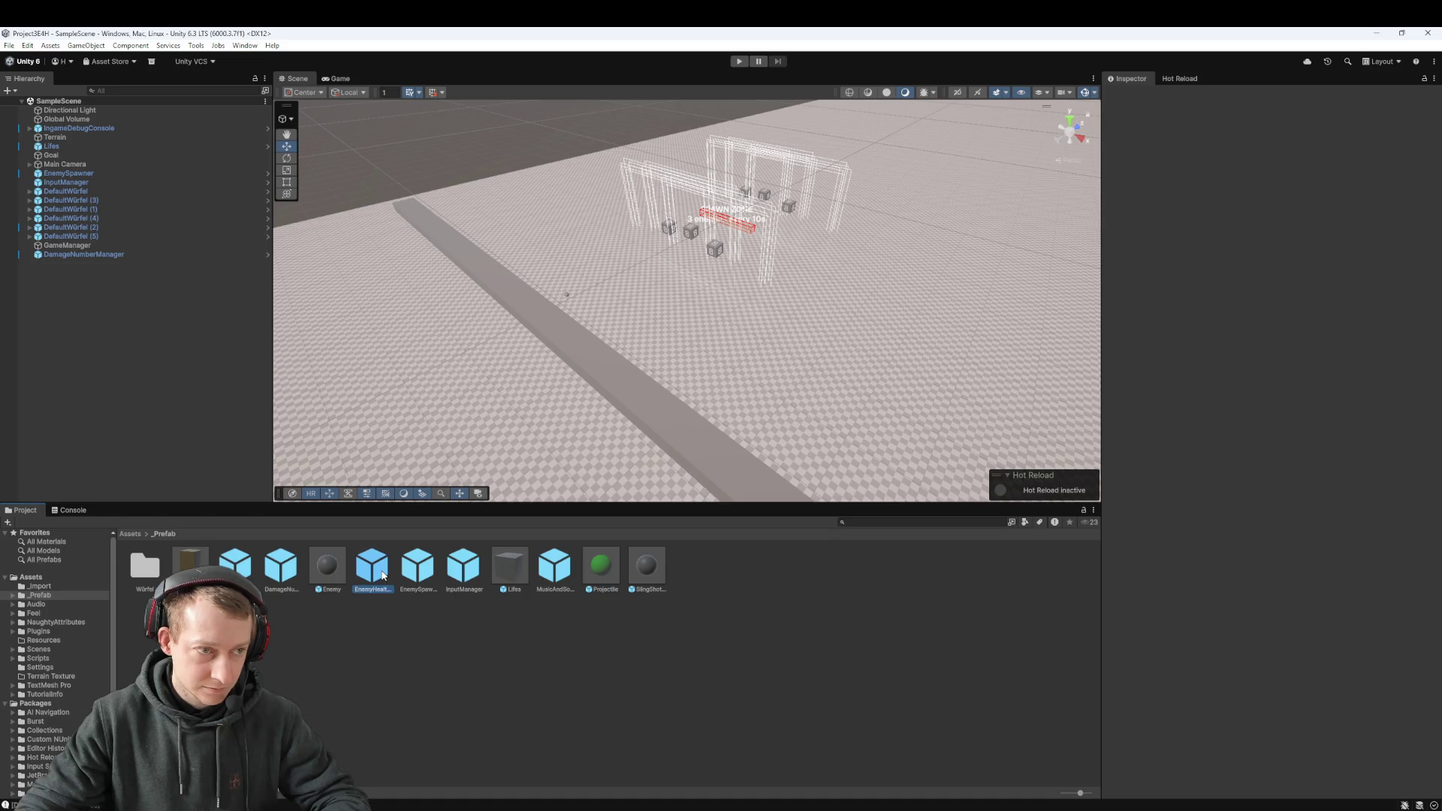
click(82, 124)
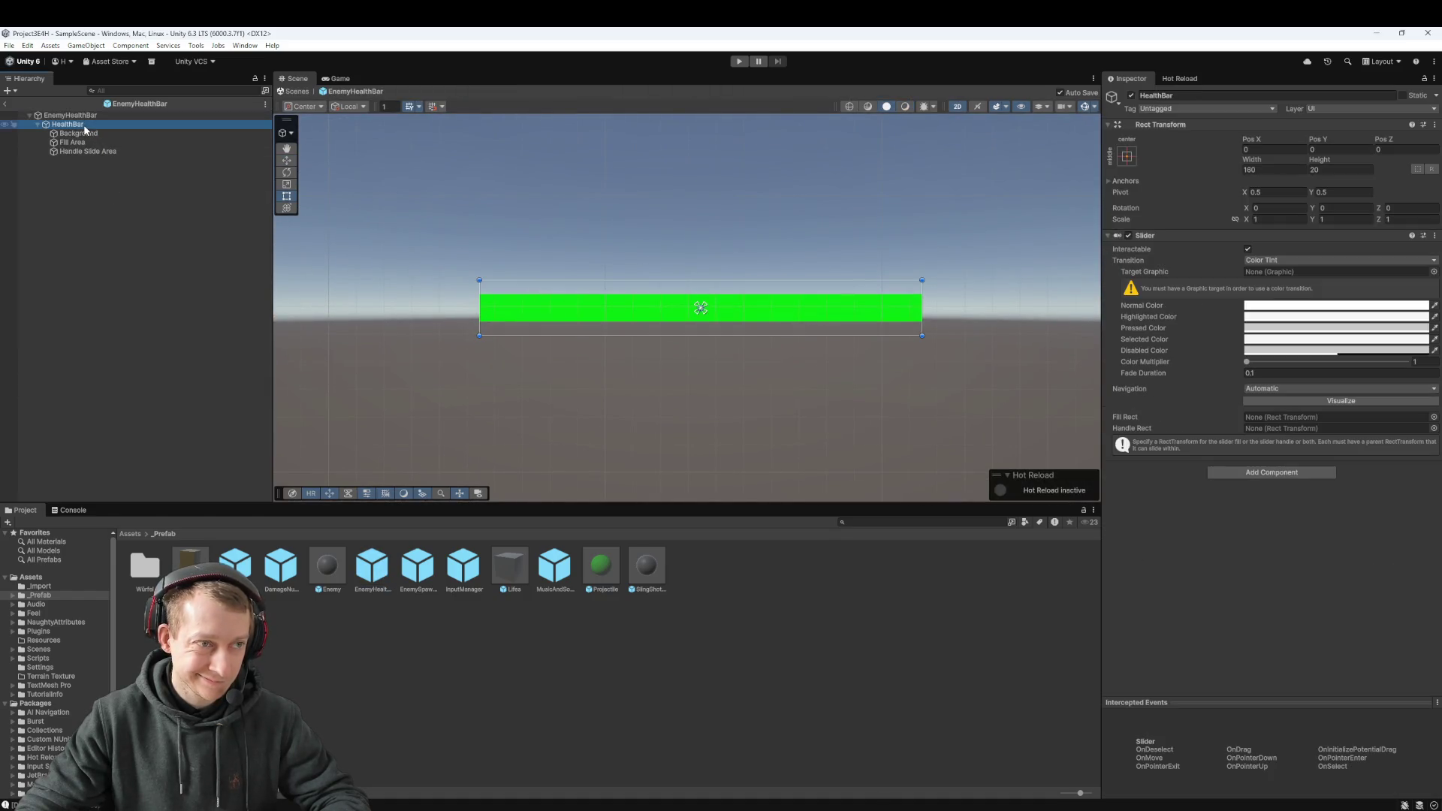
right_click(85, 127)
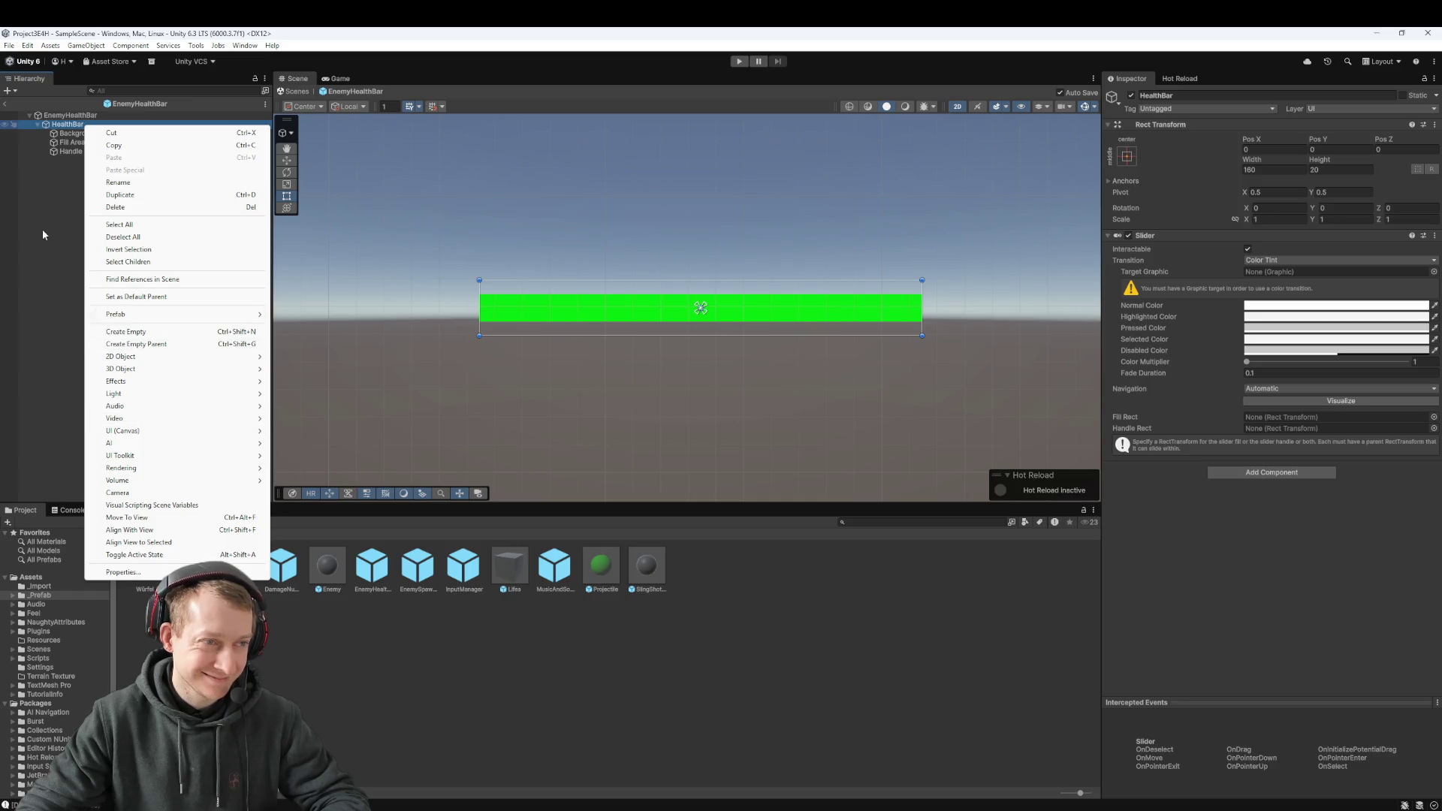
click(42, 228)
click(85, 125)
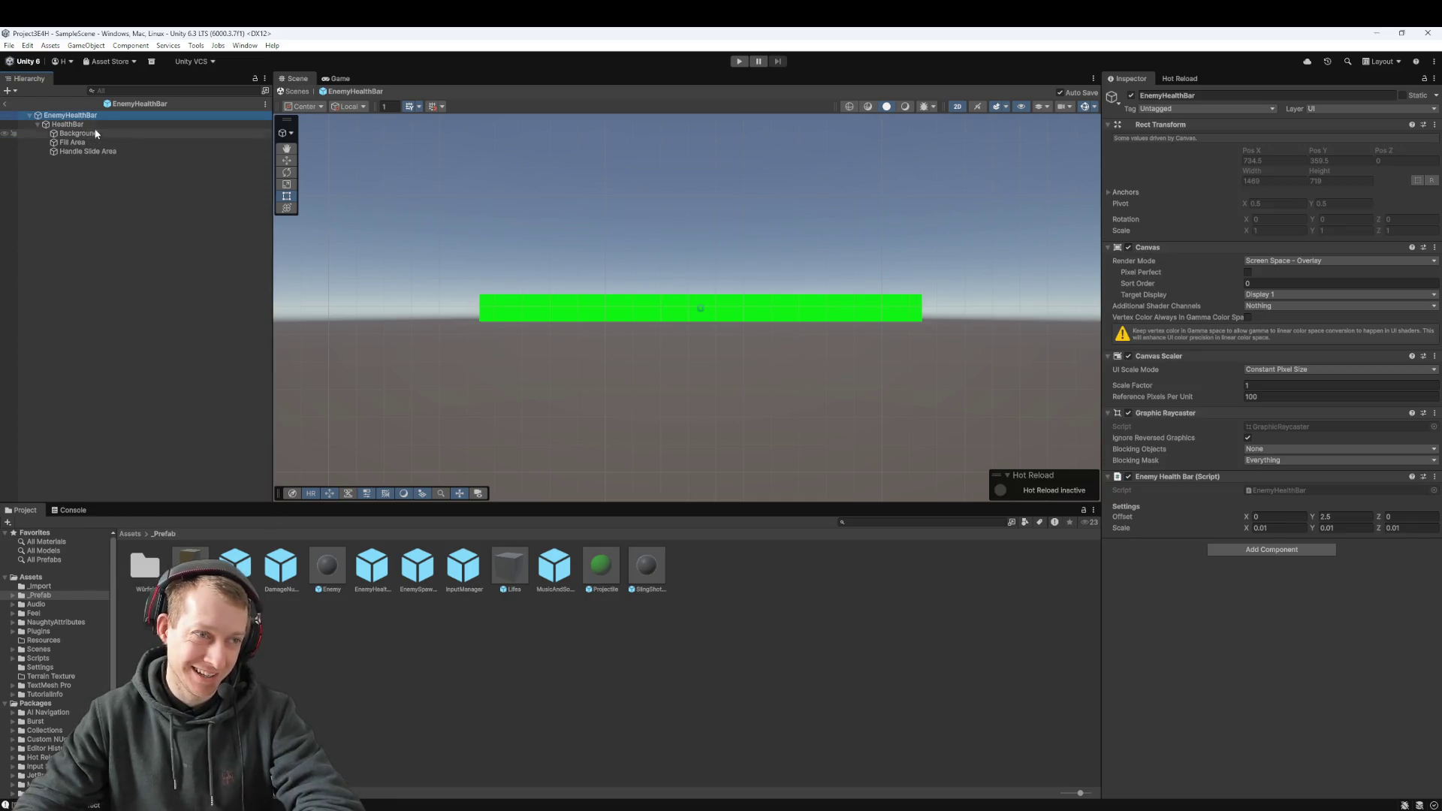
key(Delete)
Step: Add a new UI Slider as a child of EnemyHealthBar
click(83, 116)
right_click(88, 118)
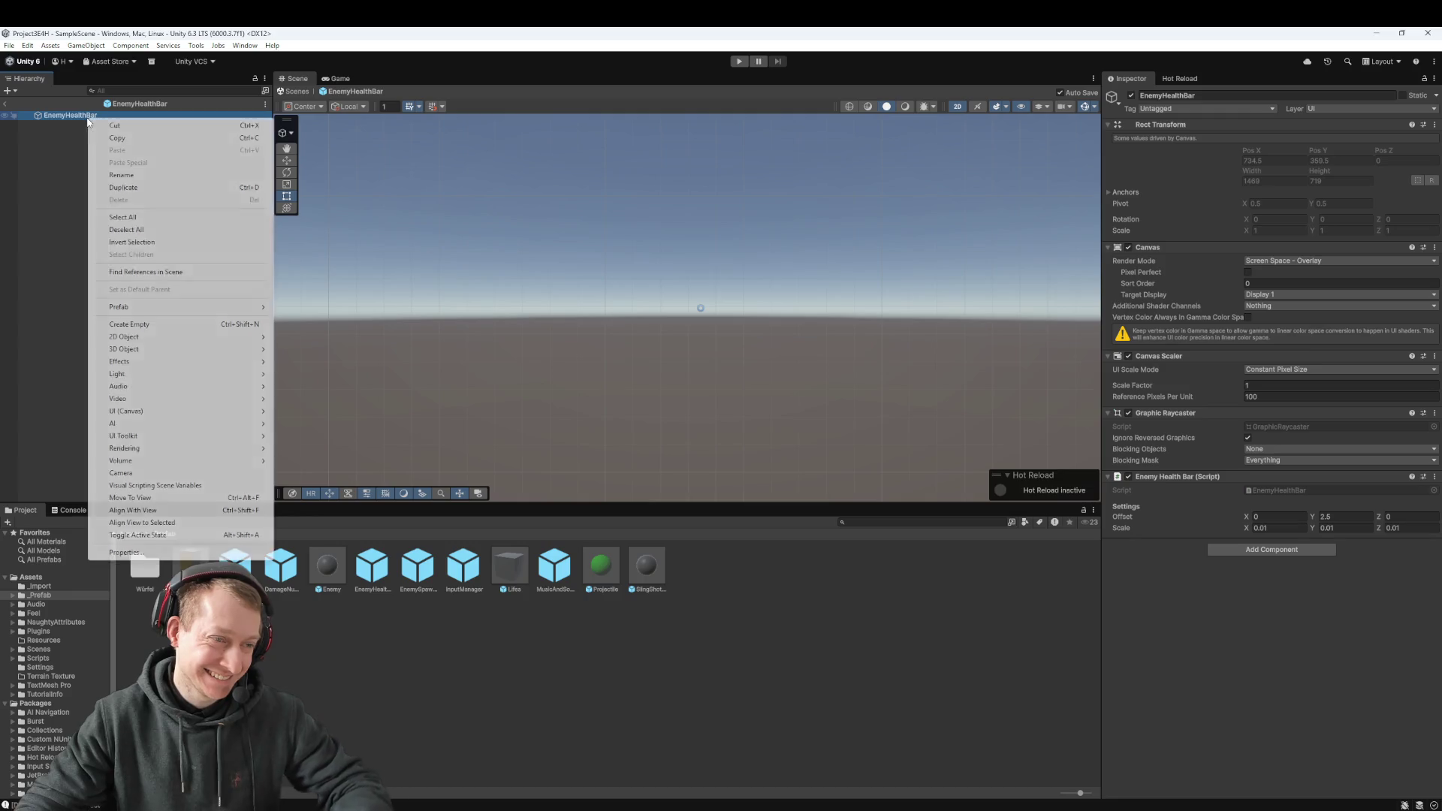
mouse_move(188, 412)
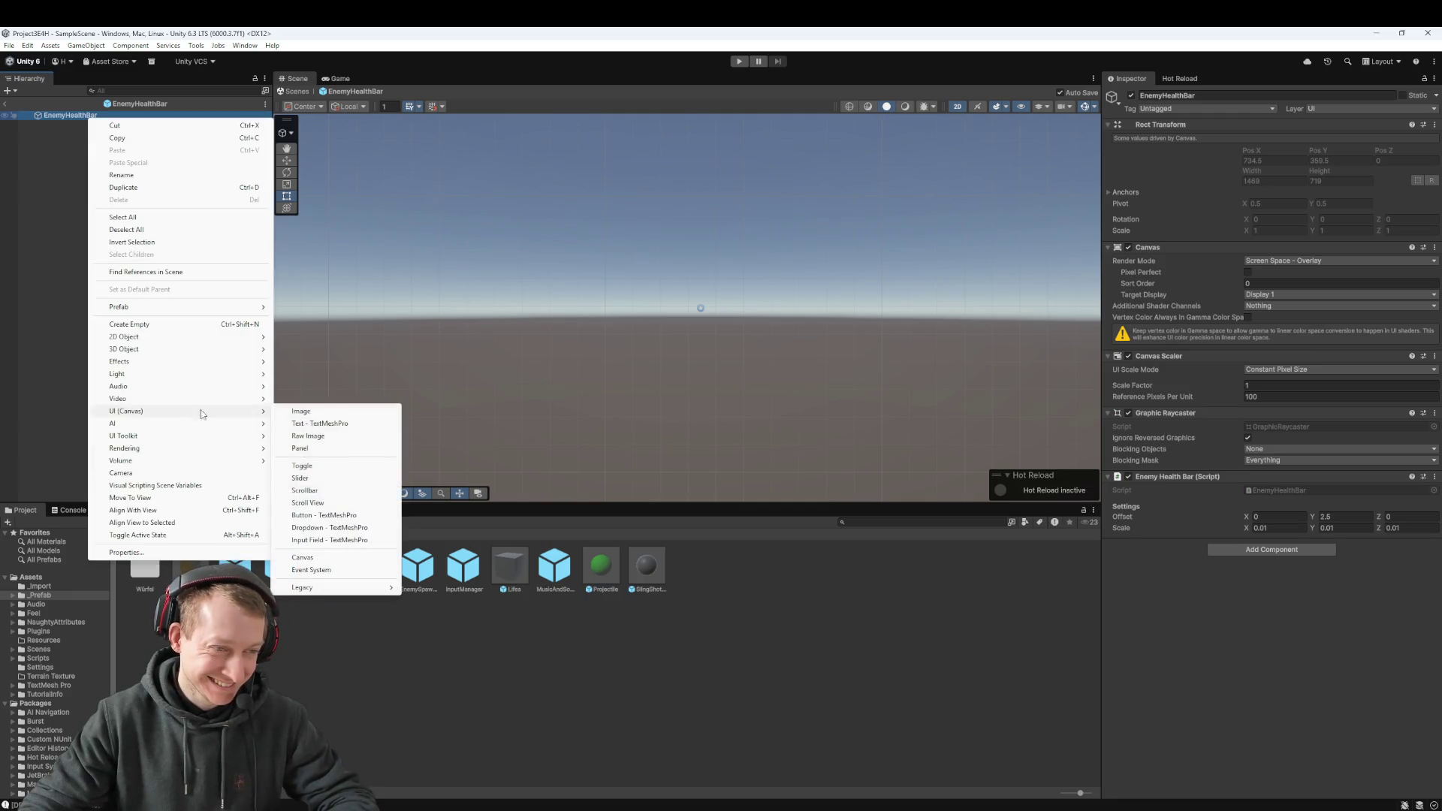
click(329, 480)
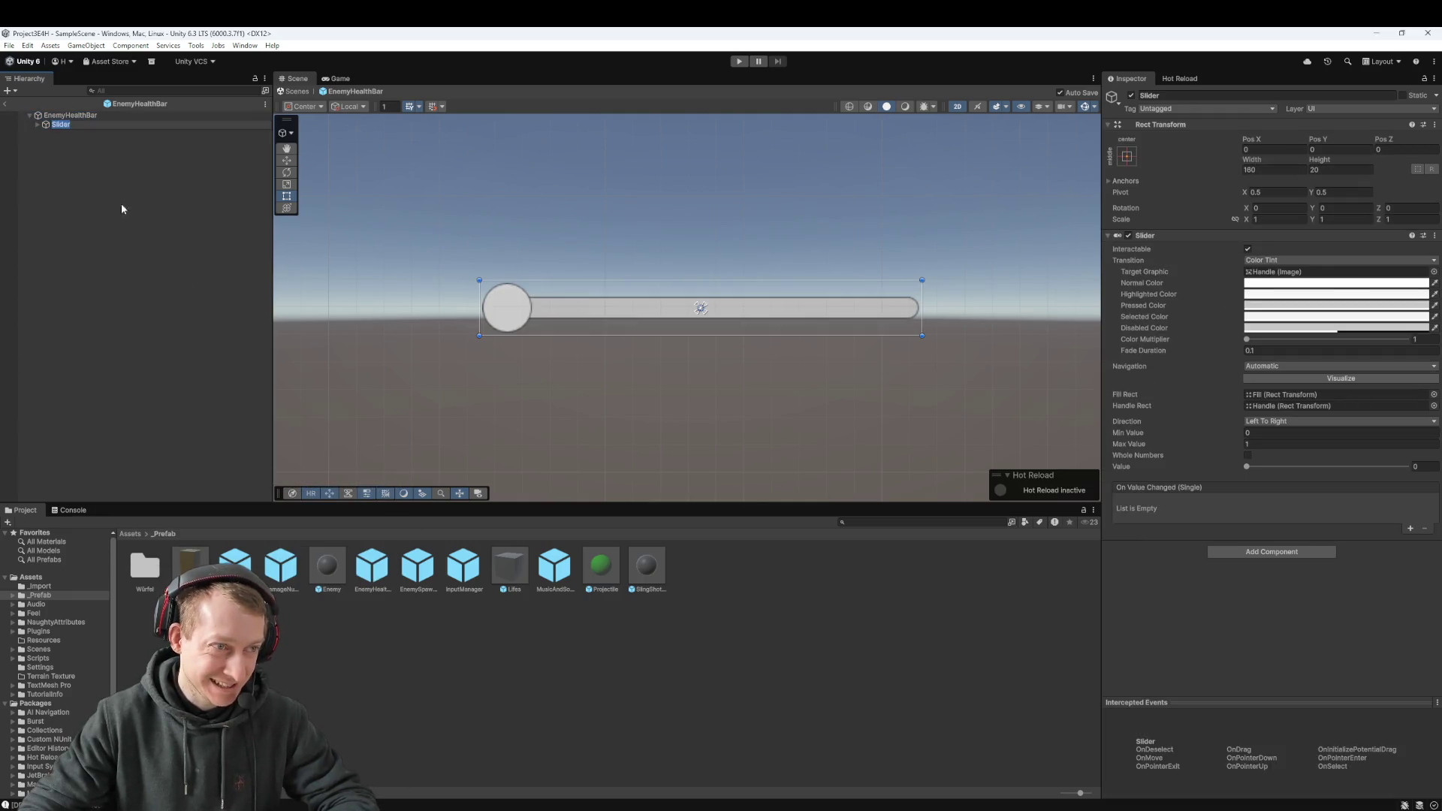
click(48, 134)
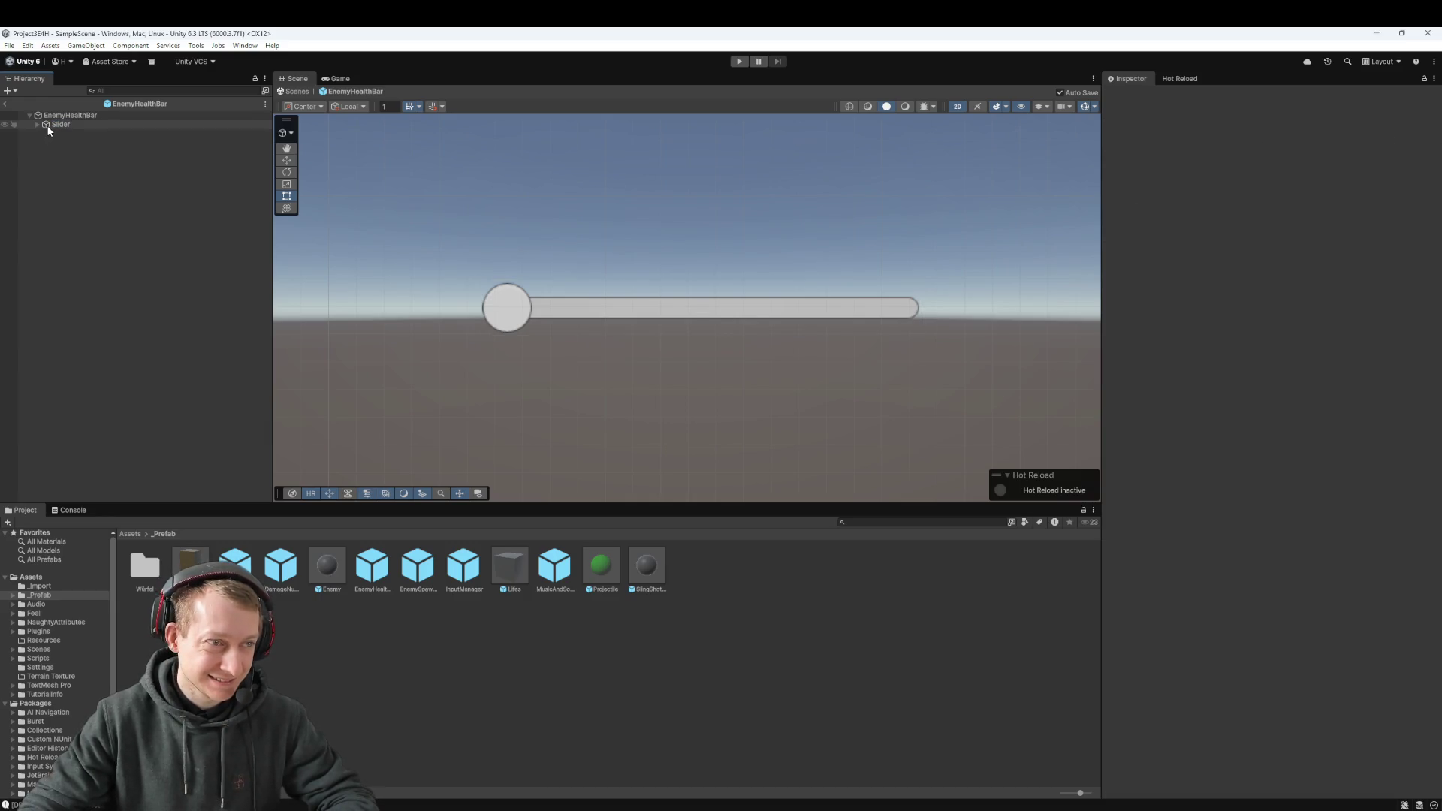
Step: Expand the new Slider and inspect its Background, Fill Area, Fill and Handle parts
click(43, 124)
click(37, 124)
click(44, 132)
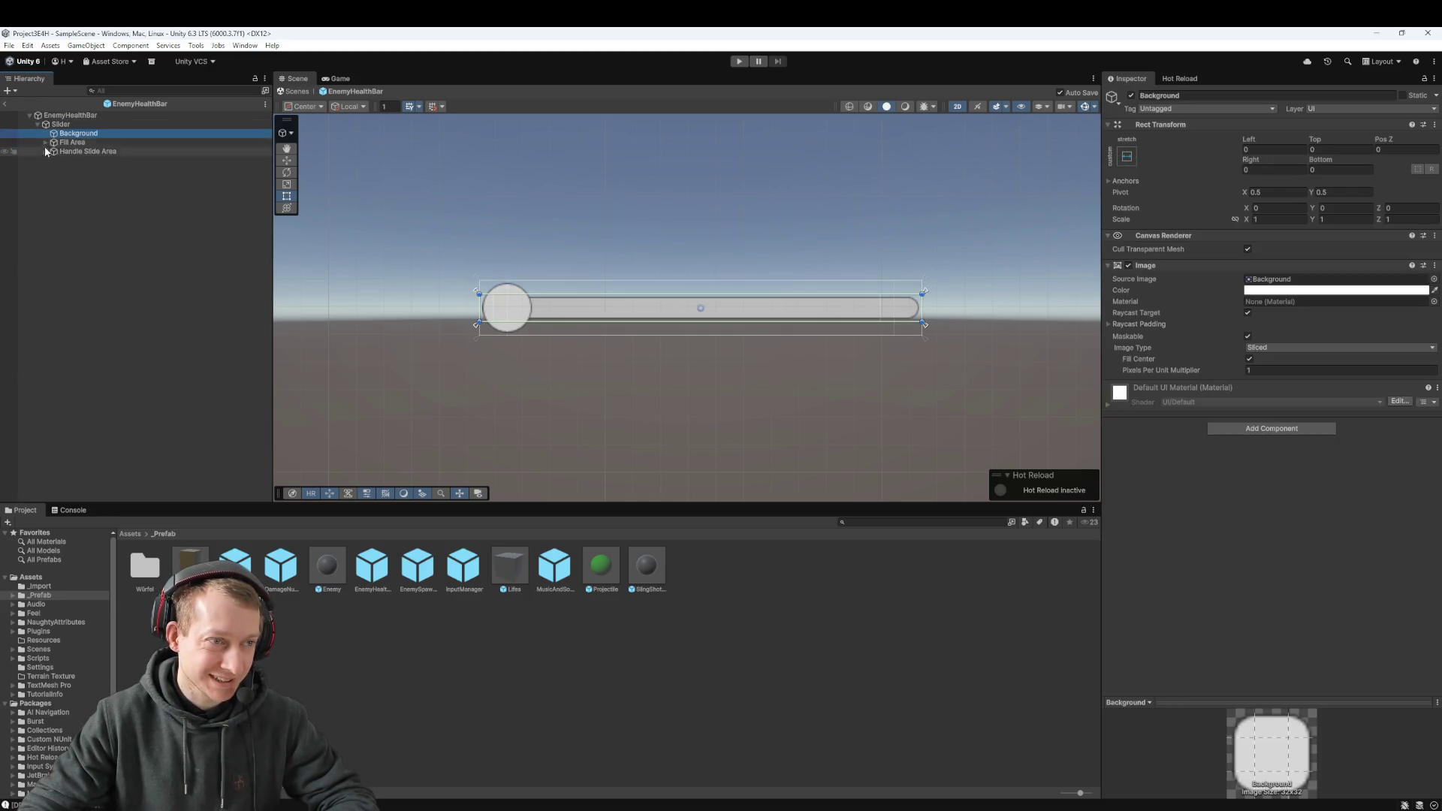
click(46, 160)
click(75, 142)
click(84, 125)
click(78, 151)
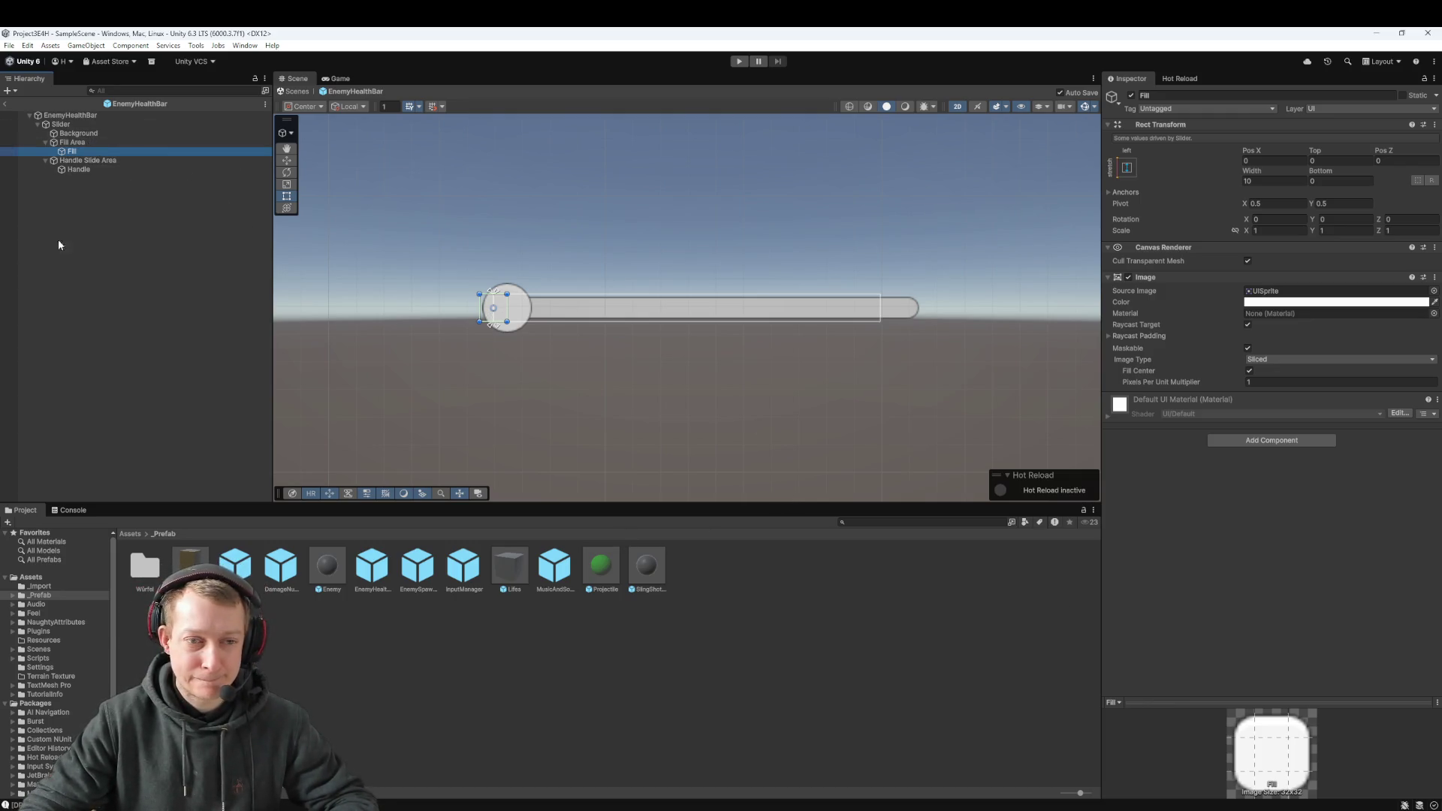
click(101, 142)
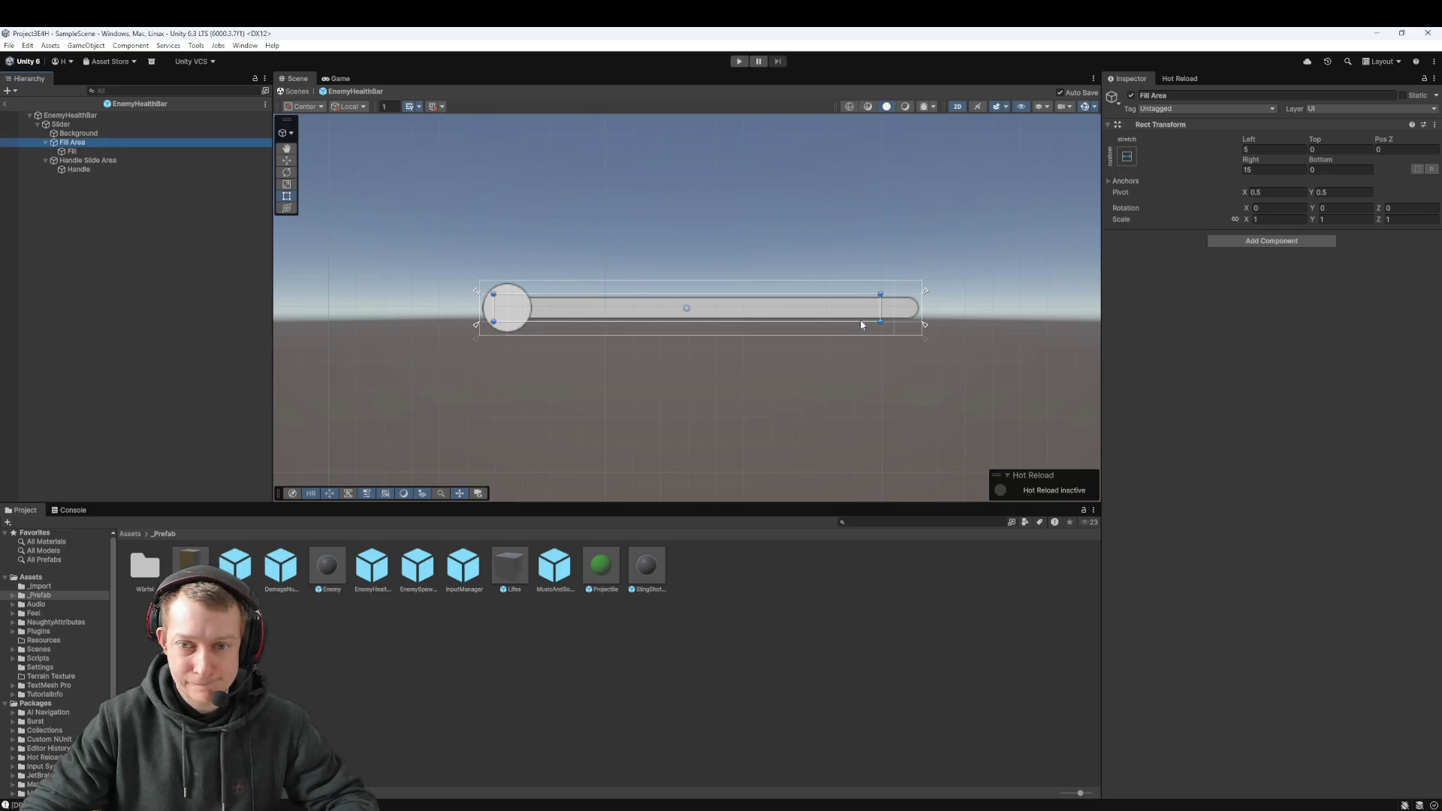
Step: Stretch the Fill Area and Fill rectangles across the full bar in the Scene view
drag(877, 315, 922, 308)
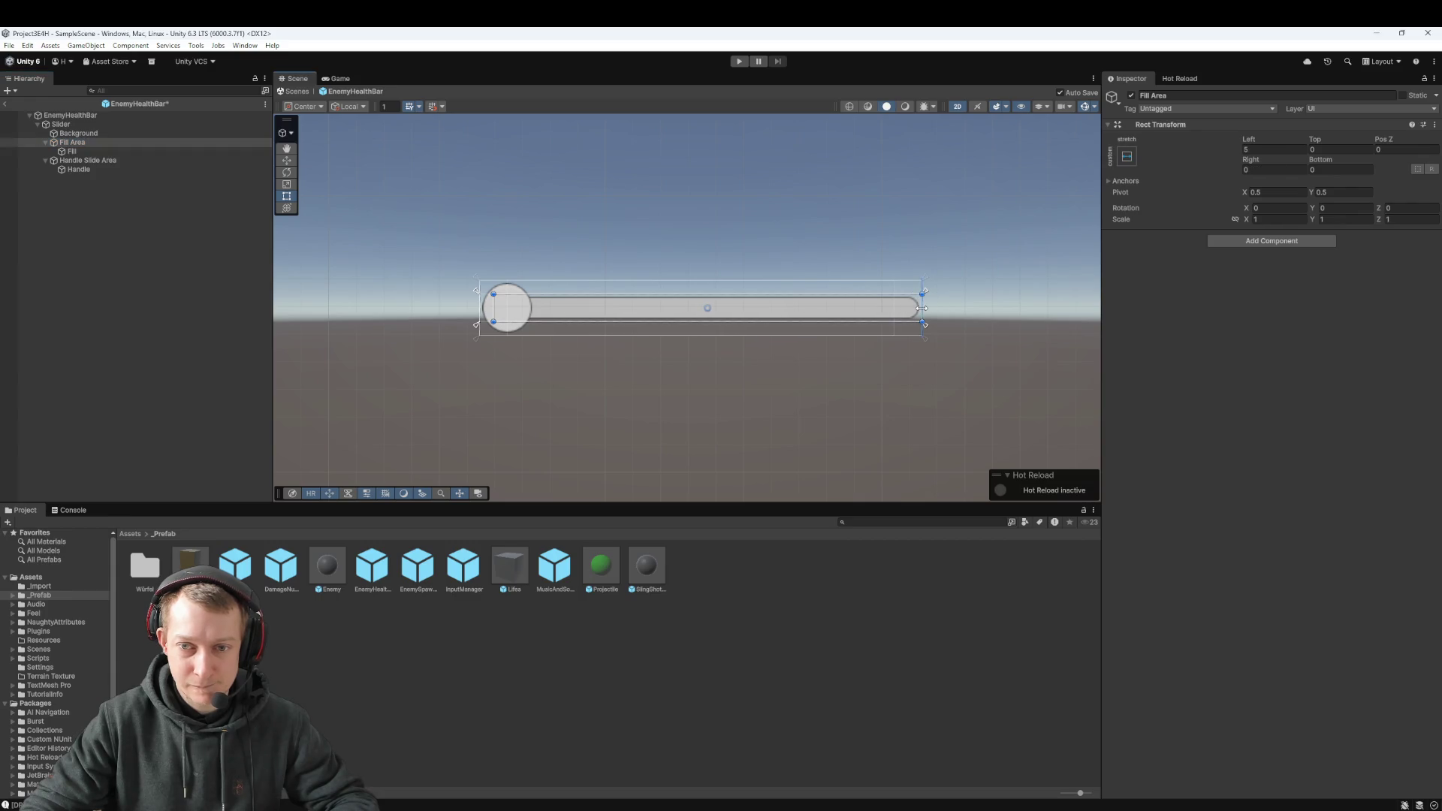
drag(494, 307, 494, 307)
click(111, 149)
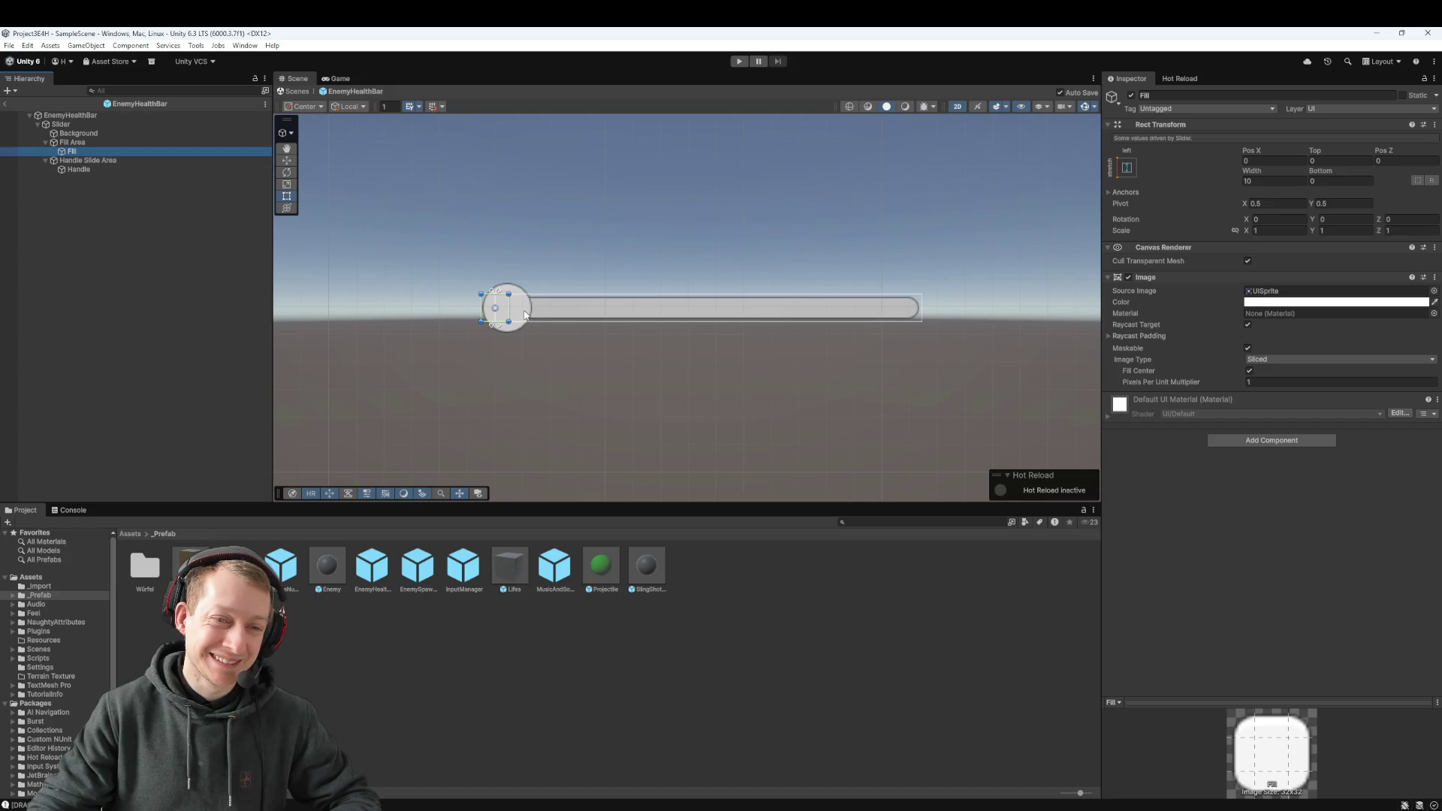
click(103, 168)
click(534, 314)
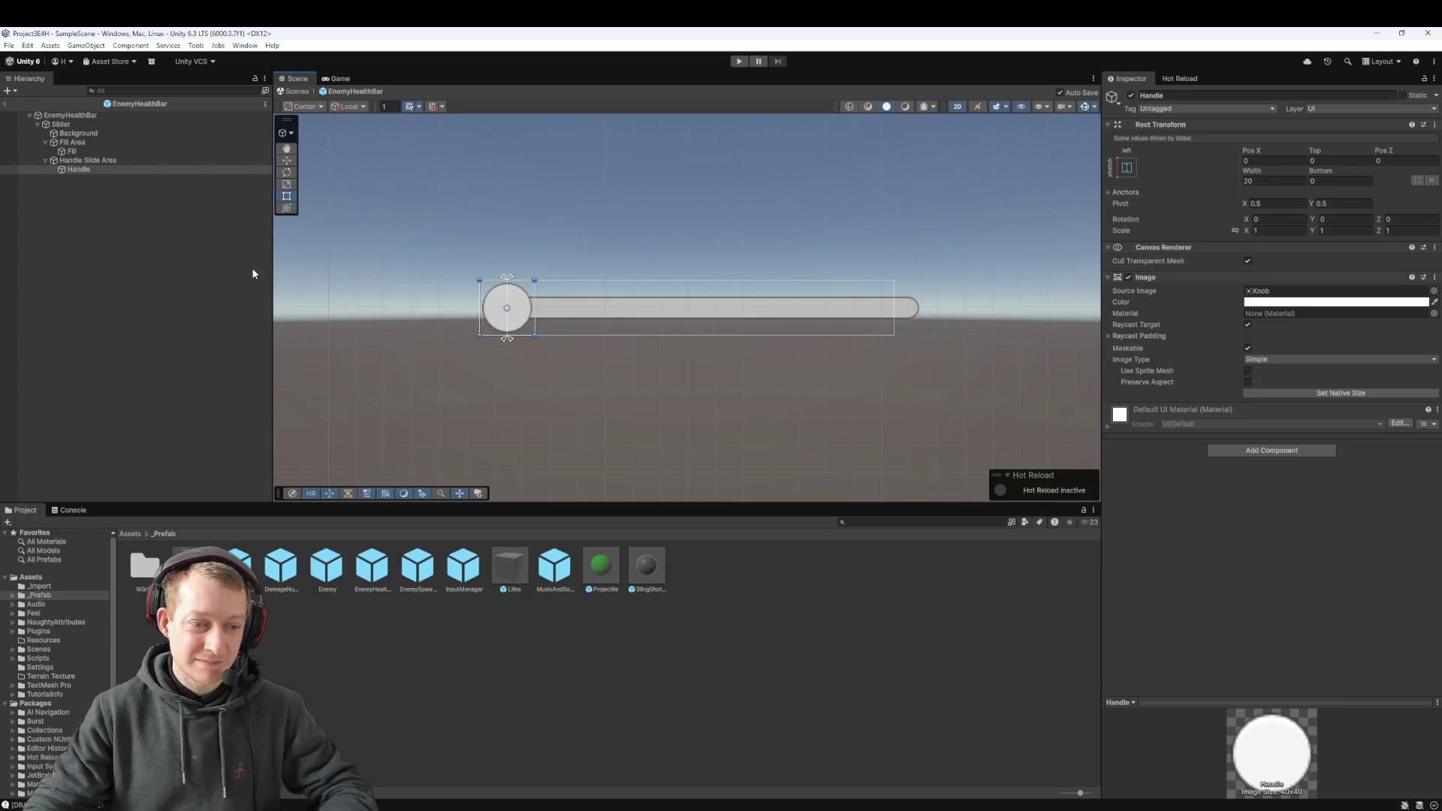
click(167, 254)
click(111, 168)
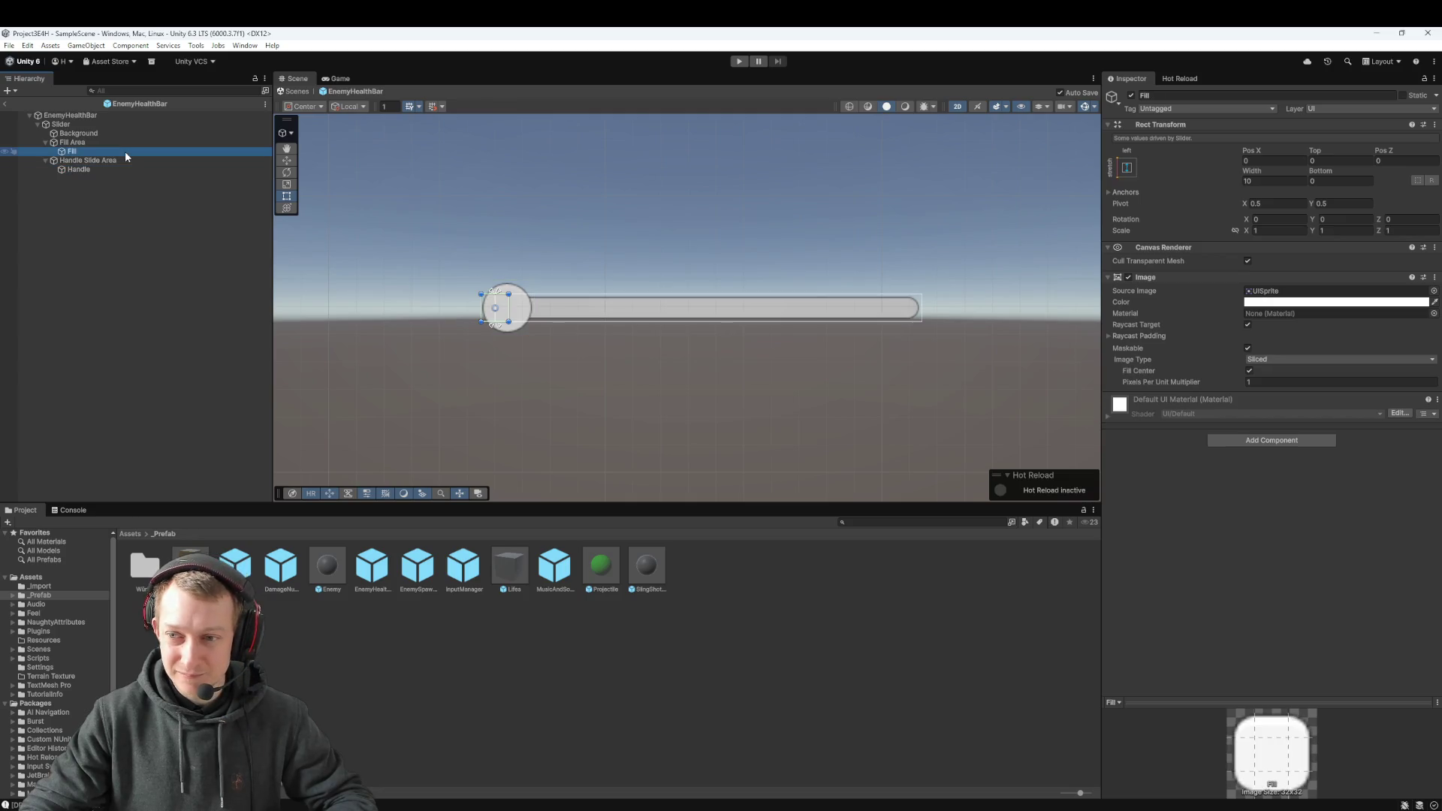
click(123, 142)
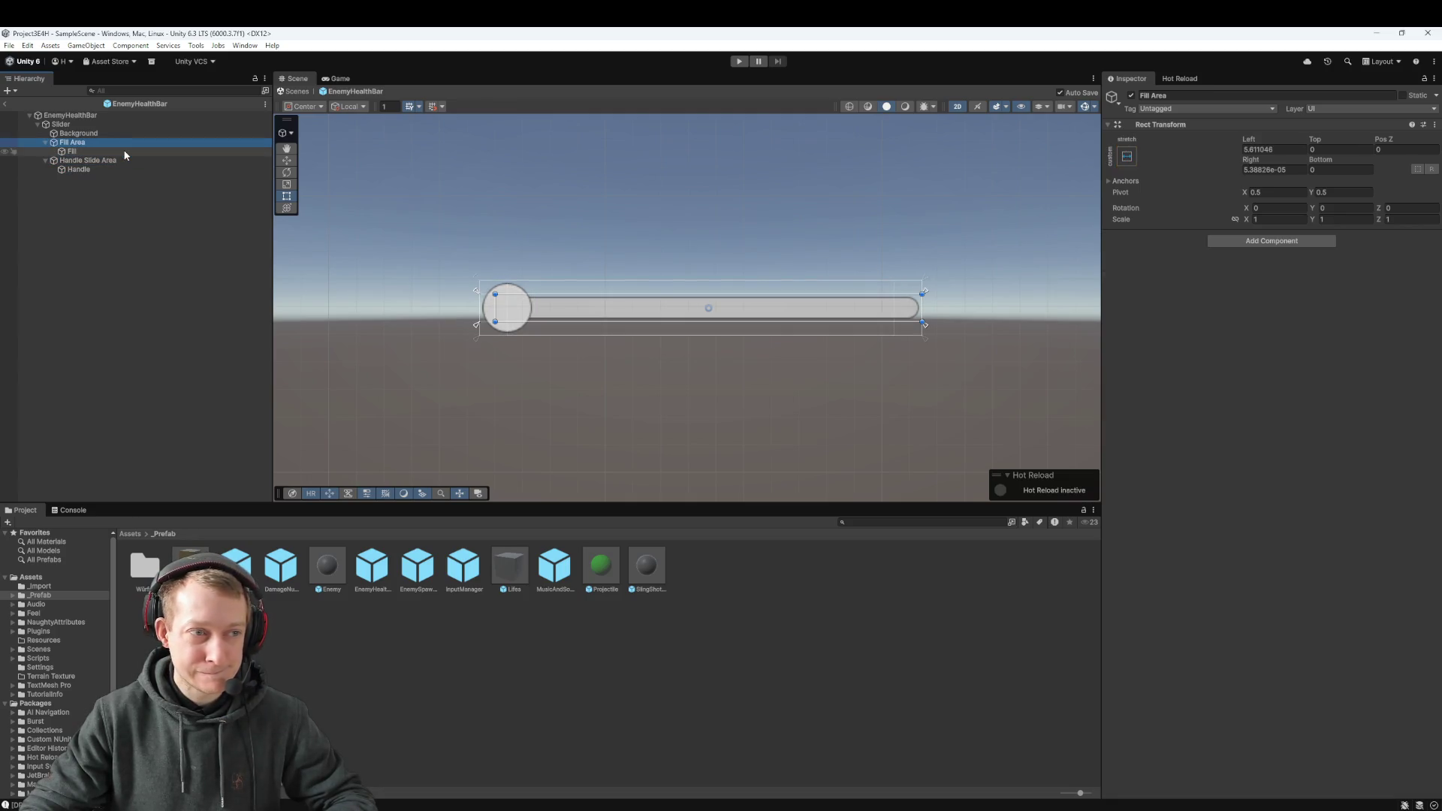
click(125, 152)
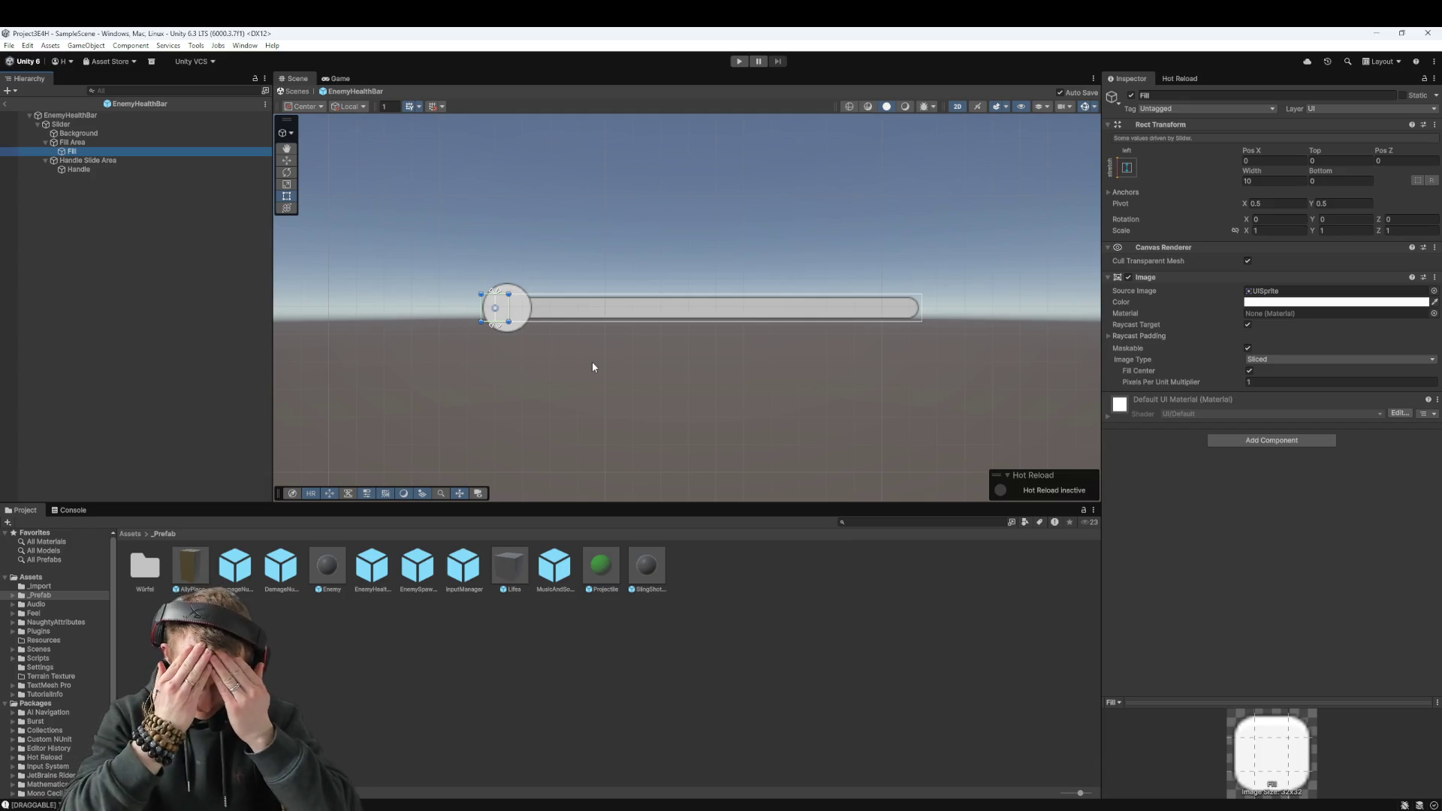
mouse_move(506, 314)
mouse_down()
mouse_move(701, 307)
mouse_move(668, 310)
mouse_up()
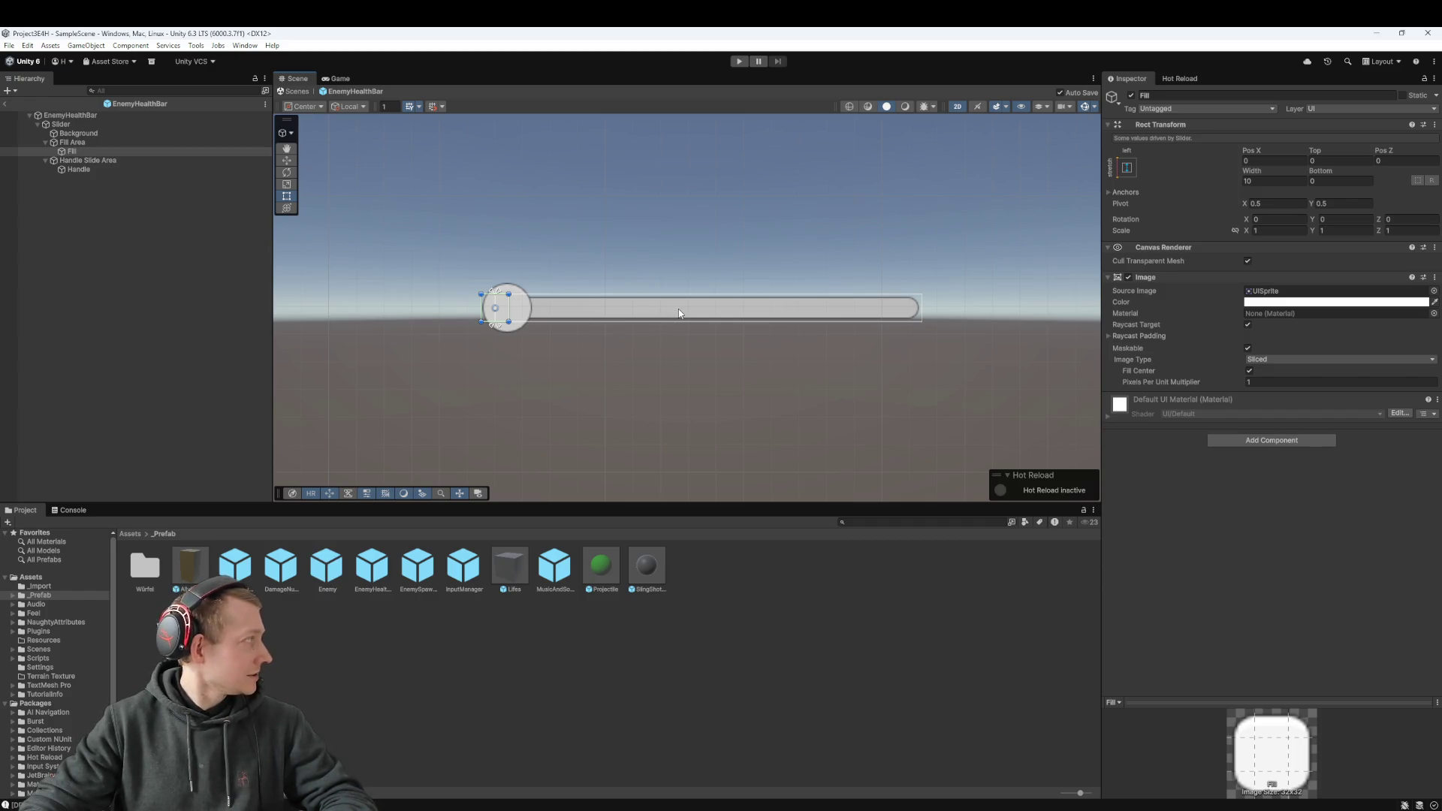
Step: Rename the Slider to EnemyHealth
click(136, 125)
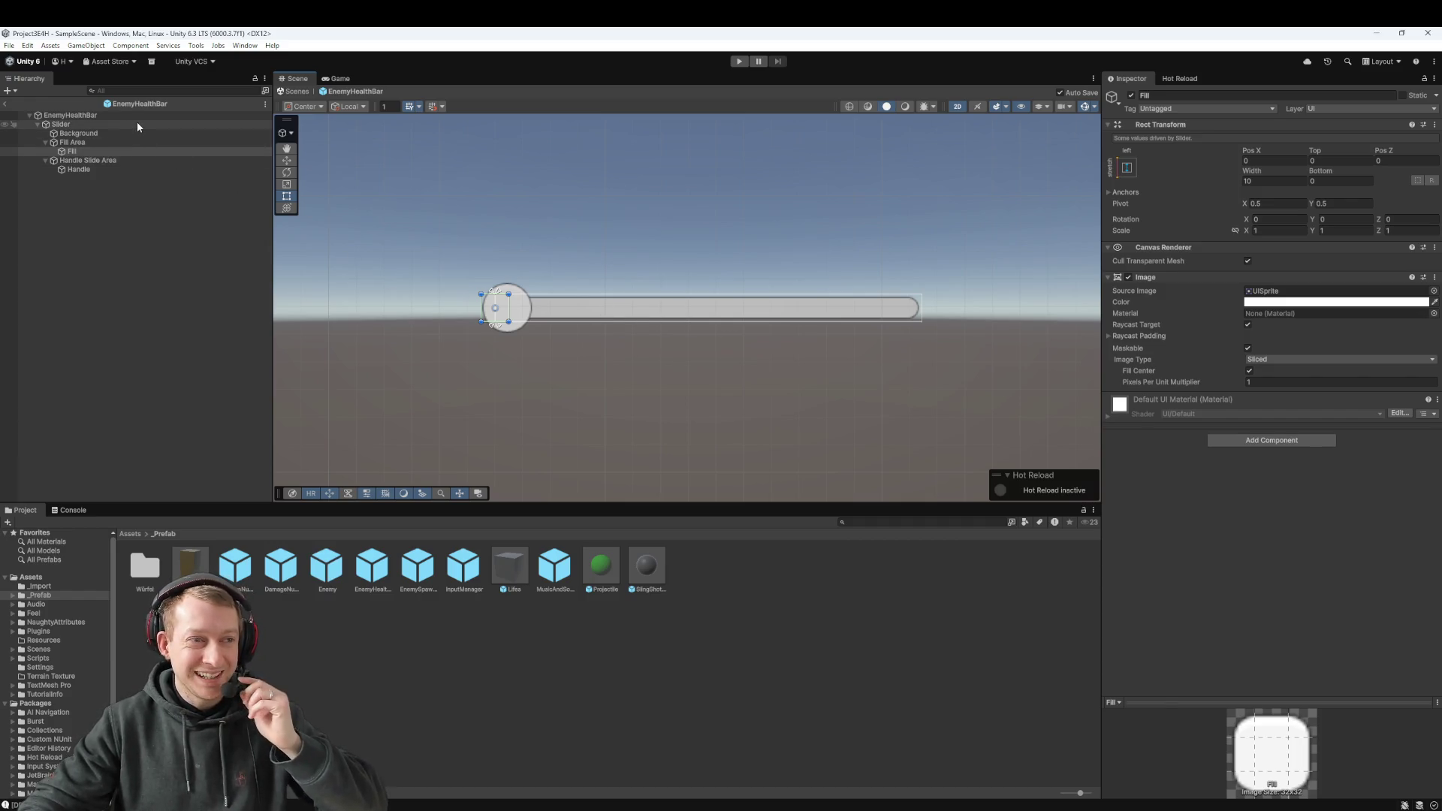
double_click(136, 125)
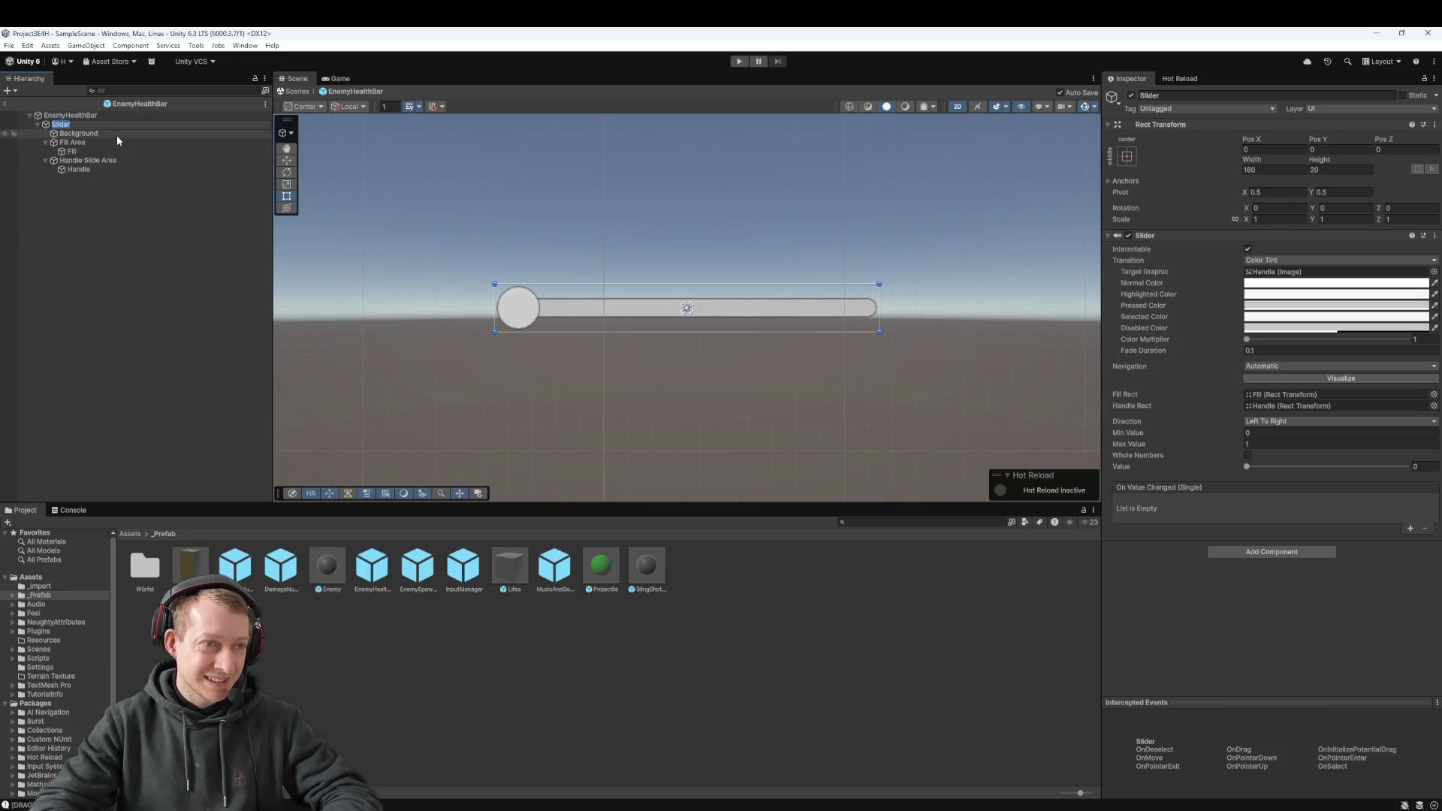
text(EnemyHe)
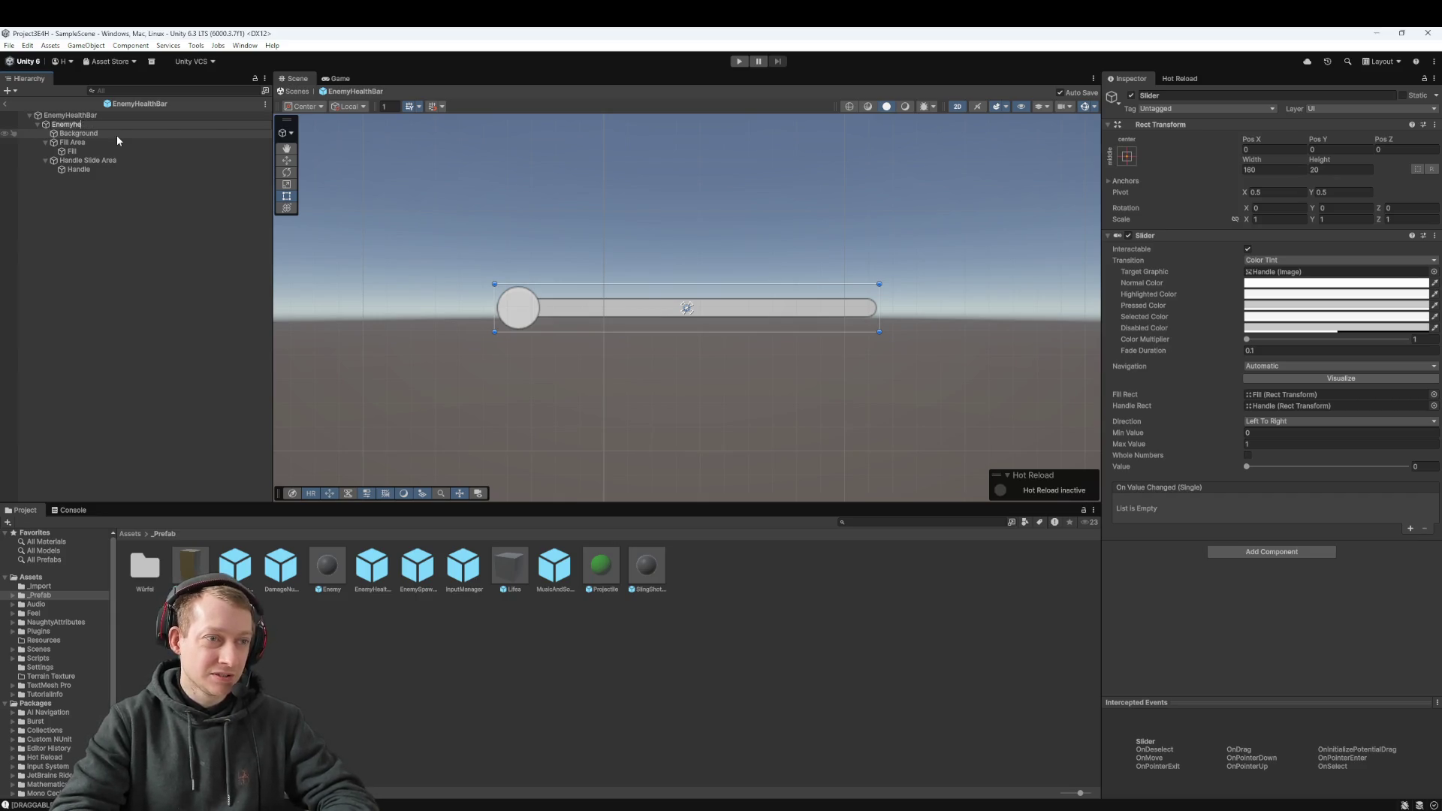
text(alth)
key(Return)
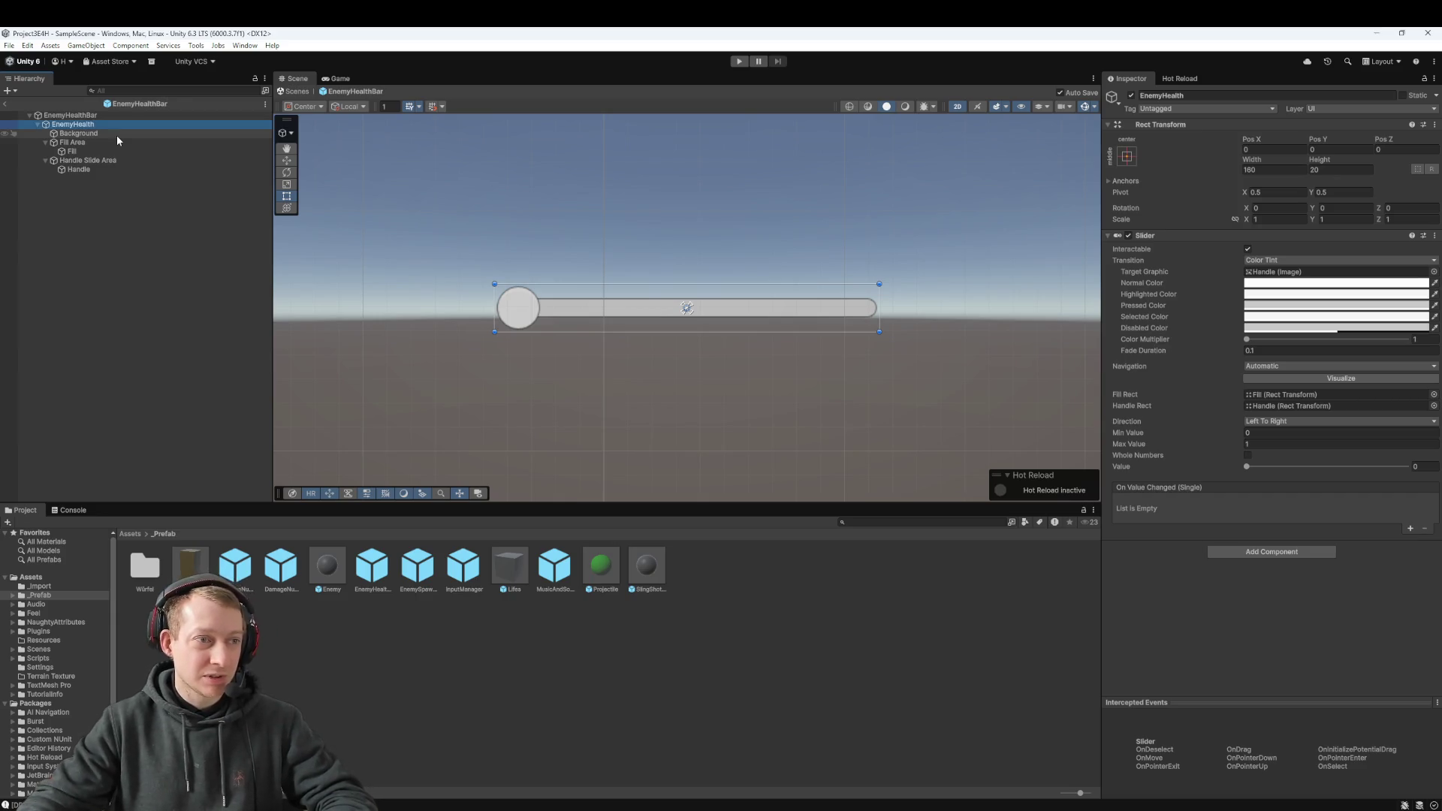
Step: Delete the Handle Slide Area along with its Handle
click(104, 150)
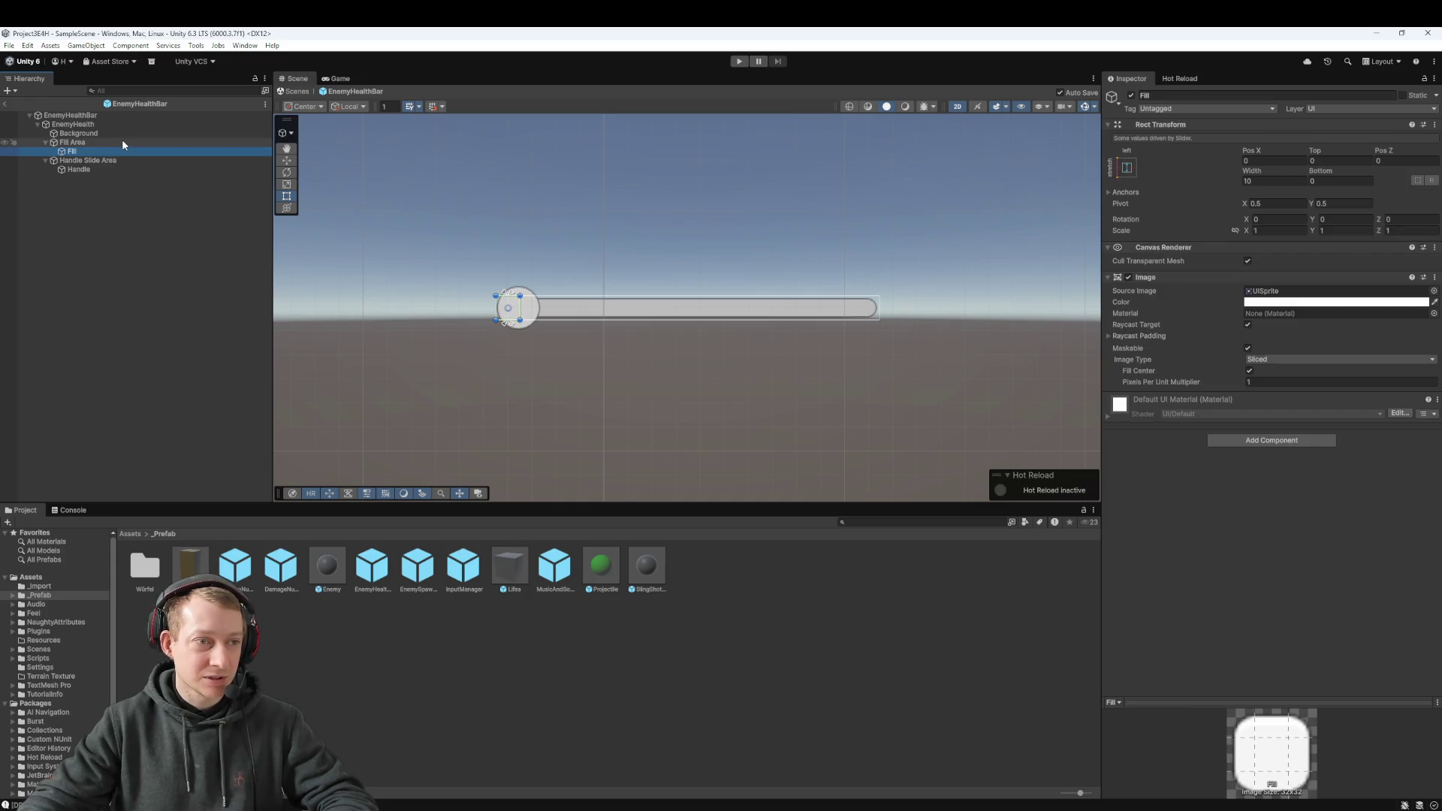
click(121, 141)
click(78, 169)
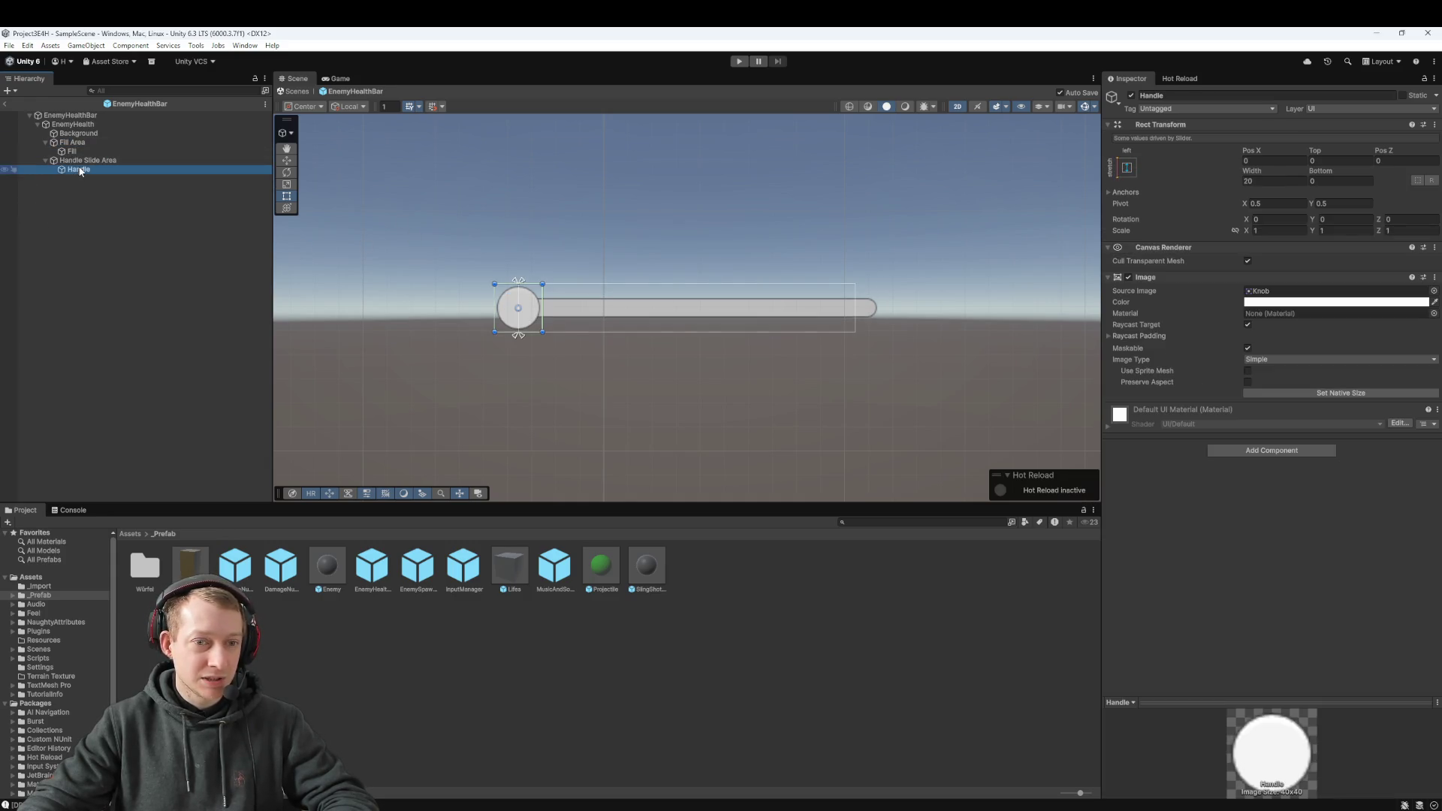
click(84, 162)
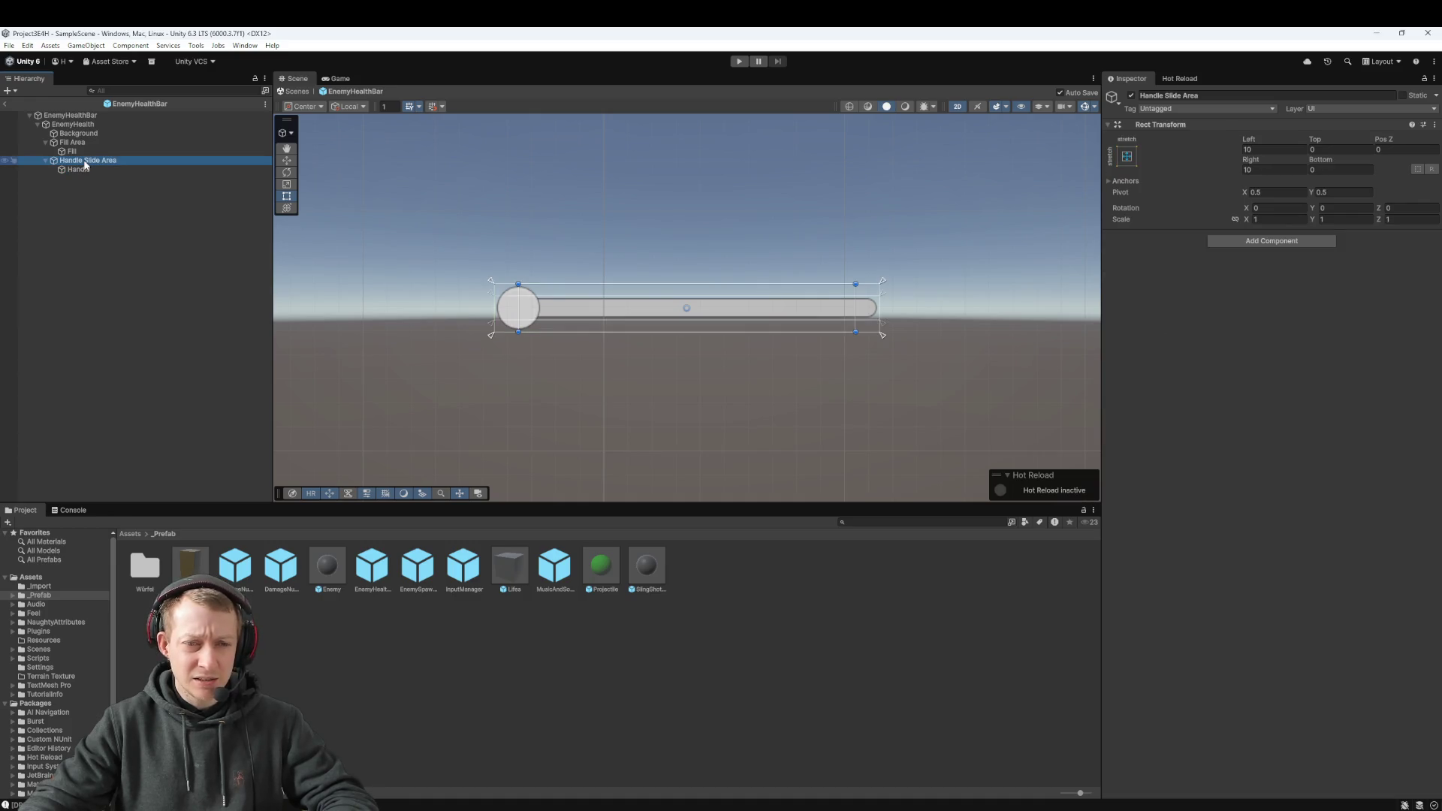
key(Delete)
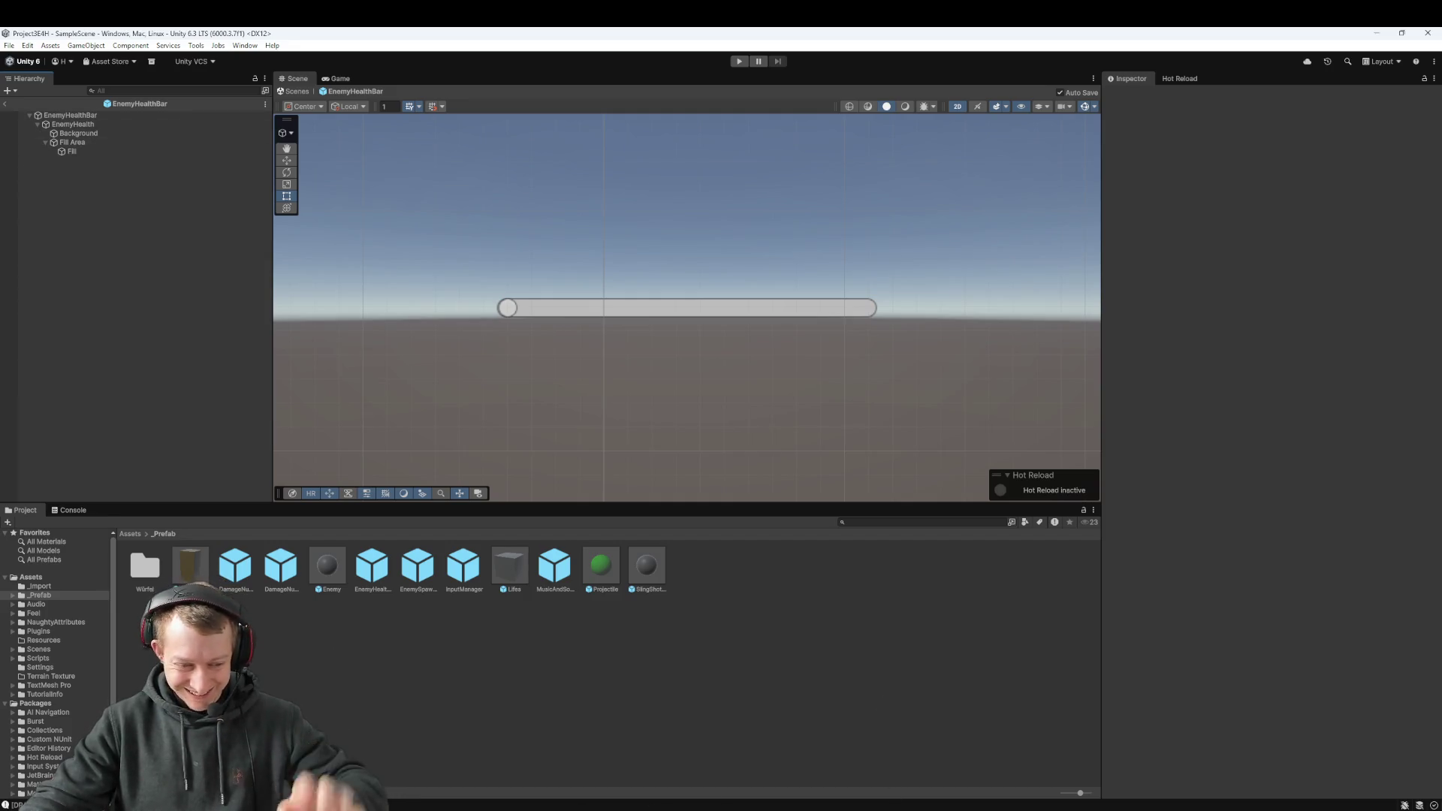
key(alt+Tab)
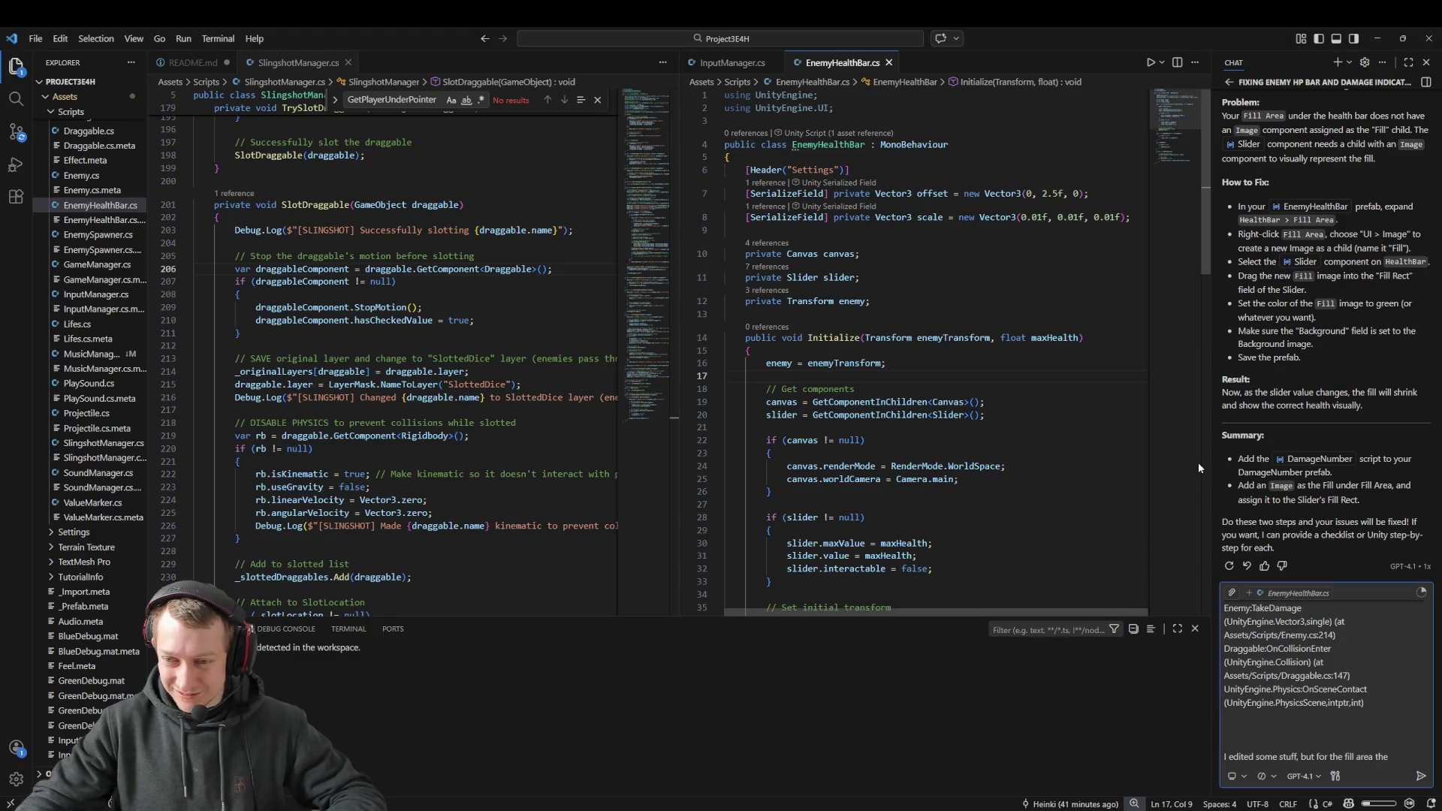
key(alt+Tab)
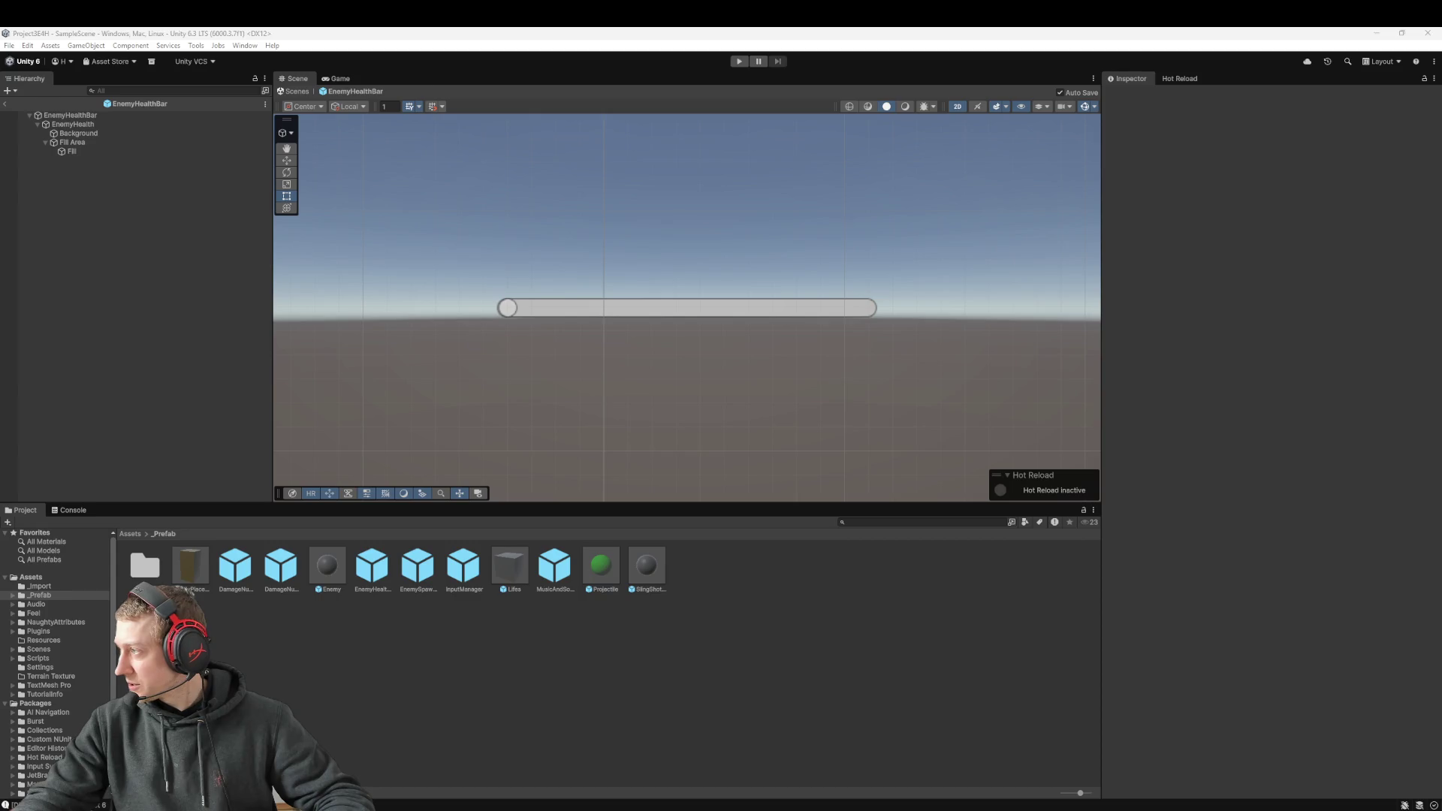
Step: Undo the Handle Slide Area deletion and check EnemyHealth's Slider references to Fill
click(85, 151)
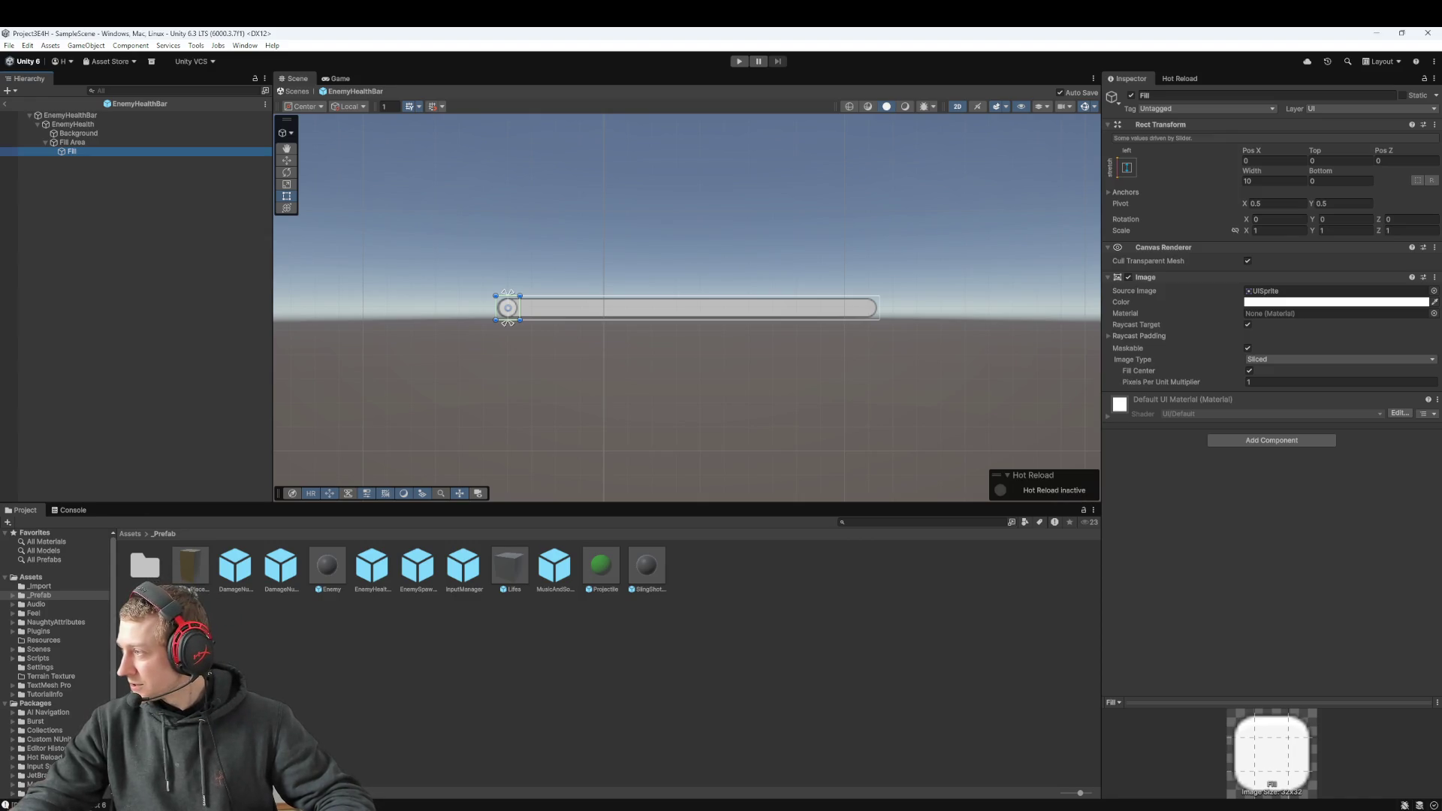
click(140, 253)
key(ctrl+z)
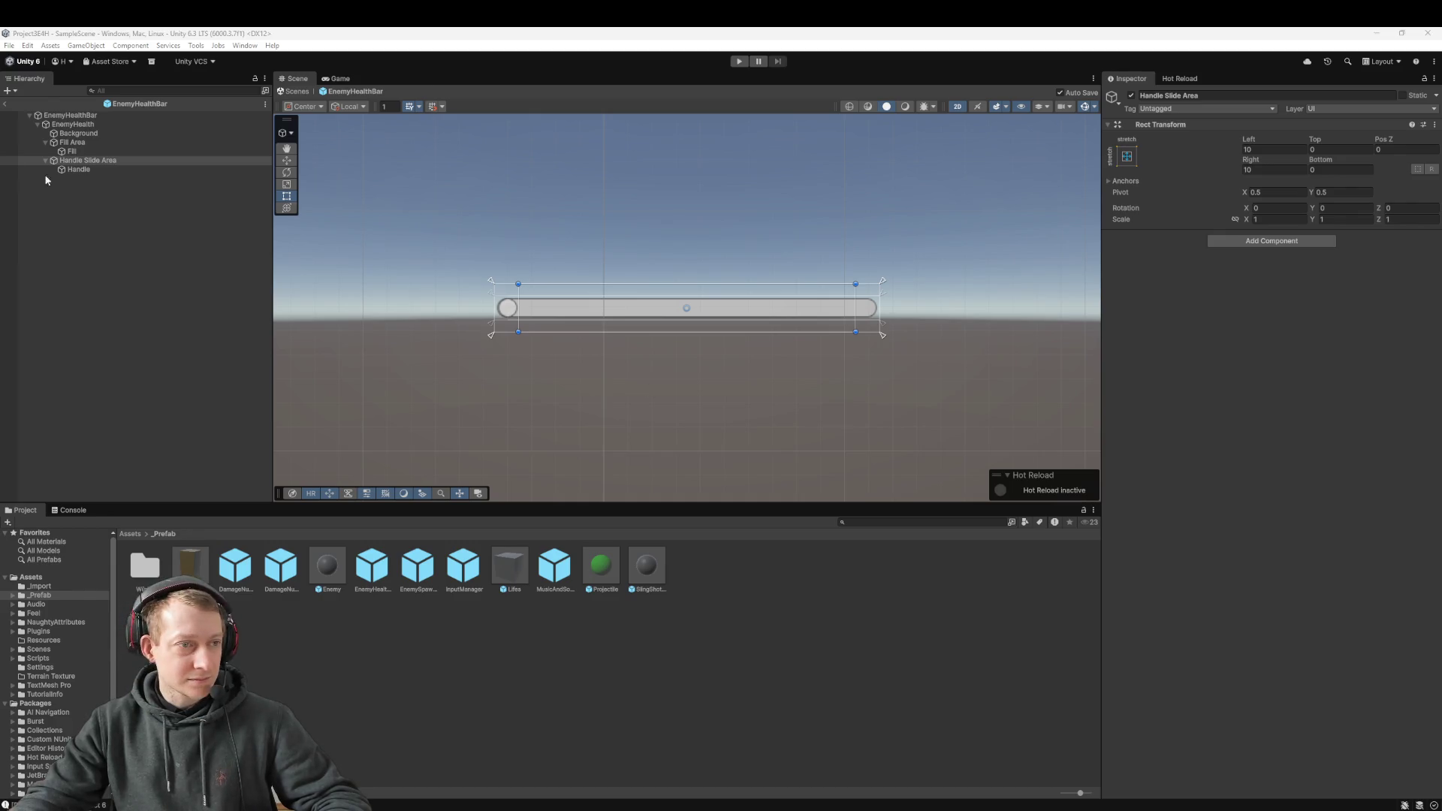
click(82, 125)
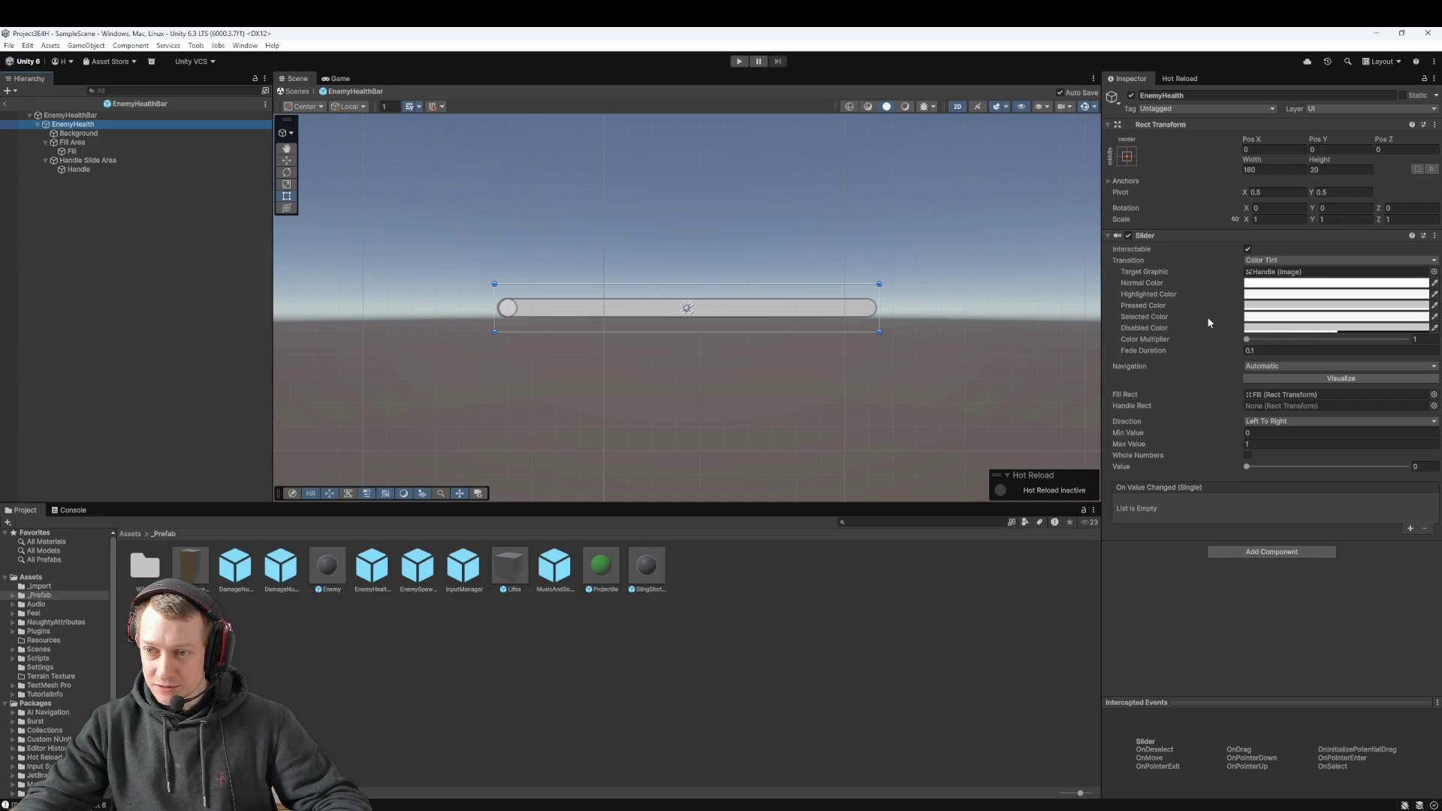
double_click(1271, 395)
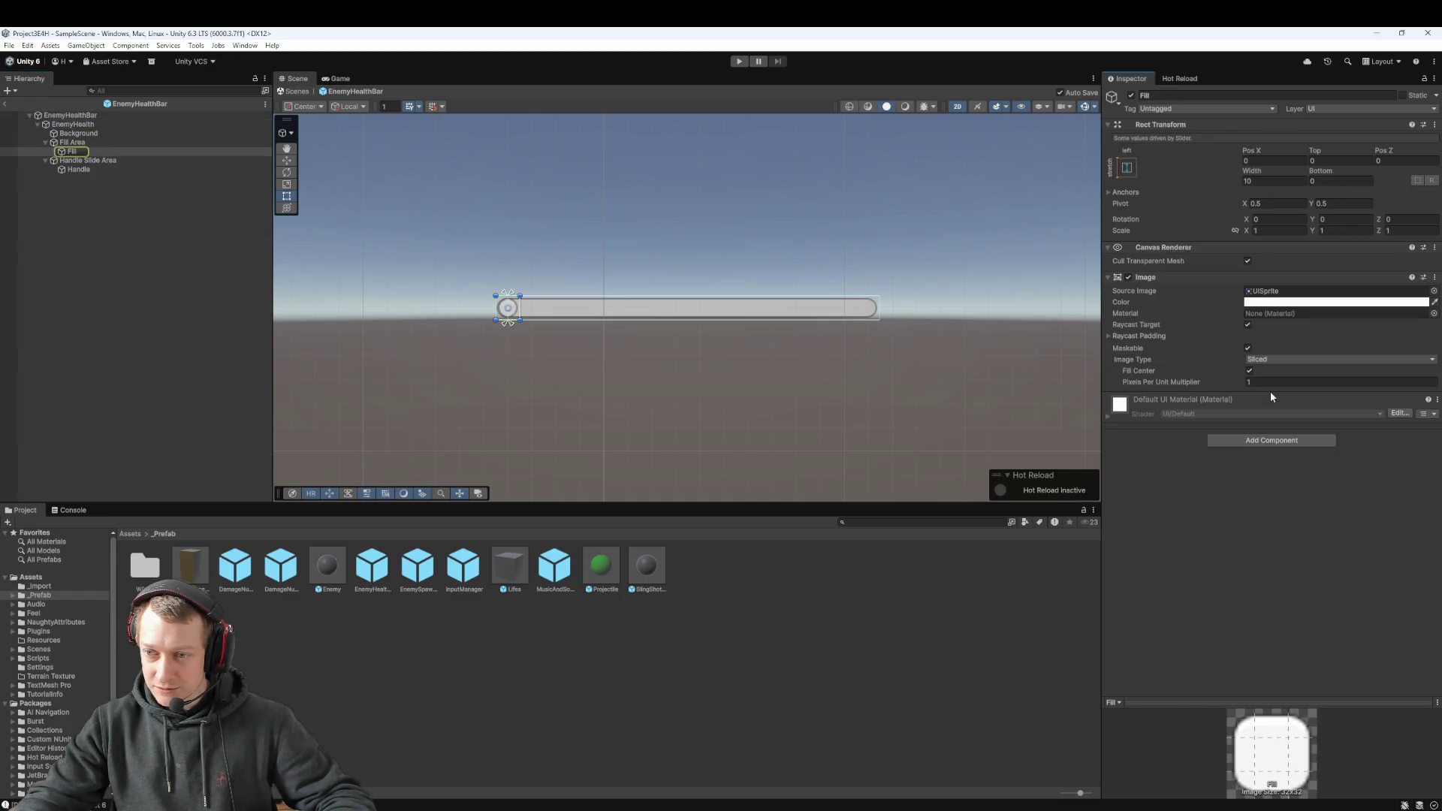
Step: Set the Fill image colour to bright green (00FF26)
click(1275, 302)
drag(1280, 354, 1406, 360)
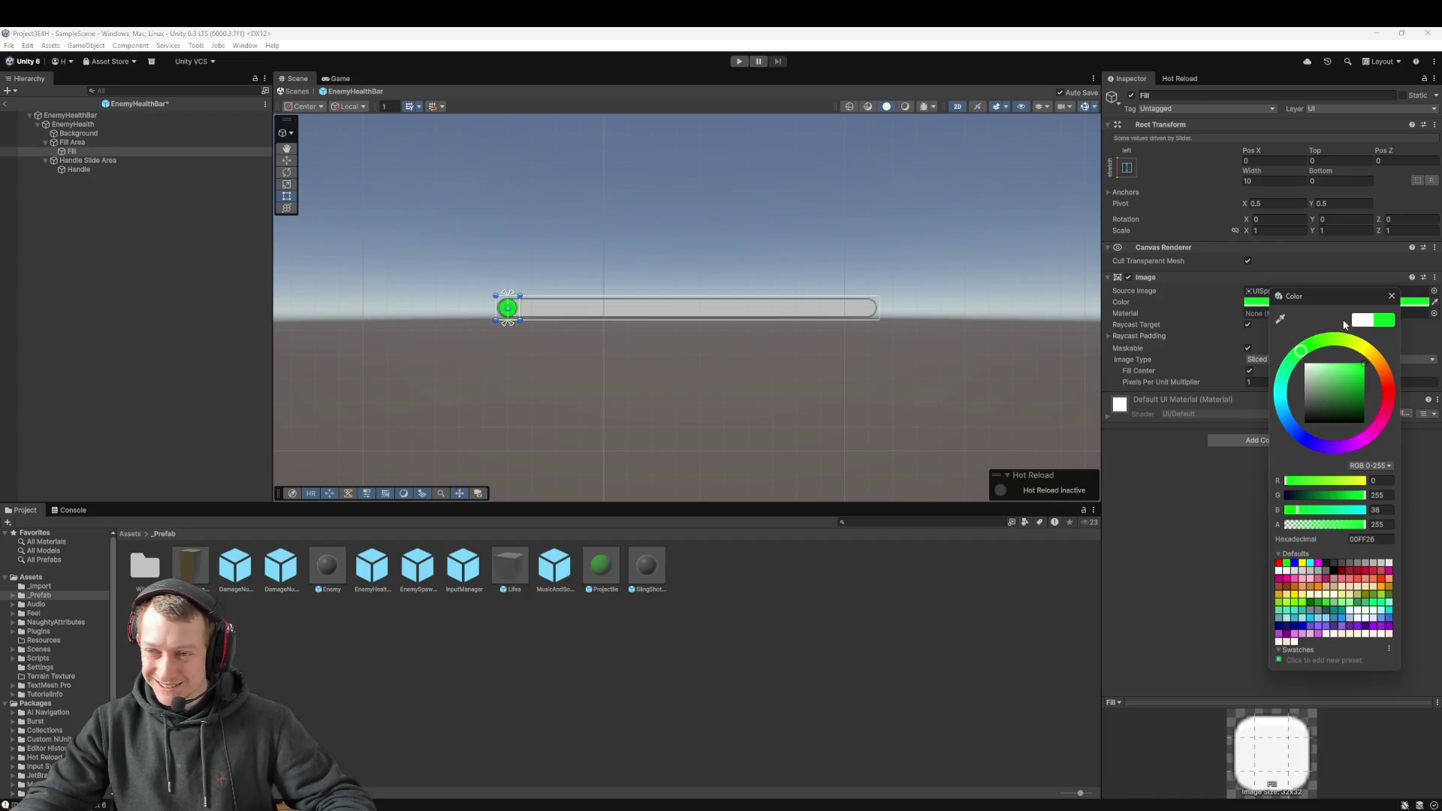
click(1391, 296)
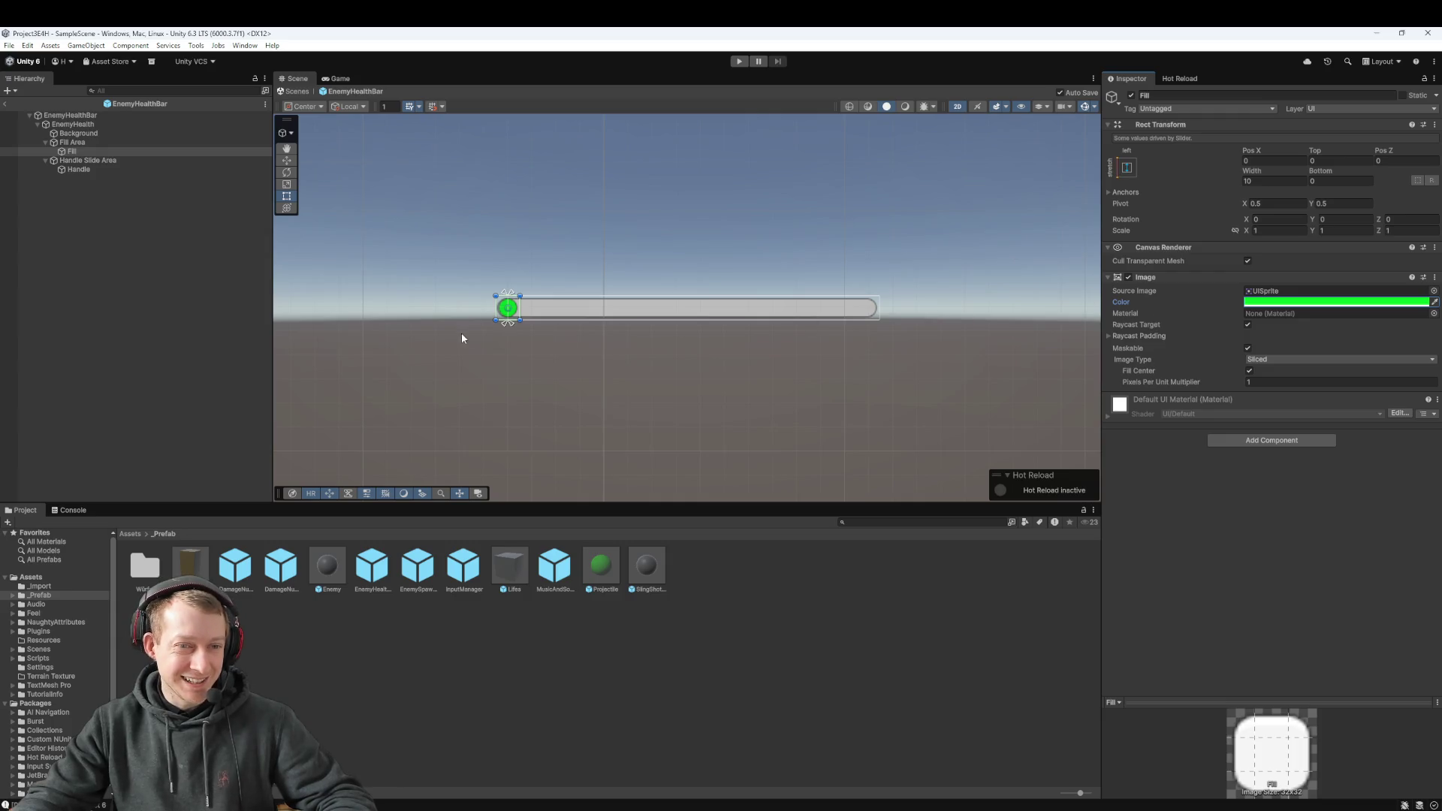
Step: Widen the Fill slightly to the left, then exit the prefab back to SampleScene
drag(497, 310, 494, 309)
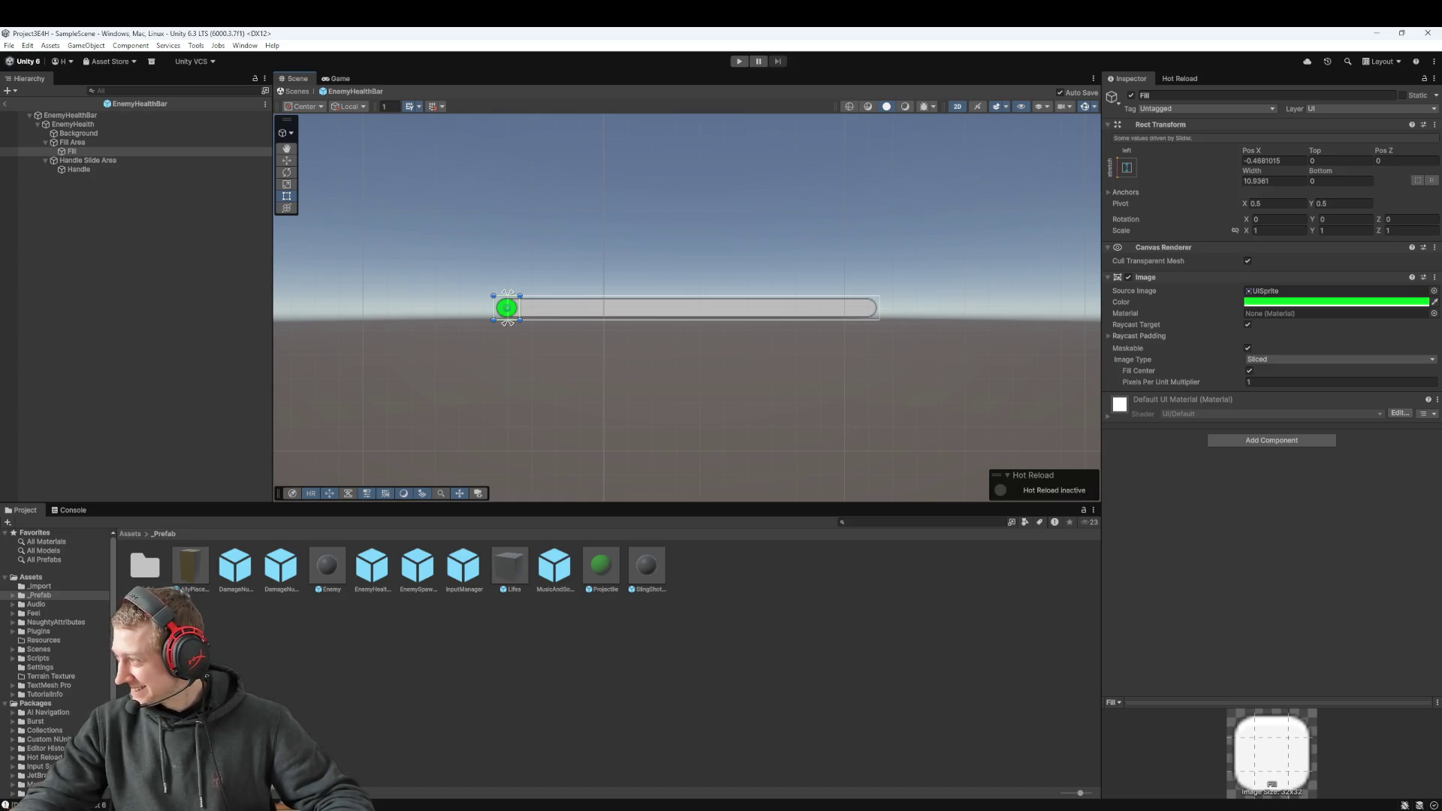
click(504, 308)
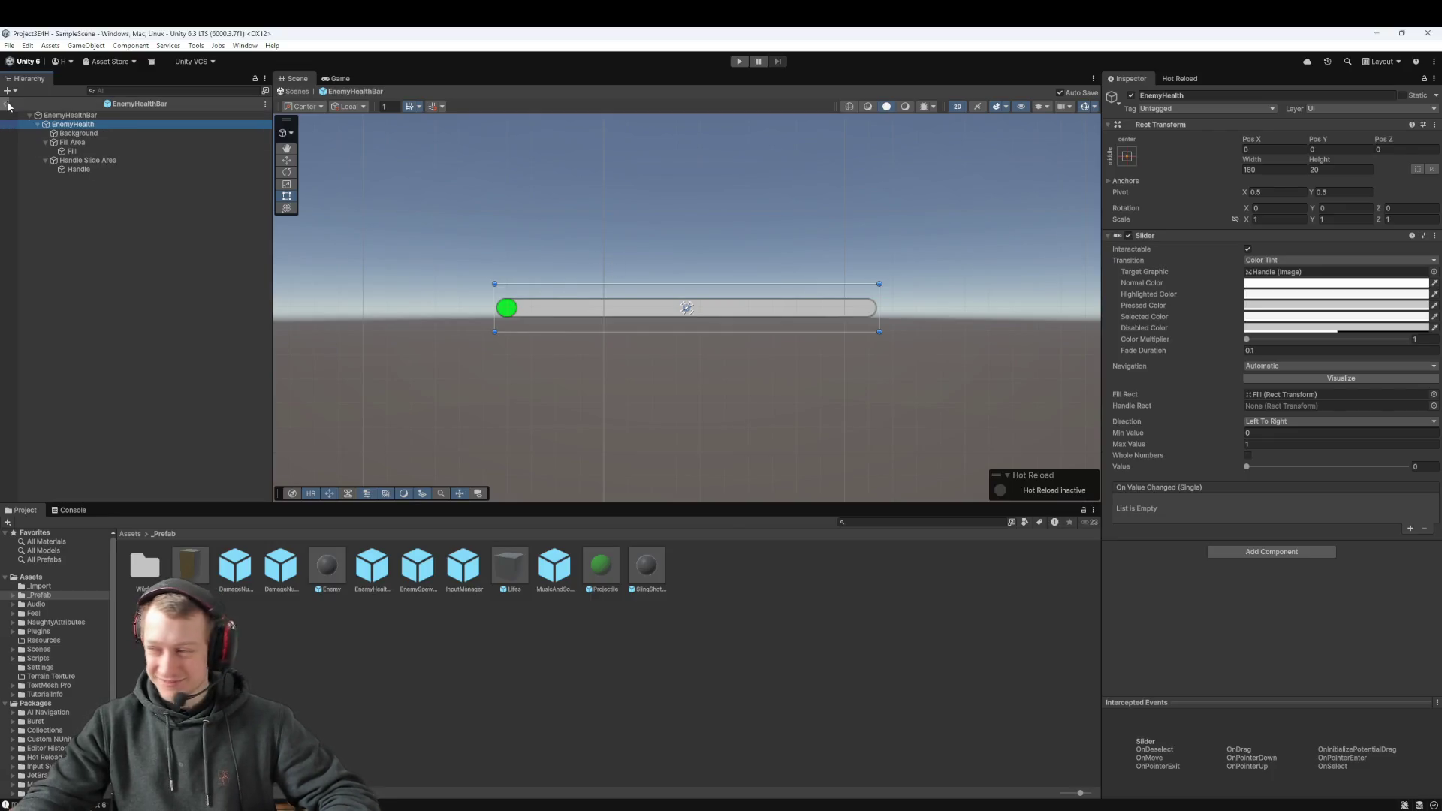
key(alt+Tab)
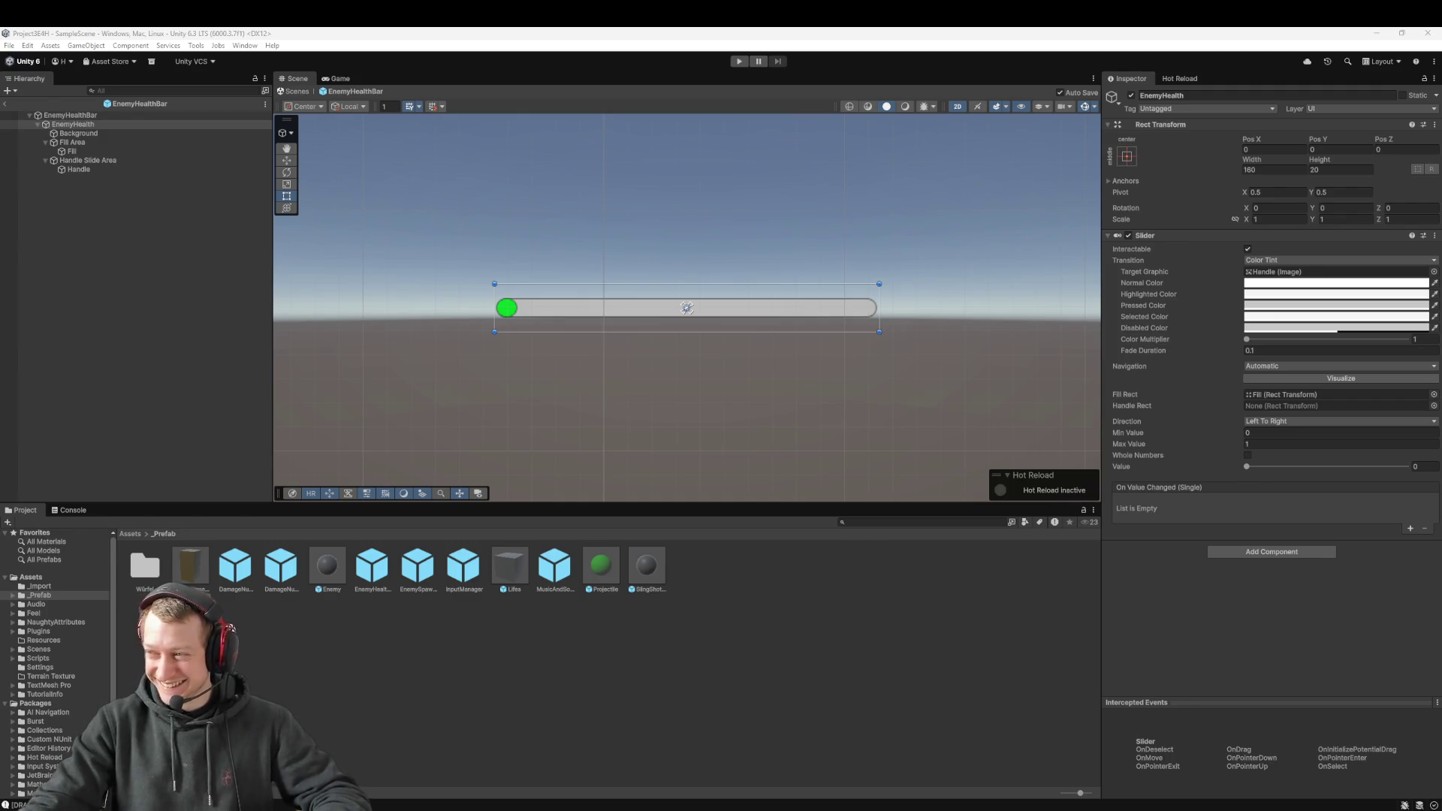
click(5, 103)
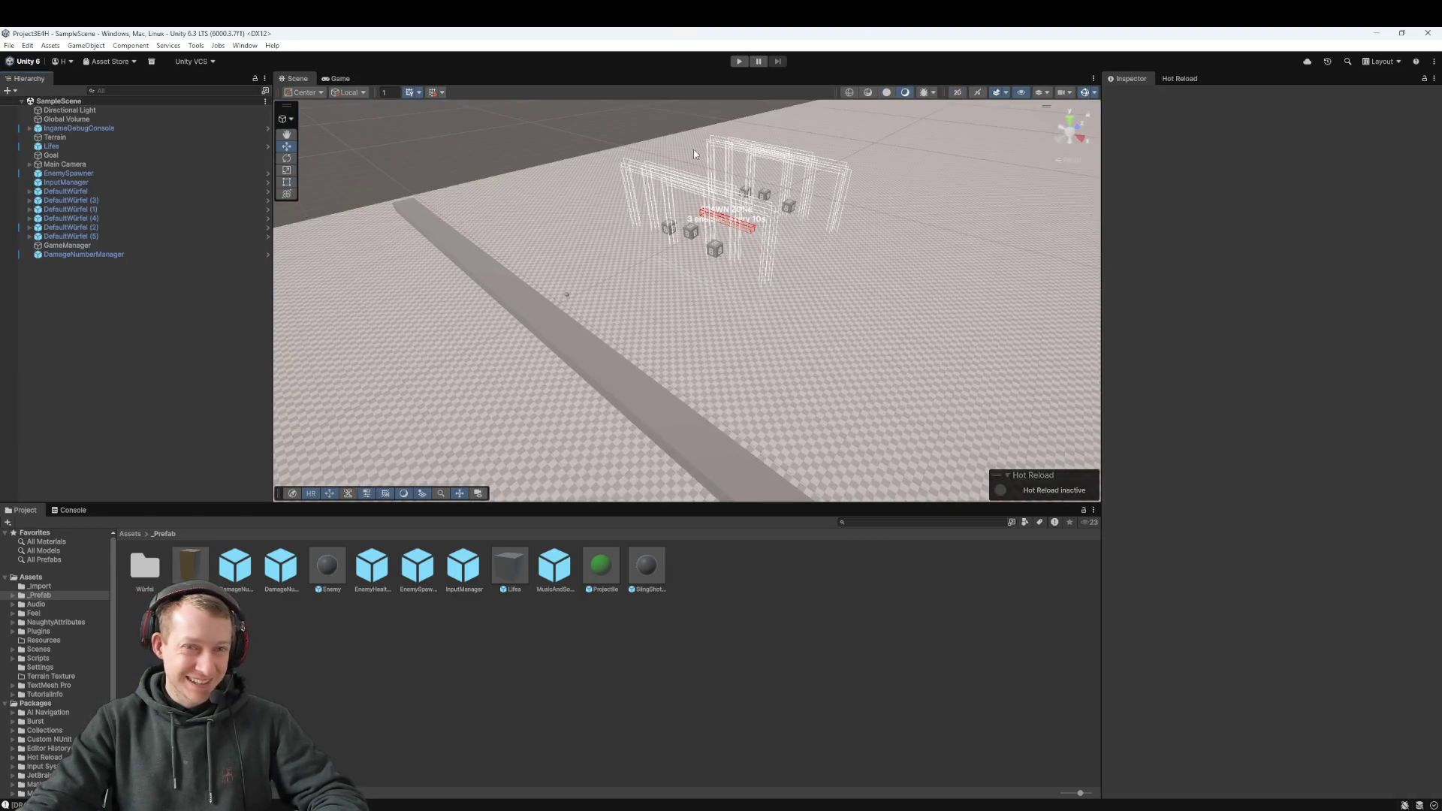
Step: Play-test by flinging the dice at the enemies, then pause the game
click(739, 62)
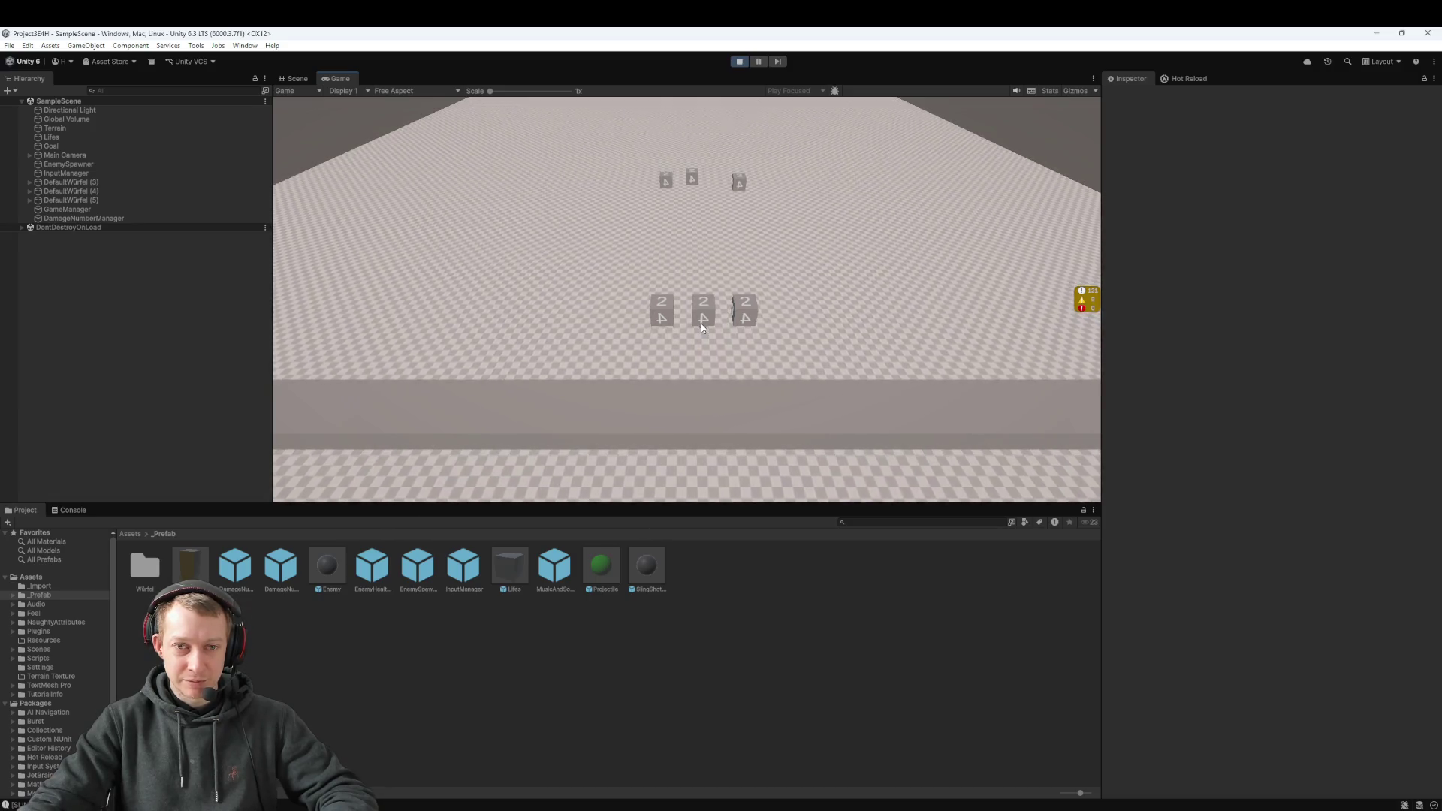
drag(703, 327, 681, 403)
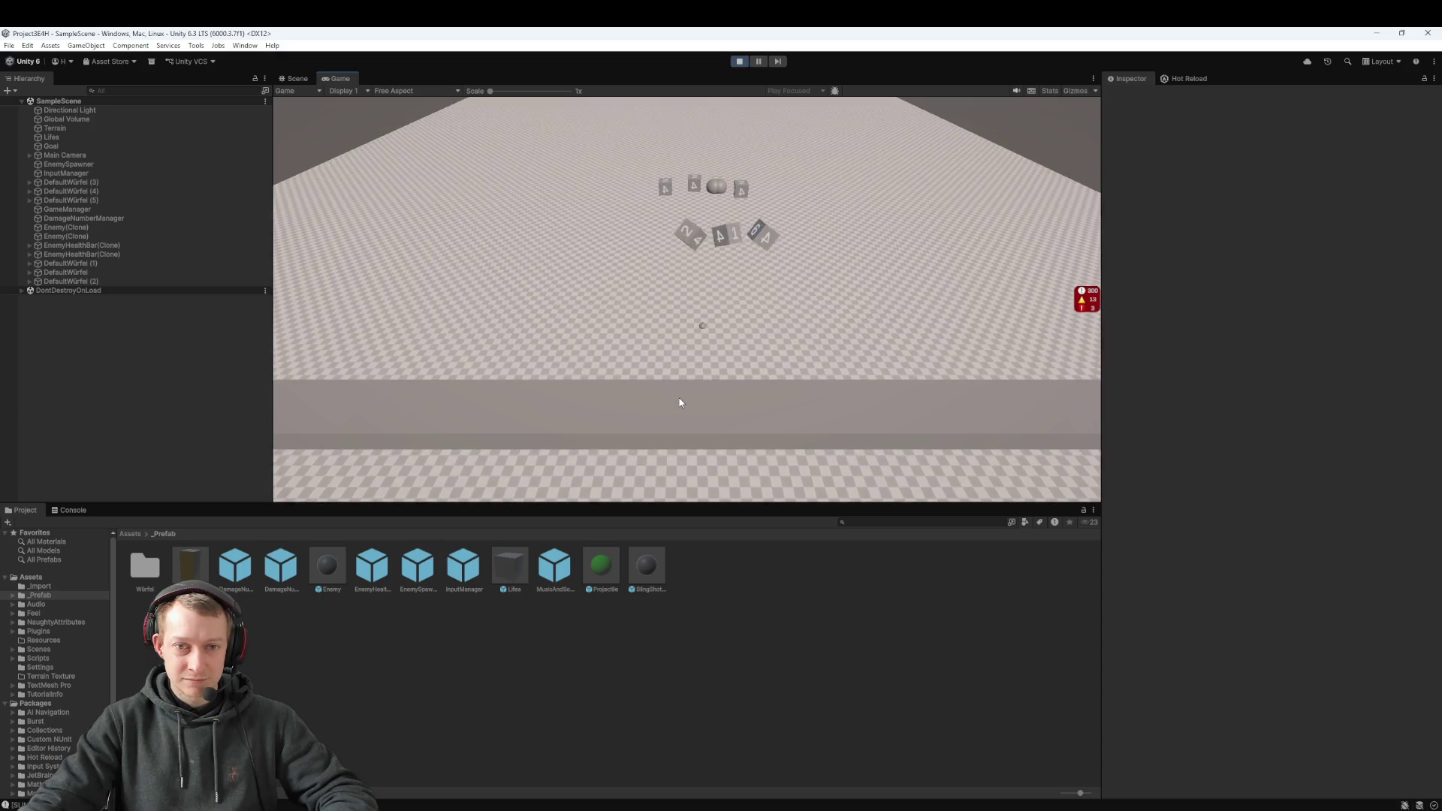
click(756, 62)
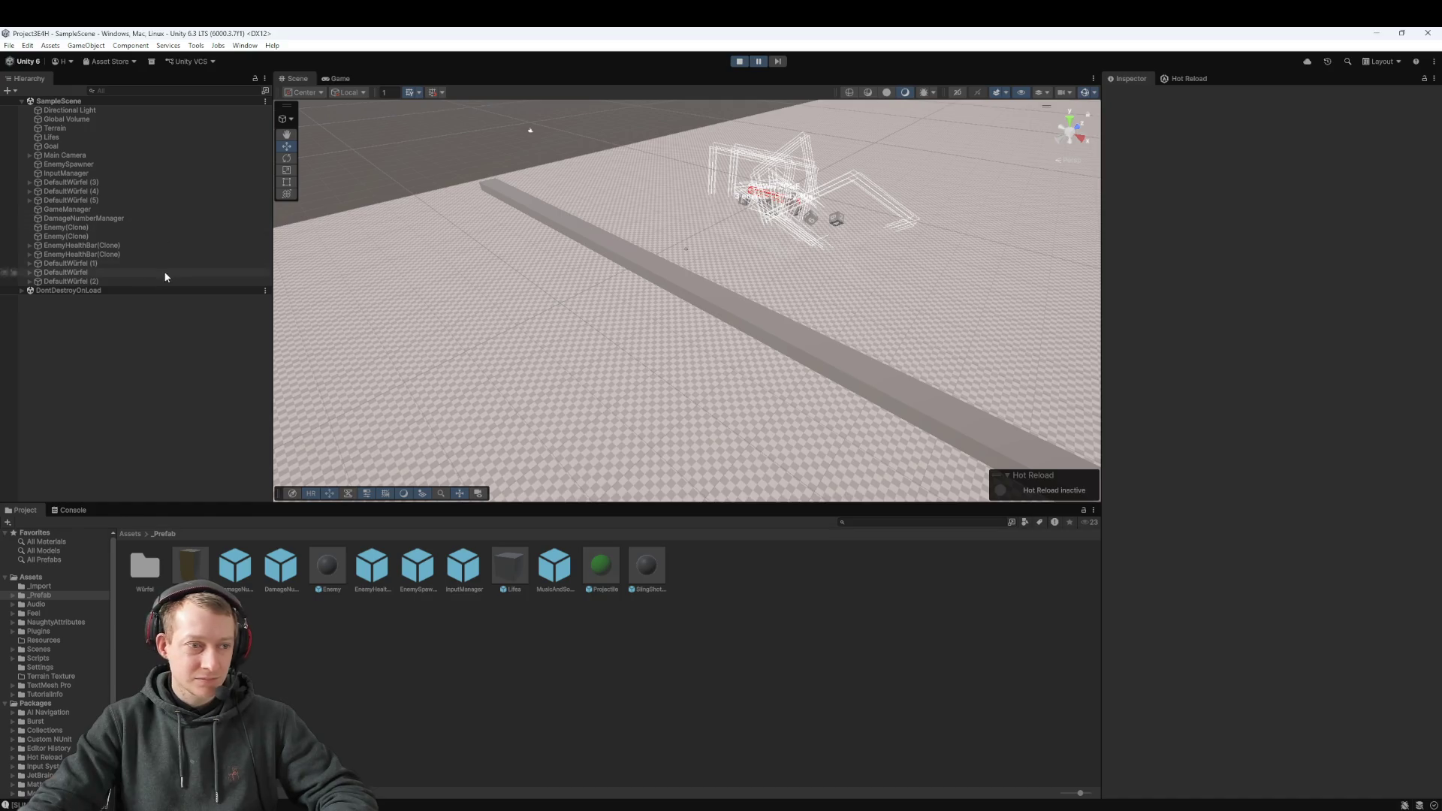
Step: Frame Enemy(Clone) and its EnemyHealthBar(Clone), expanding down to the EnemyHealth slider parts
double_click(86, 228)
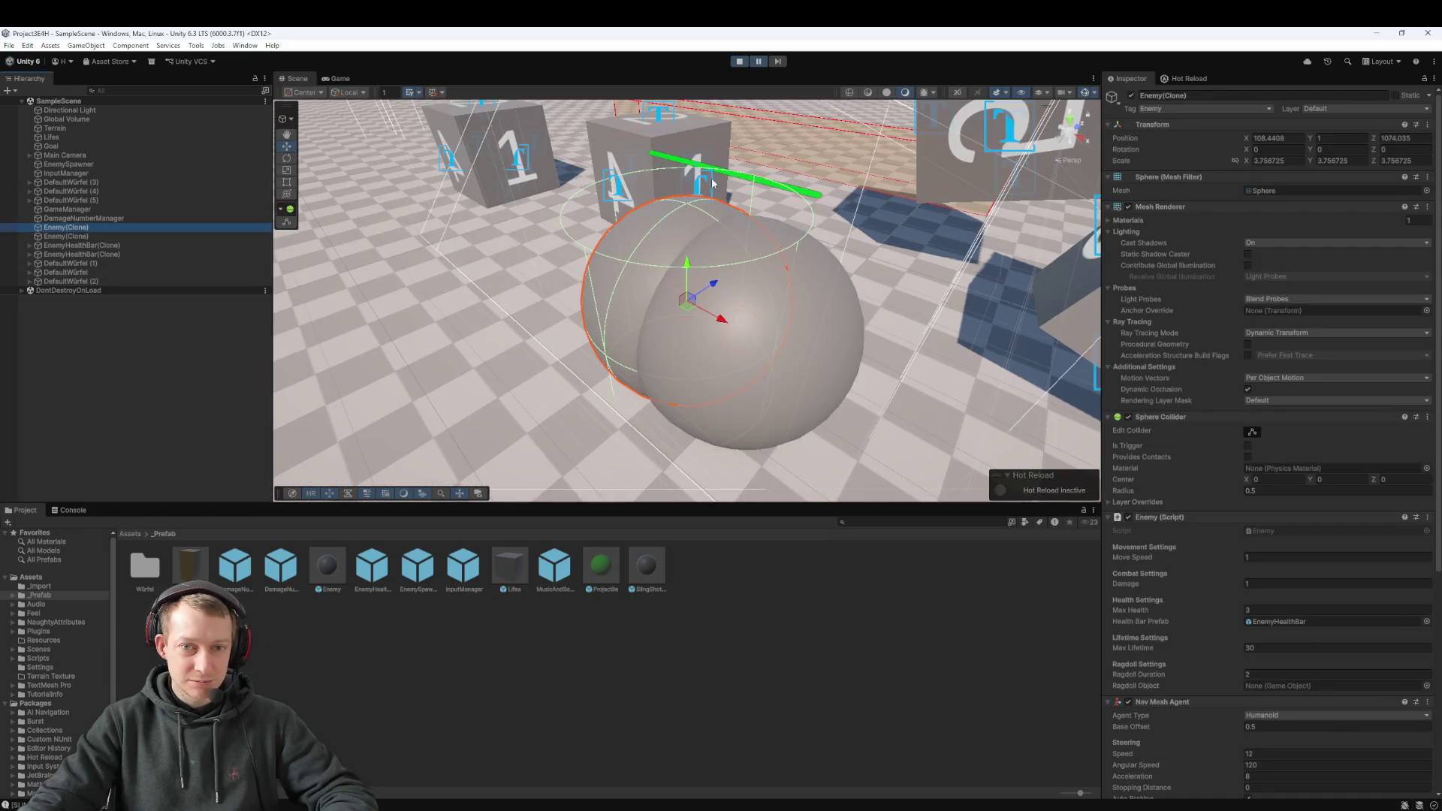
click(757, 62)
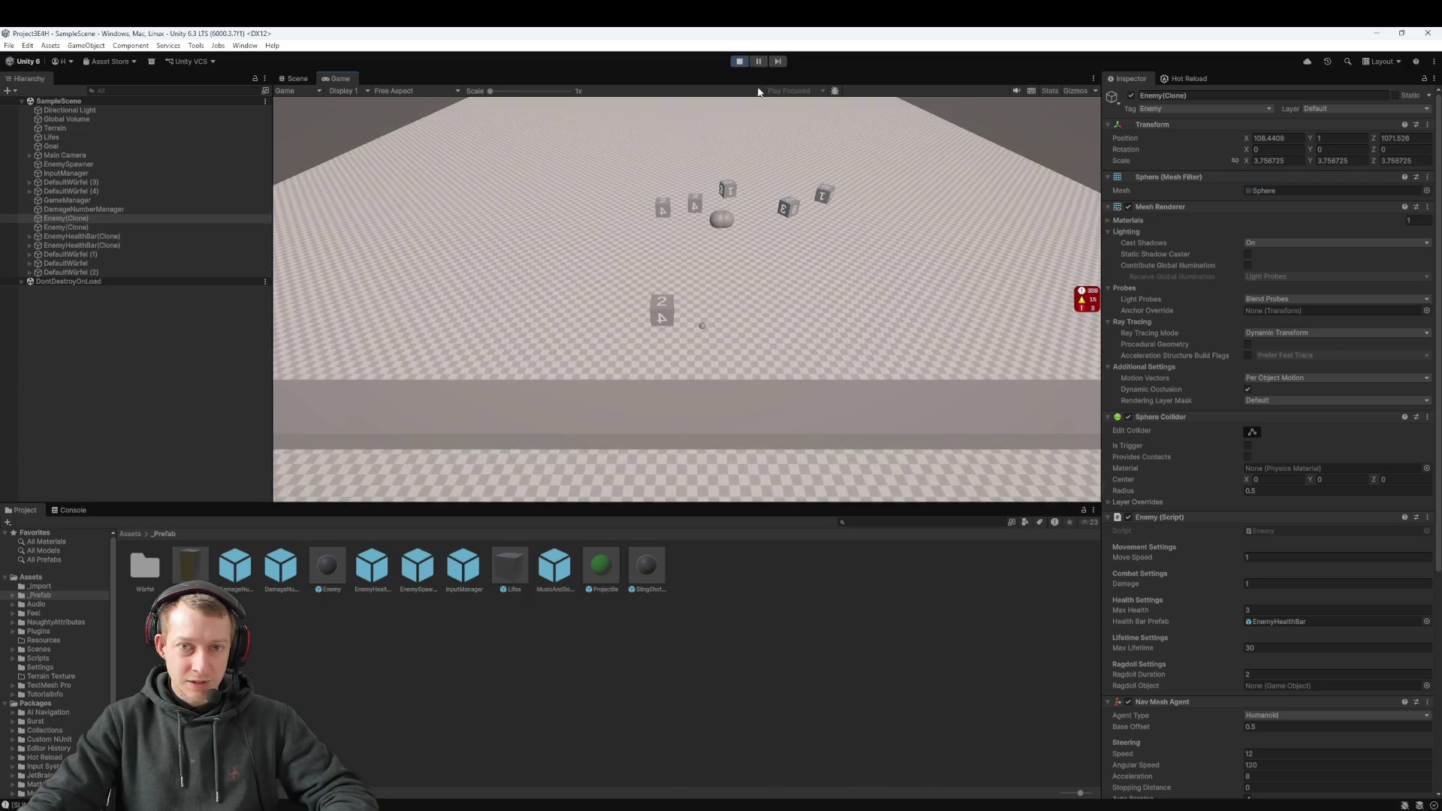
key(ctrl+shift+p)
double_click(86, 228)
double_click(113, 235)
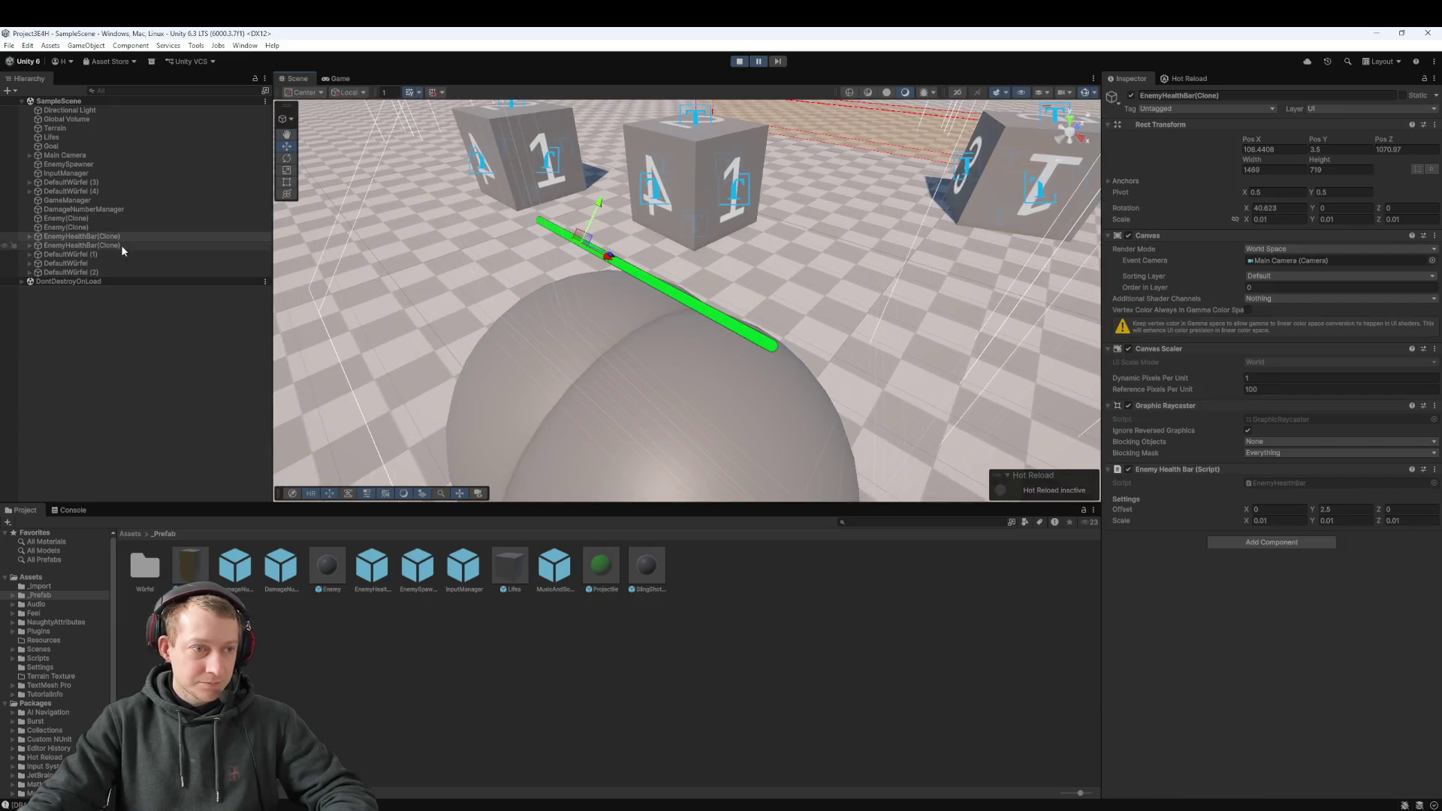
key(Right)
click(85, 246)
key(Right)
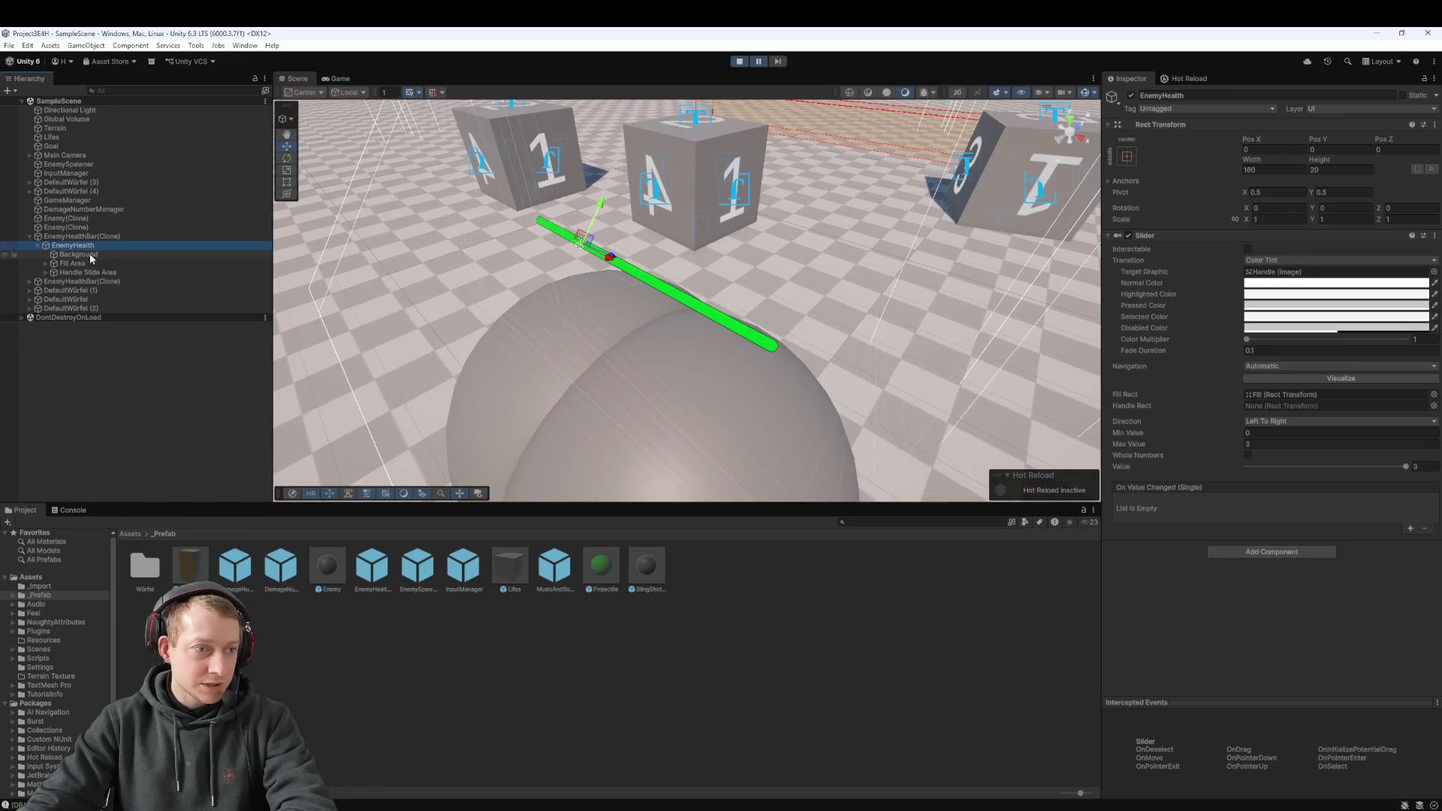
click(72, 264)
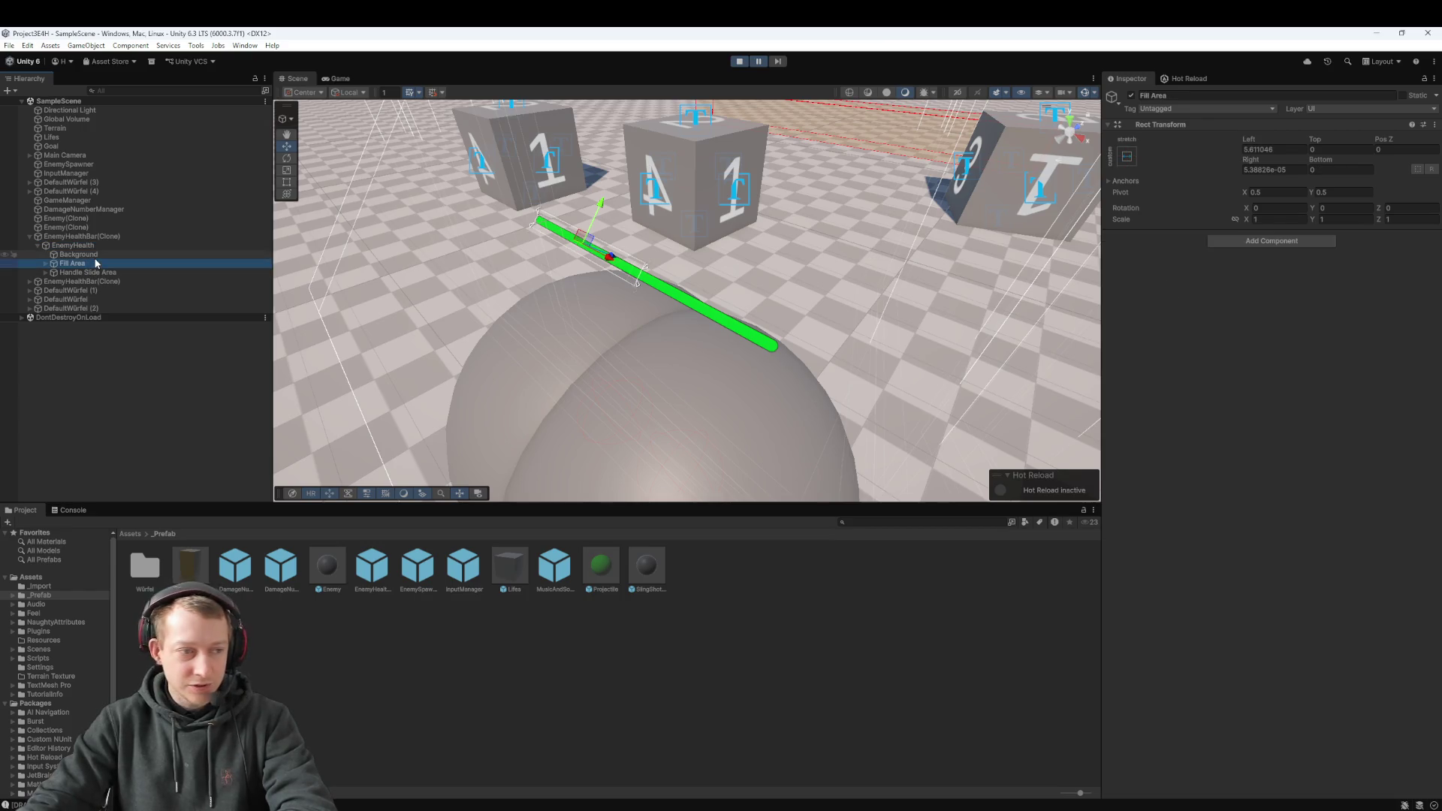
Step: Scrub the EnemyHealth Slider Value, then dock the Scene view above the Game view
click(96, 247)
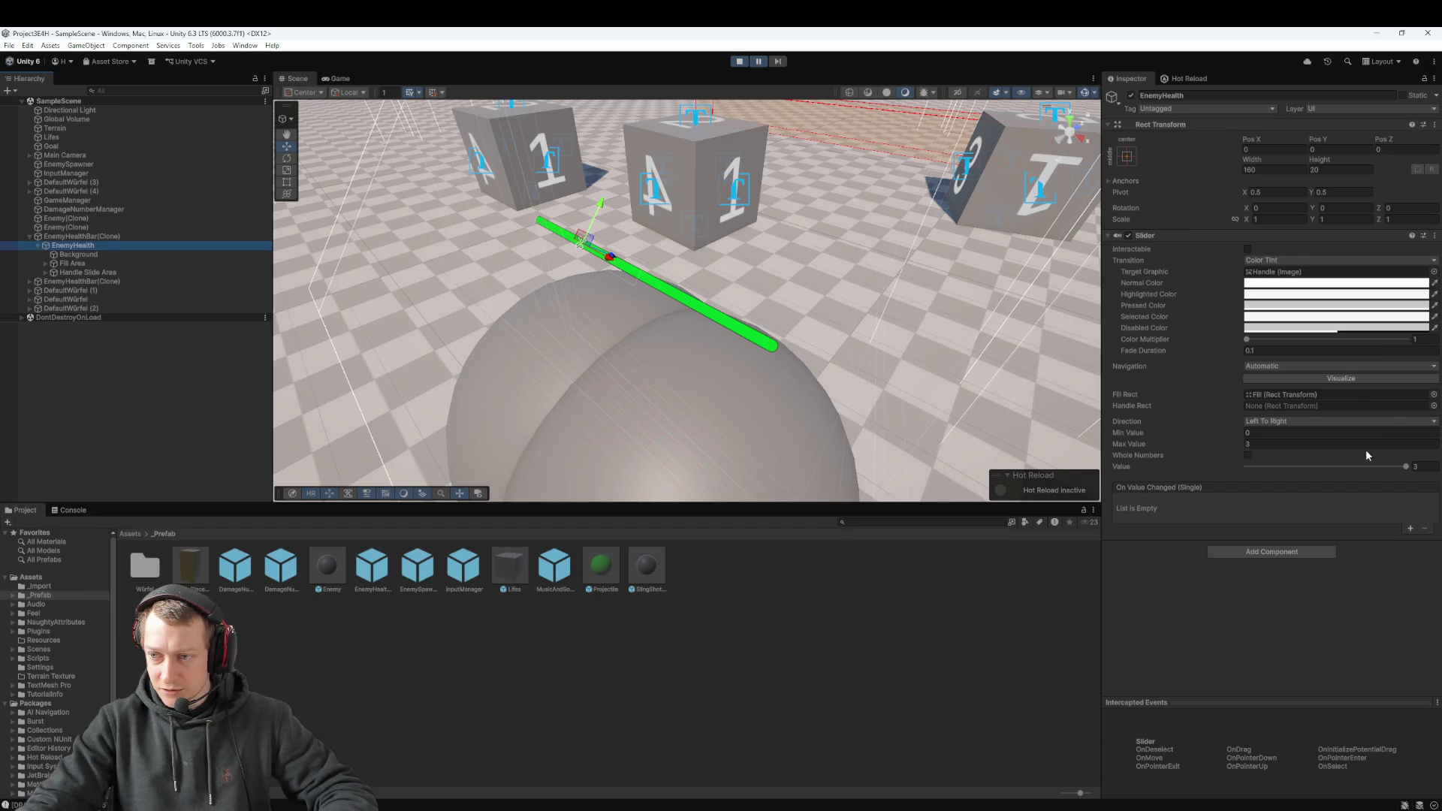
mouse_move(1406, 466)
mouse_down()
mouse_move(1164, 481)
mouse_move(1406, 466)
mouse_up()
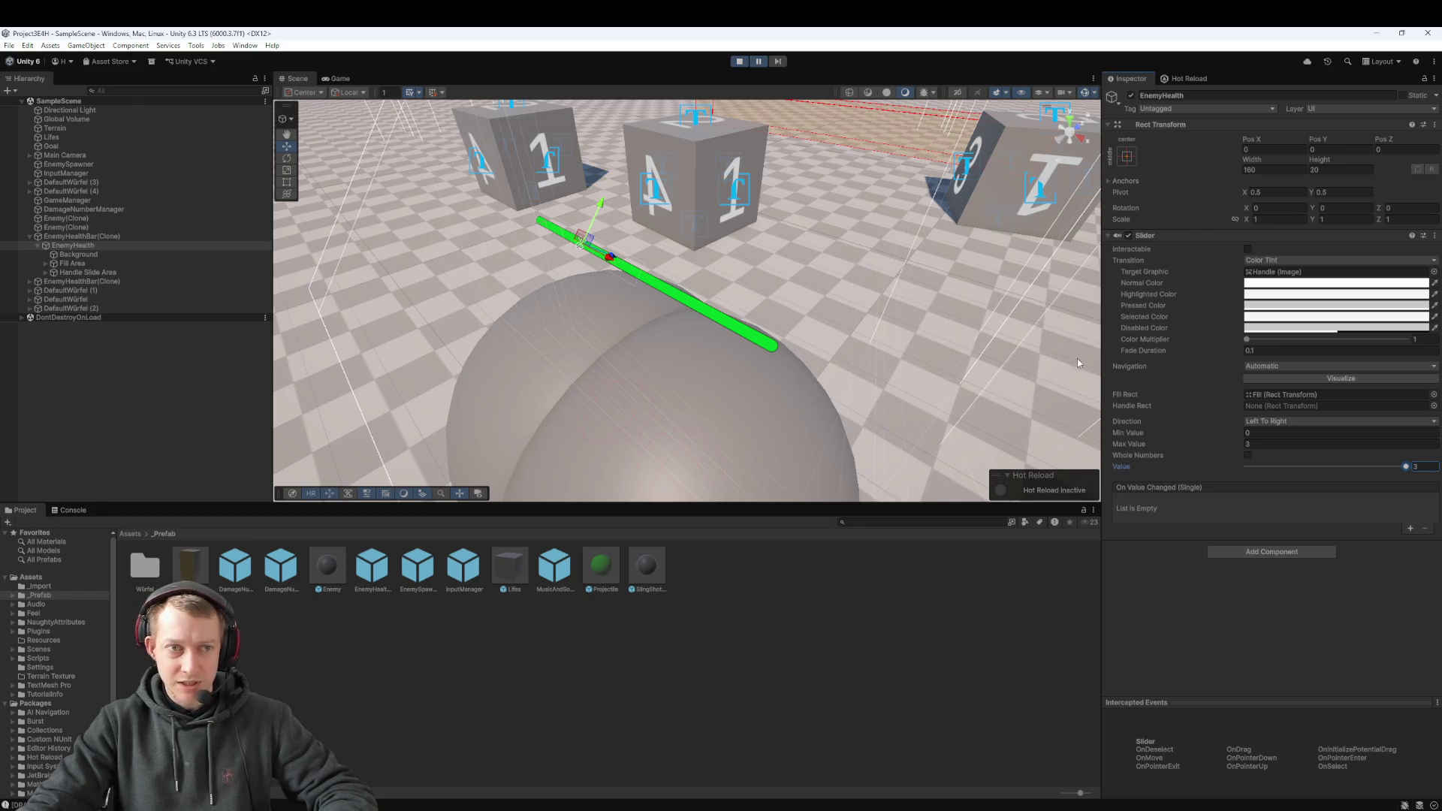
click(337, 78)
mouse_move(443, 137)
mouse_down()
mouse_move(563, 354)
mouse_move(565, 441)
mouse_up()
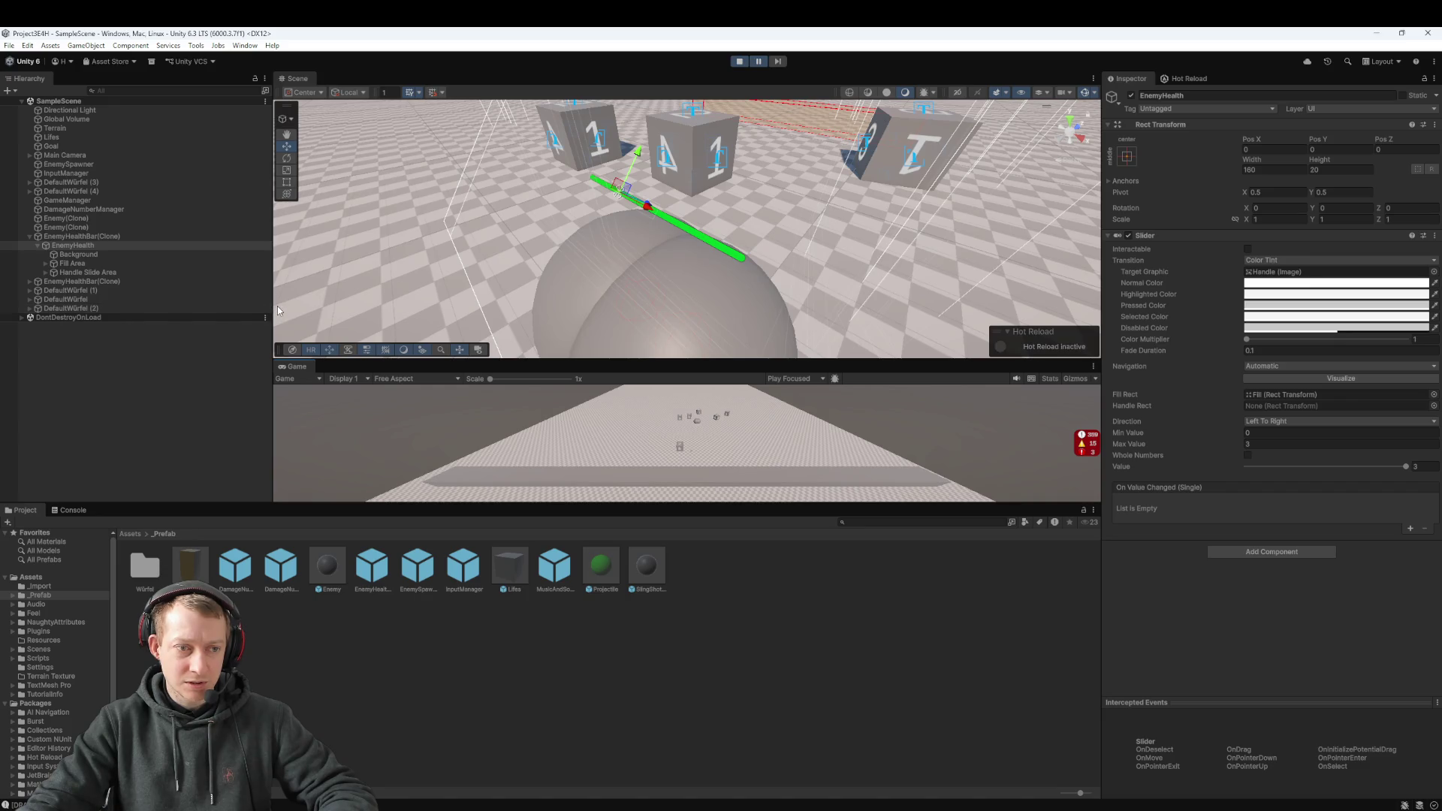
Step: Dock the Game view beside the Scene view and pan toward the enemies
drag(274, 312, 244, 312)
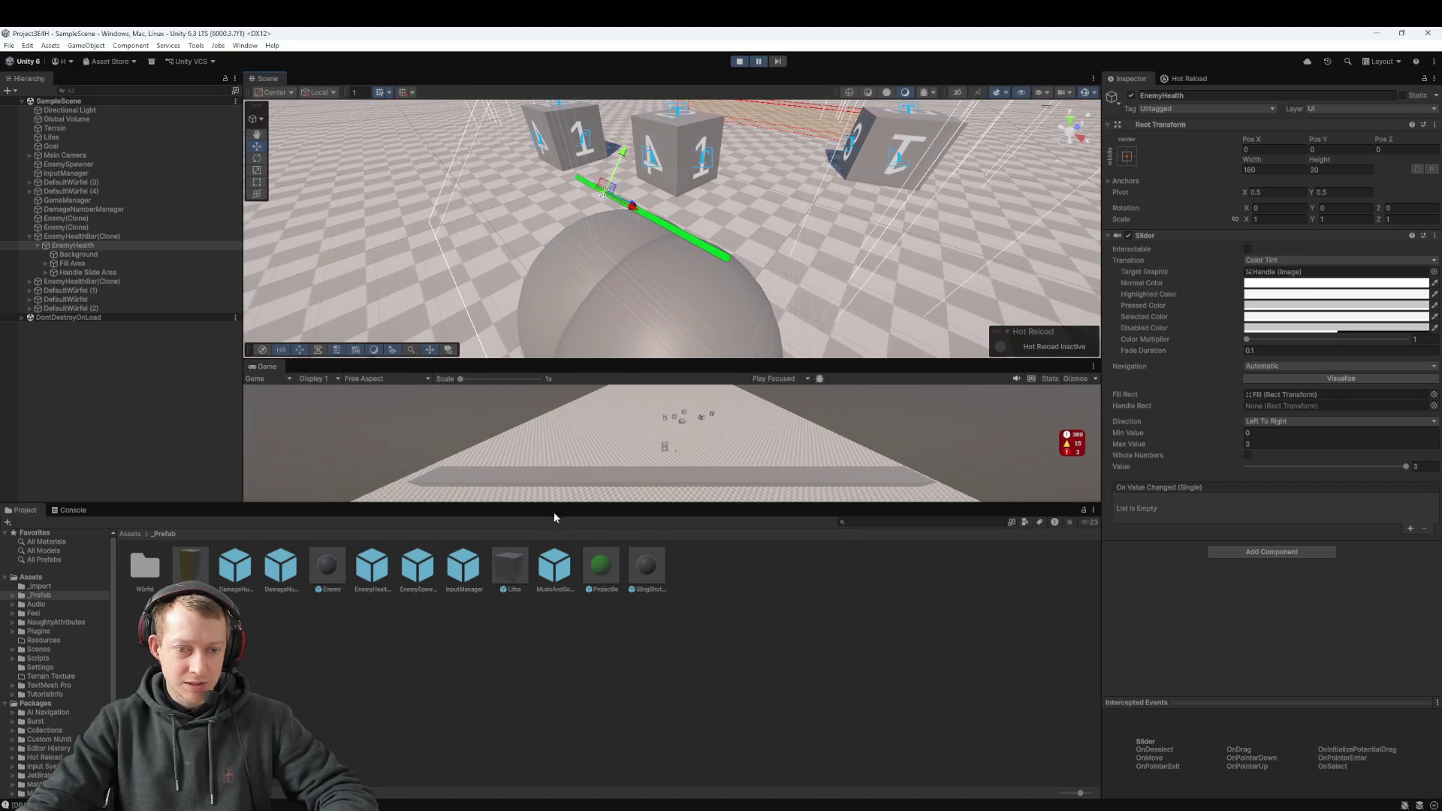
mouse_move(271, 367)
mouse_down()
mouse_move(1002, 261)
mouse_move(1019, 303)
mouse_up()
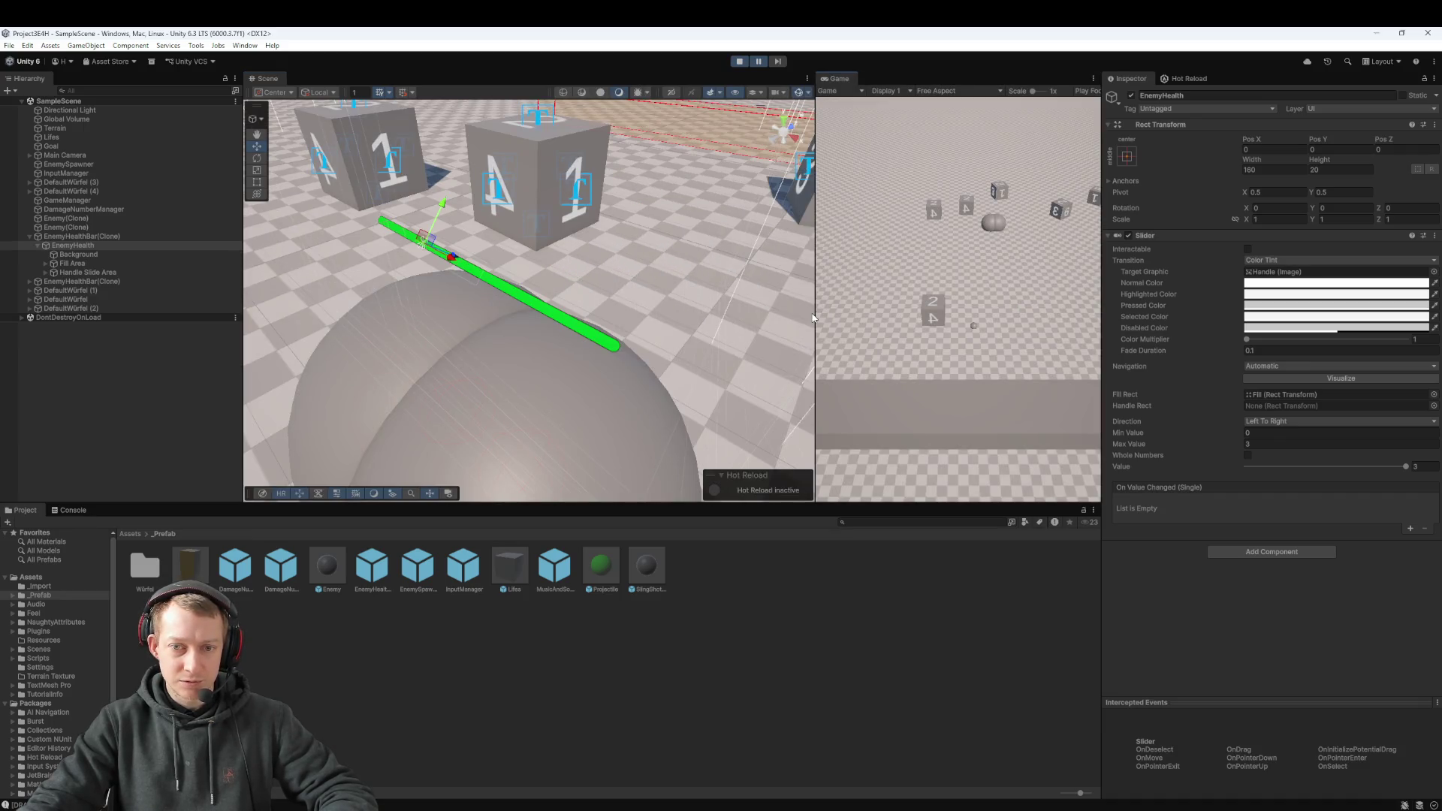
drag(813, 313, 707, 313)
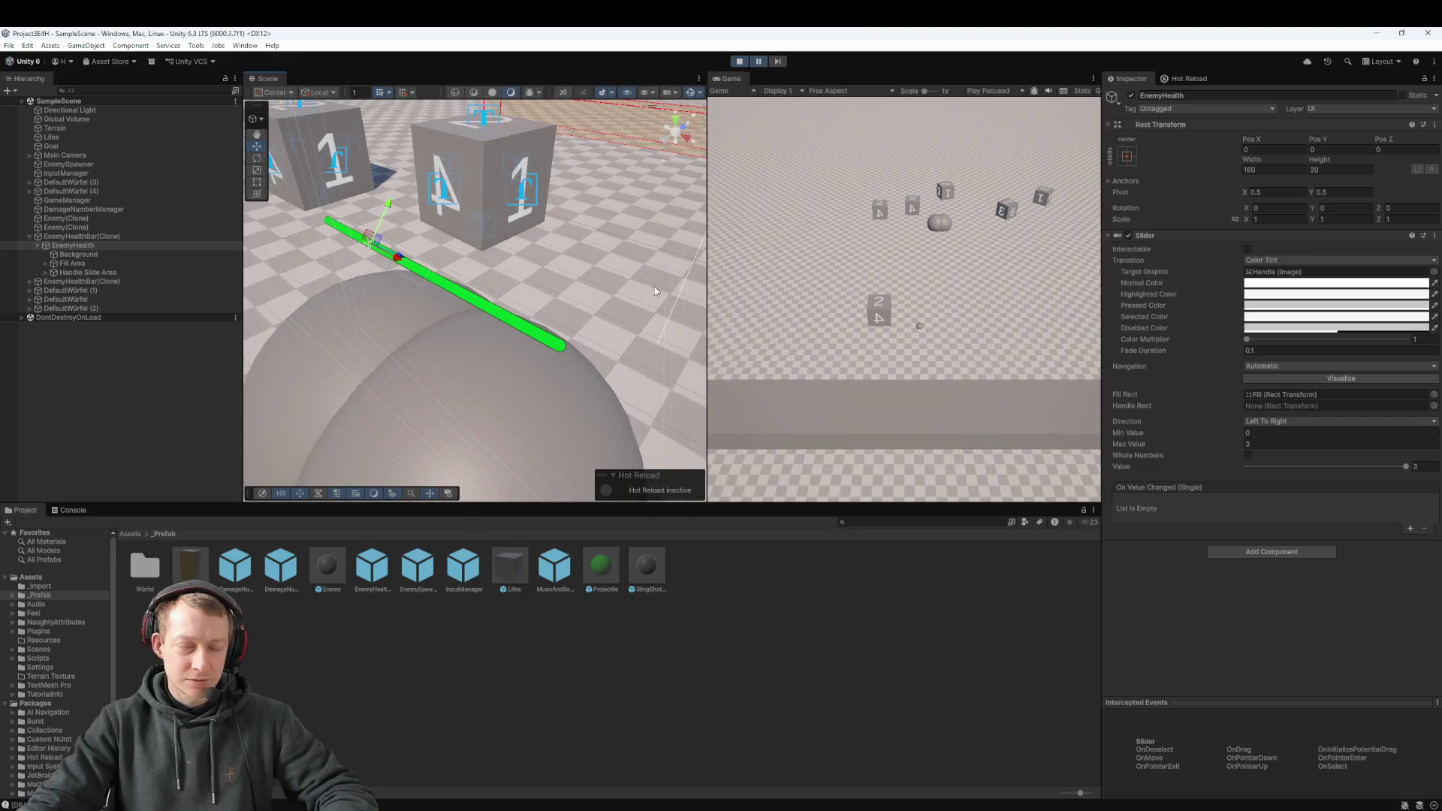
scroll(520, 263, down, 10)
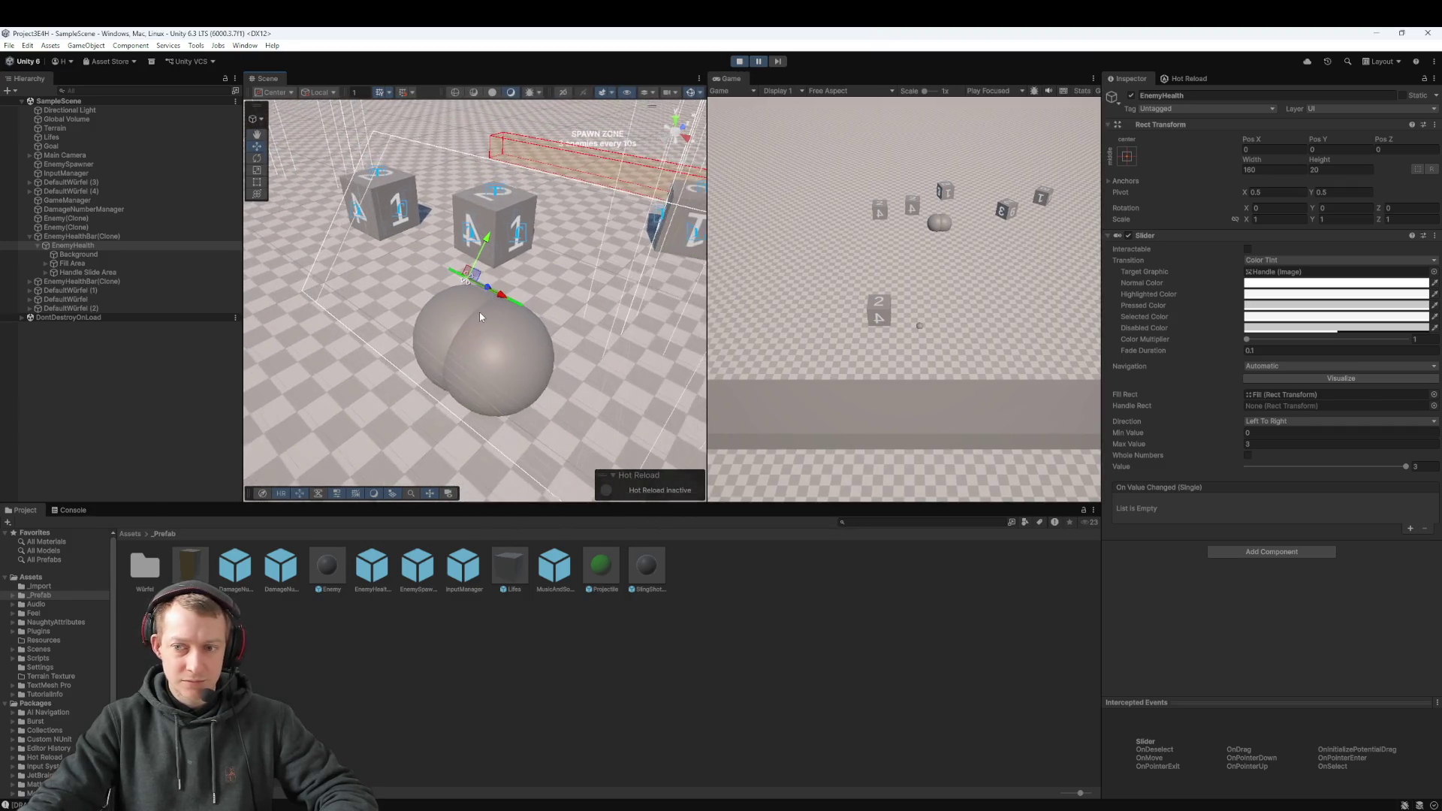
drag(523, 291, 549, 266)
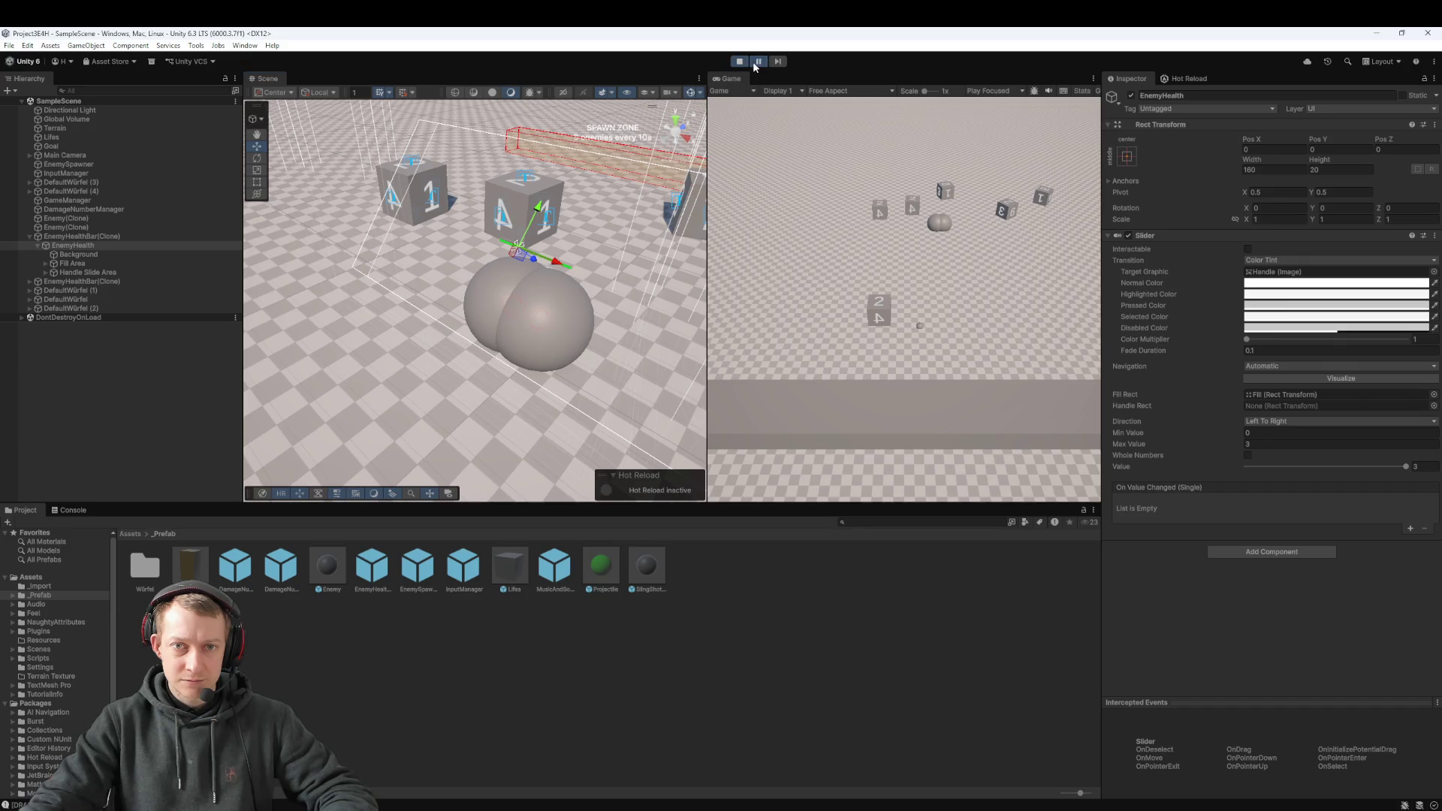
Step: Resume play, set the health Slider Value to 0.69 then 0.92, and stop the test
click(757, 62)
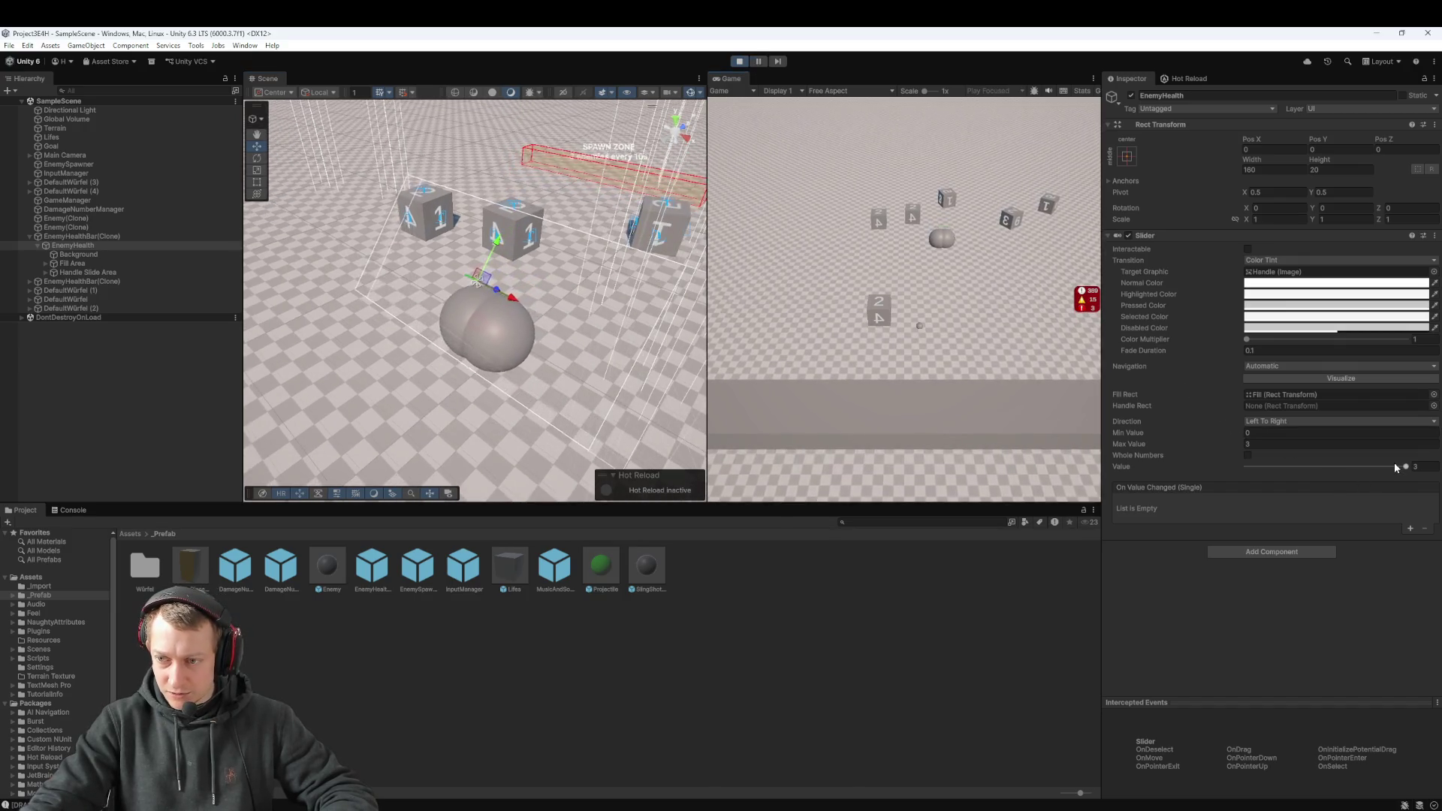
mouse_move(1395, 468)
mouse_down()
mouse_move(1337, 450)
mouse_move(1252, 466)
mouse_up()
scroll(502, 315, up, 3)
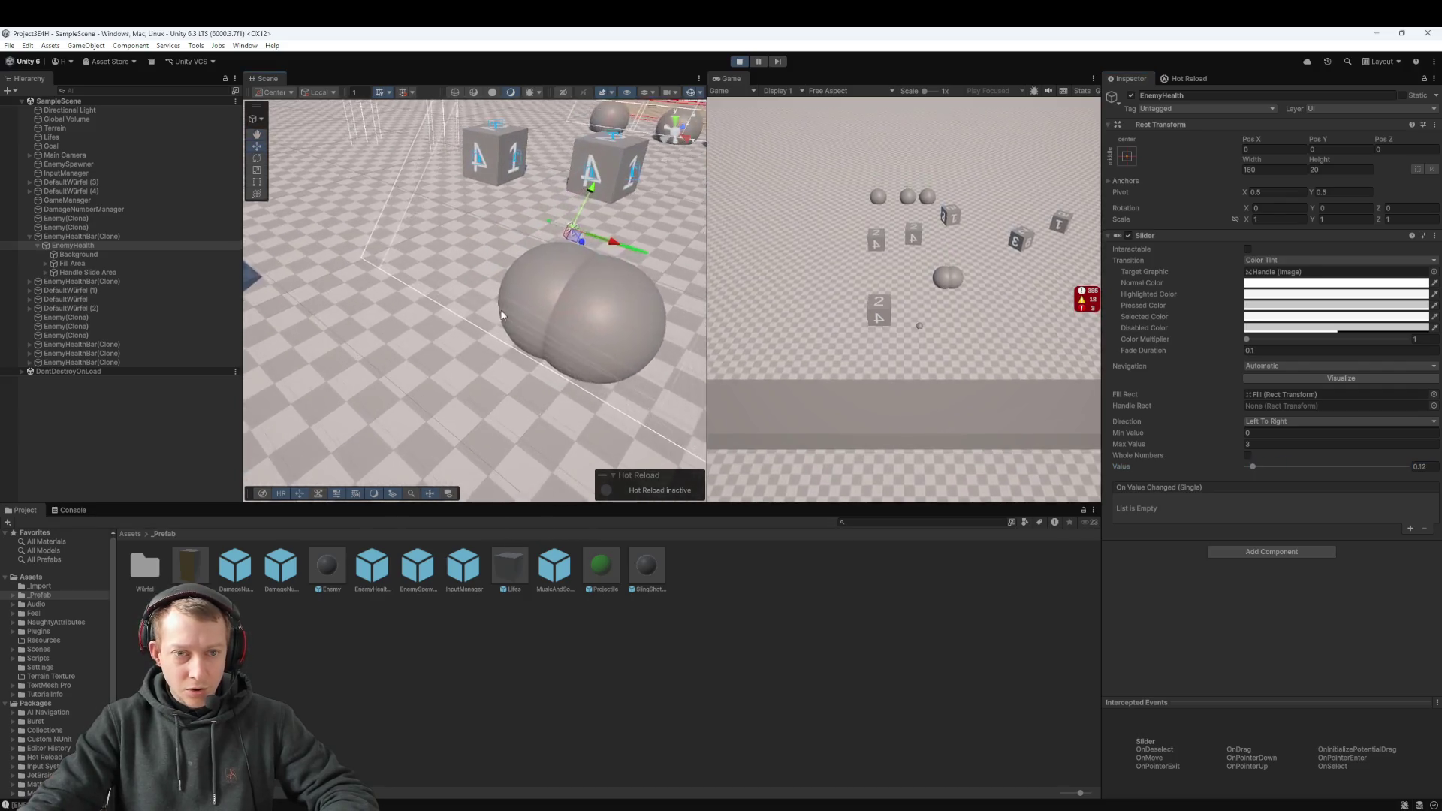
scroll(501, 315, up, 2)
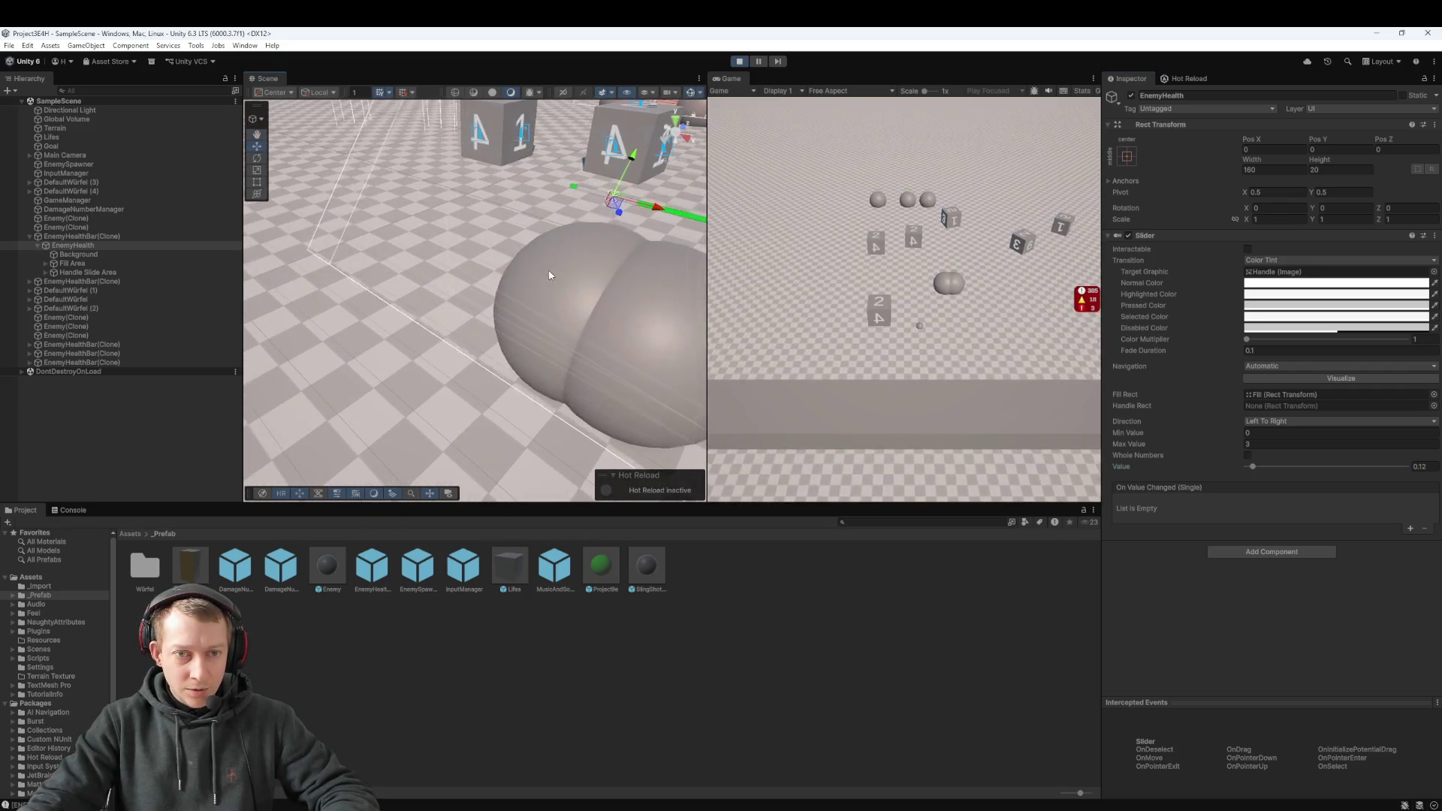
click(1295, 467)
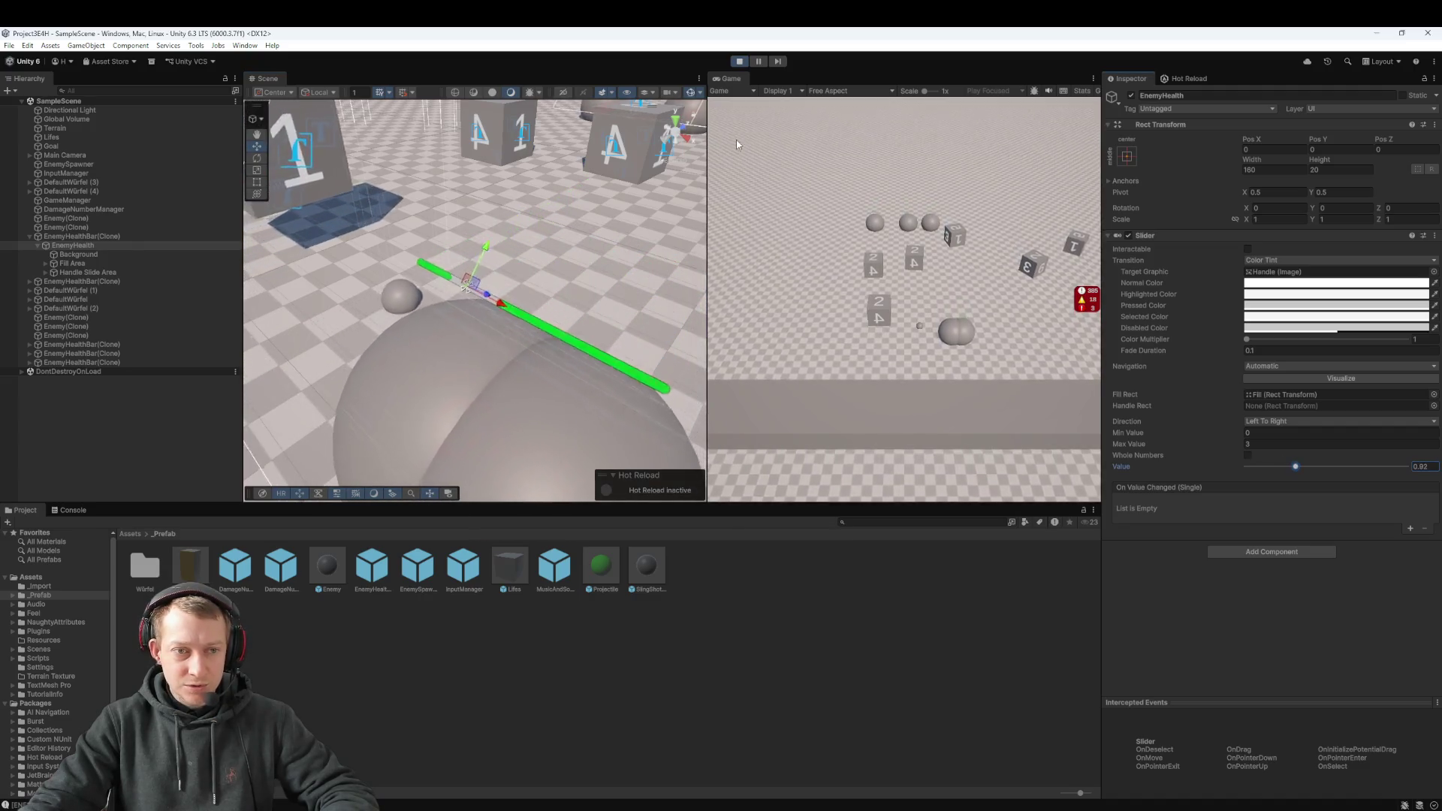
scroll(483, 304, down, 5)
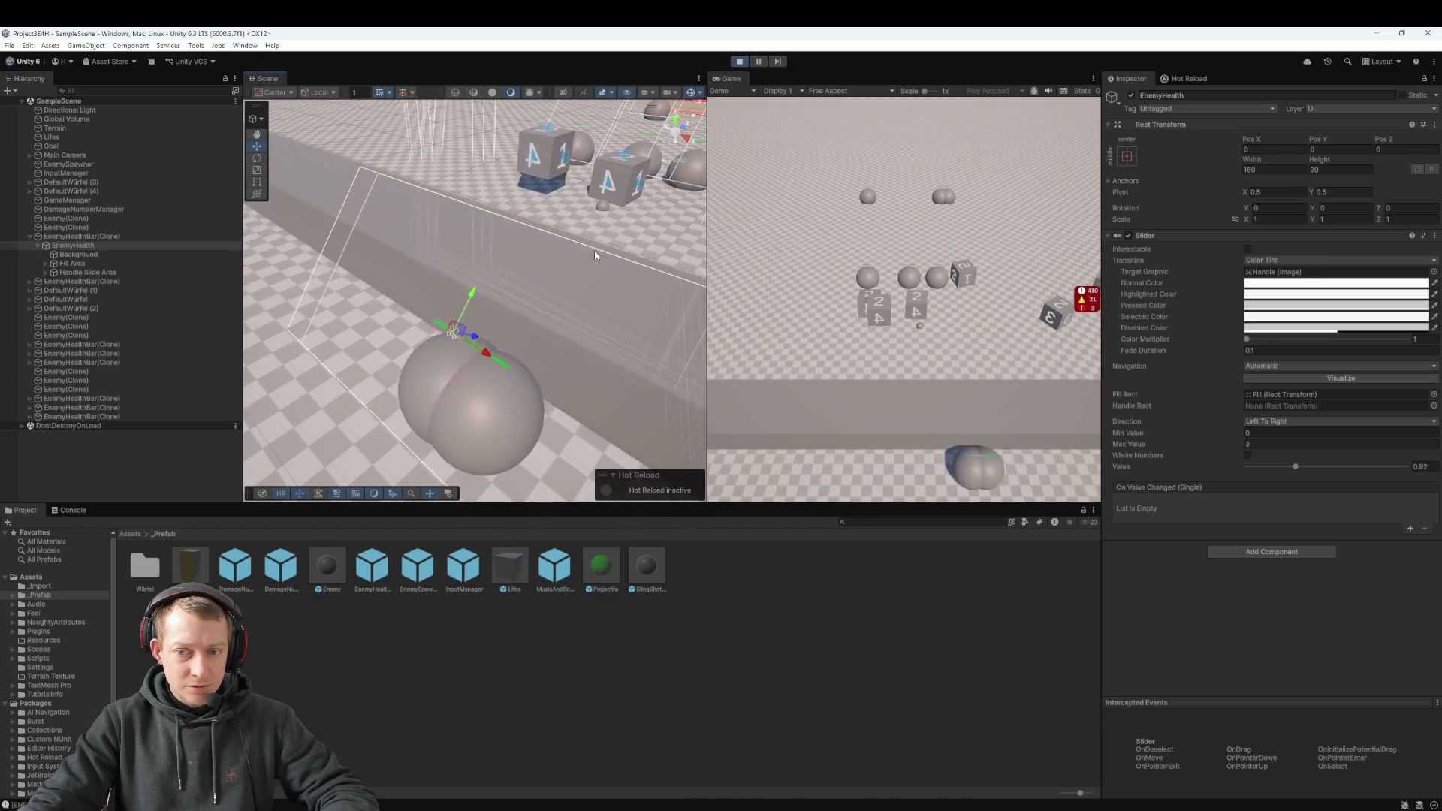
click(739, 61)
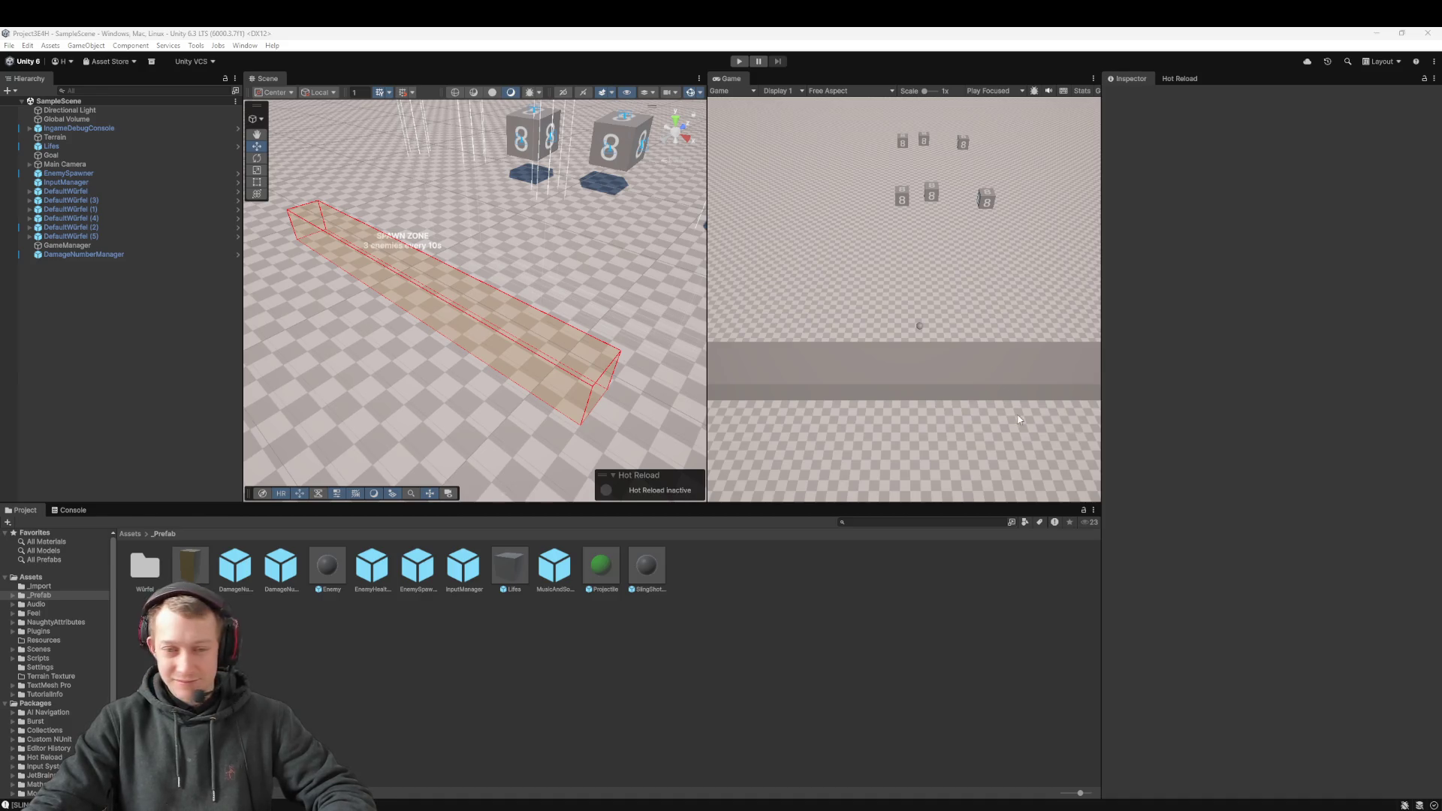
Step: Inspect the DefaultDice prefab in the Würfel folder, then return to _Prefab and open the Enemy prefab
scroll(565, 268, down, 5)
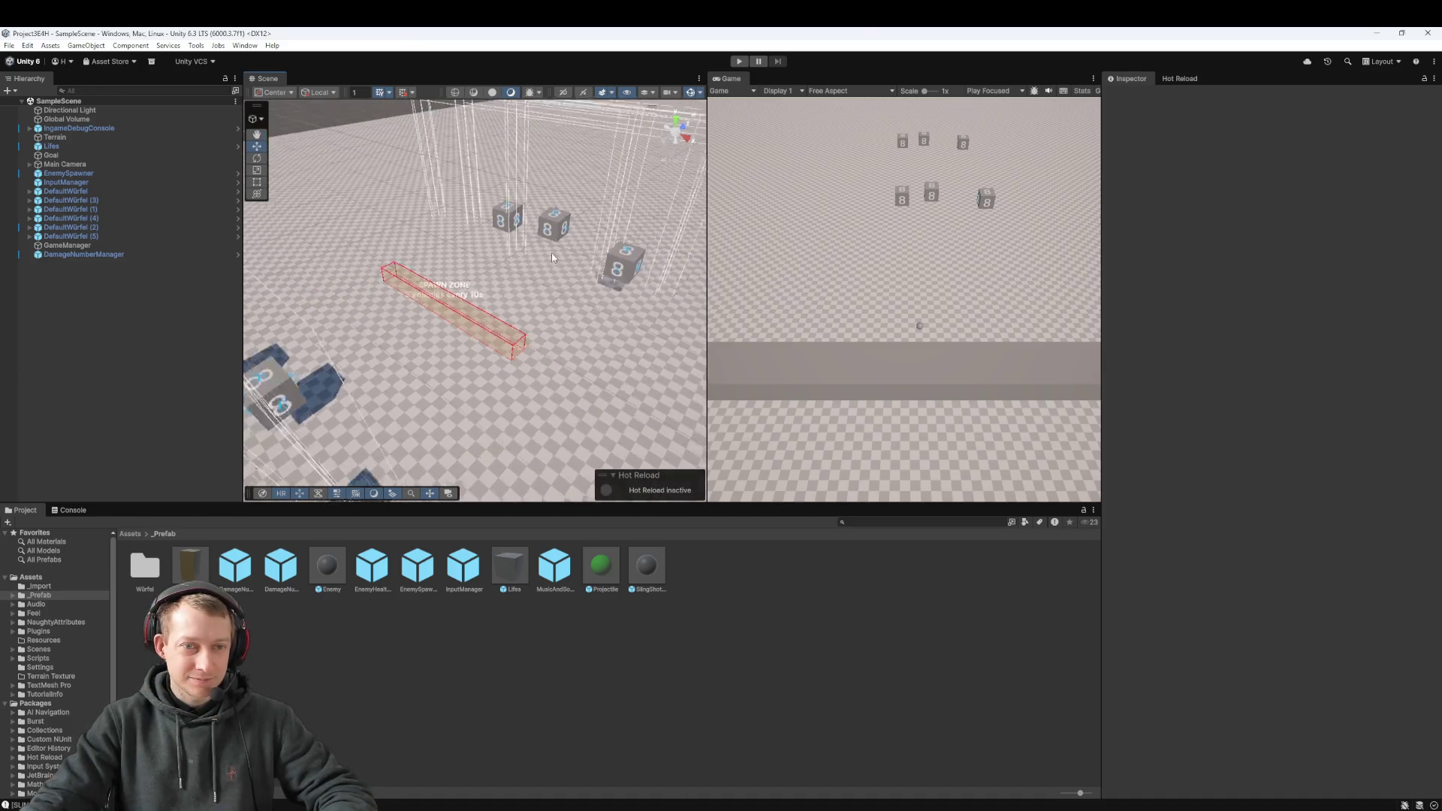
scroll(551, 257, down, 8)
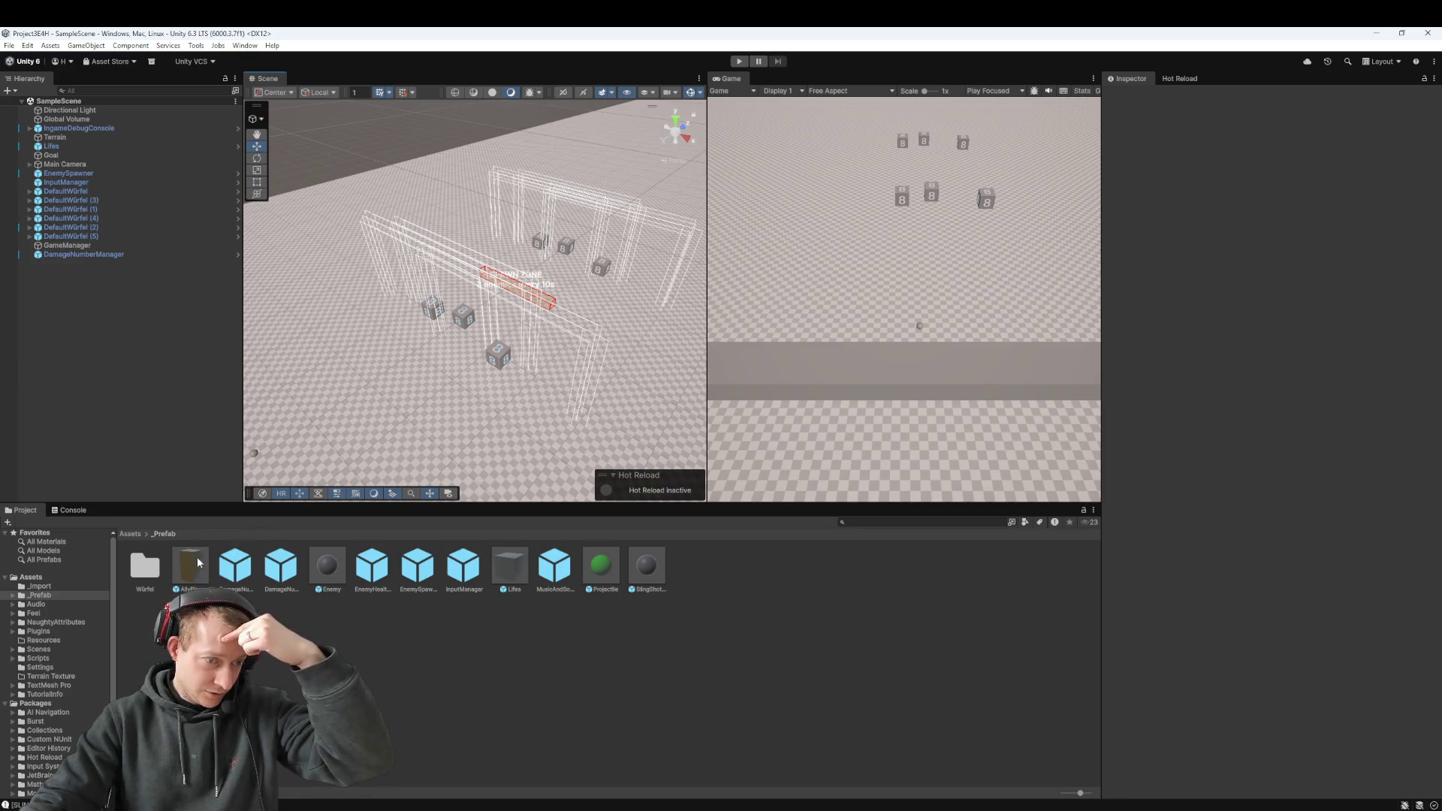
double_click(145, 567)
click(146, 566)
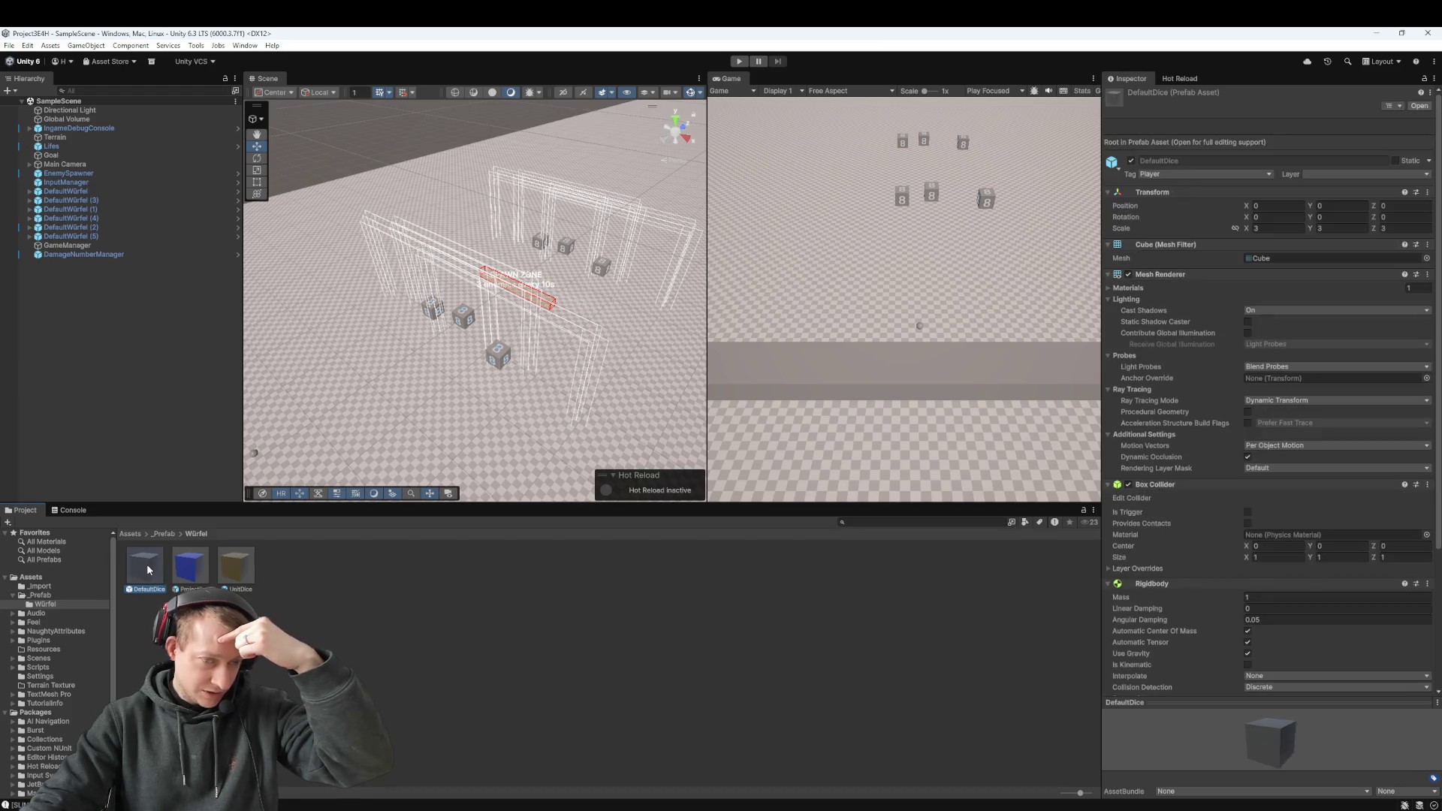
scroll(1277, 506, down, 3)
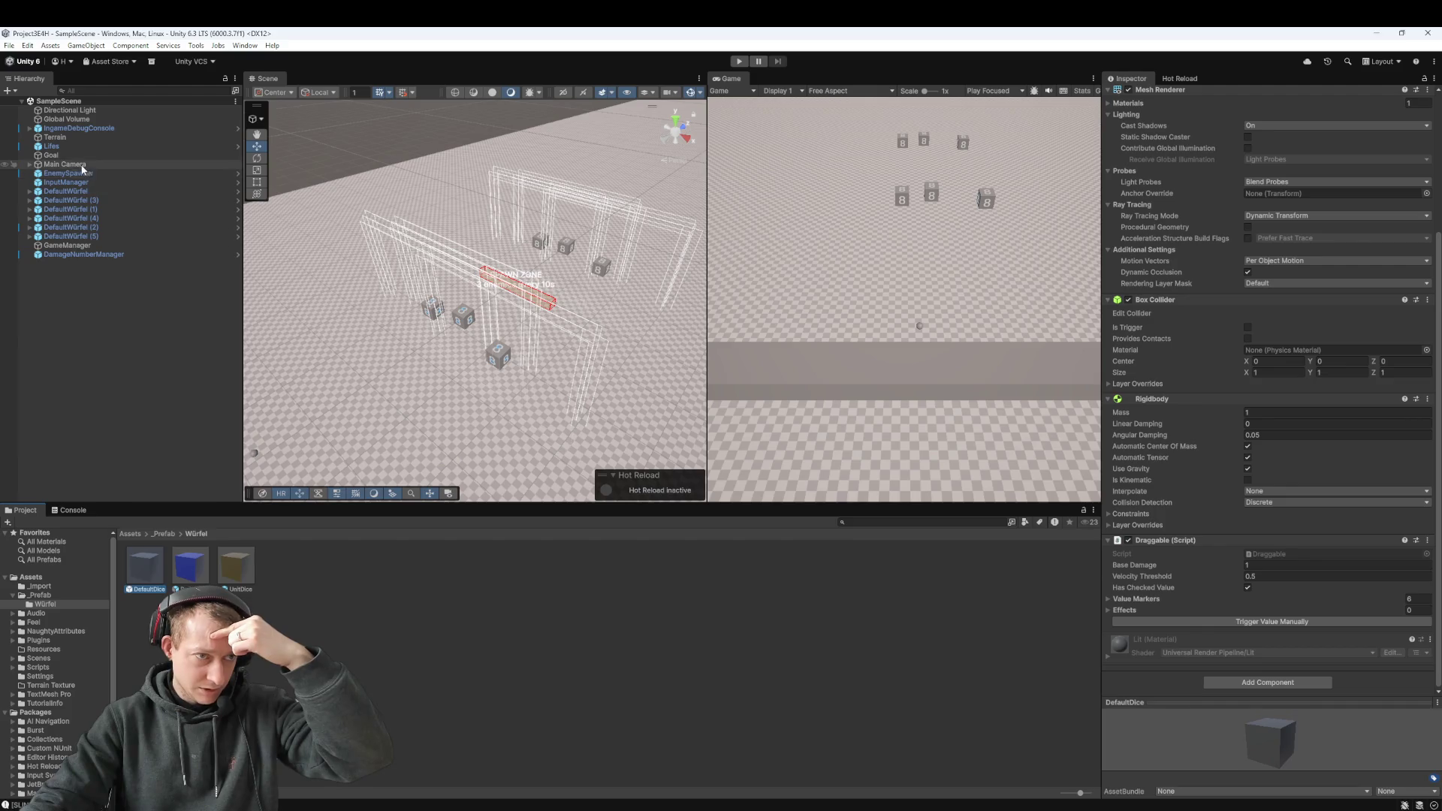
click(165, 534)
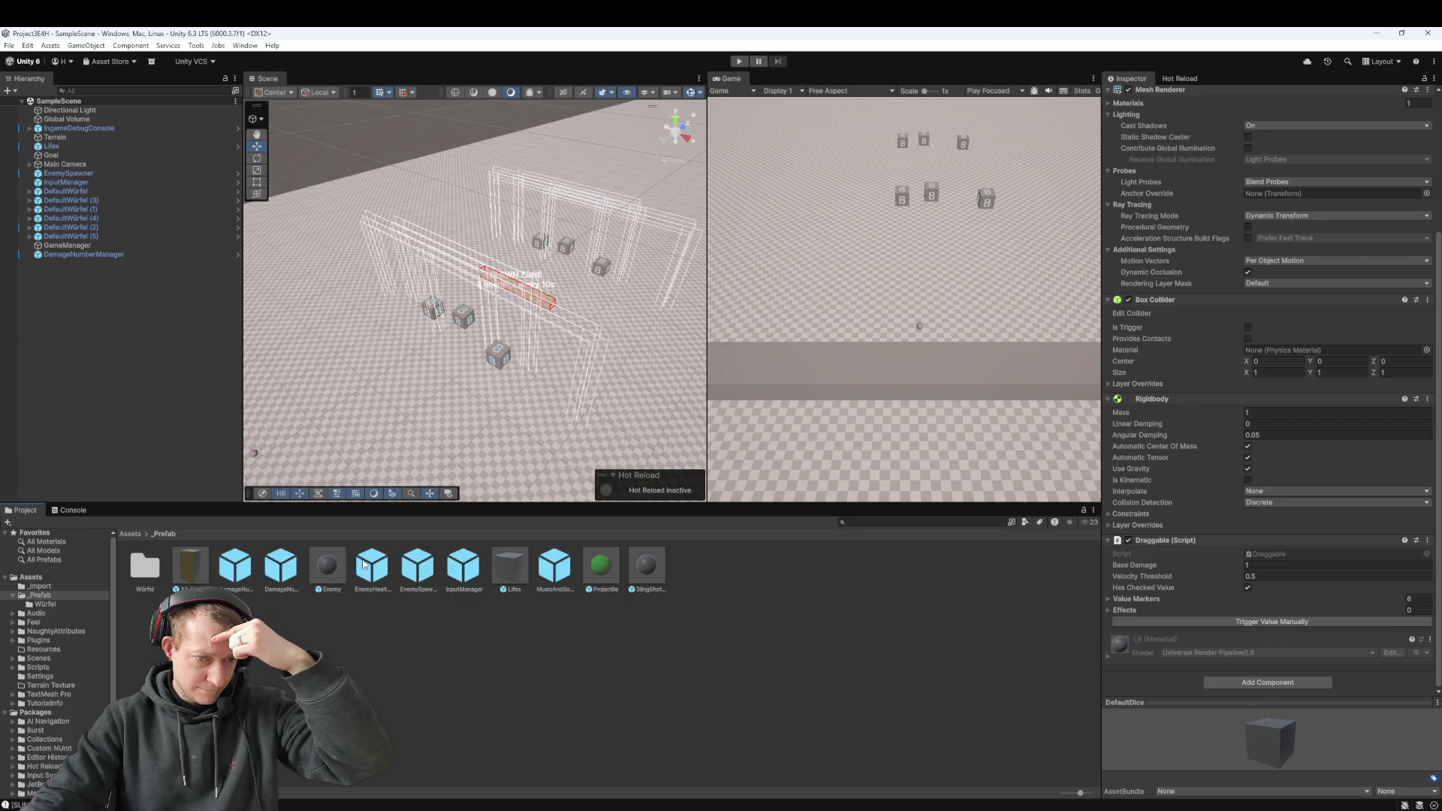
double_click(339, 570)
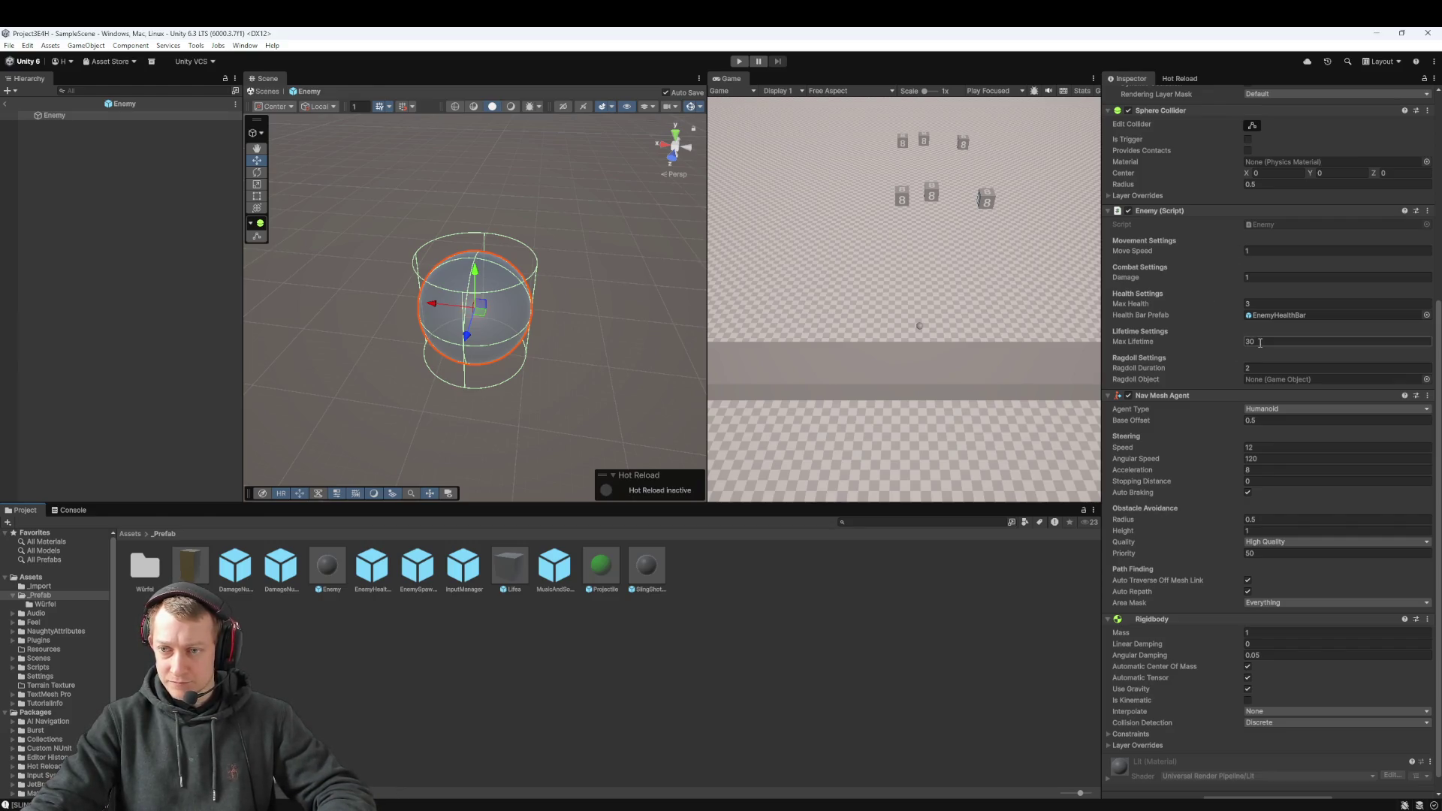
Step: Set the Enemy's Max Health to 100, then check the DamageNumber prefab and enemy sphere
text(100)
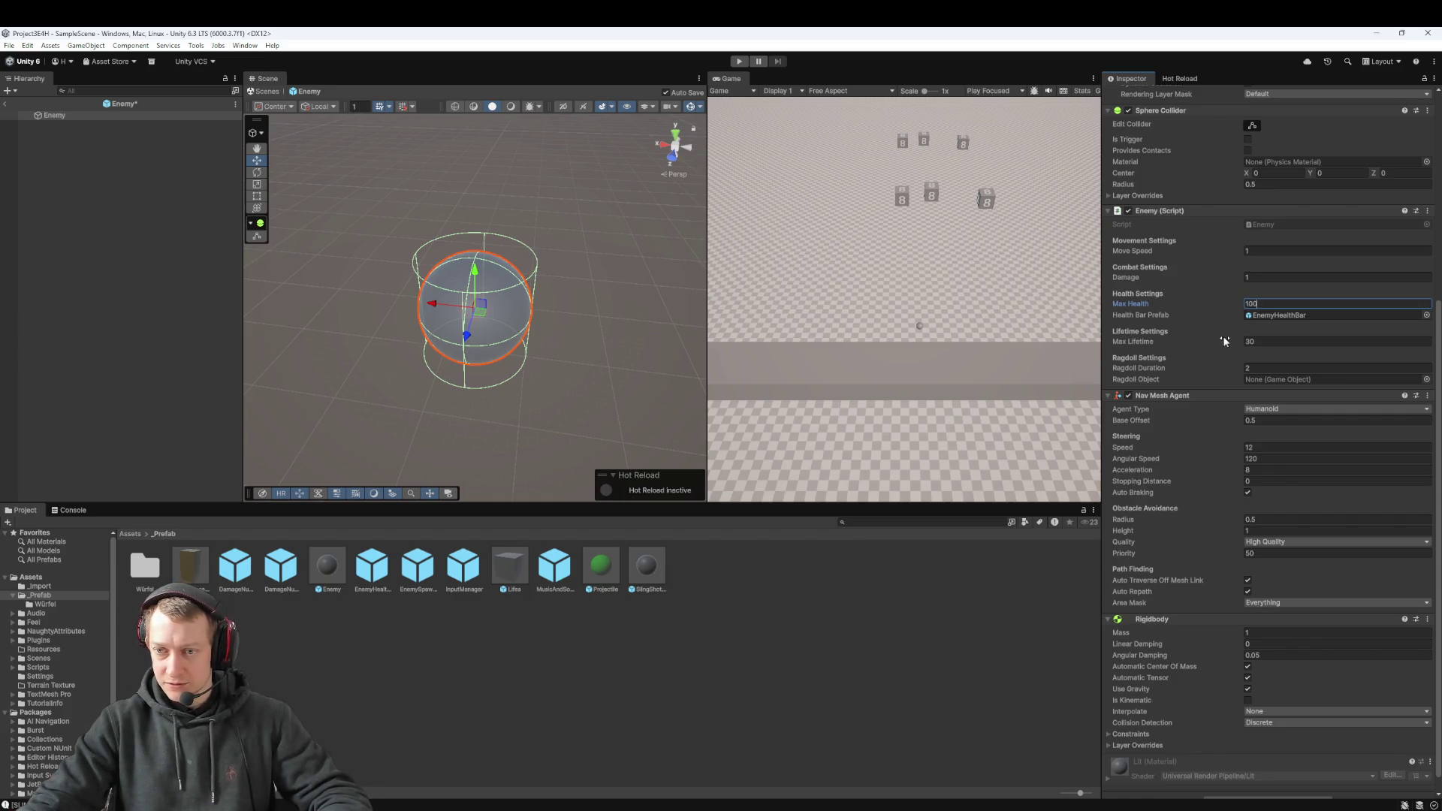
click(280, 603)
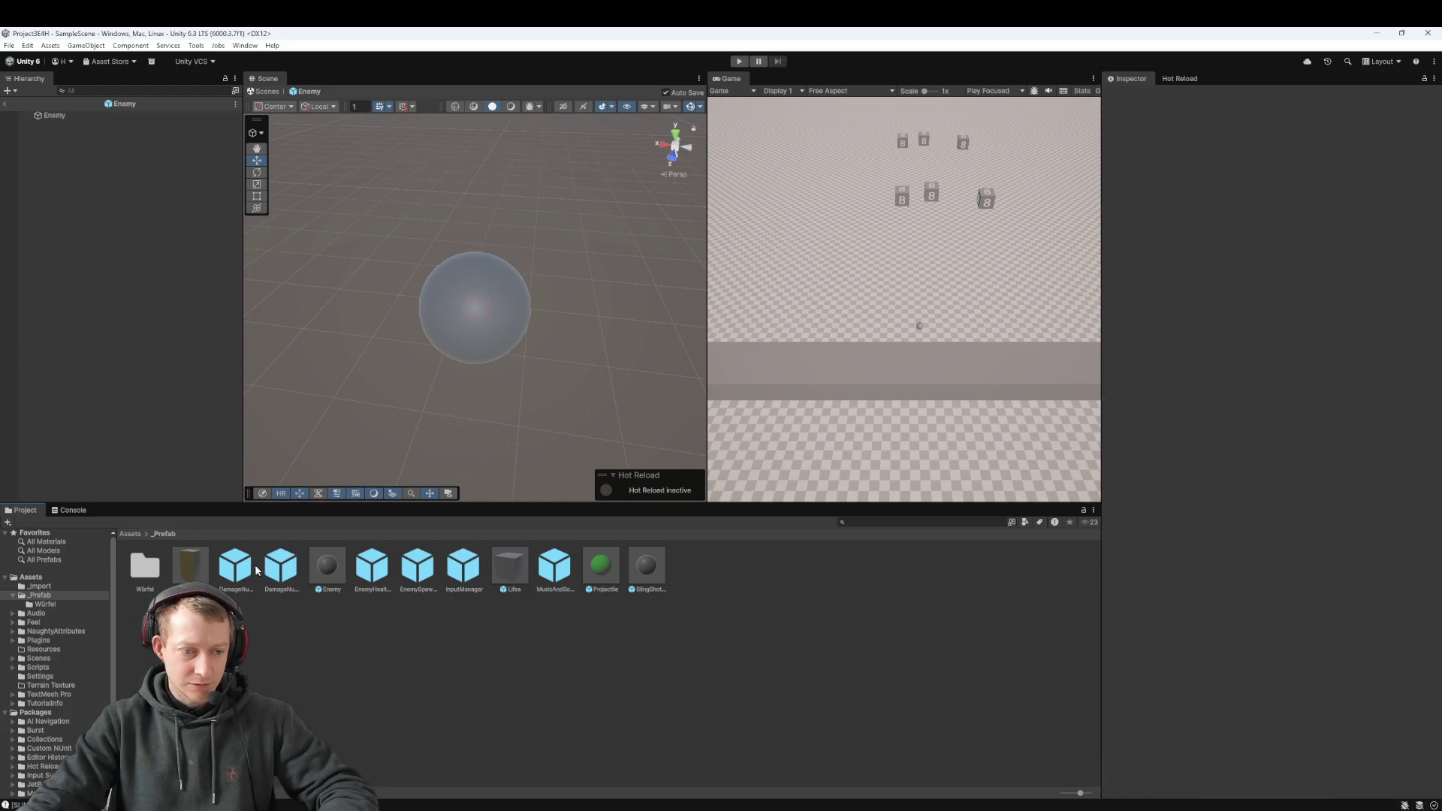
click(256, 569)
click(462, 313)
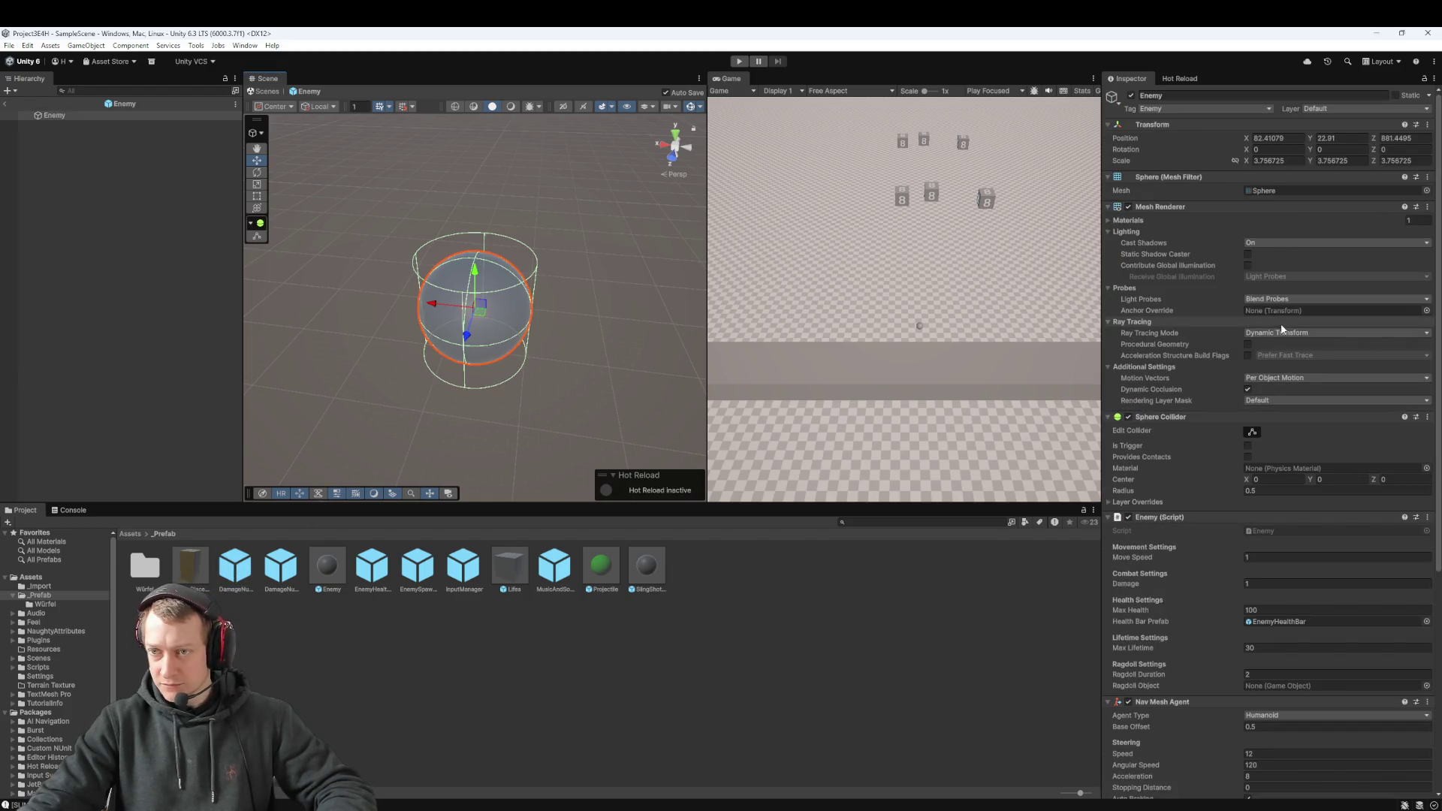
scroll(1282, 329, down, 4)
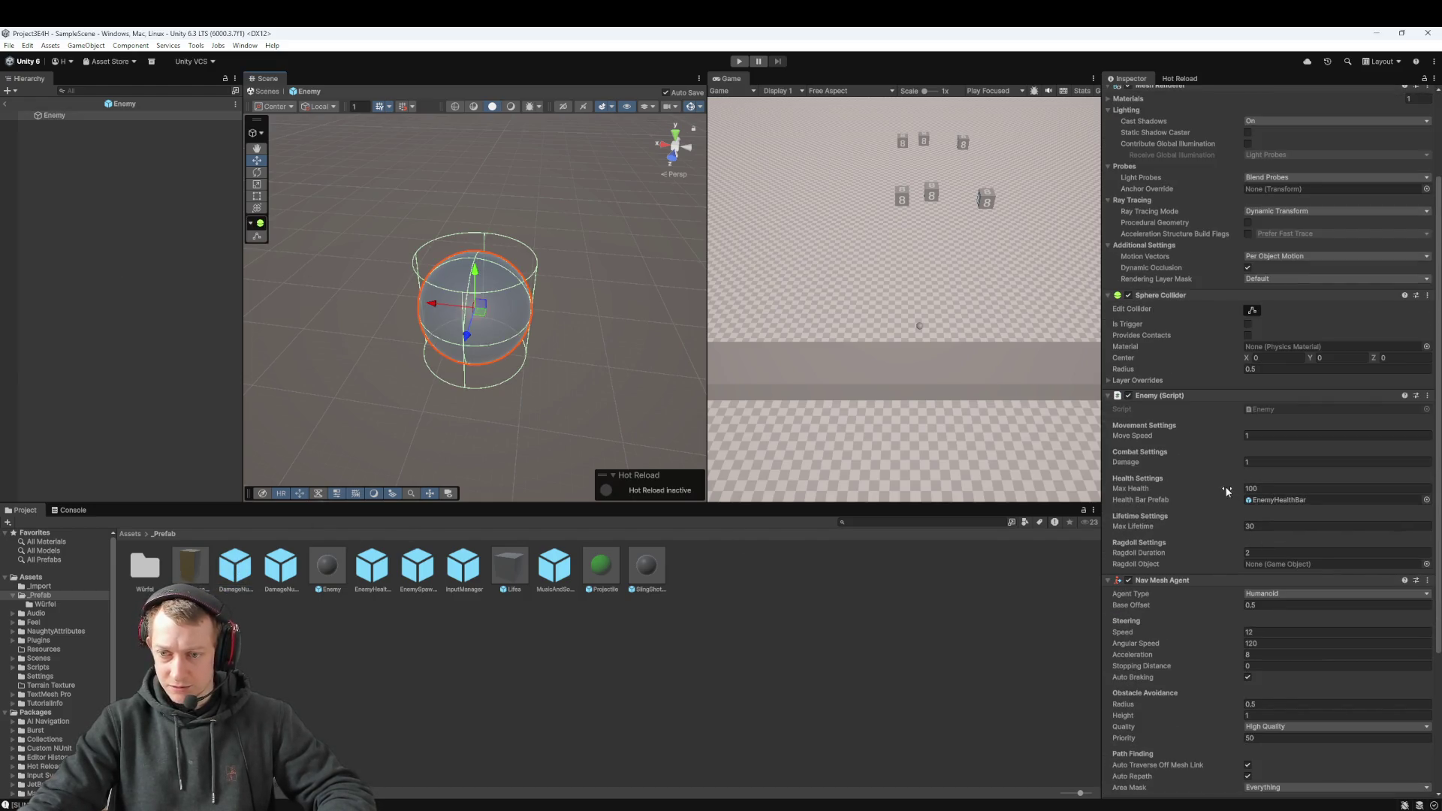
Step: Start Play mode, exit the Enemy Prefab Mode, and frame a spawned Enemy(Clone)
click(177, 203)
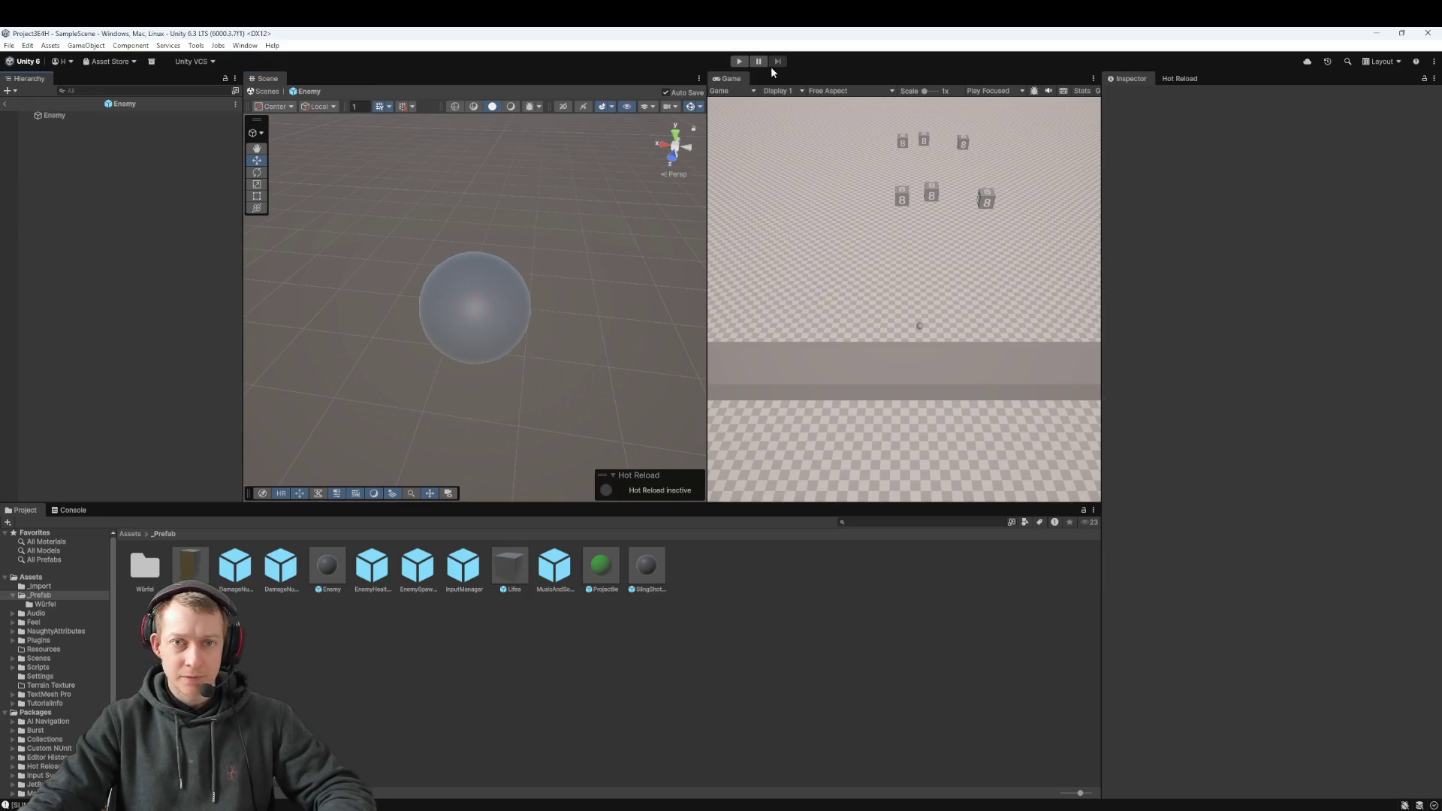
click(741, 62)
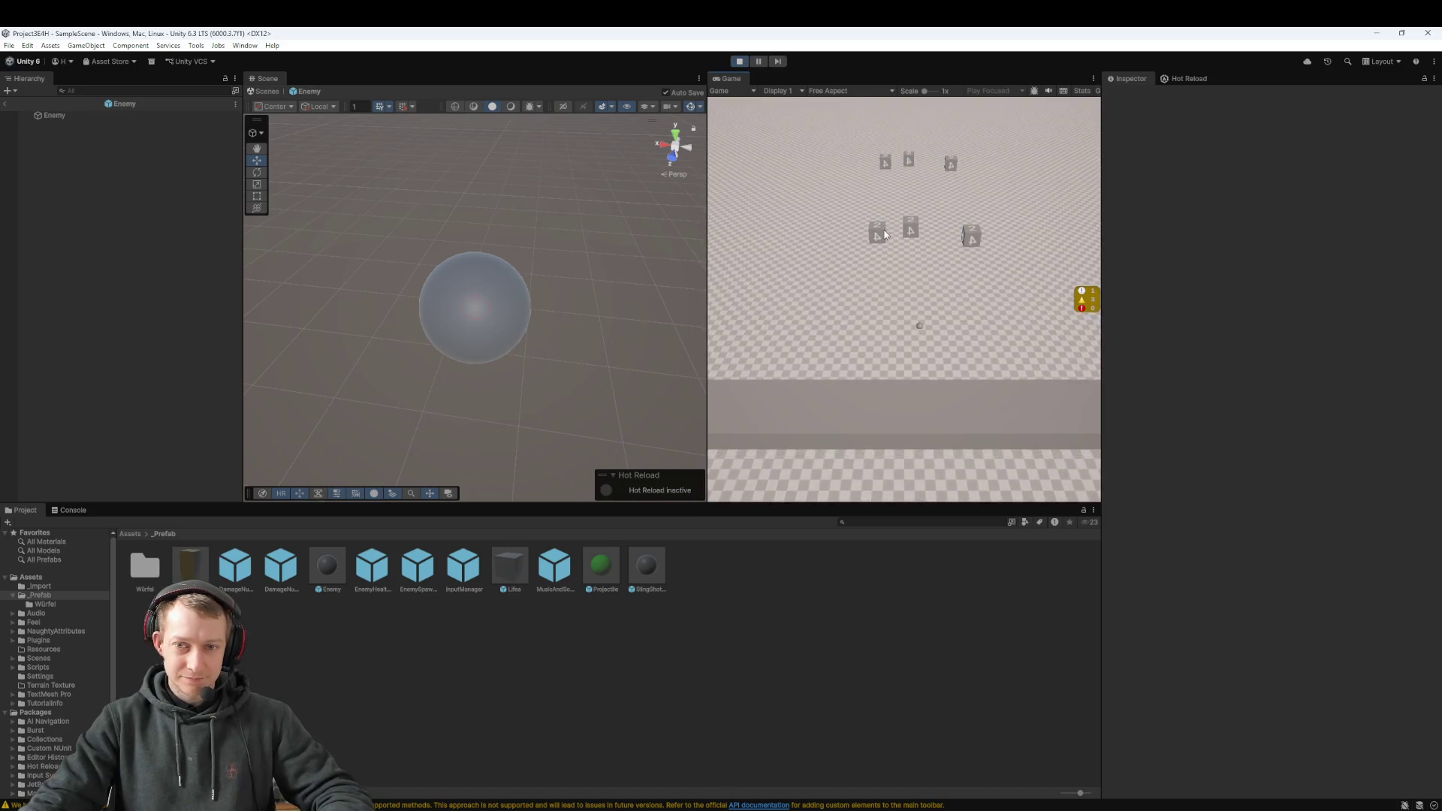
click(5, 104)
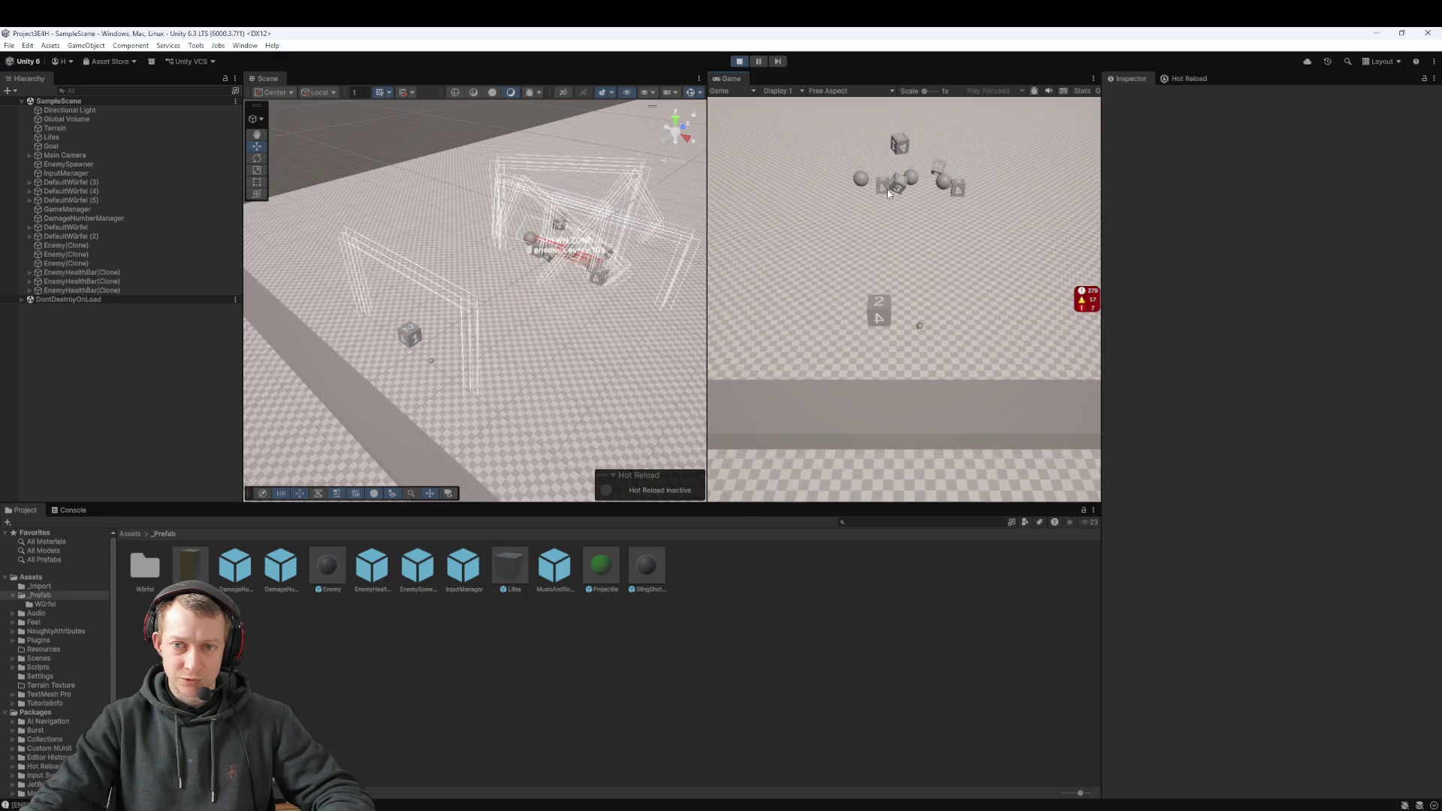
scroll(624, 208, down, 2)
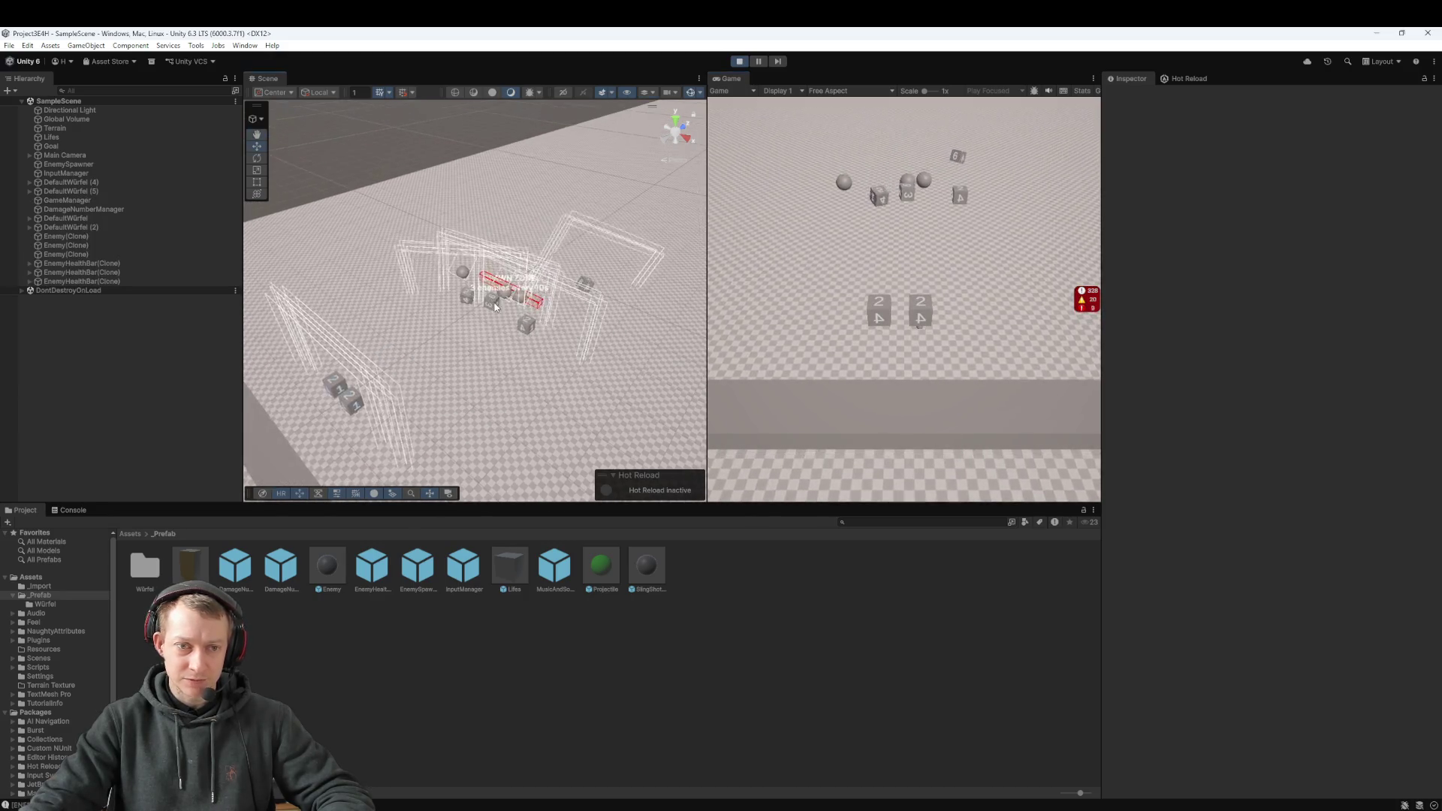
double_click(74, 242)
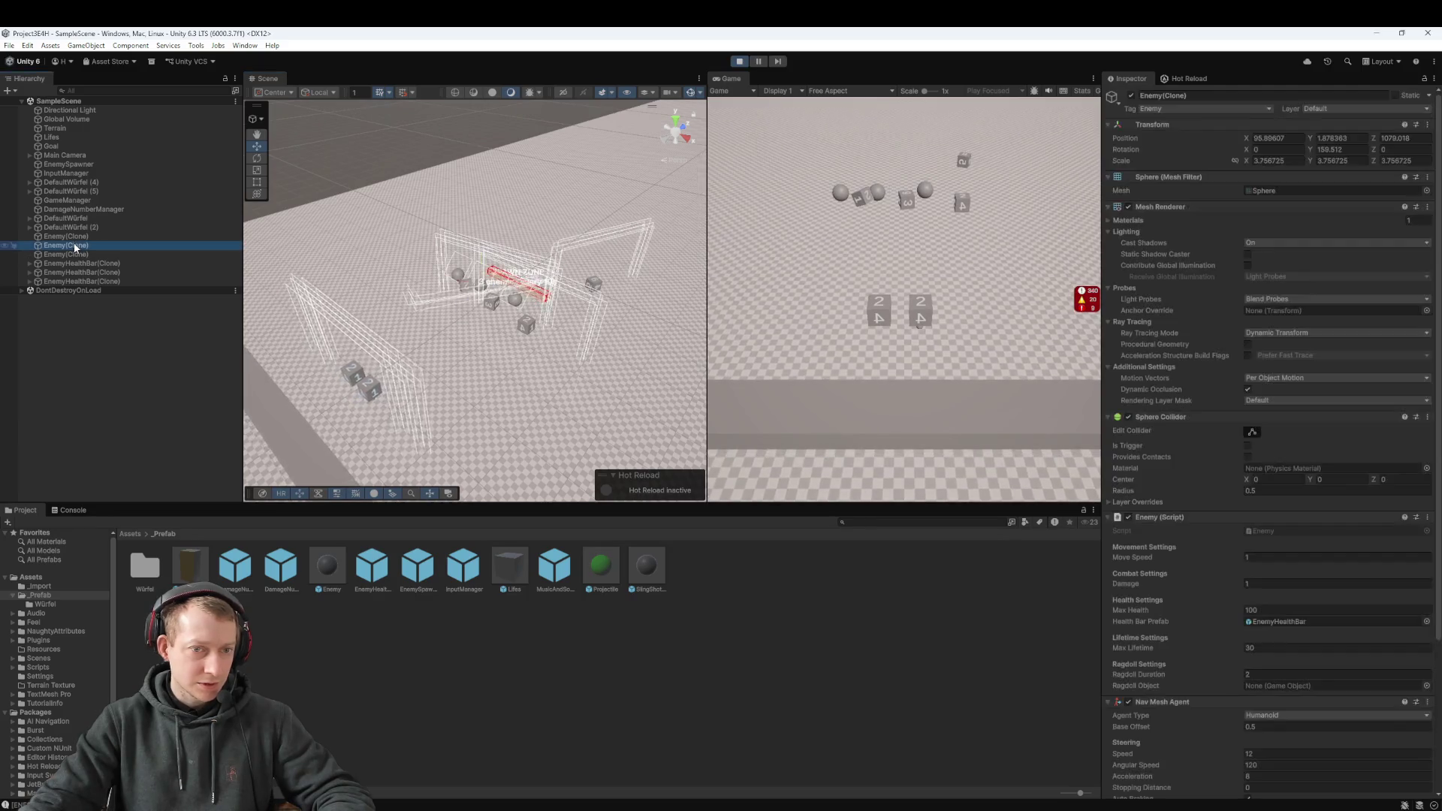
Step: Frame and pan around spawned Enemy(Clone) spheres and an EnemyHealthBar(Clone)
mouse_move(631, 280)
mouse_down()
mouse_move(479, 318)
mouse_move(555, 301)
mouse_move(542, 291)
mouse_up()
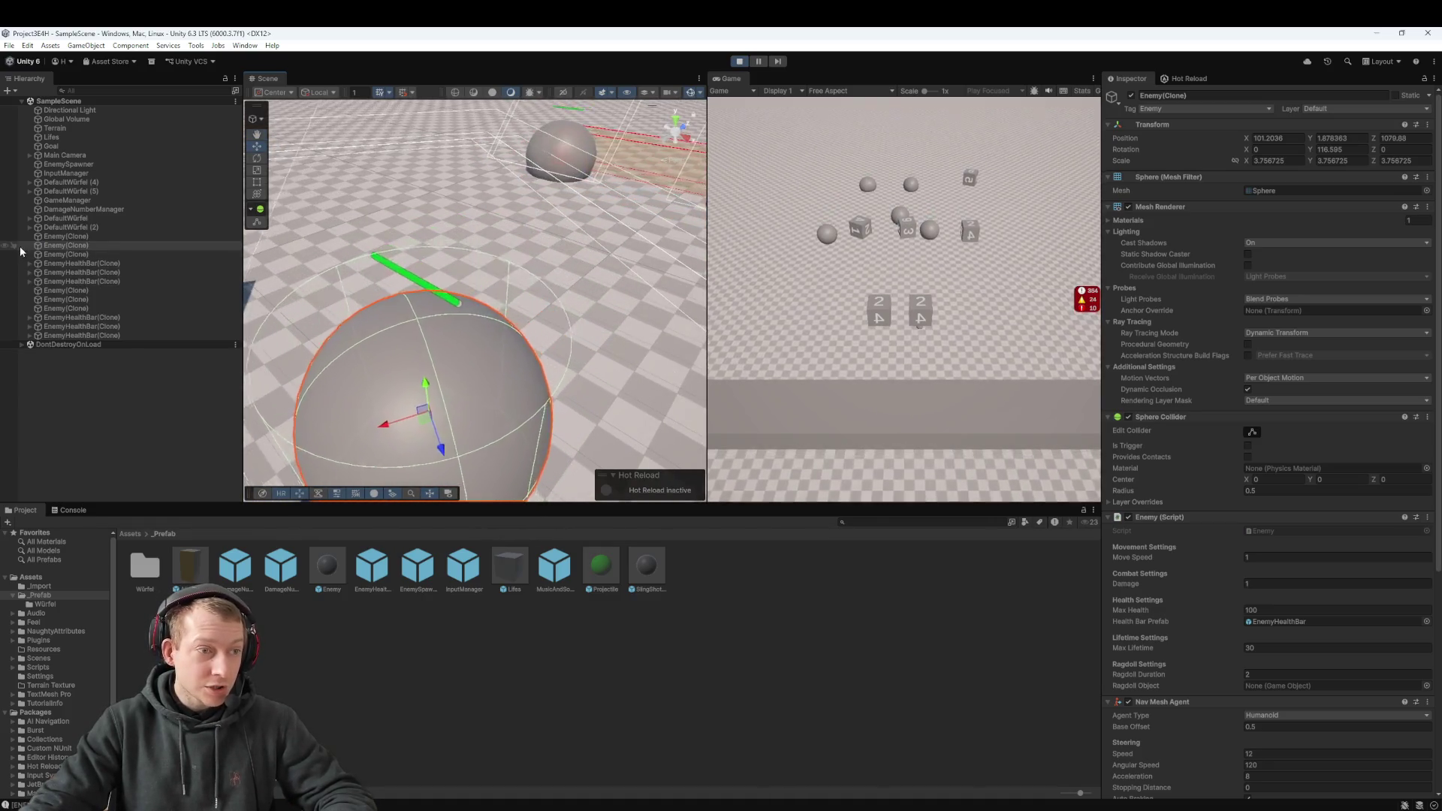
double_click(39, 244)
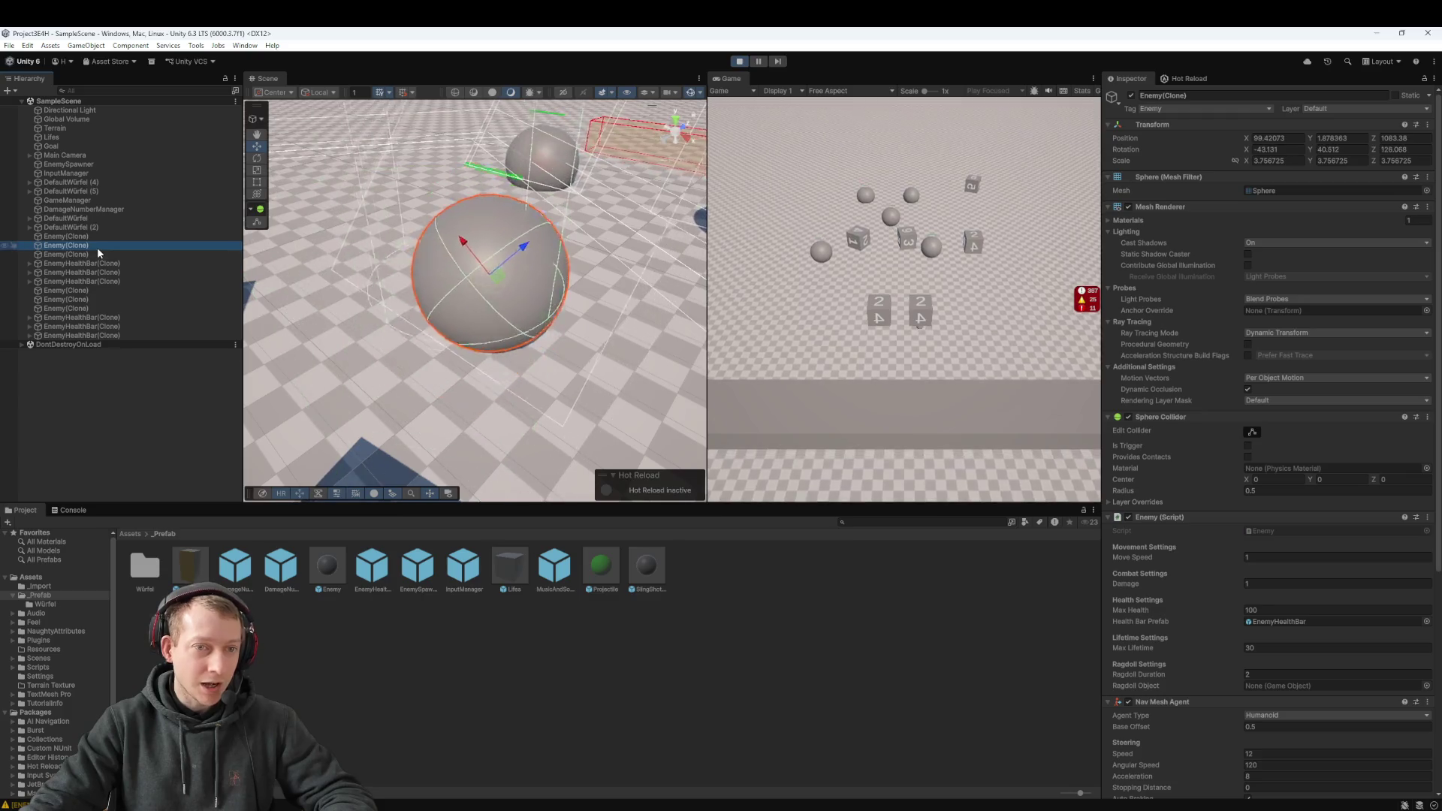
double_click(82, 247)
double_click(83, 263)
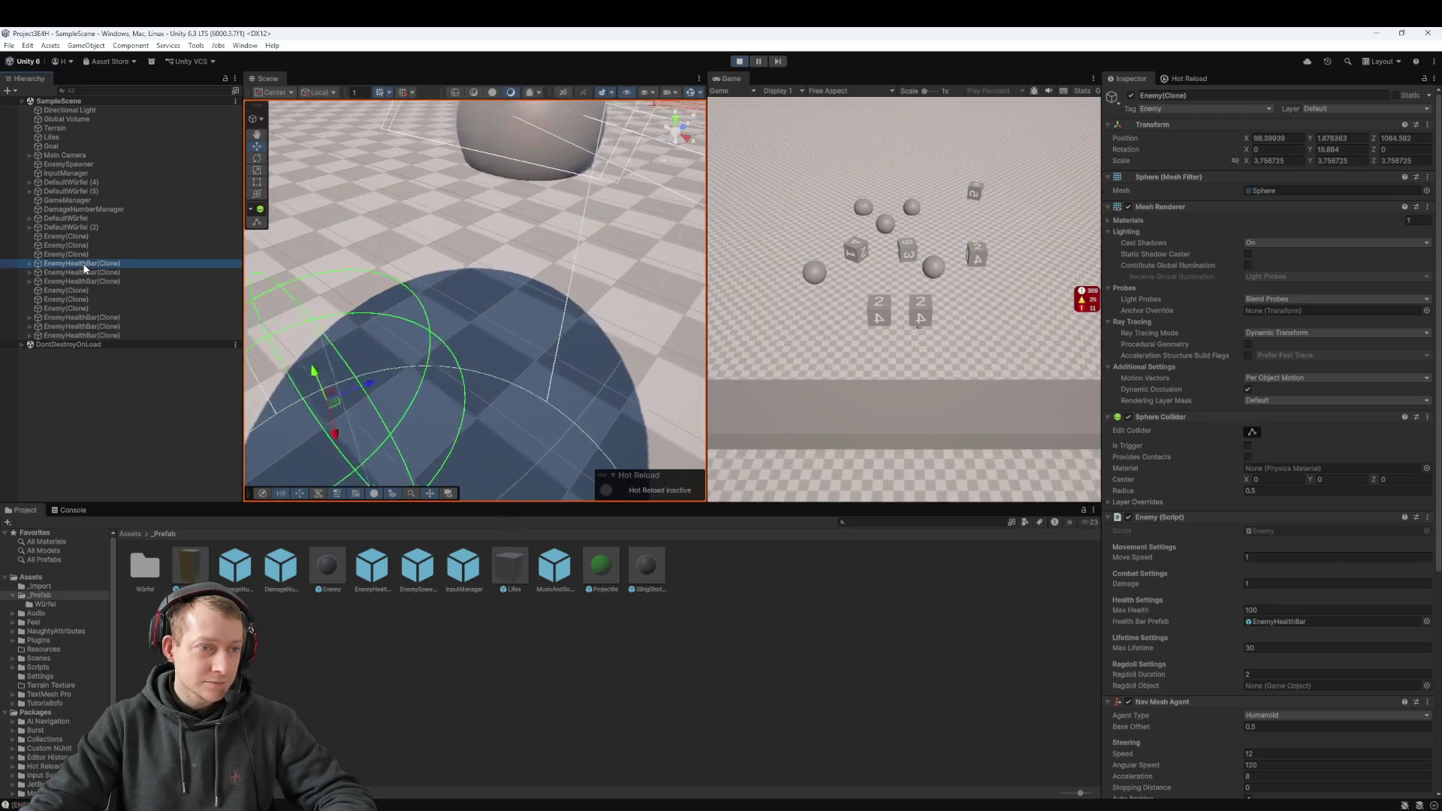
drag(571, 323, 593, 318)
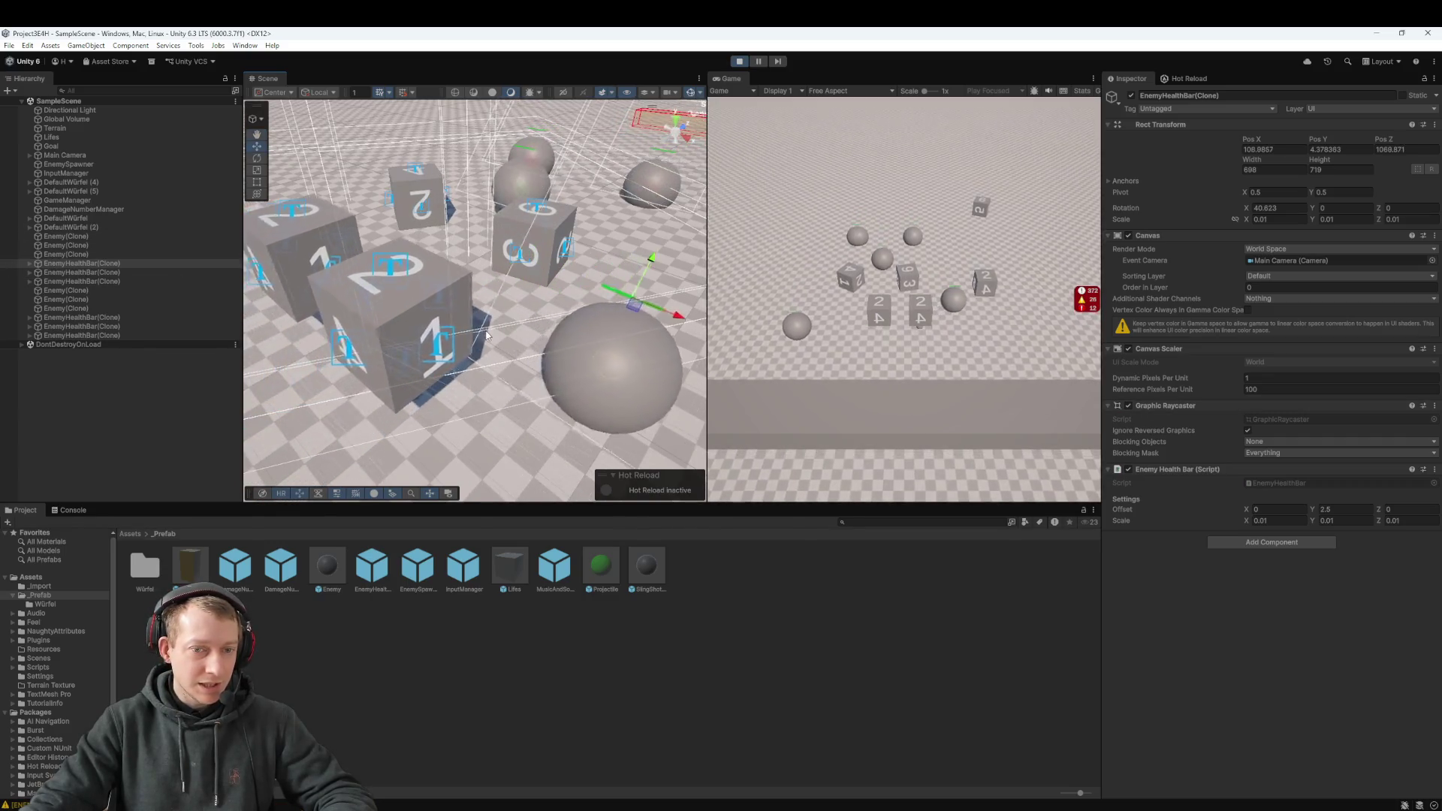
Step: Expand the health bar to inspect EnemyHealth, then check Slot6's canvas and an Enemy(Clone)
click(30, 253)
click(67, 263)
click(38, 263)
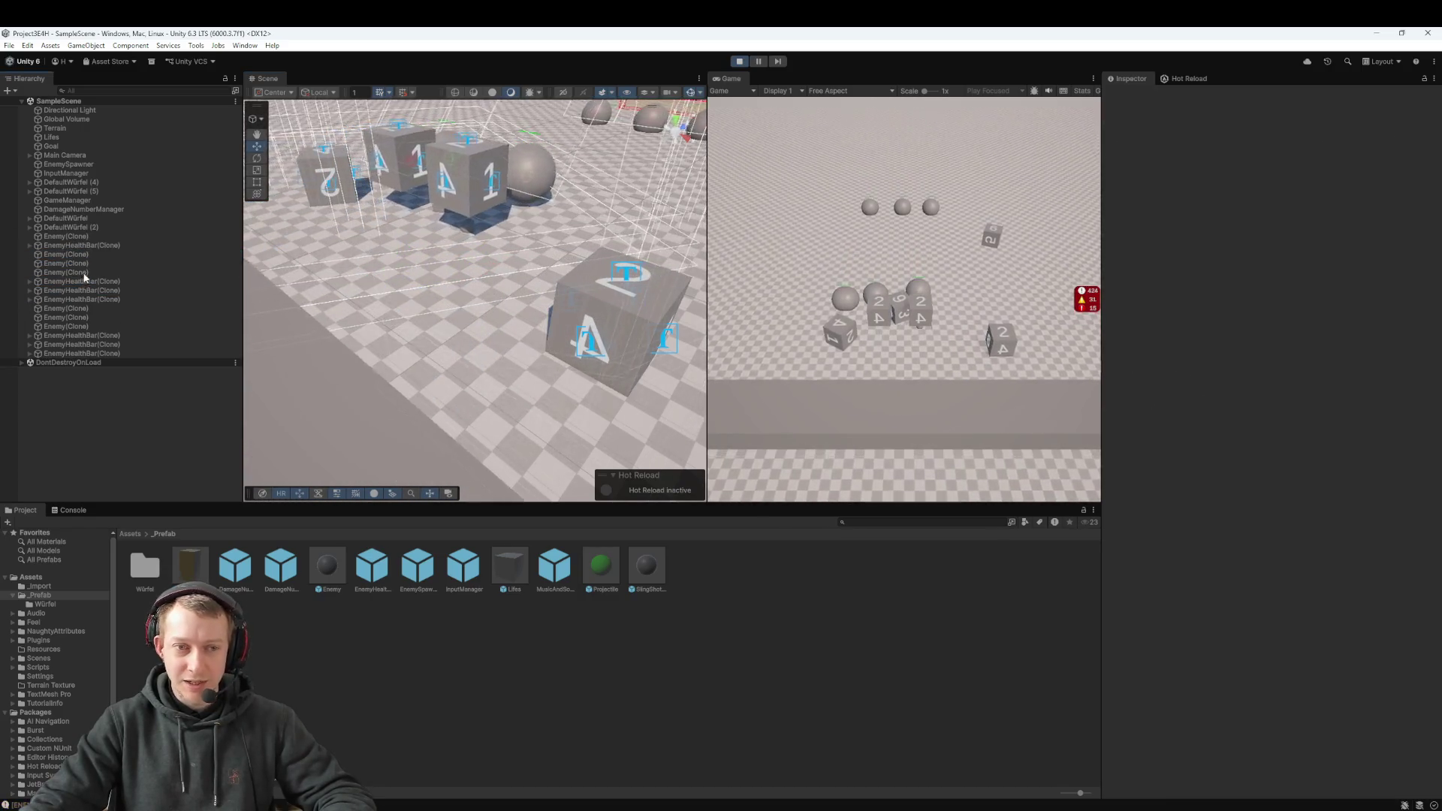
click(286, 309)
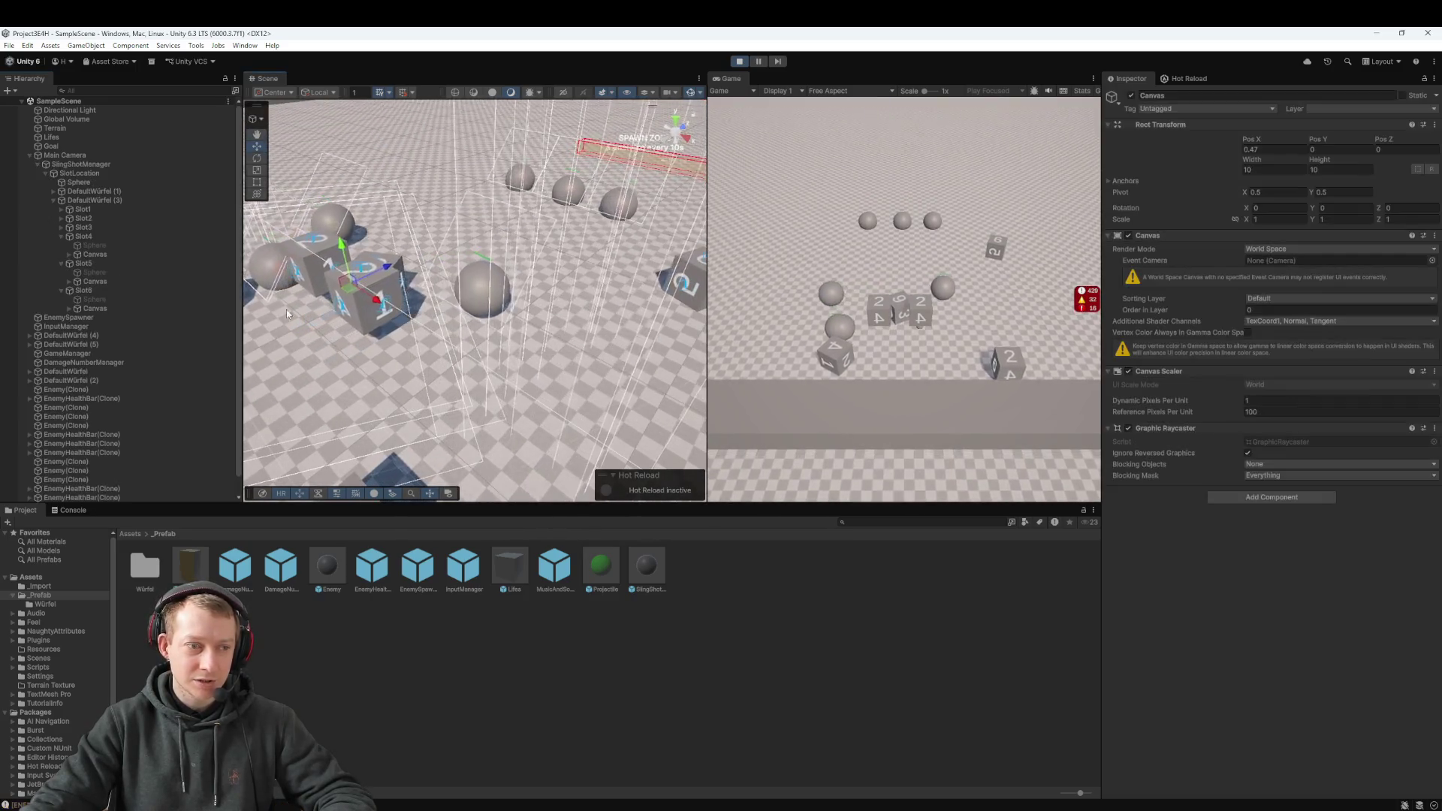
click(109, 390)
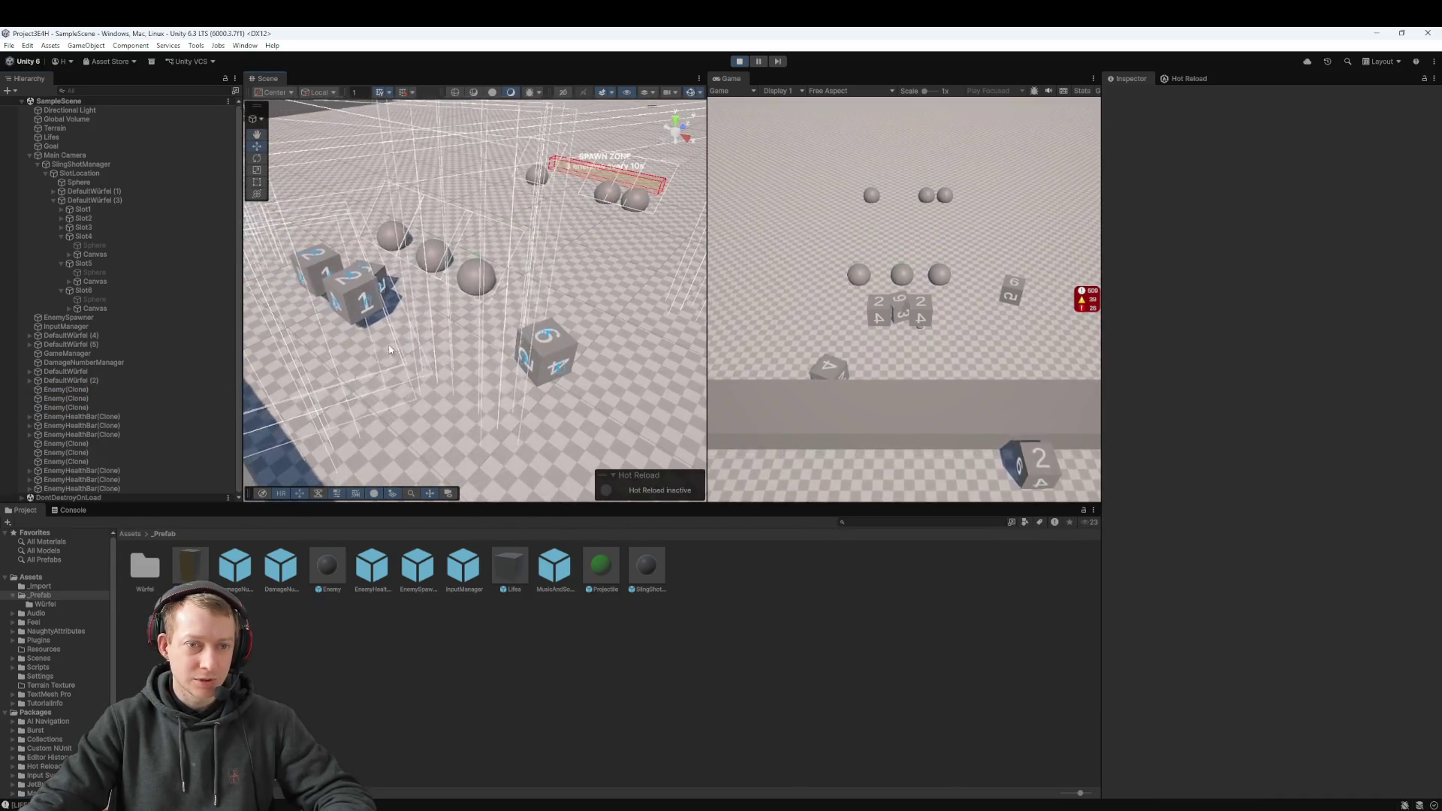
click(475, 276)
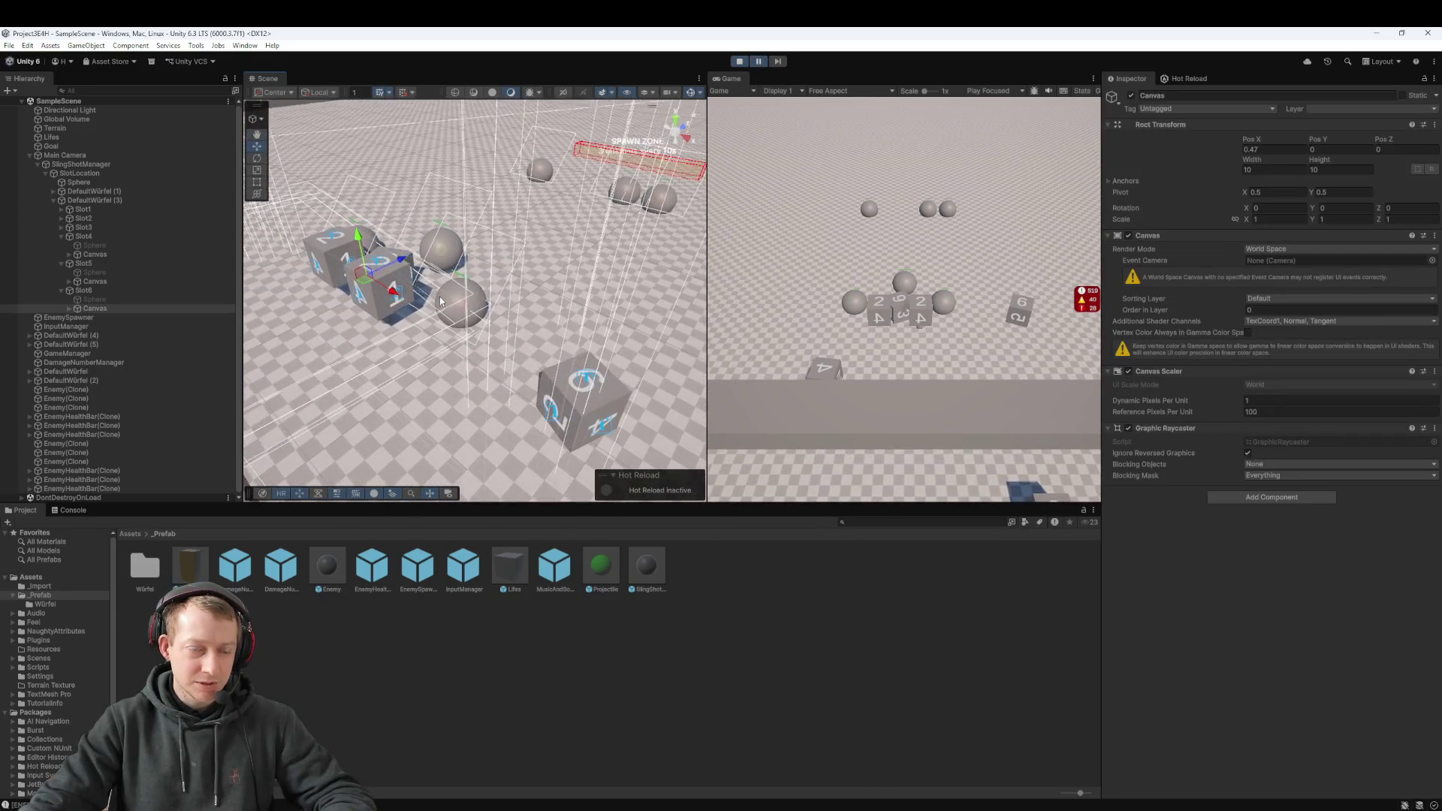
Step: Frame two EnemyHealthBar(Clone) objects and expand the second to show EnemyHealth
double_click(110, 418)
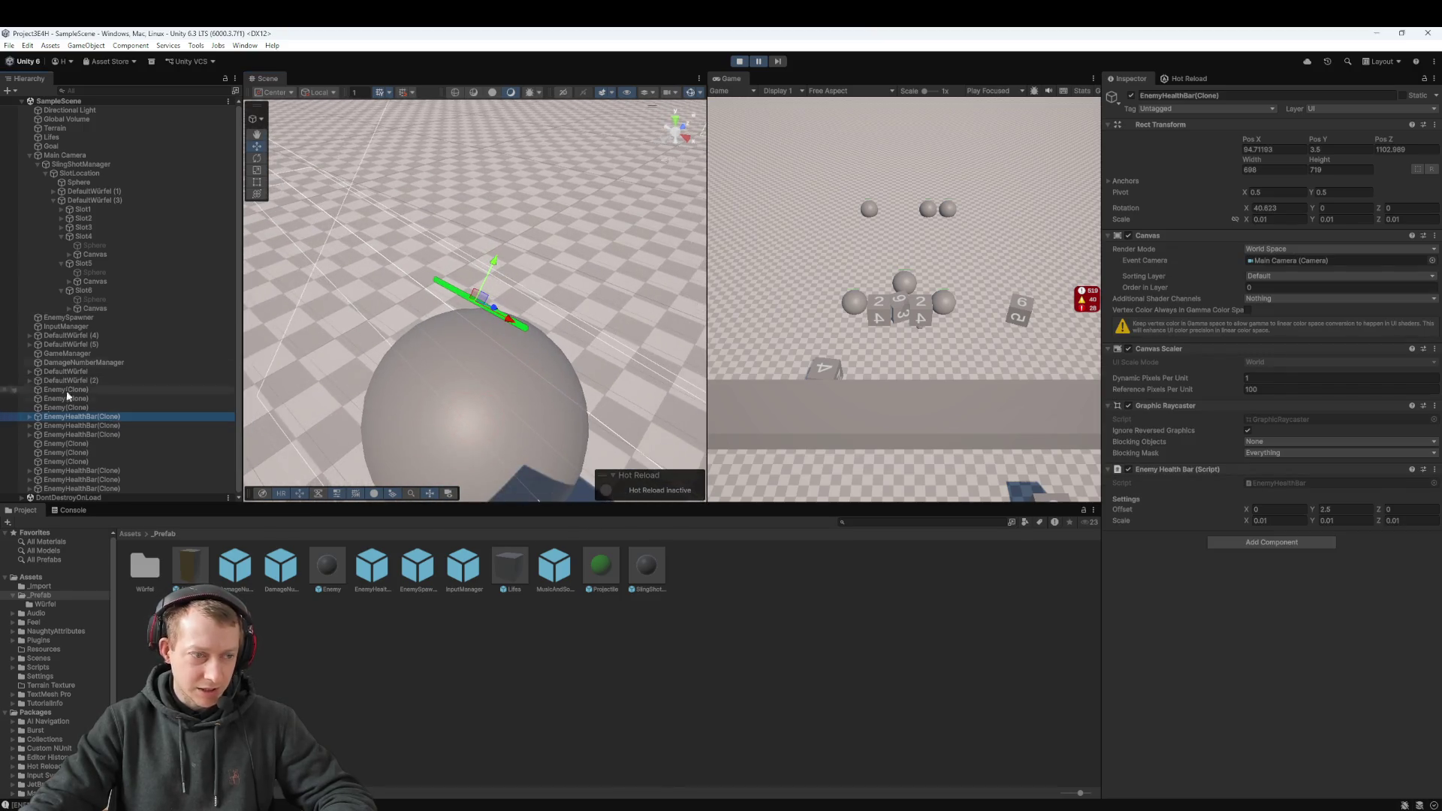
double_click(84, 426)
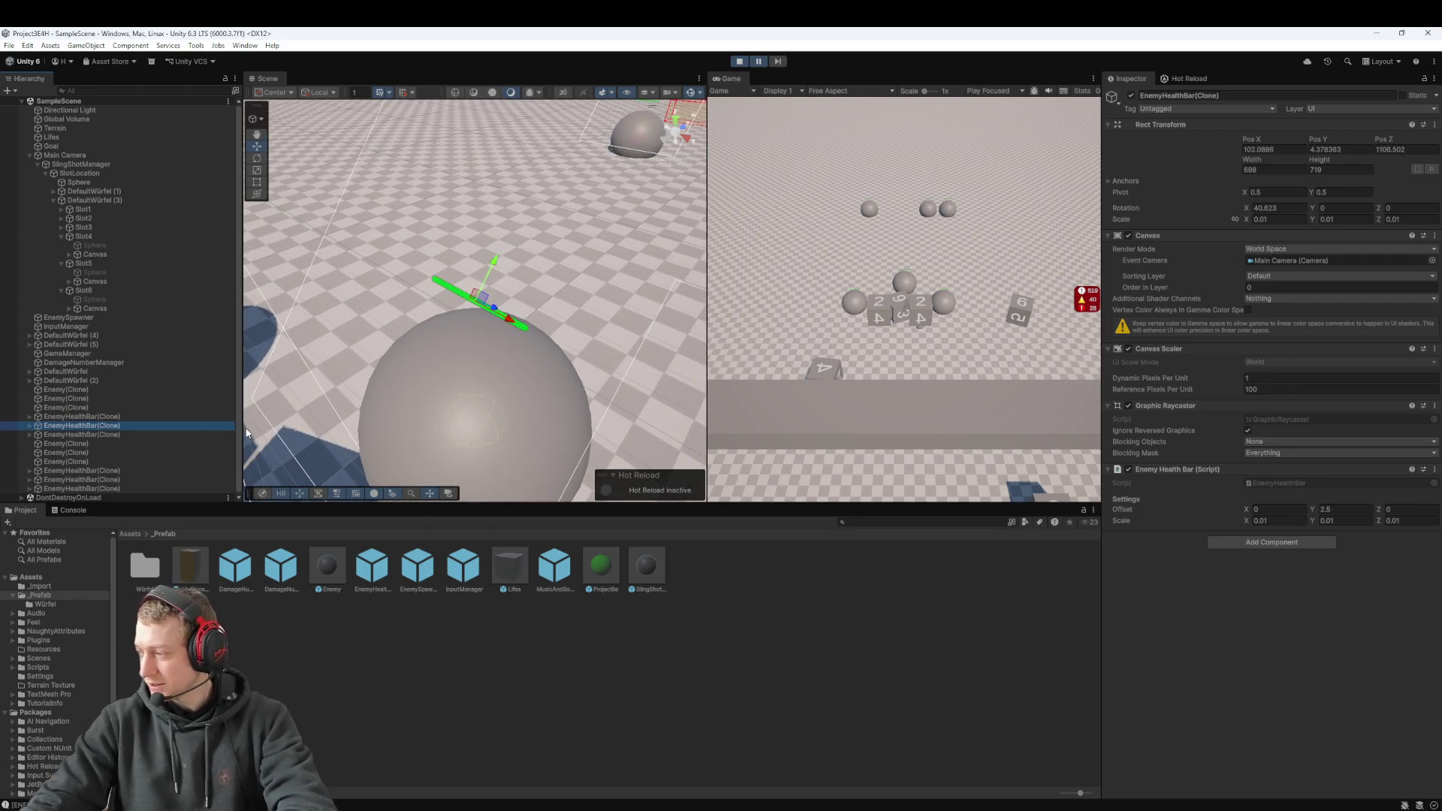
click(31, 426)
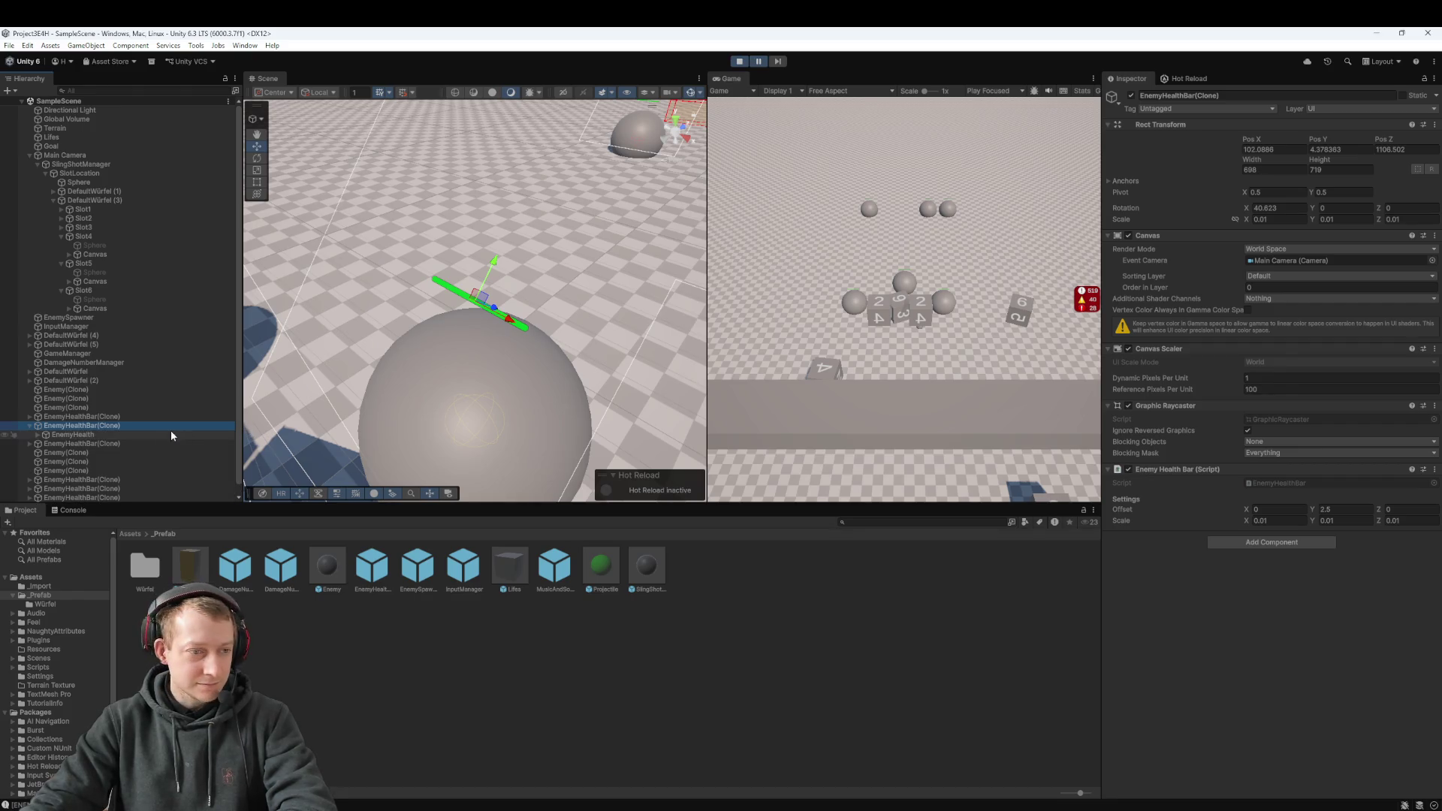
Step: Inspect the EnemyHealth slider and its Fill Area on the spawned health bar
click(102, 434)
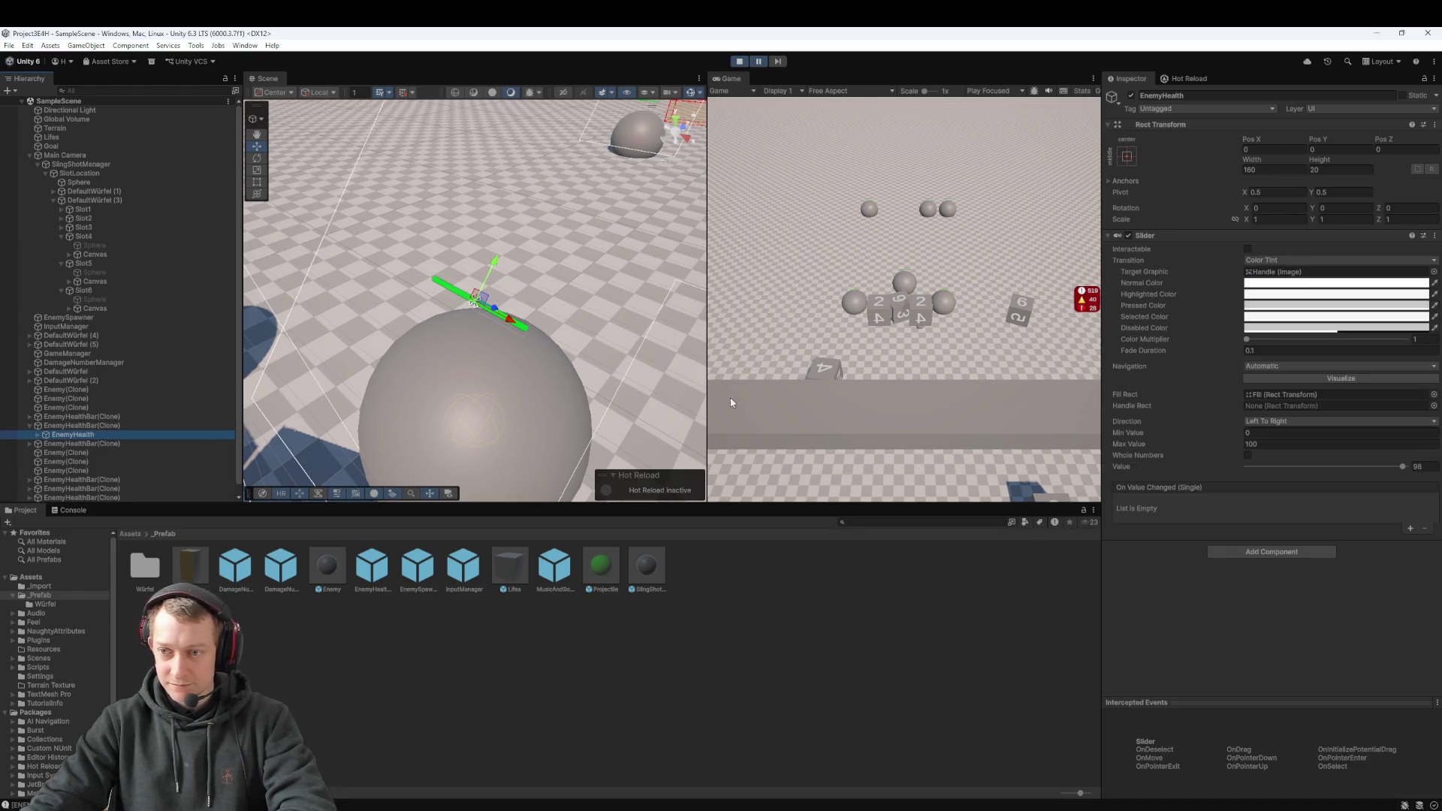
click(91, 443)
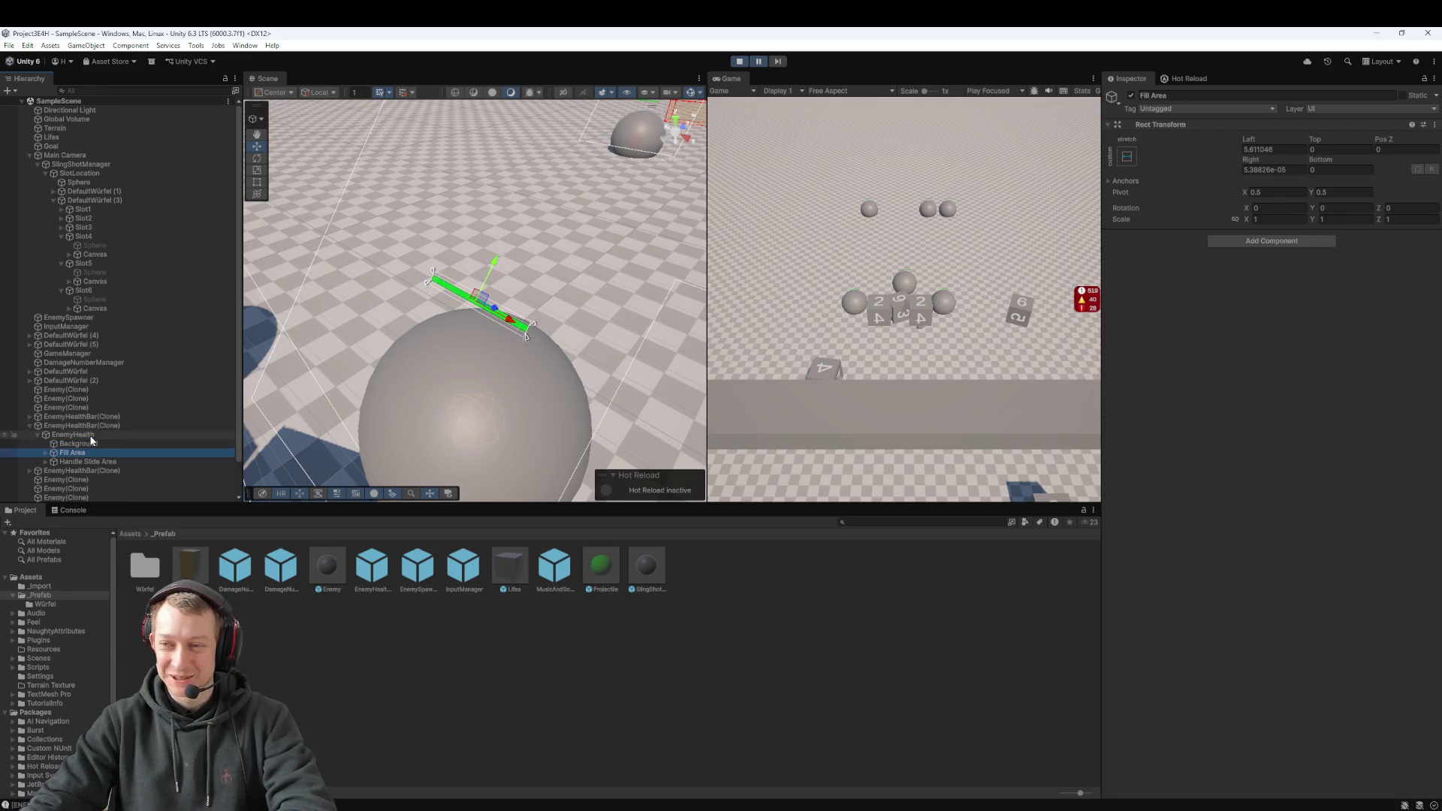
click(92, 436)
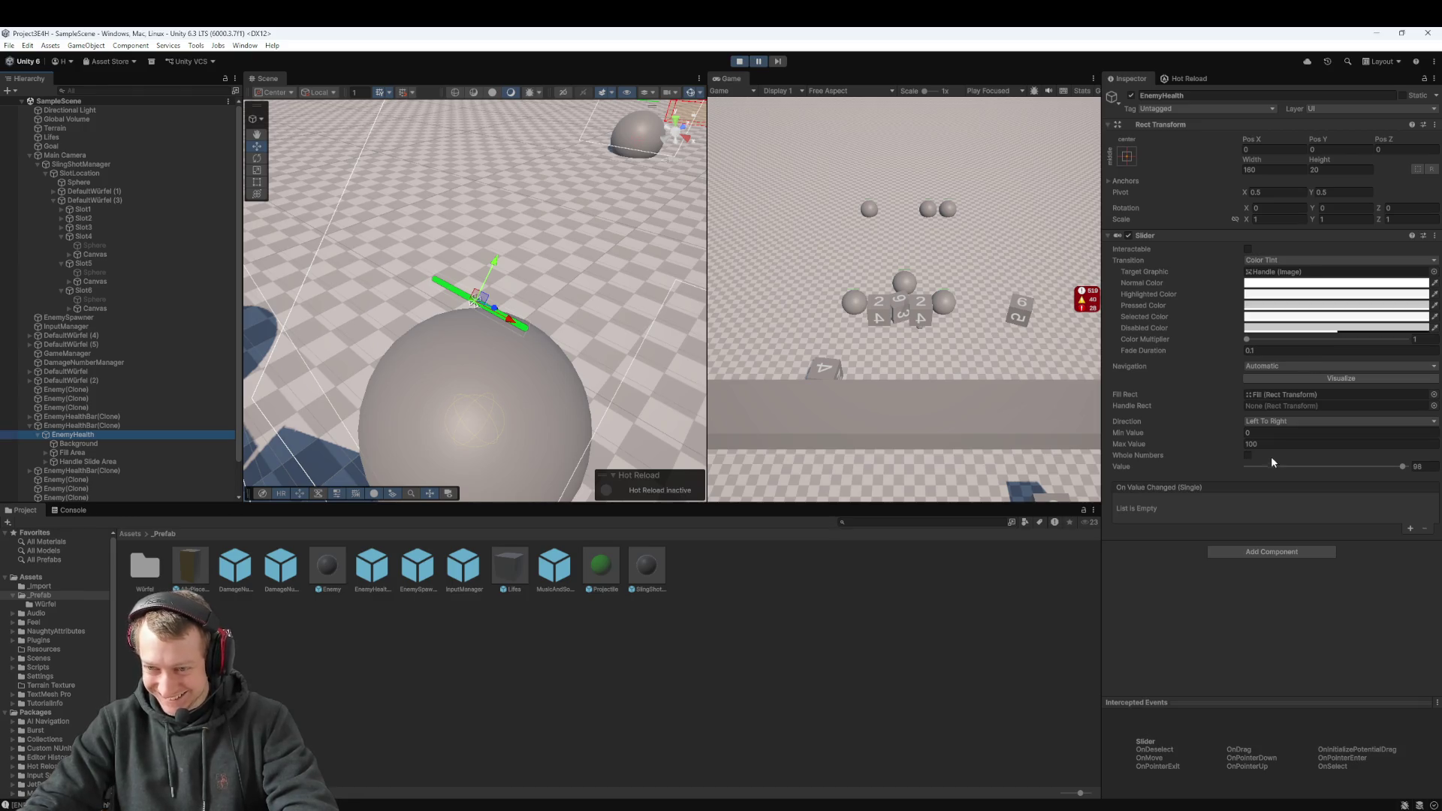
mouse_move(477, 377)
mouse_down()
mouse_move(525, 312)
mouse_move(593, 307)
mouse_up()
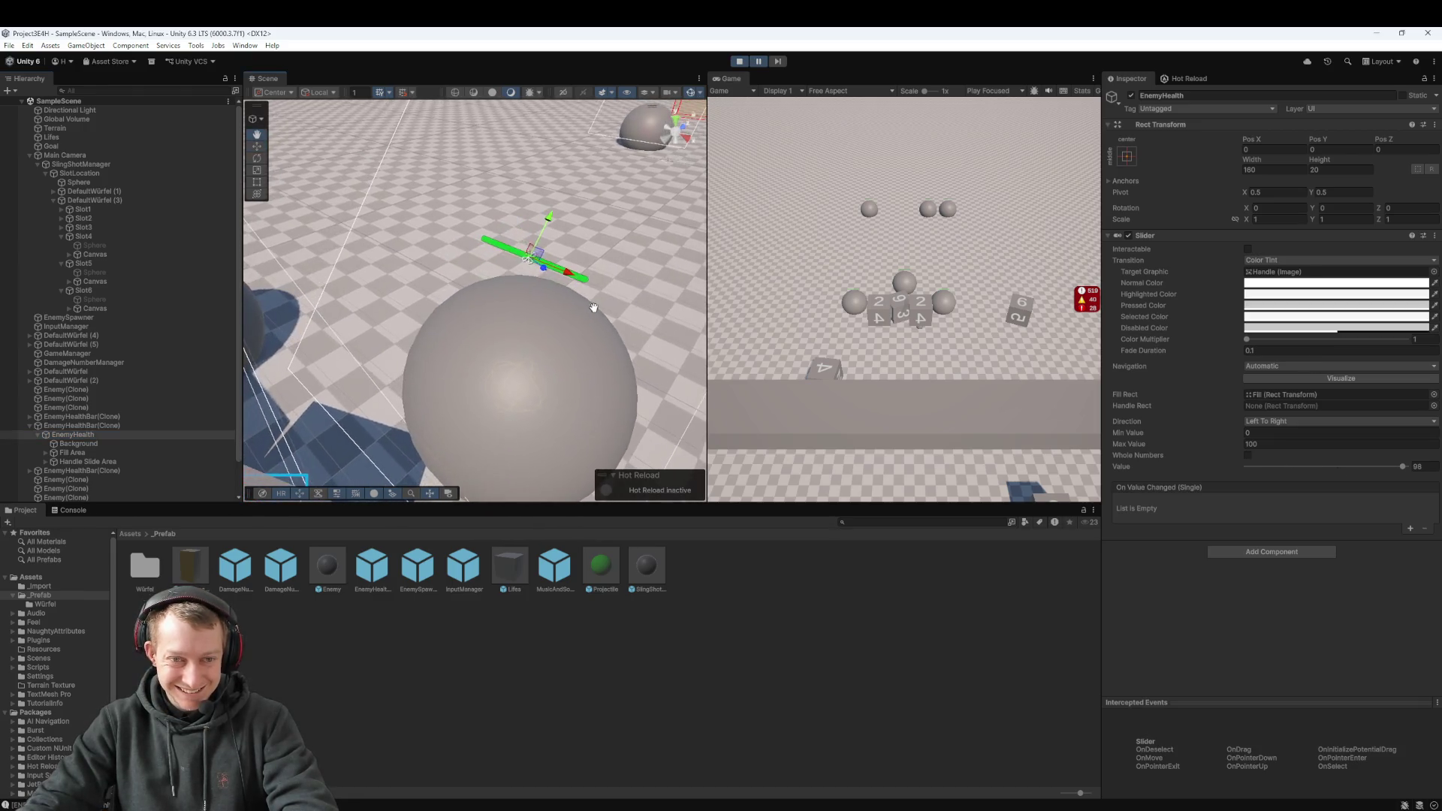
Step: Drag the health slider Value down to 35.3, back to 97, then stop Play mode
drag(1403, 467, 1303, 469)
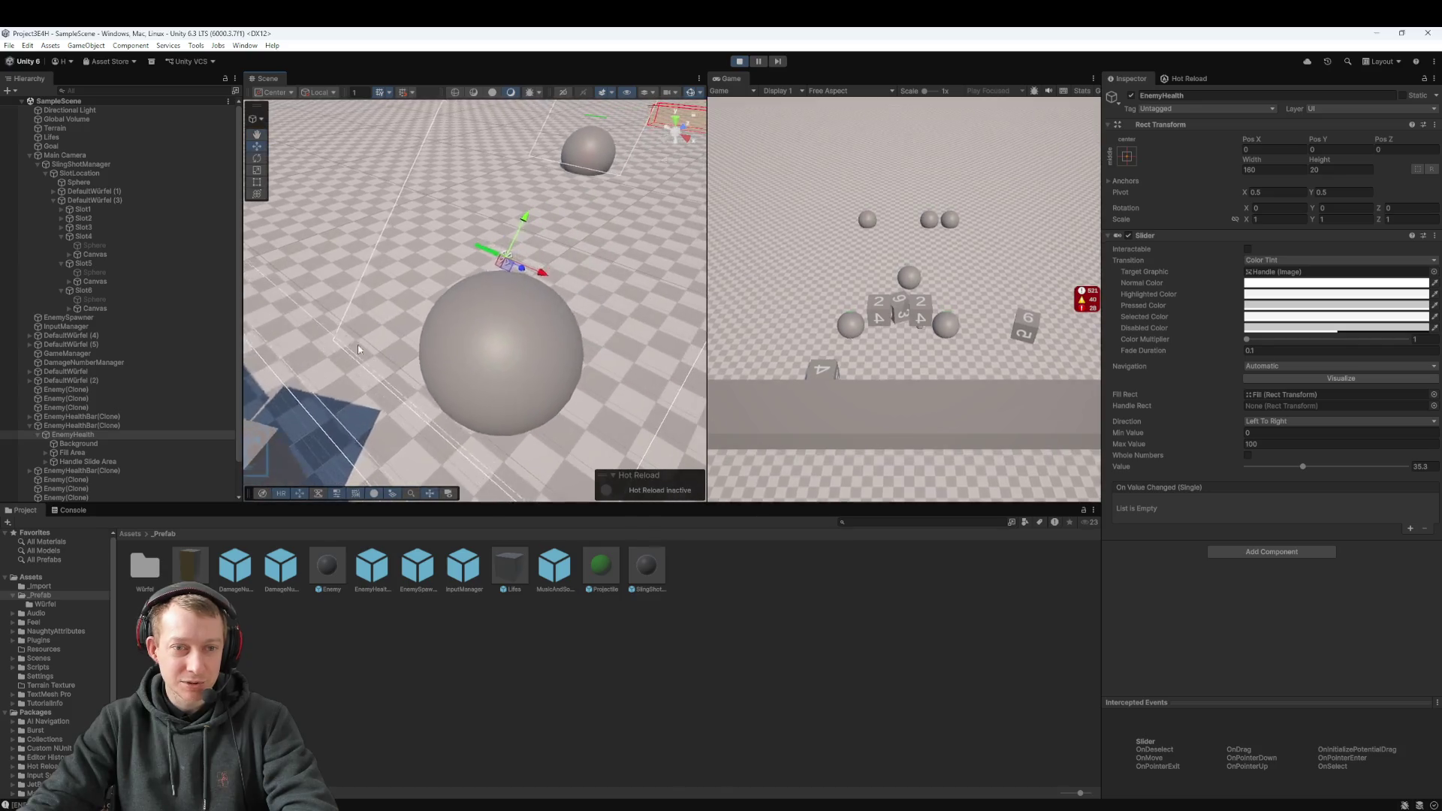
click(1400, 466)
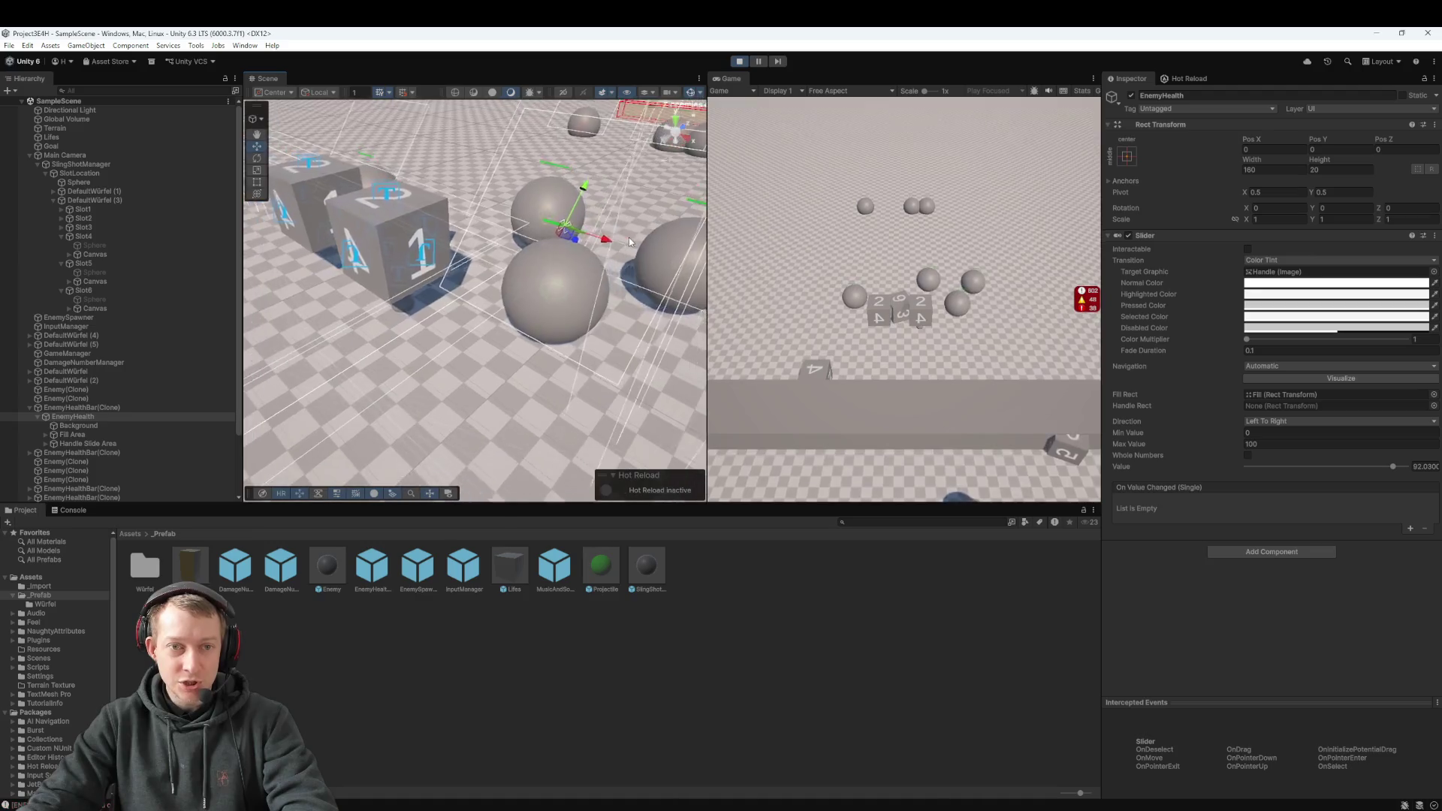
click(740, 61)
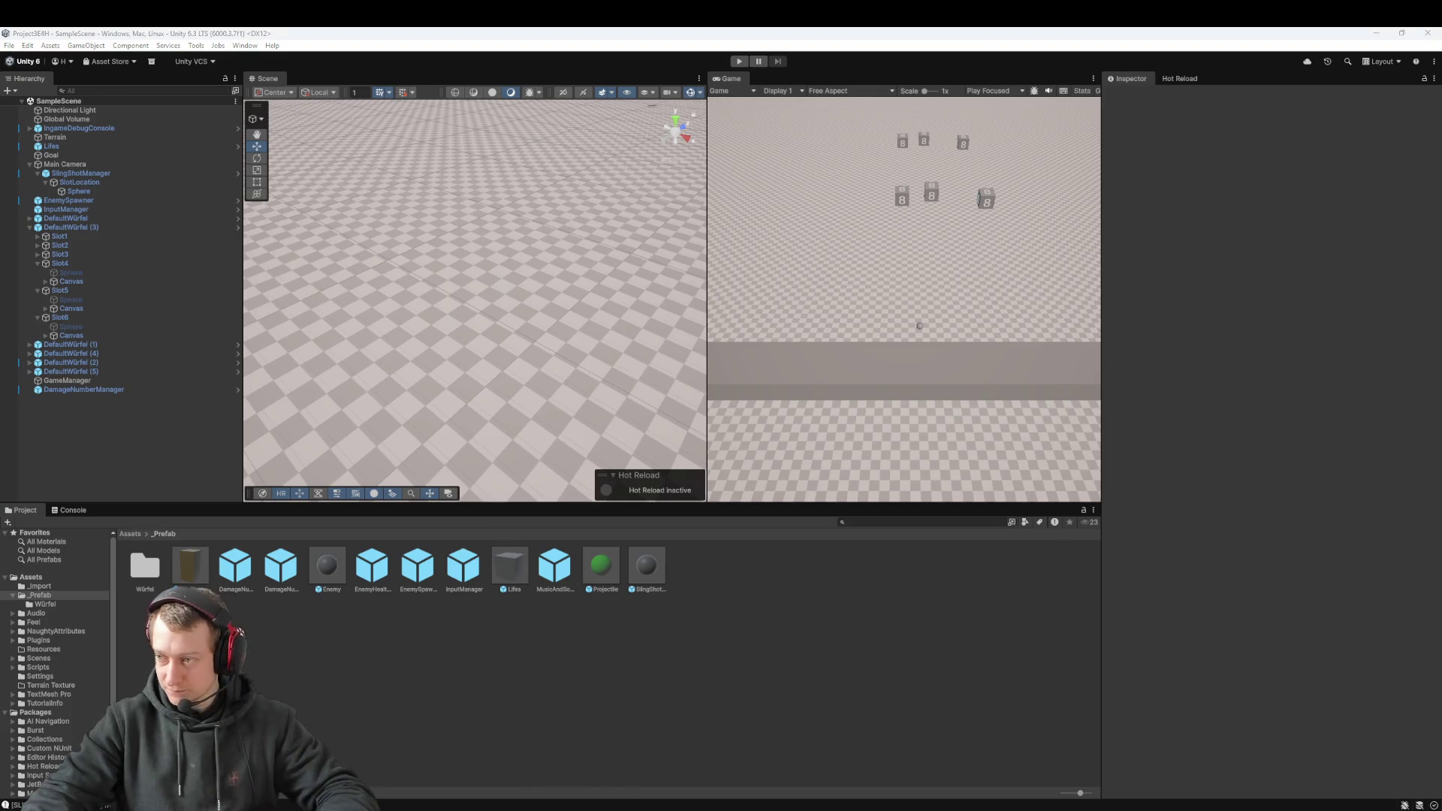
Step: Maximize VS Code, clear the Copilot chat input, and read the suggested DamageNumber fixes
mouse_move(1441, 450)
mouse_down()
mouse_move(1441, 404)
mouse_move(905, 279)
mouse_up()
double_click(929, 271)
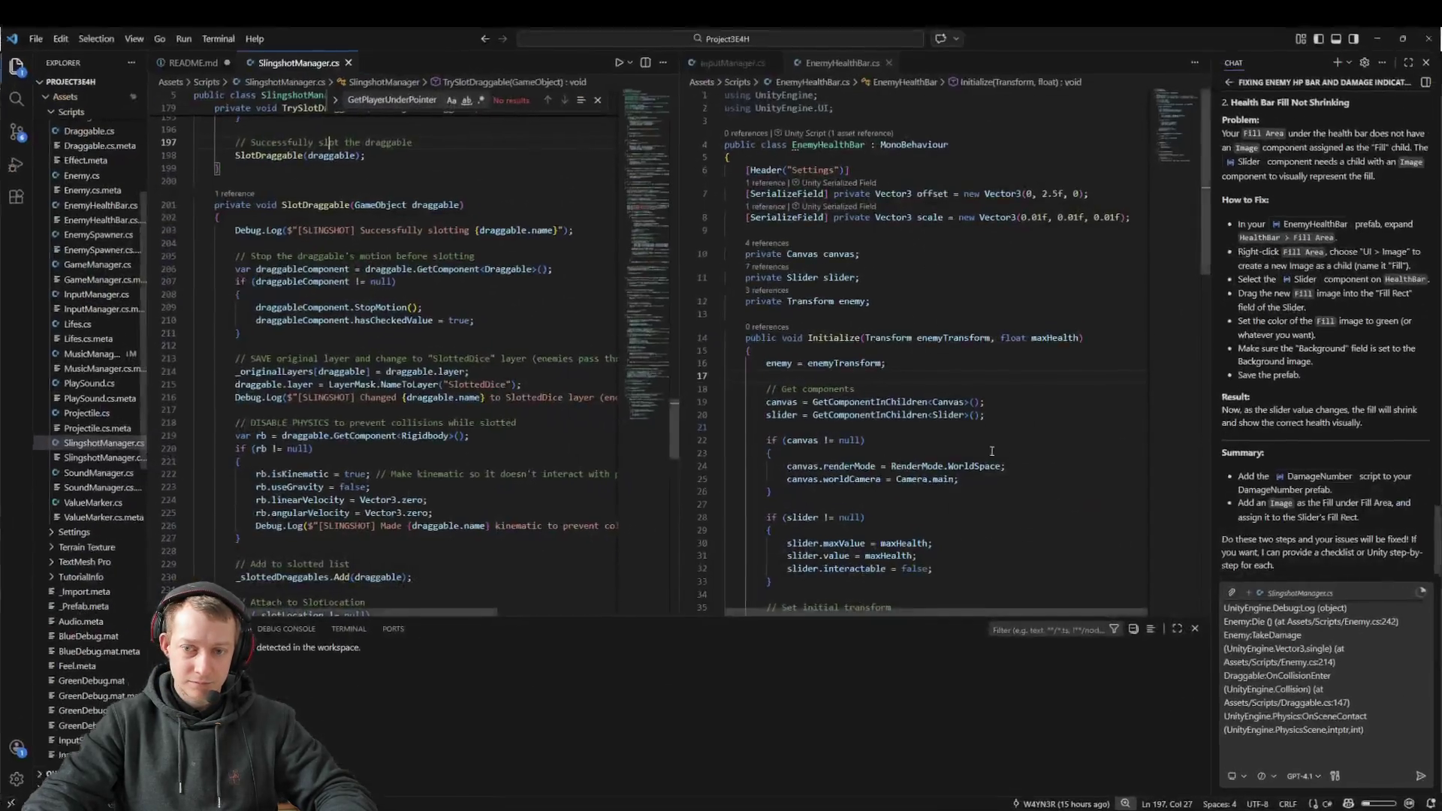
click(1329, 668)
key(ctrl+a)
key(BackSpace)
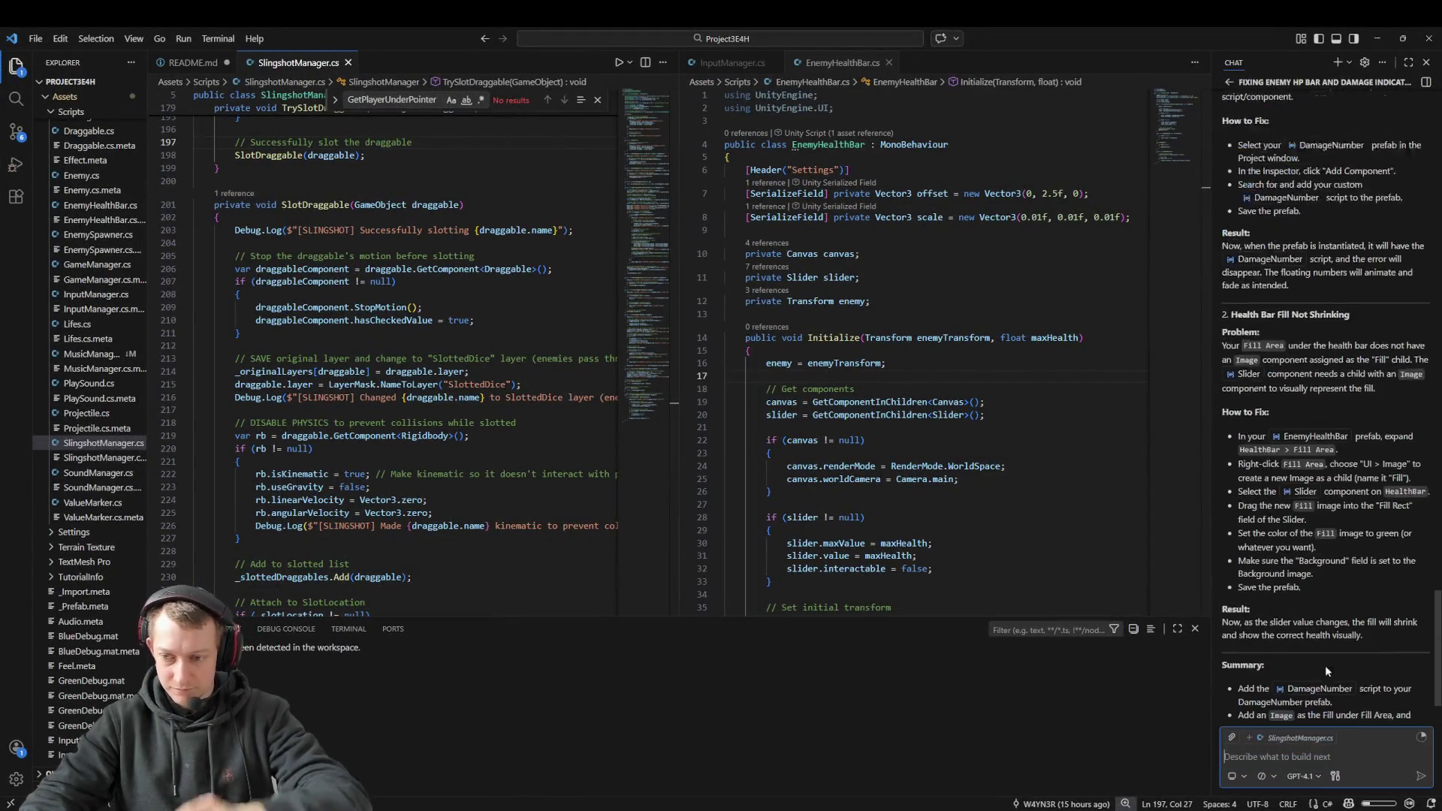
scroll(1352, 466, up, 2)
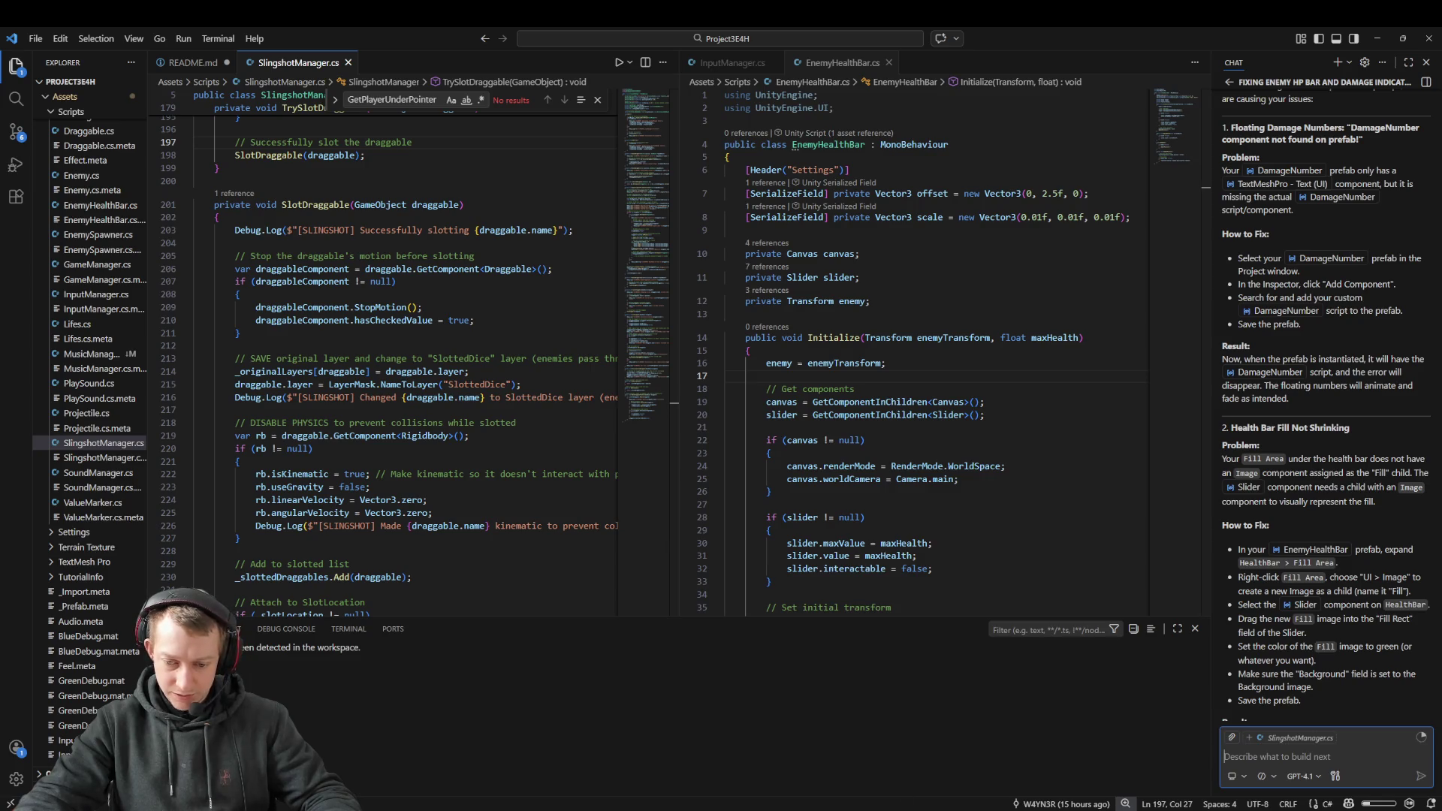
key(alt+Tab)
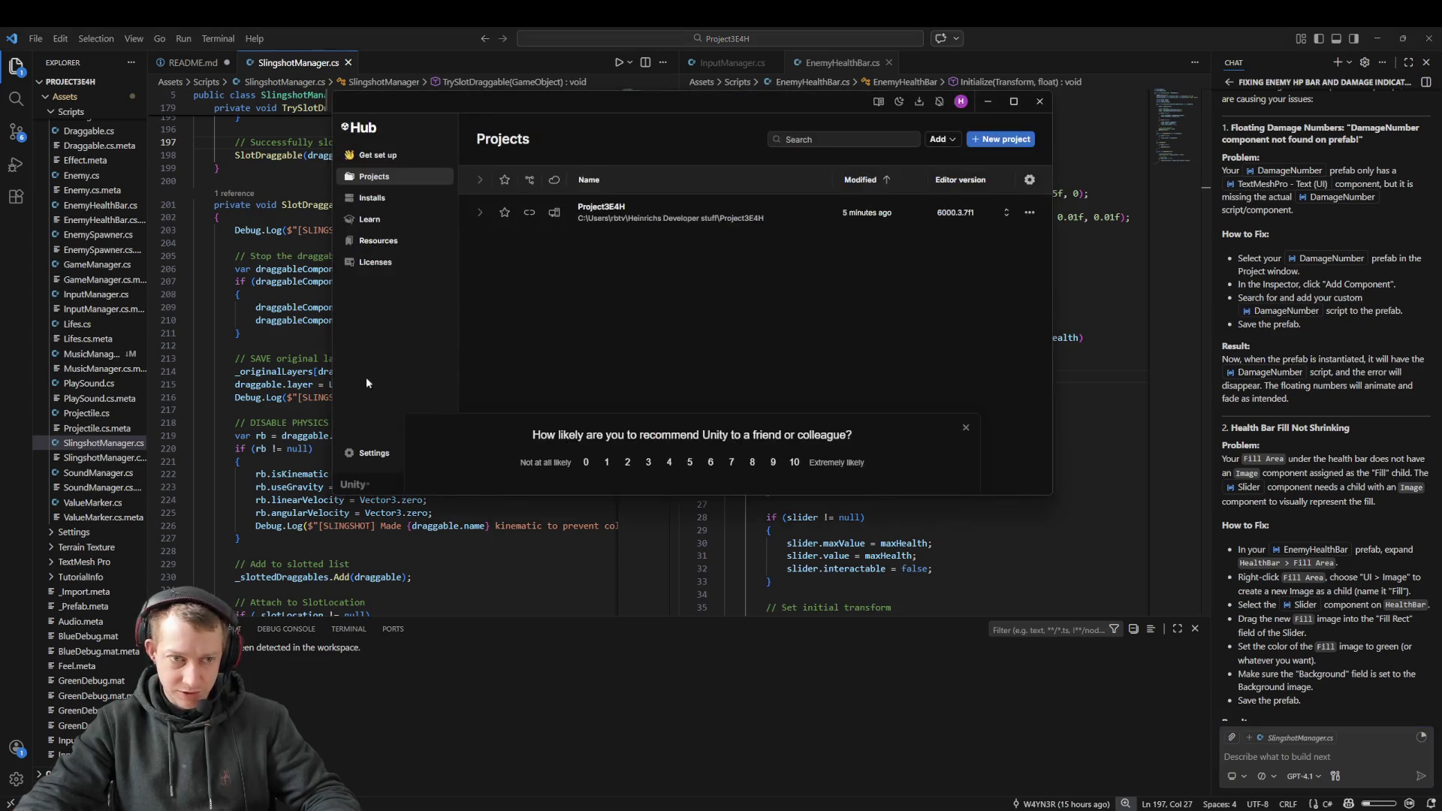
key(alt+Tab)
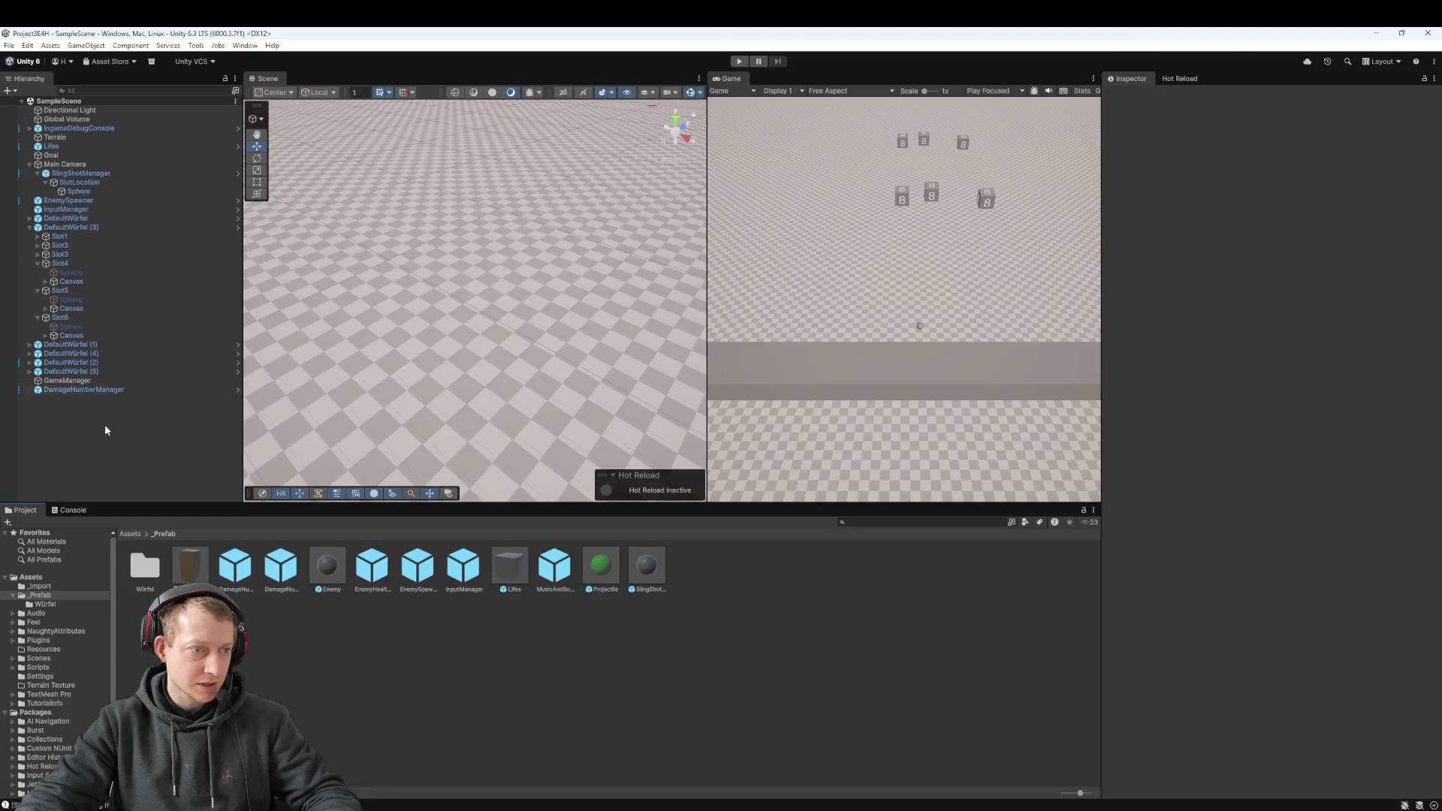
Step: Open the DamageNumber prefab and select its root to view the Canvas and Damage Number script
double_click(87, 389)
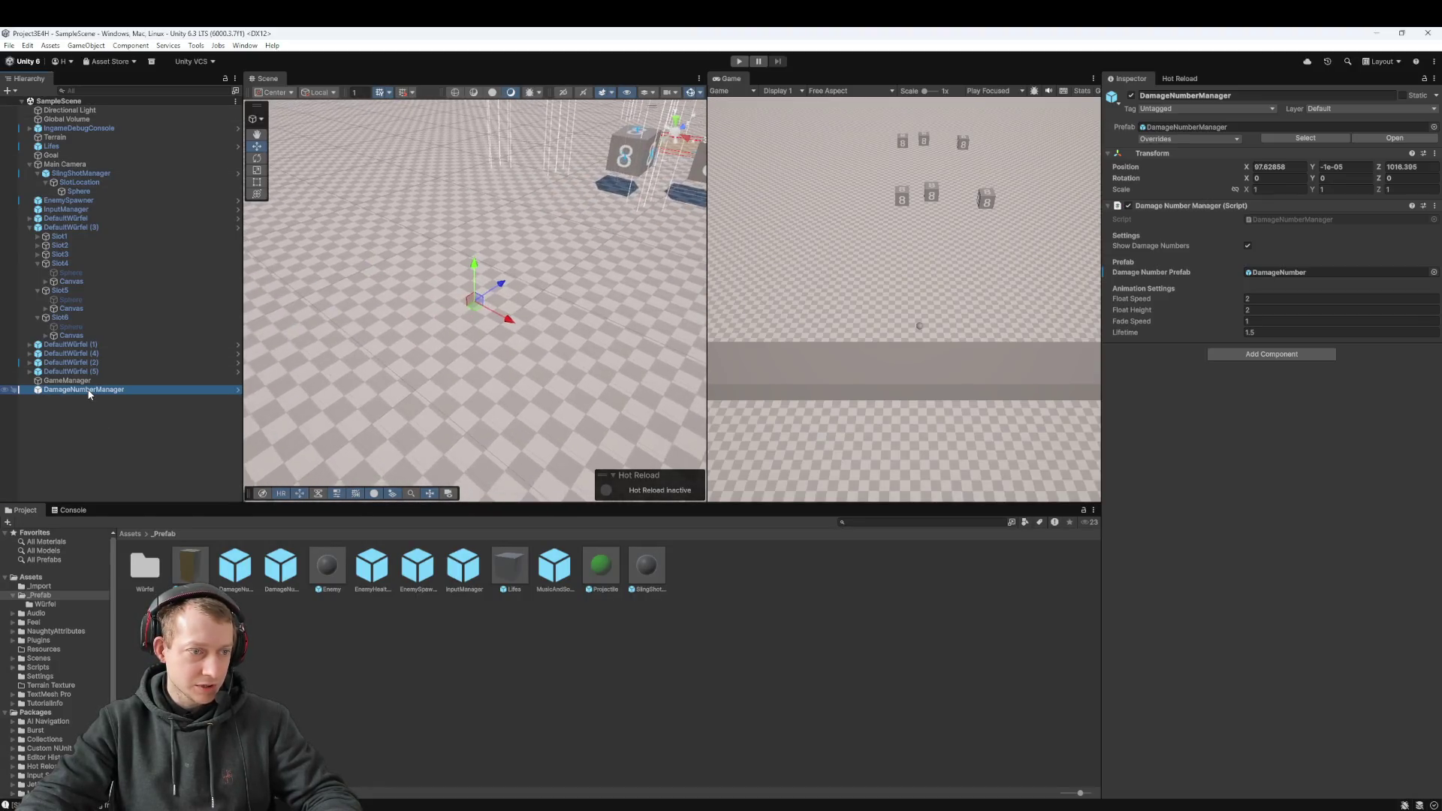
double_click(1320, 272)
click(78, 124)
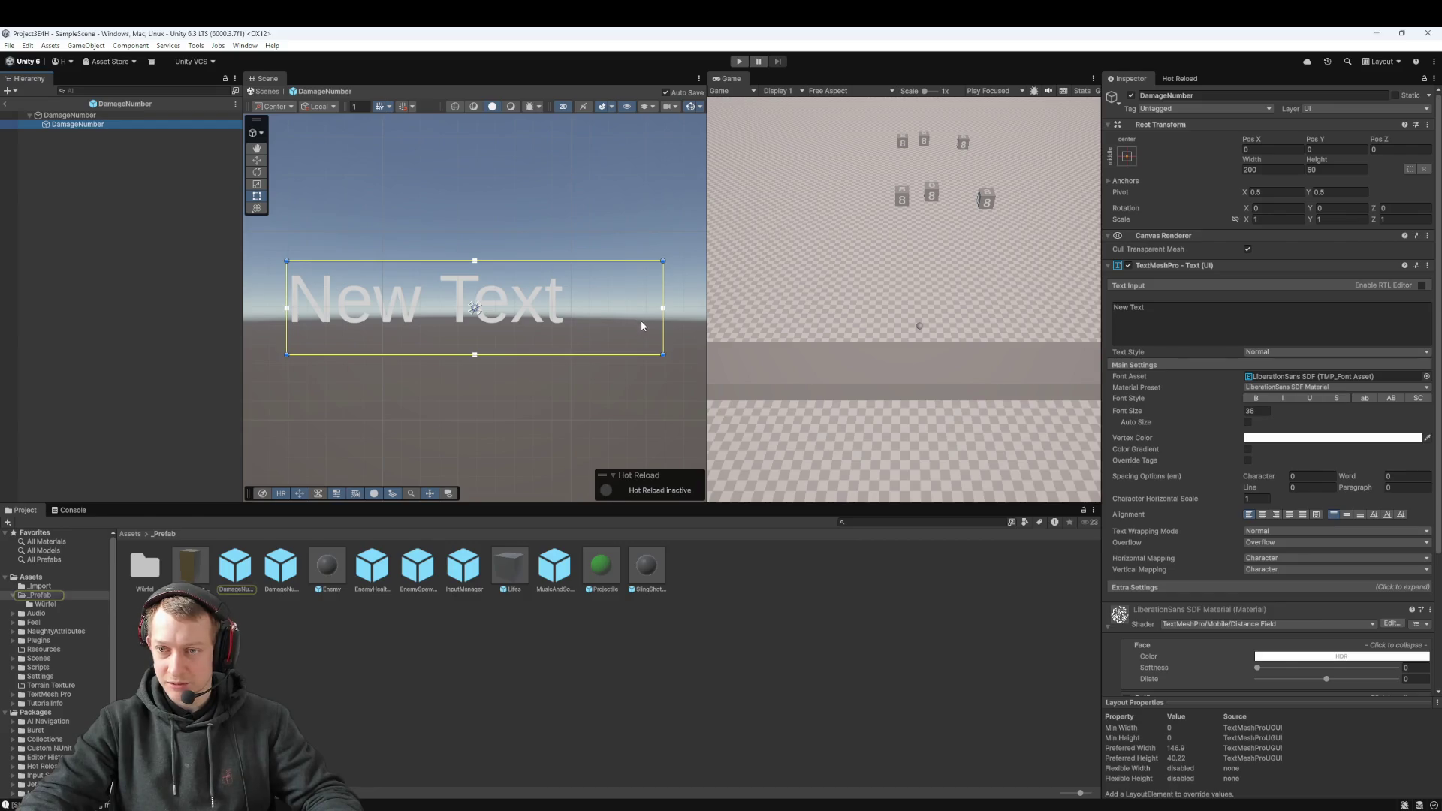
scroll(1163, 450, down, 5)
key(Up)
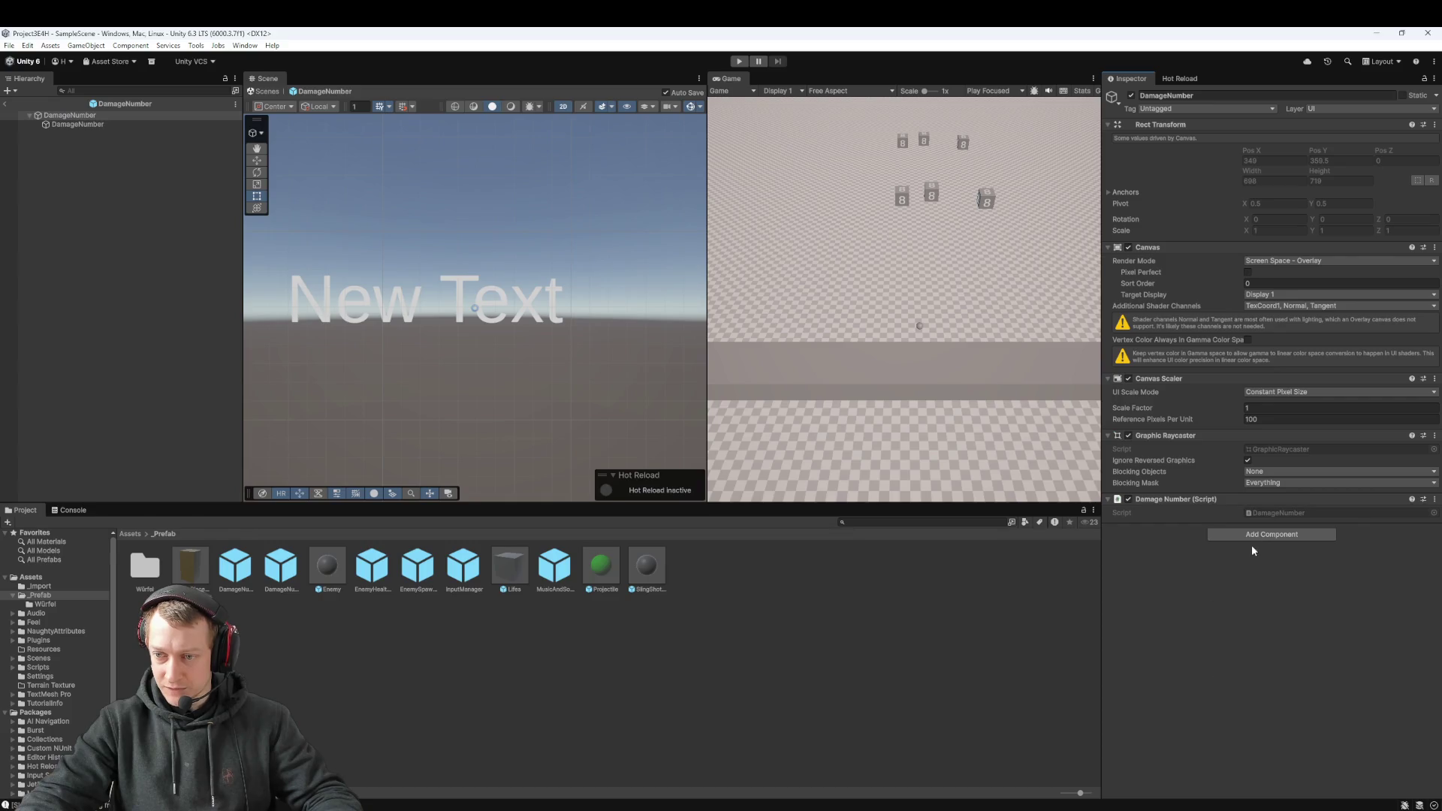
mouse_move(1149, 810)
key(alt+Tab)
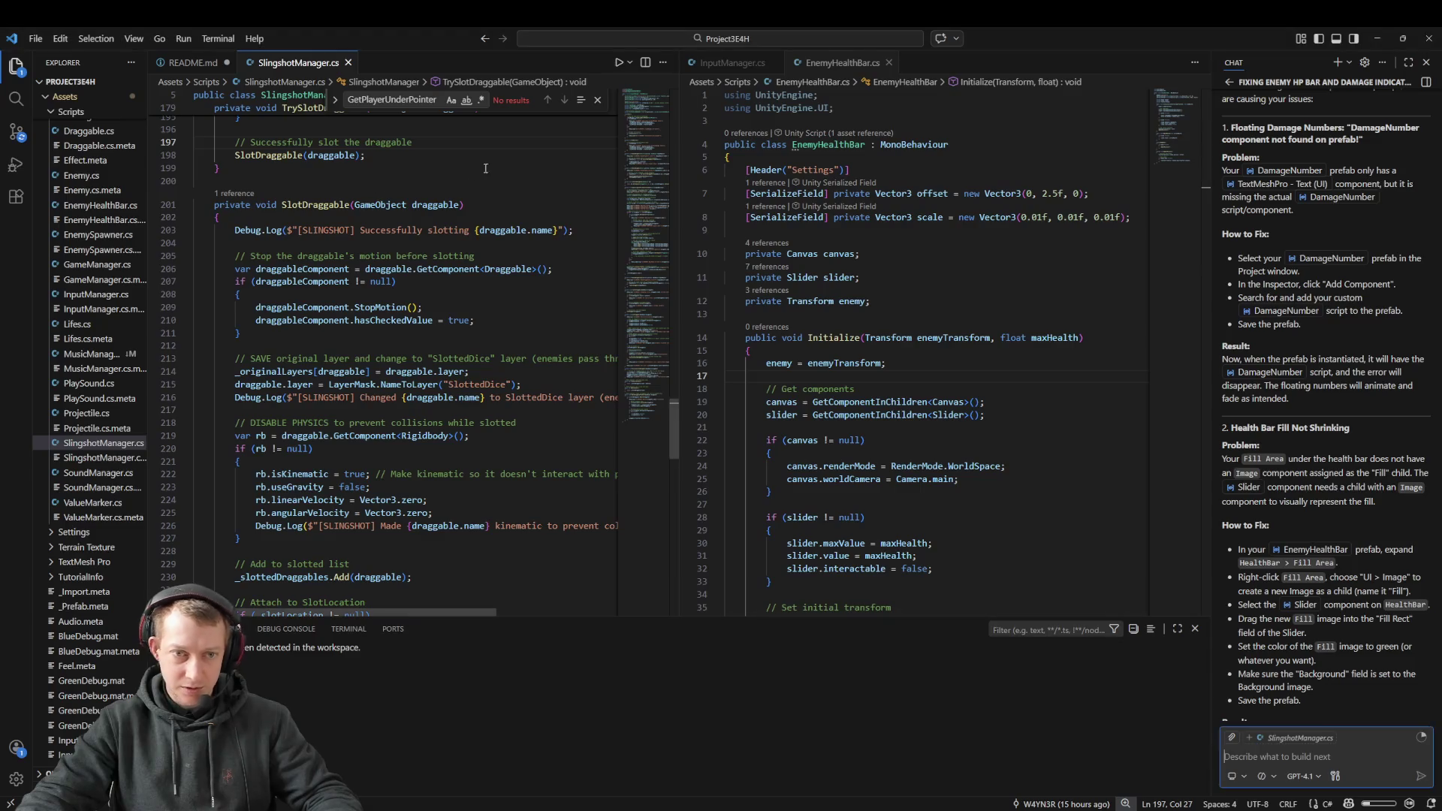
Step: Open DamageNumber.cs via quick search 'damage' and examine its textMesh GetComponent<TextMeshPro> lookup
key(ctrl+p)
text(damagenuimber)
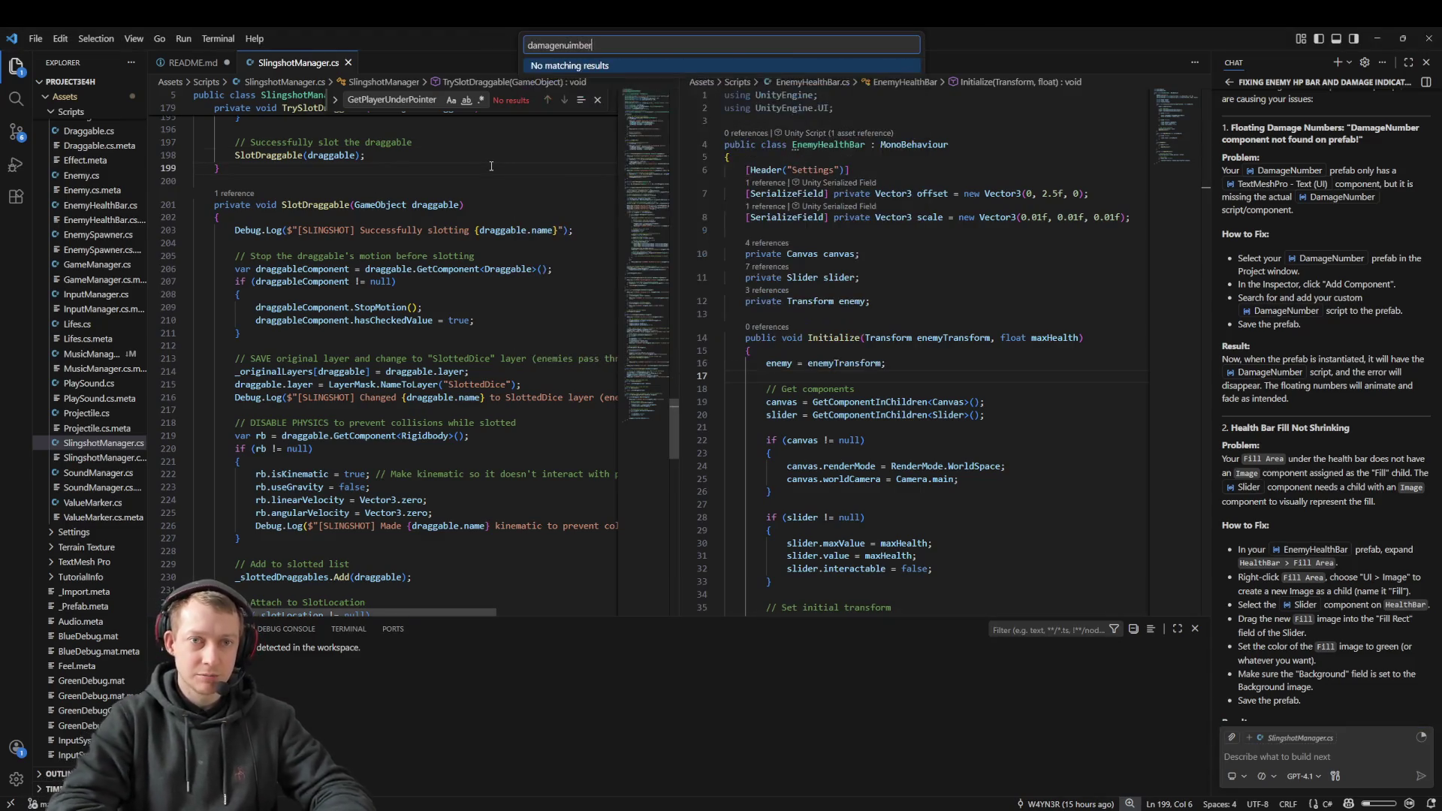
key(Return)
key(ctrl+f)
click(342, 225)
double_click(342, 204)
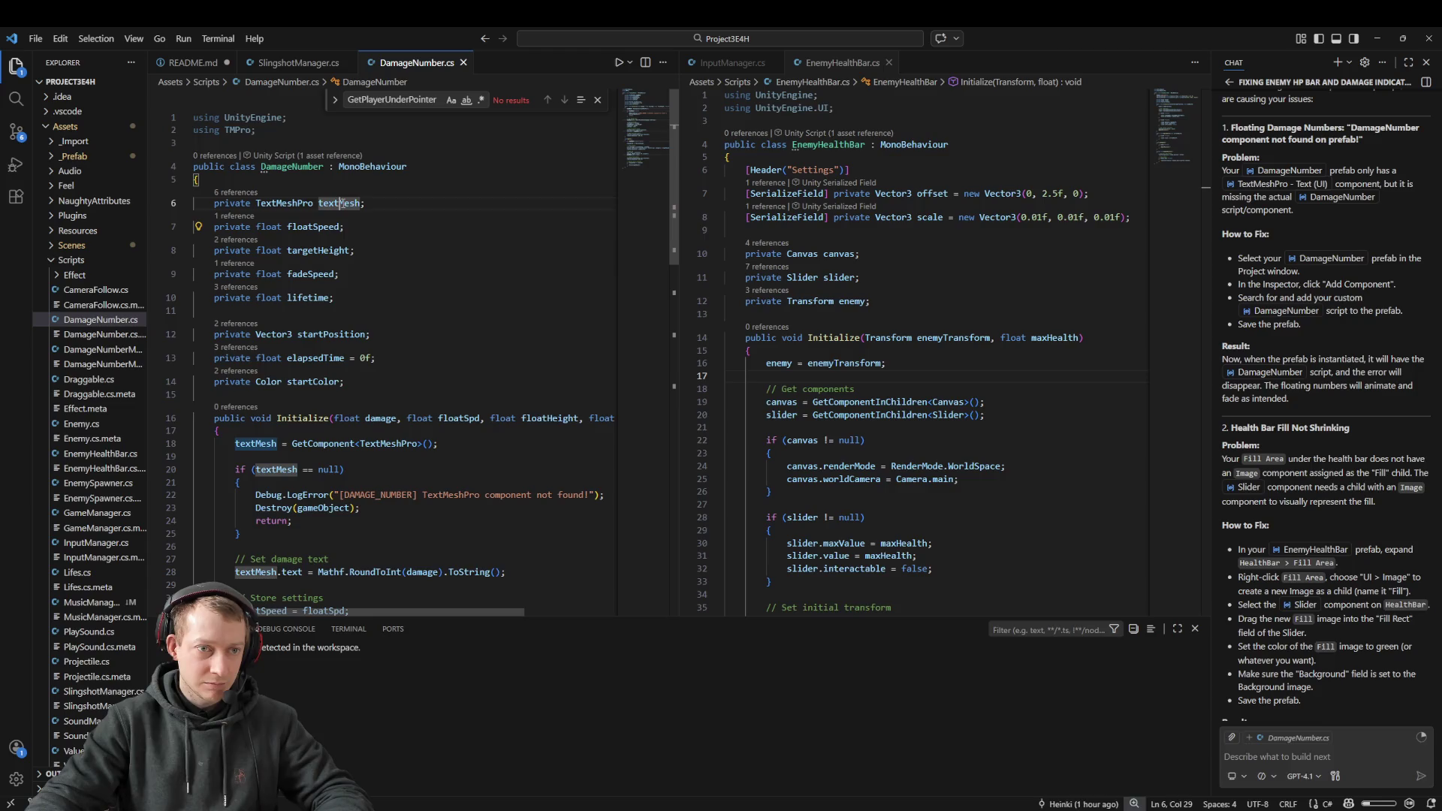
scroll(282, 405, down, 2)
double_click(389, 358)
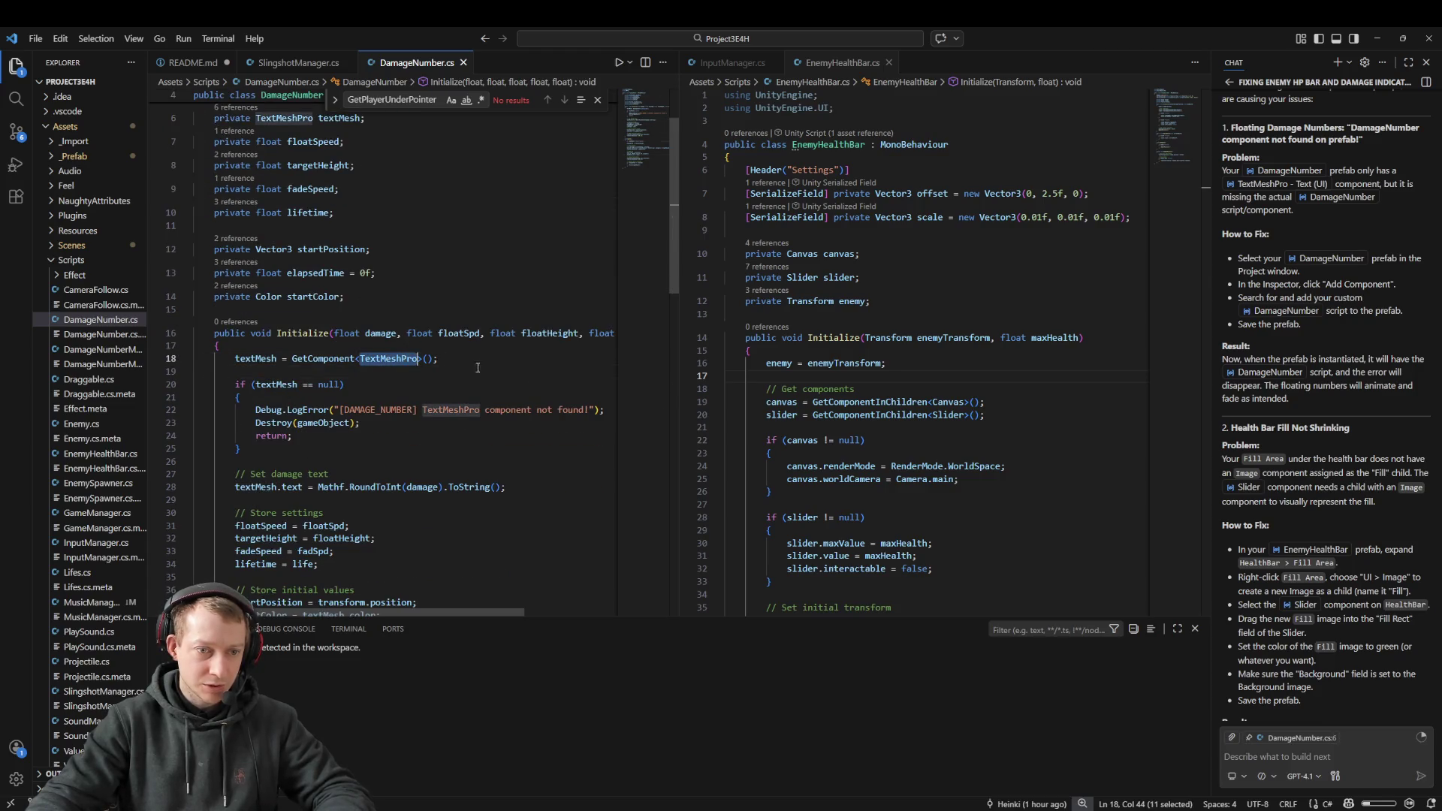
key(alt+Tab)
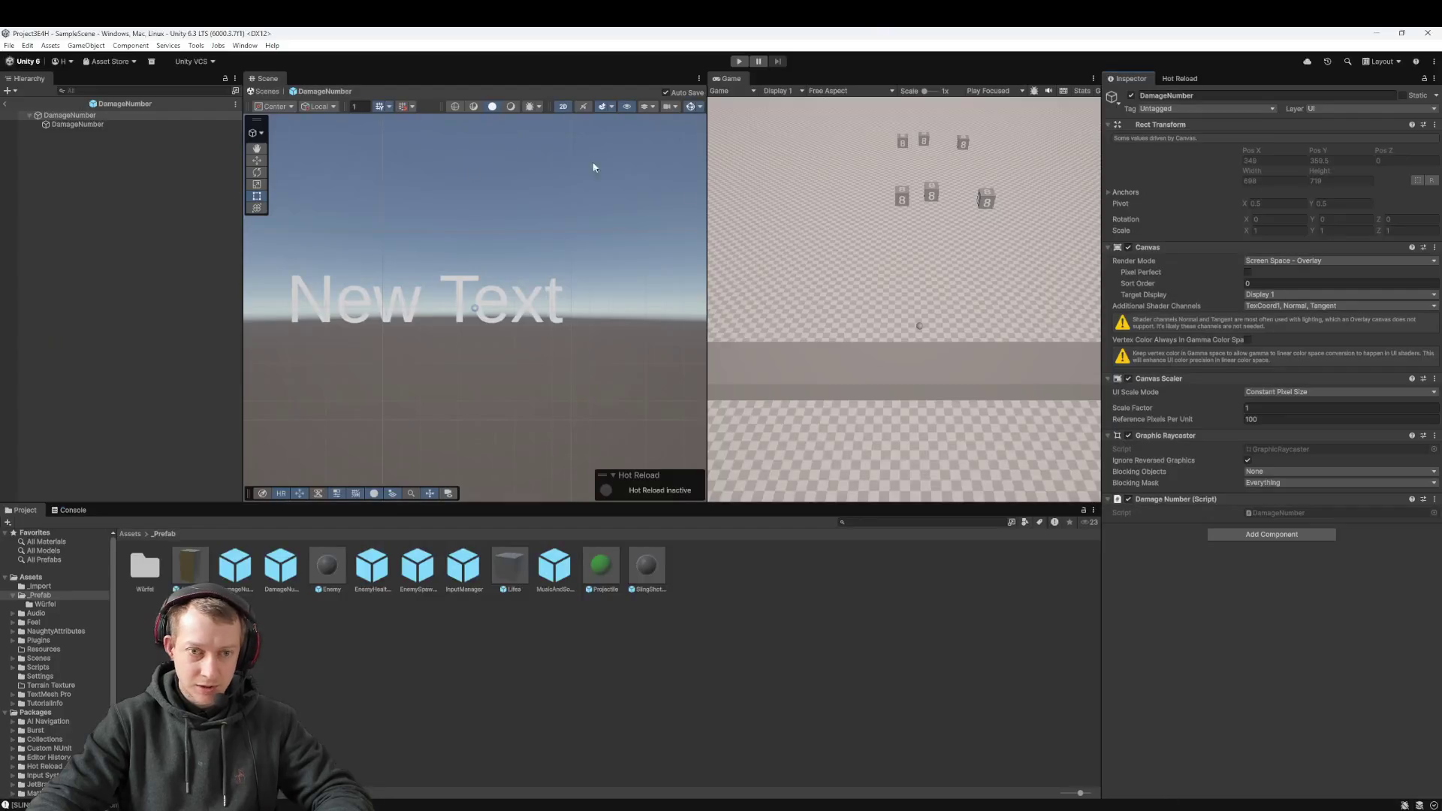
Step: Select the child DamageNumber to see its TextMeshPro - Text (UI) component, then return to Initialize
click(59, 125)
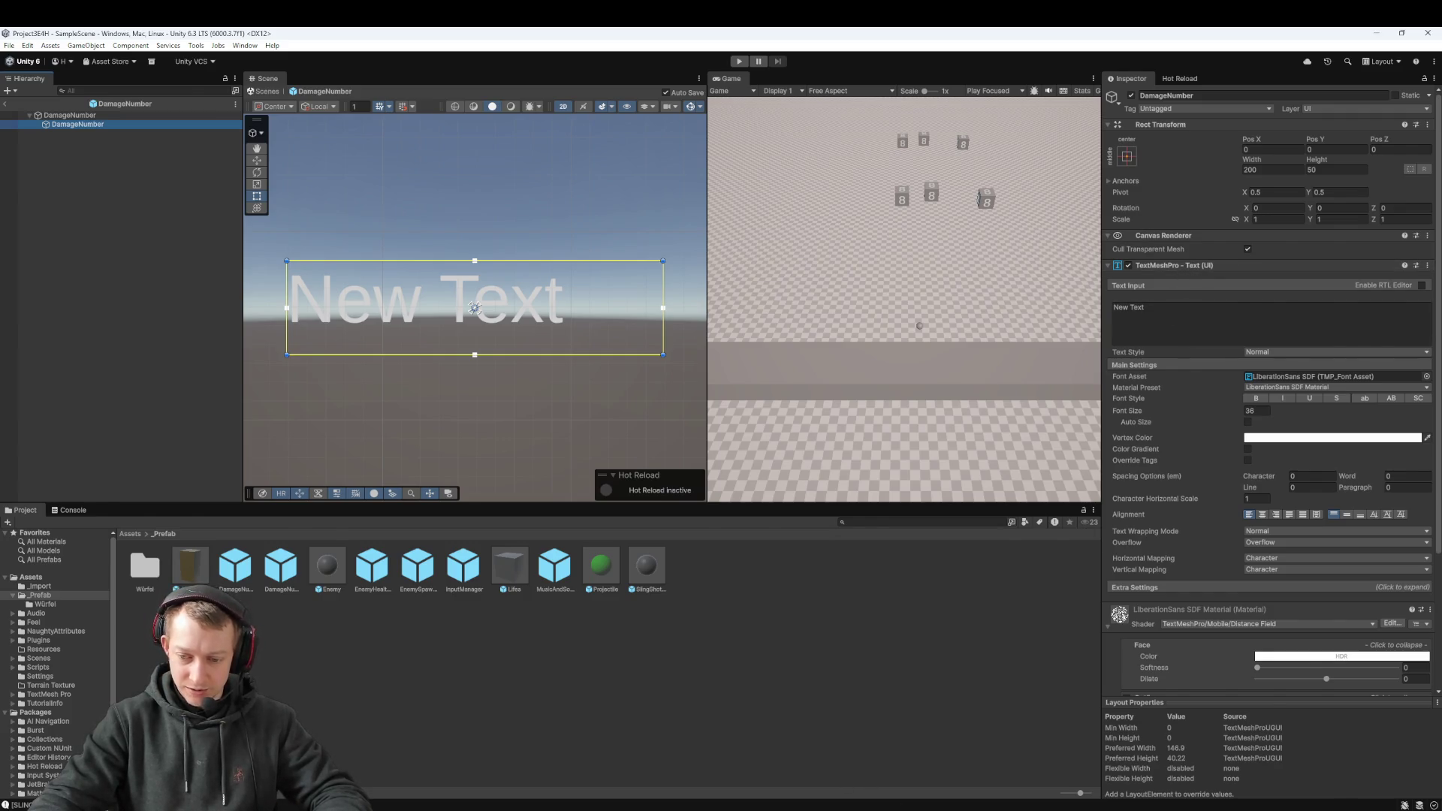
key(alt+Tab)
click(376, 393)
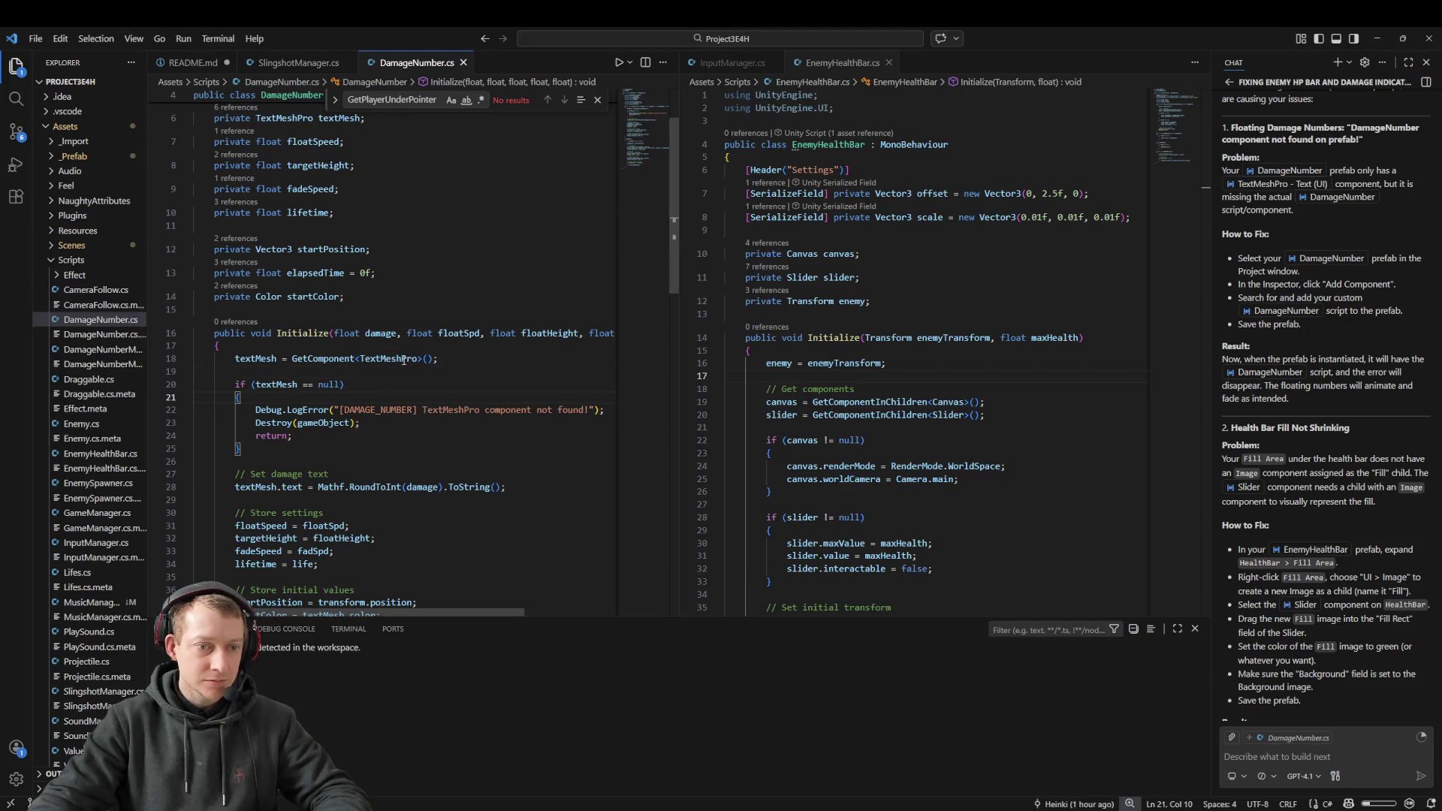
click(379, 360)
click(441, 361)
click(419, 359)
scroll(419, 359, up, 2)
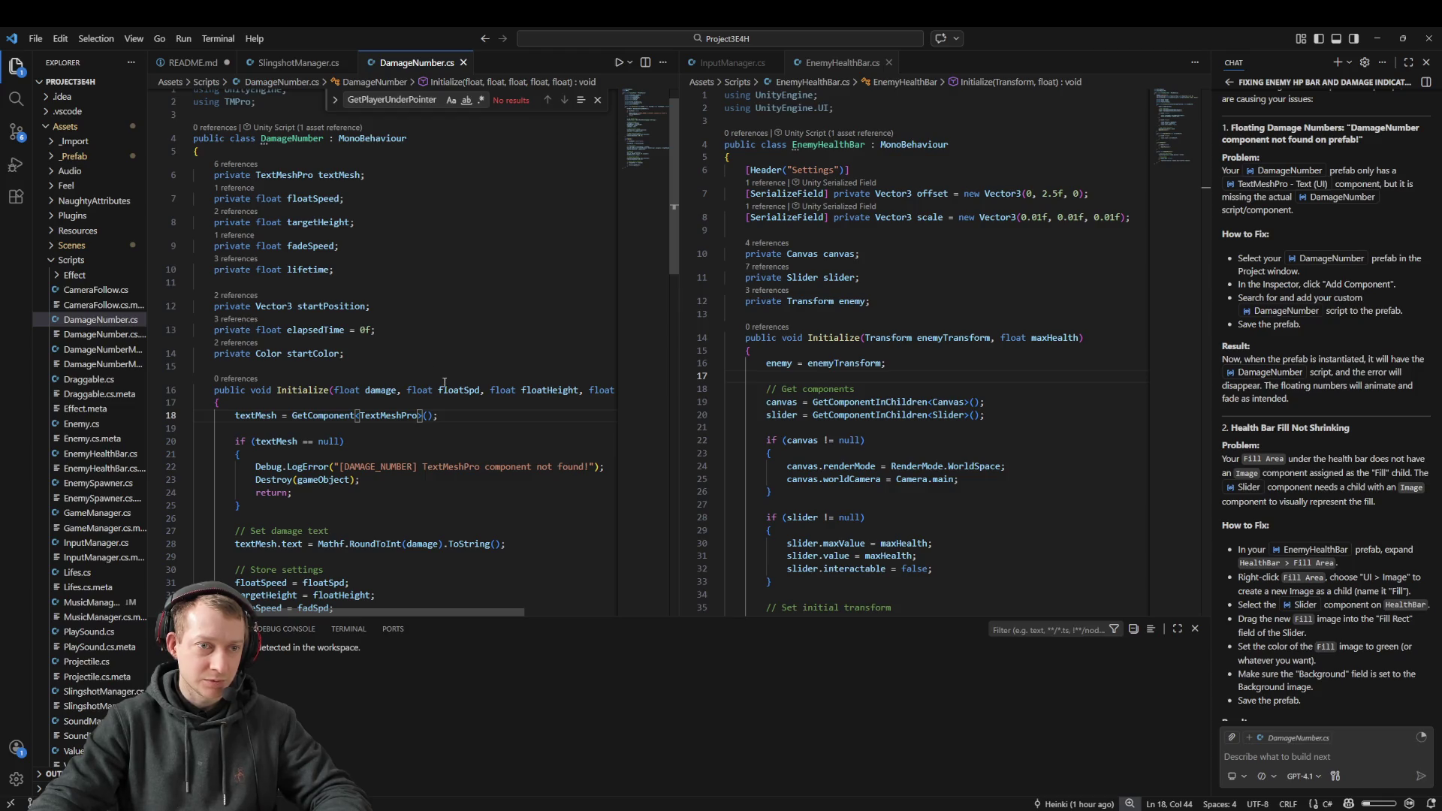
text(_Text)
click(429, 417)
key(ctrl+s)
double_click(428, 417)
click(348, 435)
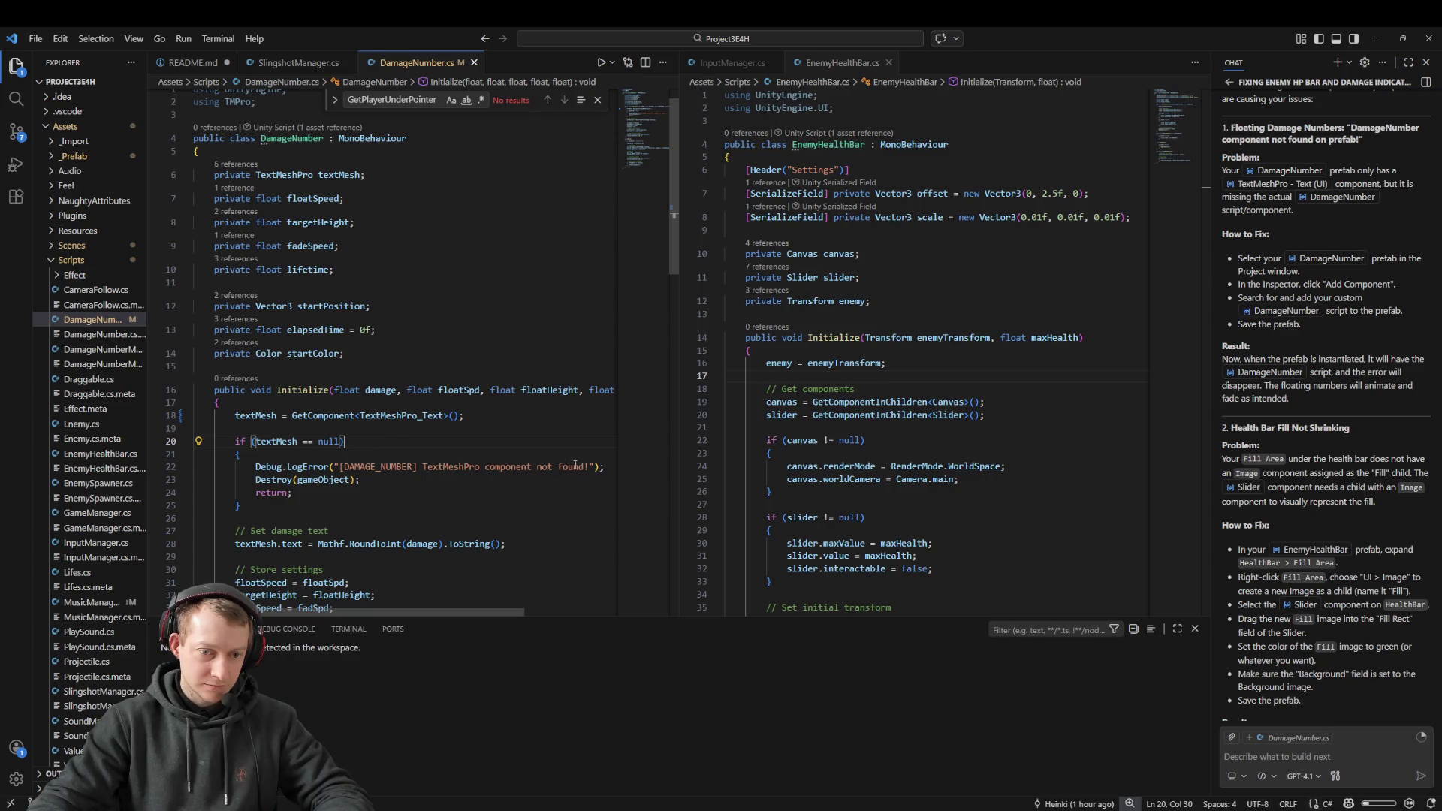
mouse_move(589, 466)
mouse_down()
mouse_move(430, 466)
mouse_move(419, 443)
mouse_up()
click(447, 444)
scroll(443, 405, down, 2)
scroll(434, 361, up, 2)
key(BackSpace)
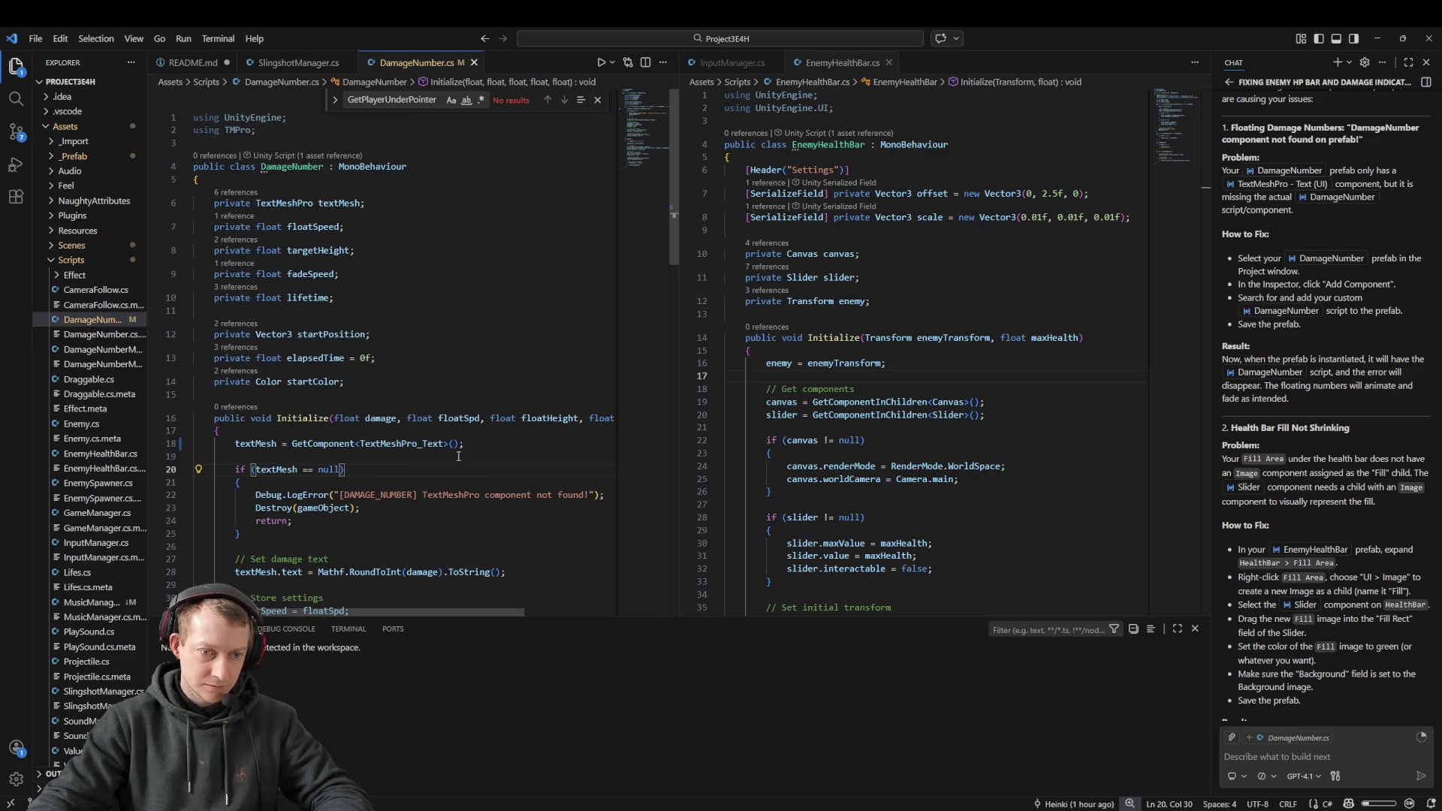
click(379, 227)
key(ctrl+s)
key(Escape)
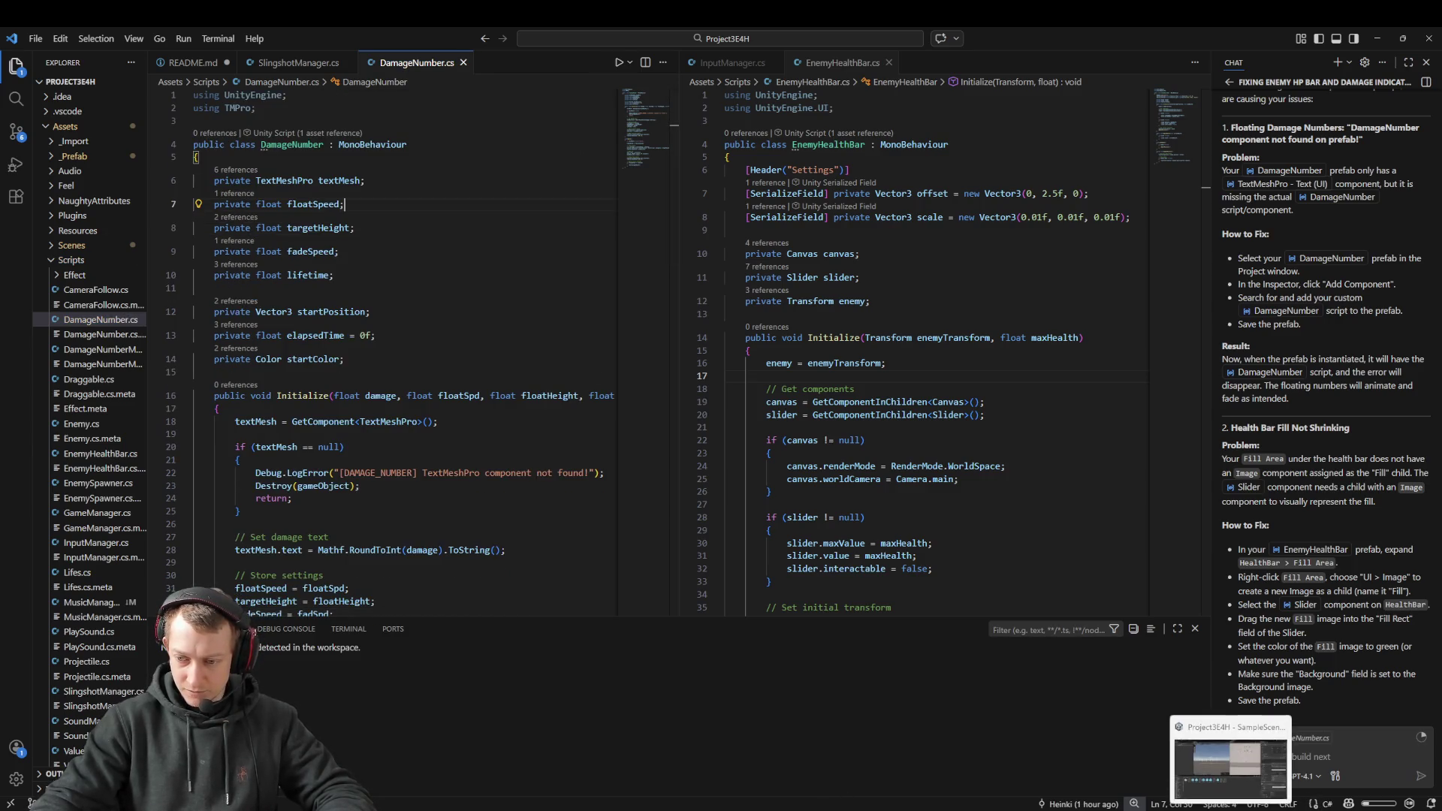
key(alt+Tab)
click(72, 115)
Step: Reselect the child DamageNumber and snip nearly the whole Unity editor to the clipboard
click(86, 125)
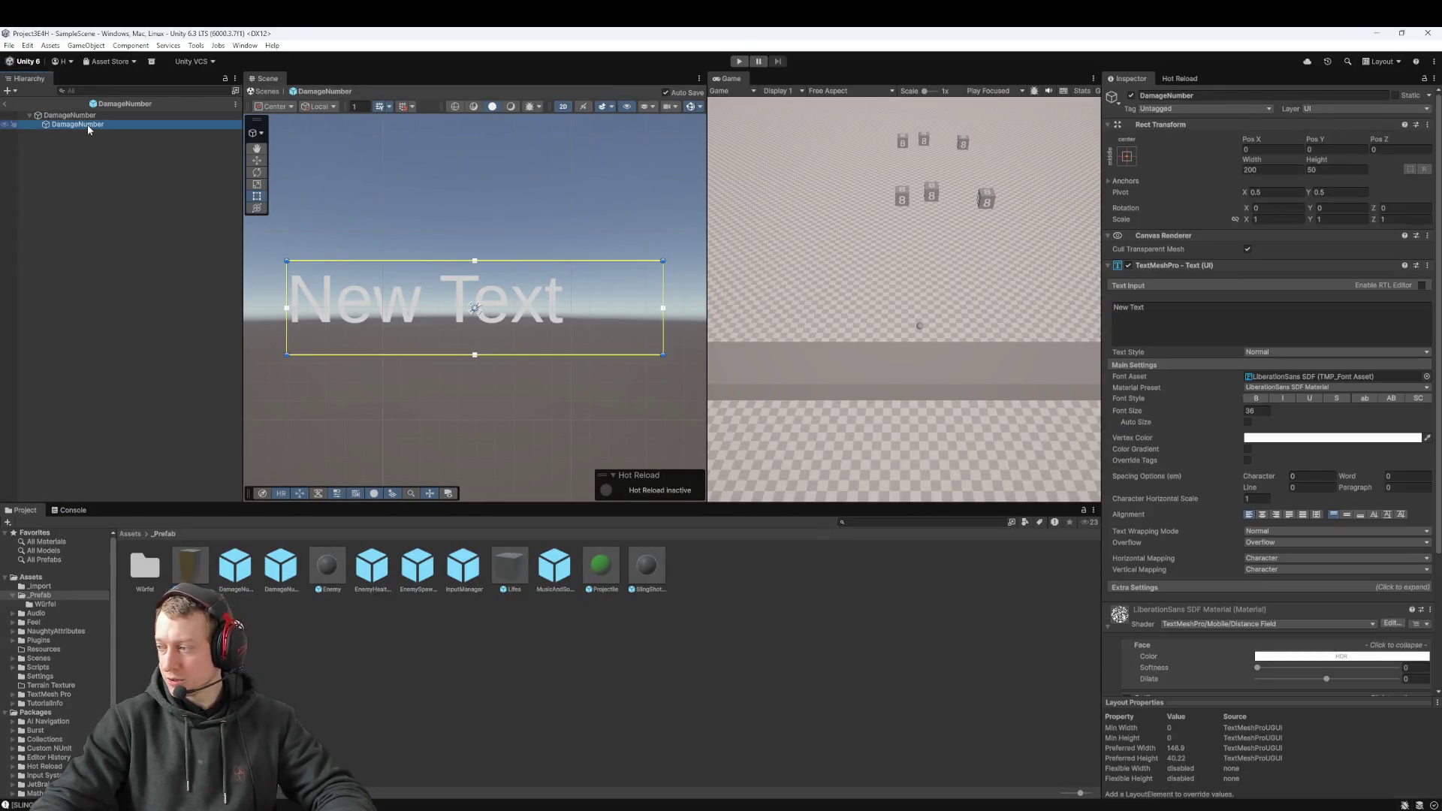
key(super+shift+s)
drag(1, 48, 1429, 756)
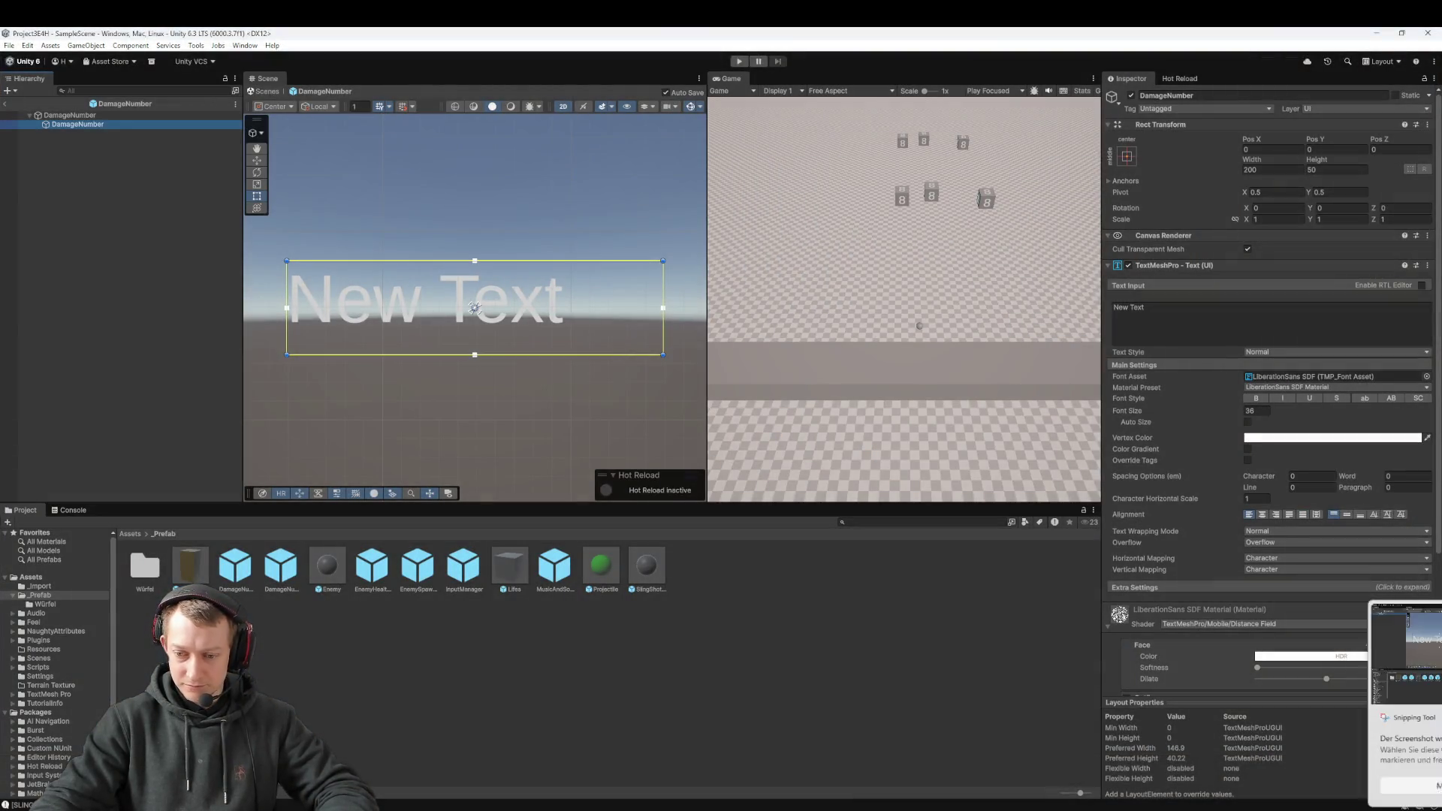
key(alt+Tab)
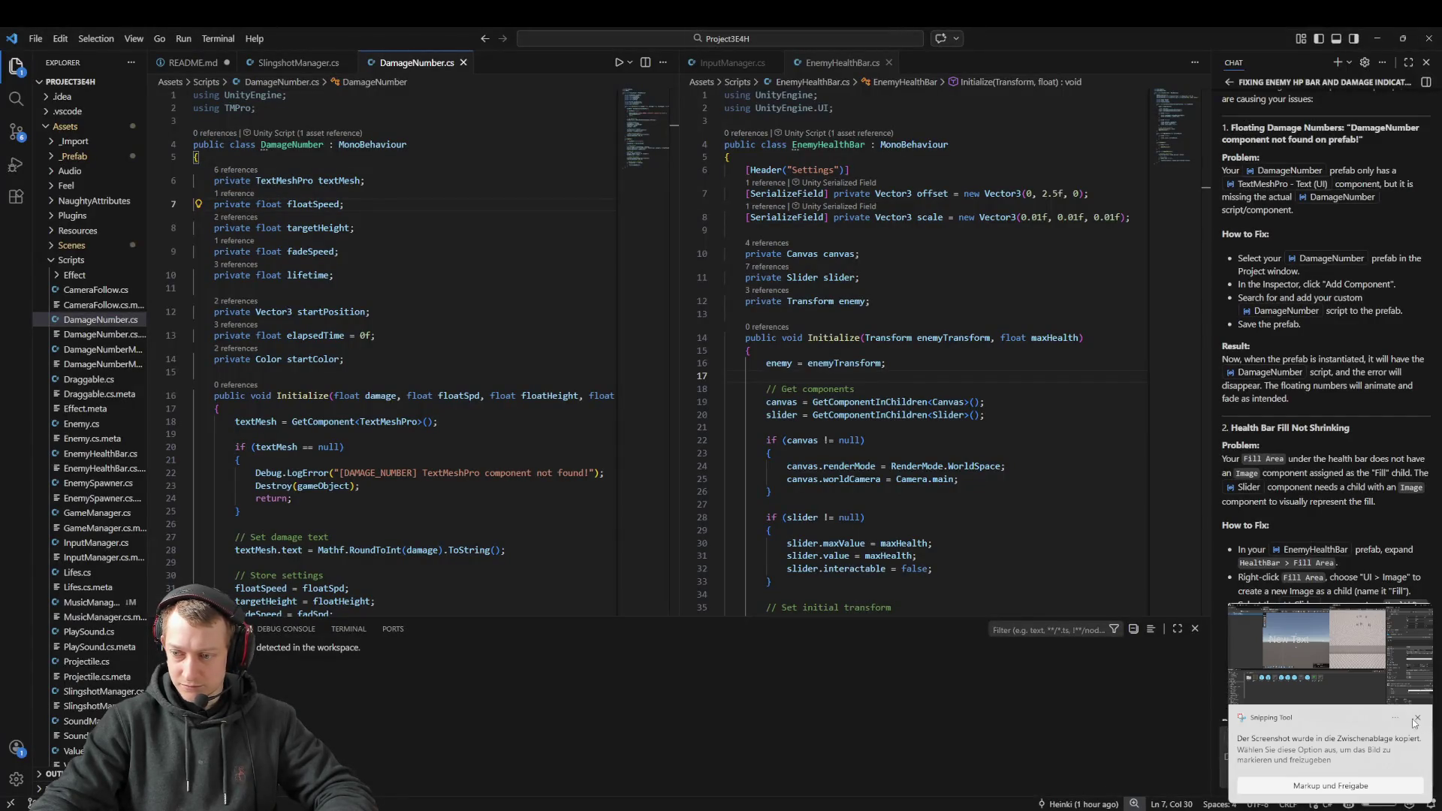
Step: Paste the prefab screenshot into the chat box and begin describing the DamageNumber component
click(1417, 717)
click(1317, 750)
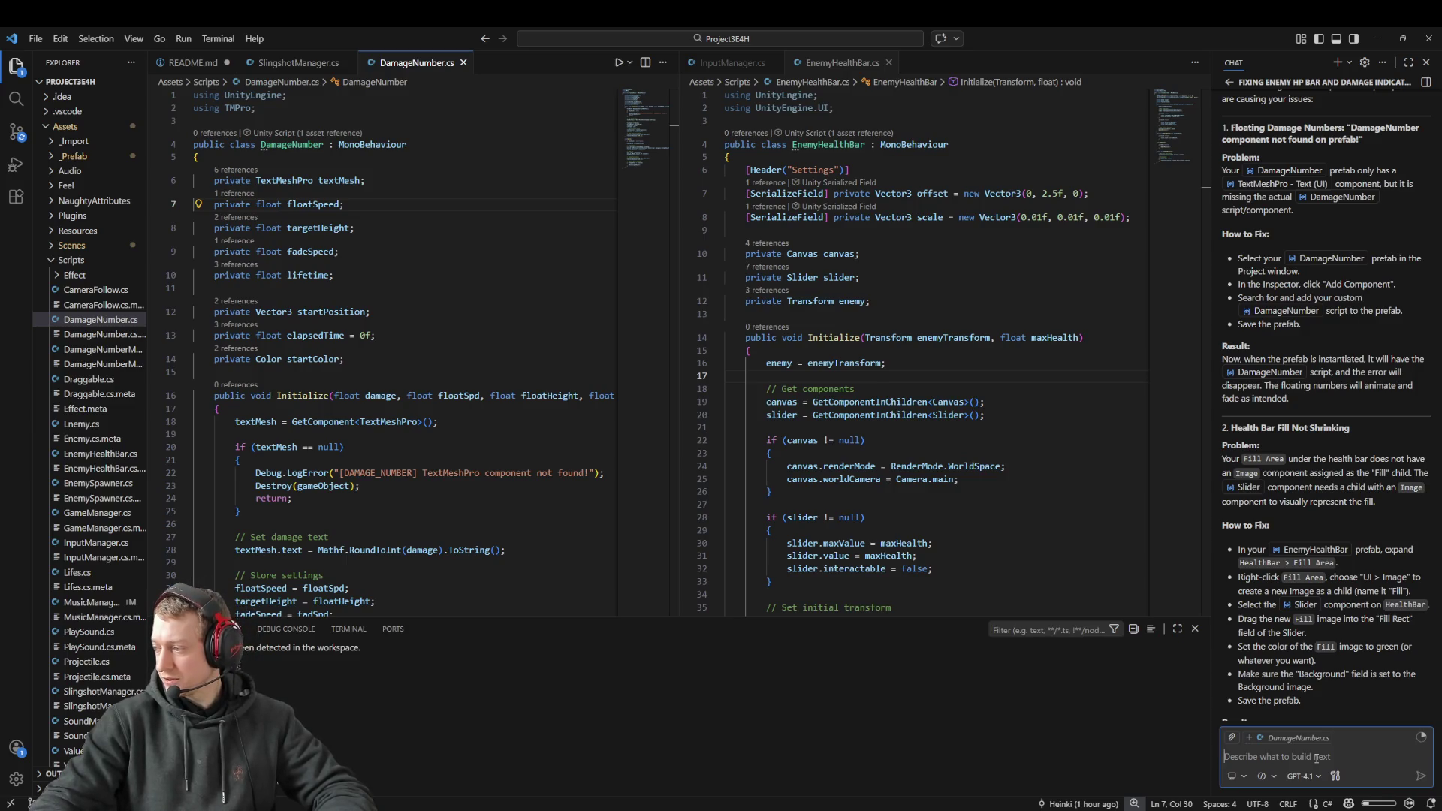
key(ctrl+v)
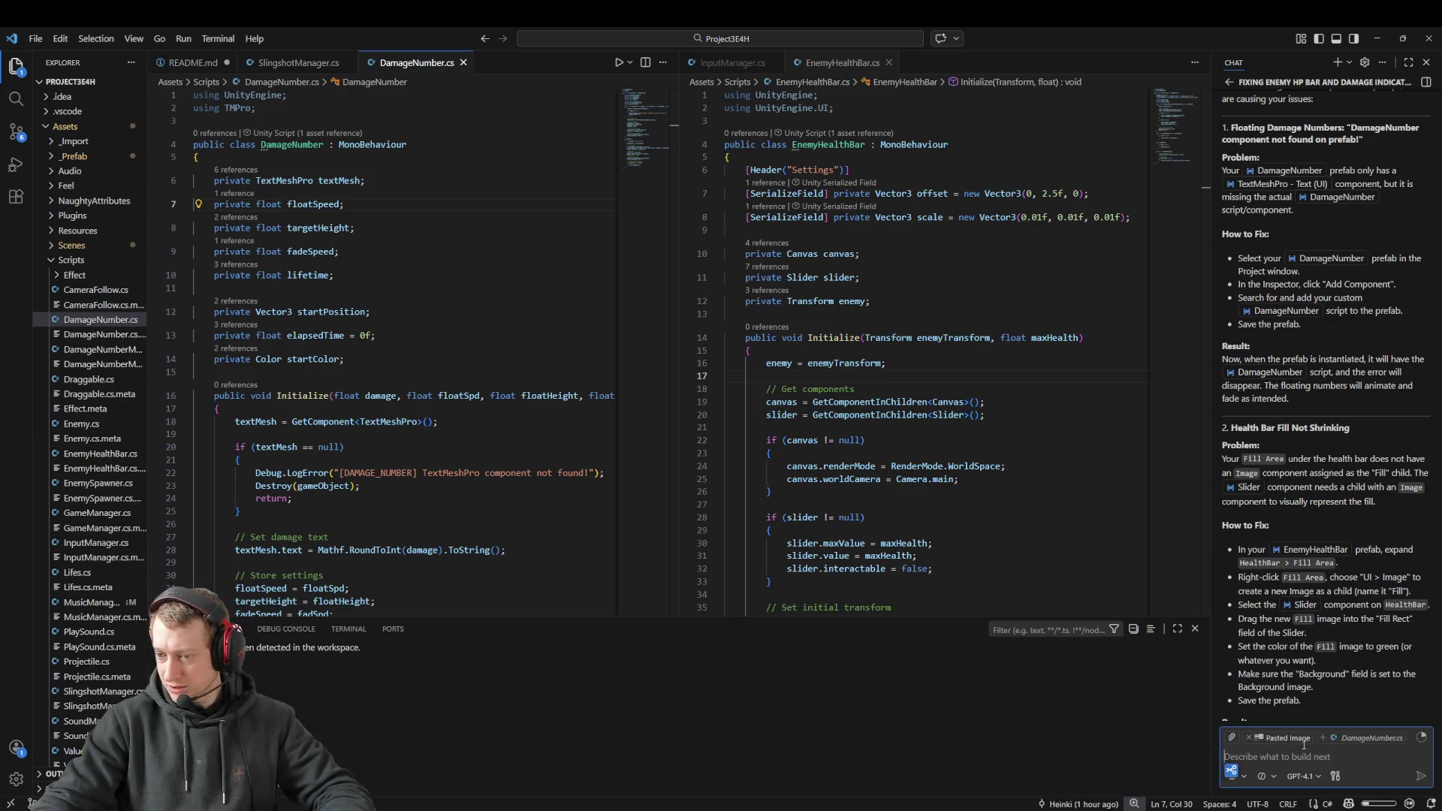
text(This )
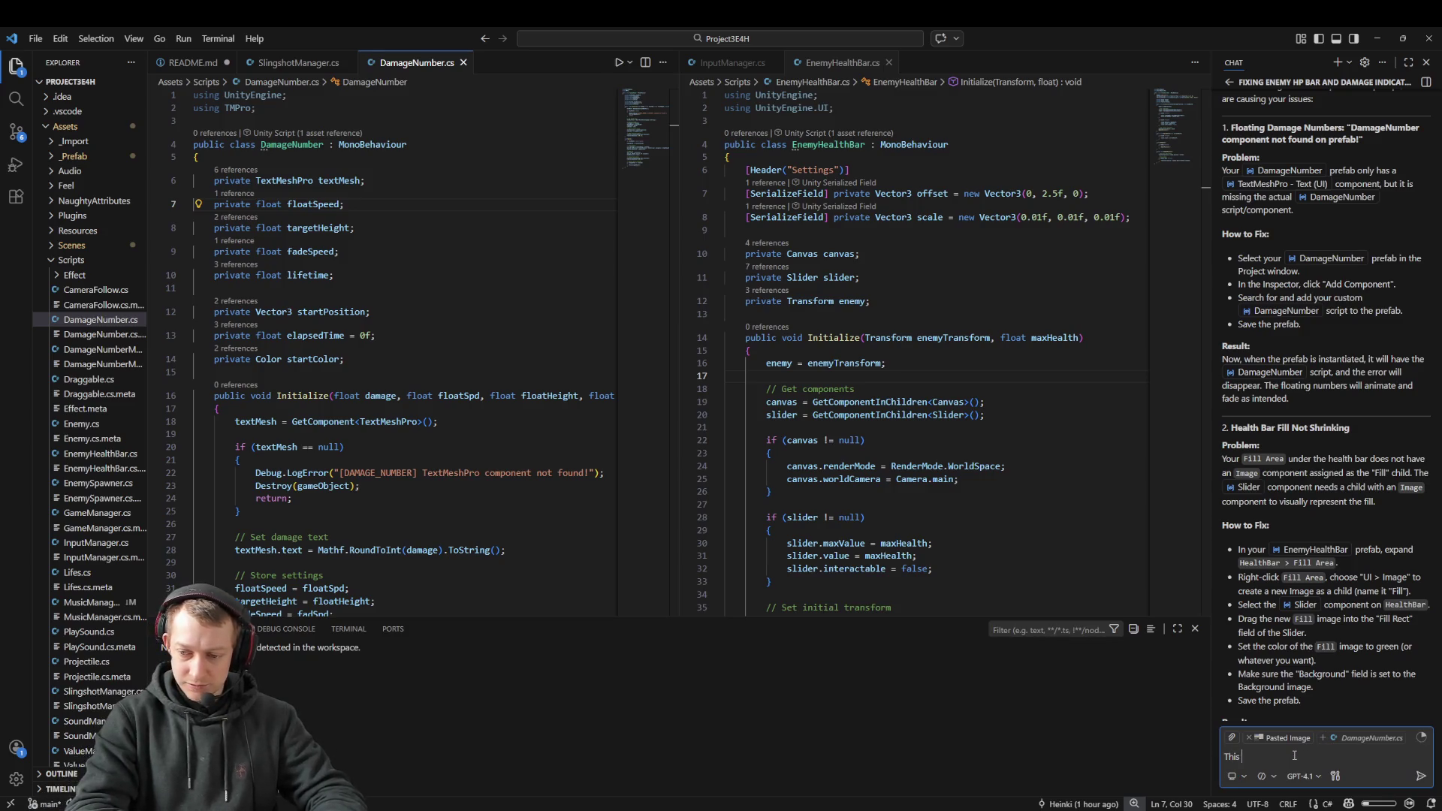
text(is the component for the )
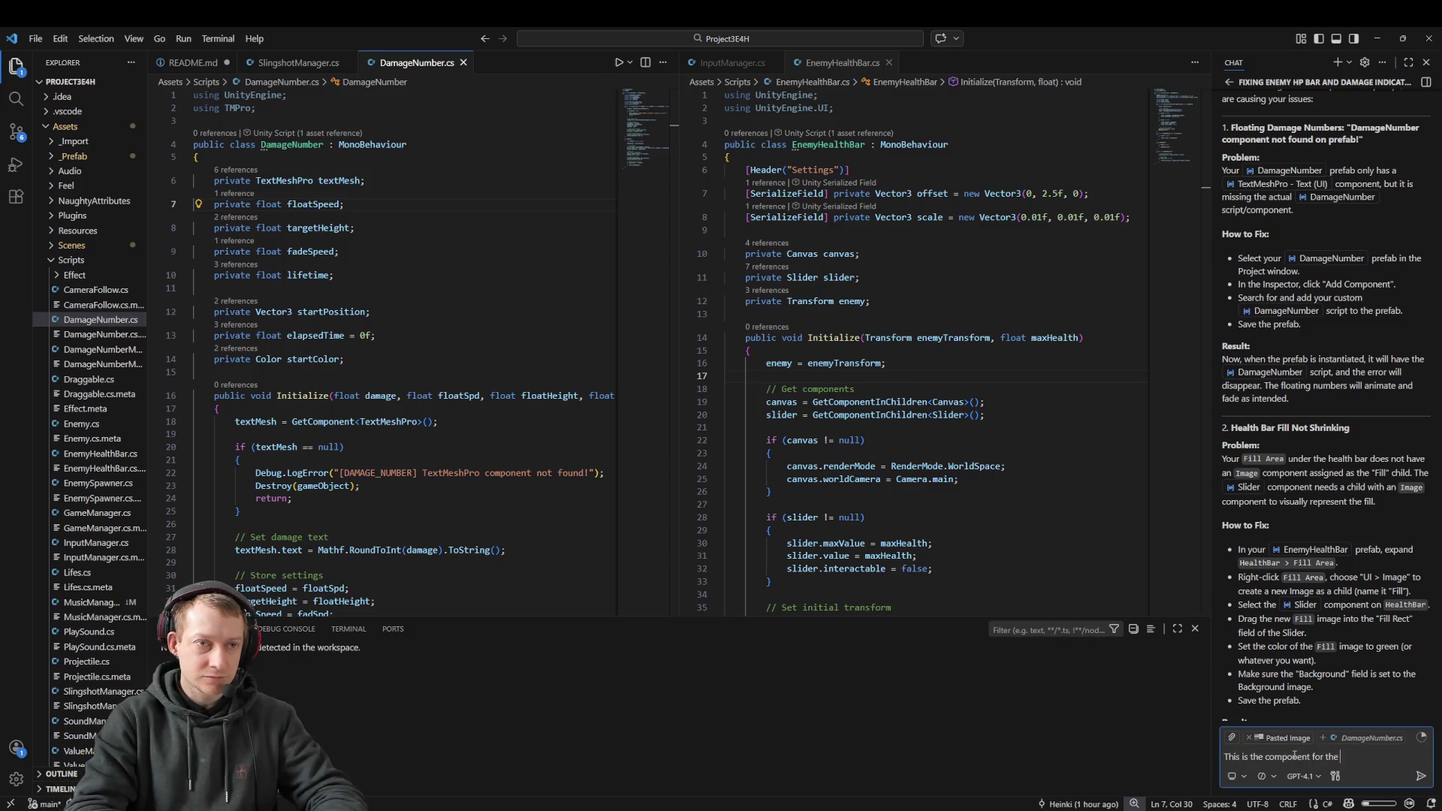
text(damageNumber)
key(ctrl+BackSpace)
text(Damange)
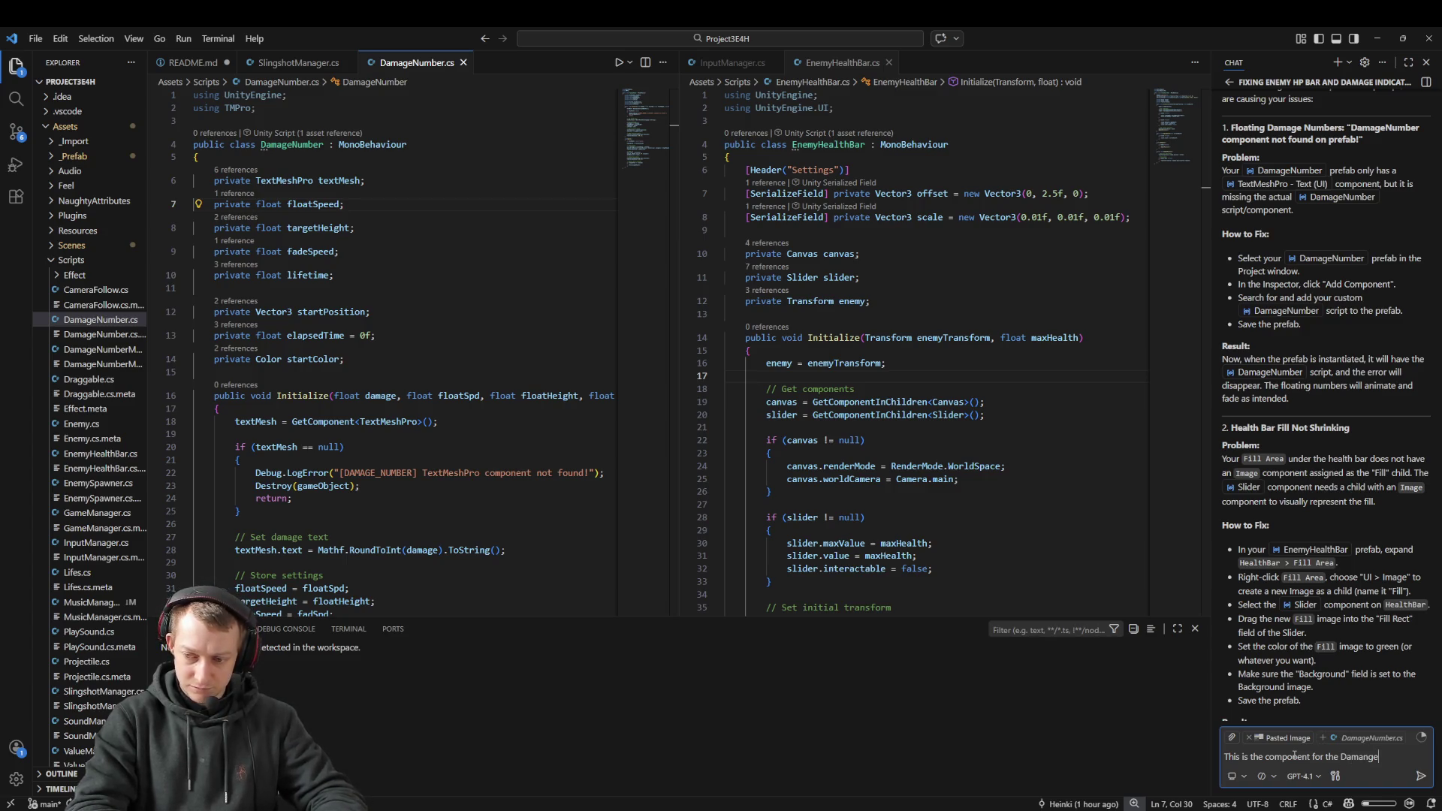
text(Numberanda lso the)
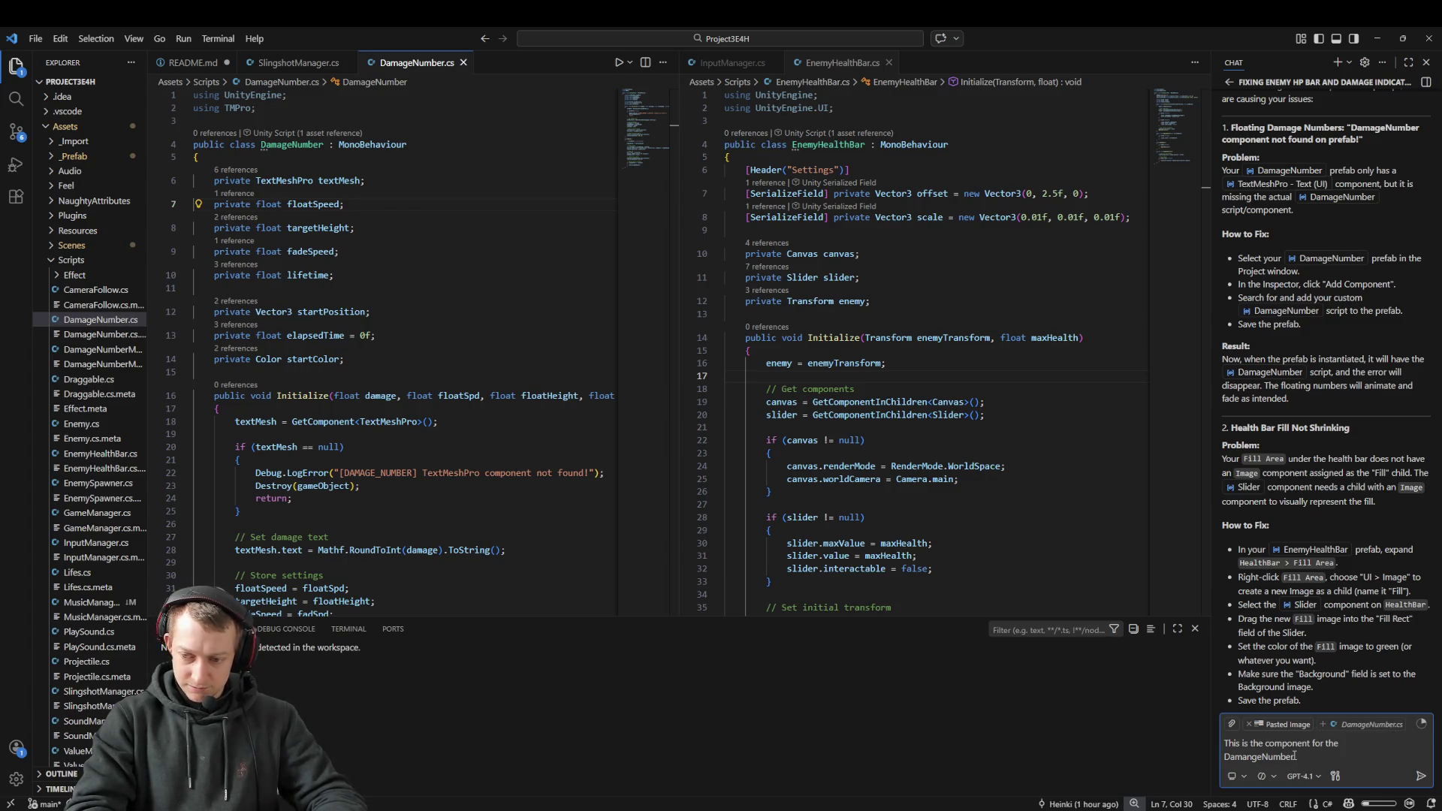
key(ctrl+BackSpace)
text(Da)
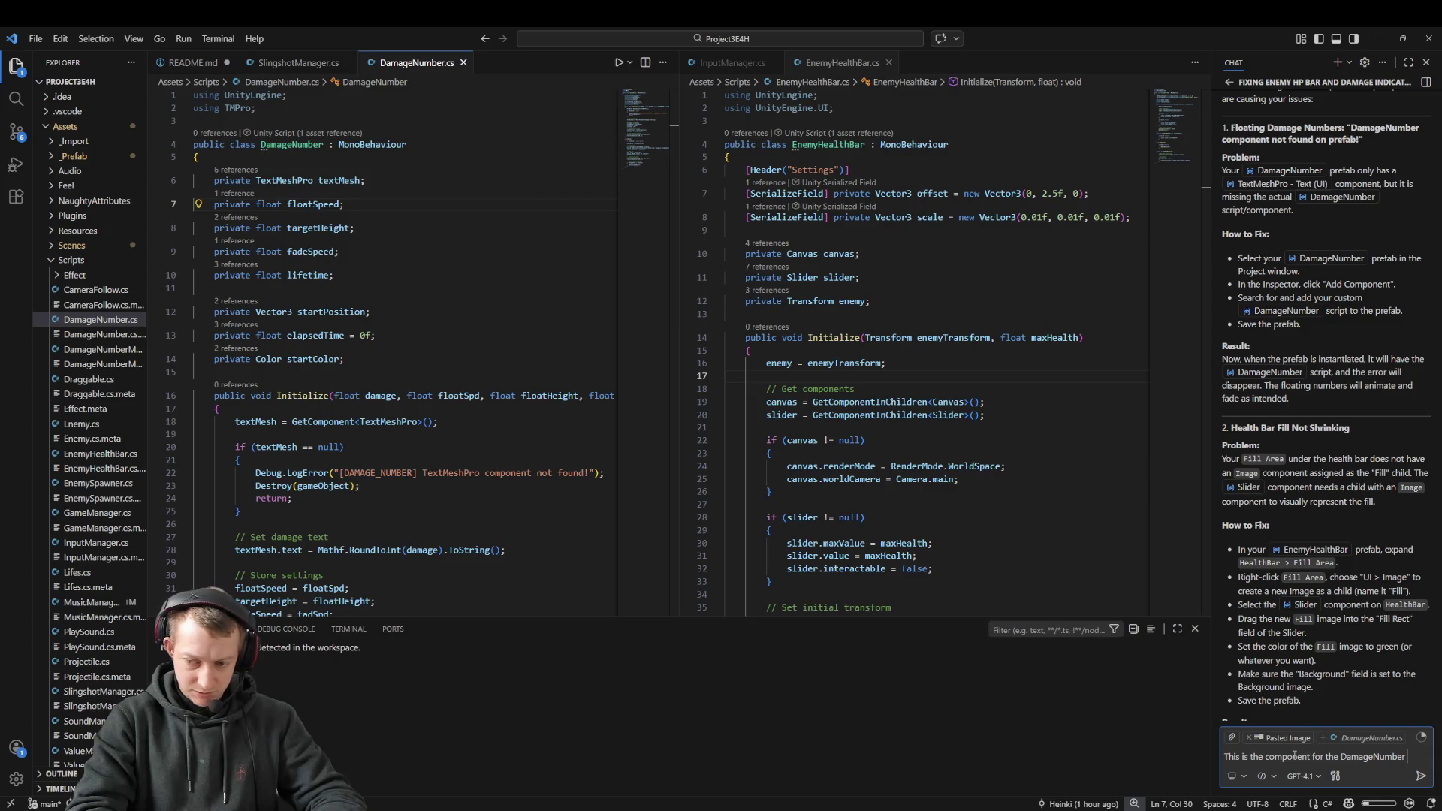
Step: Finish and send the question about whether the prefab's UI text setup is correct
key(shift+Return)
text(I have the textMeshpro which)
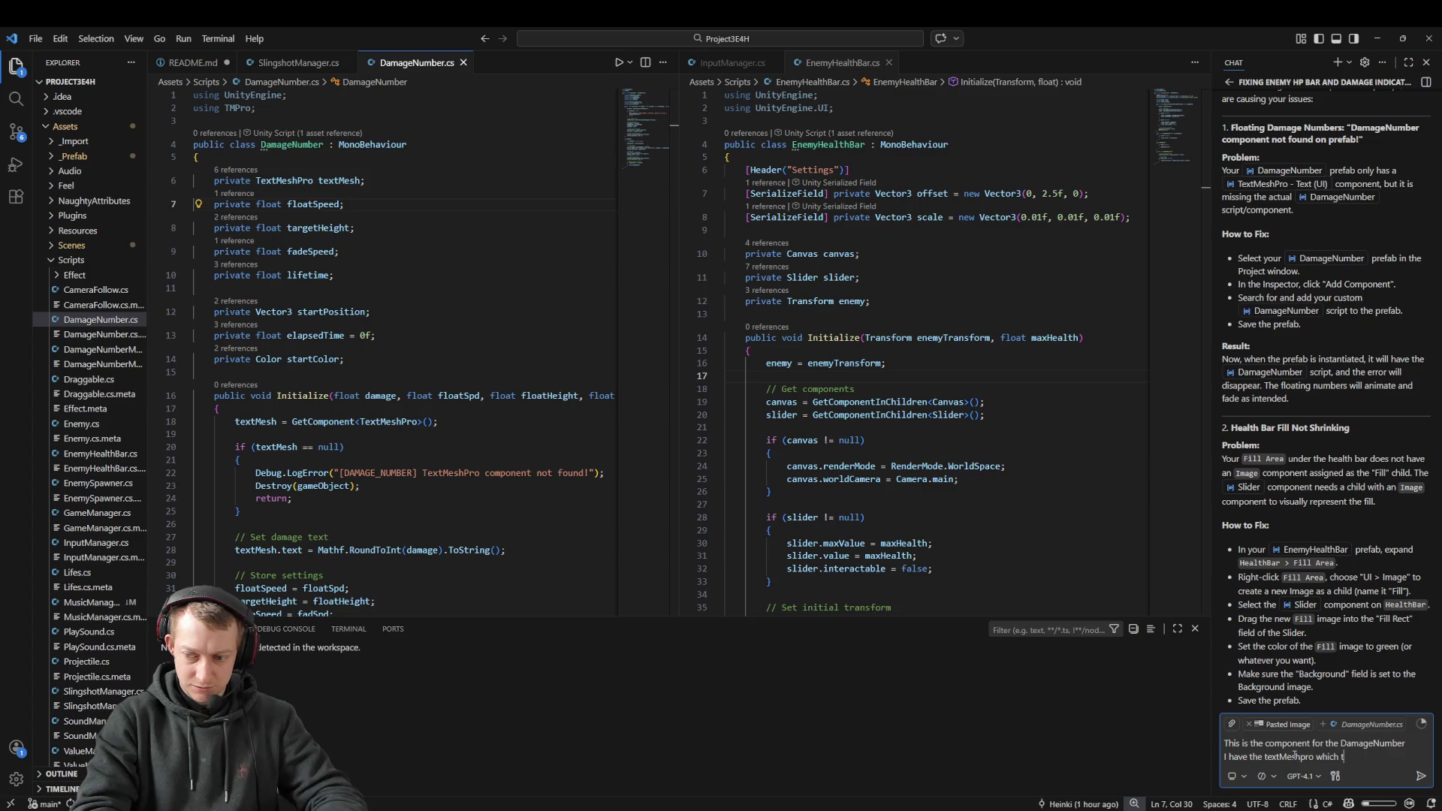
text(text but I think that is the wrong Component as)
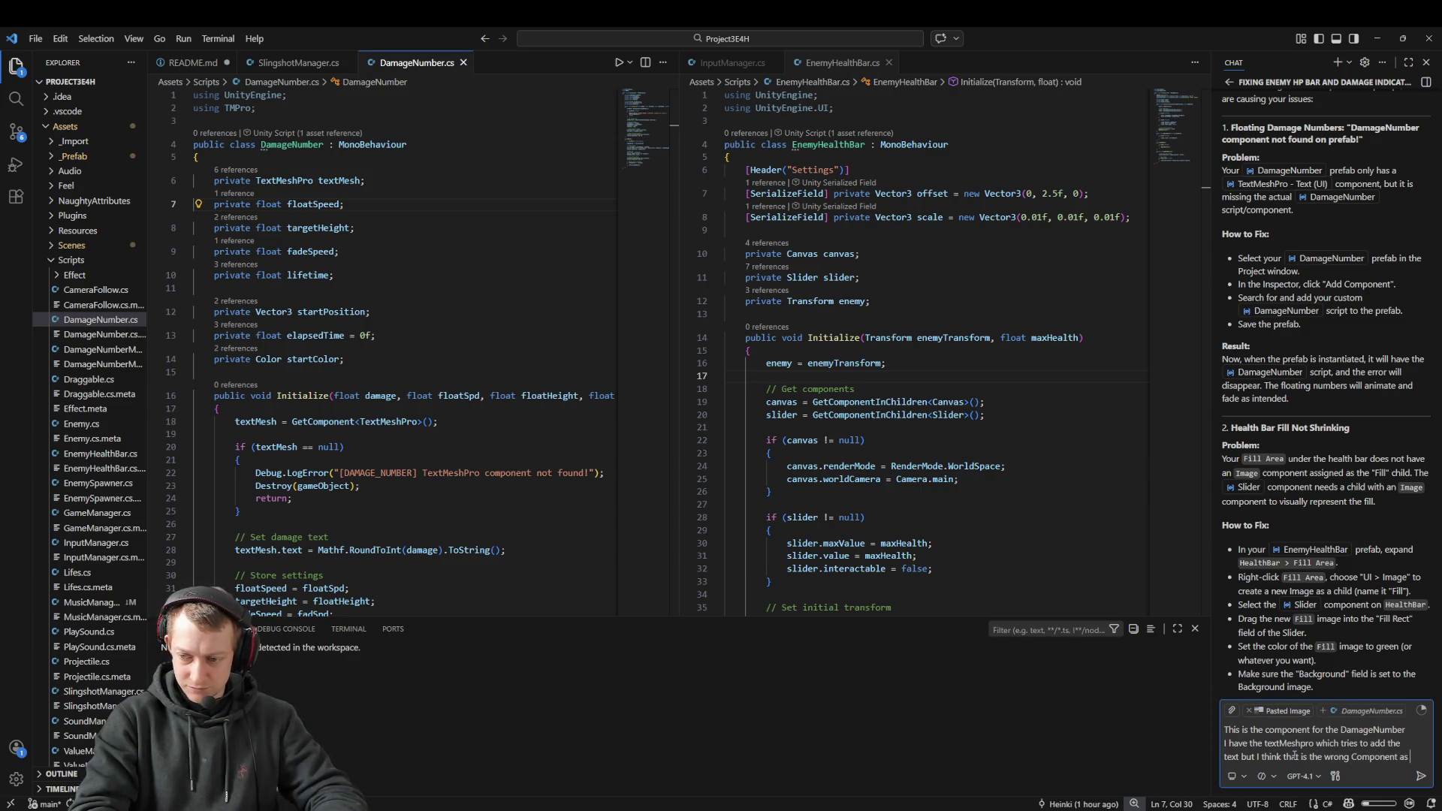
text(it has the Test)
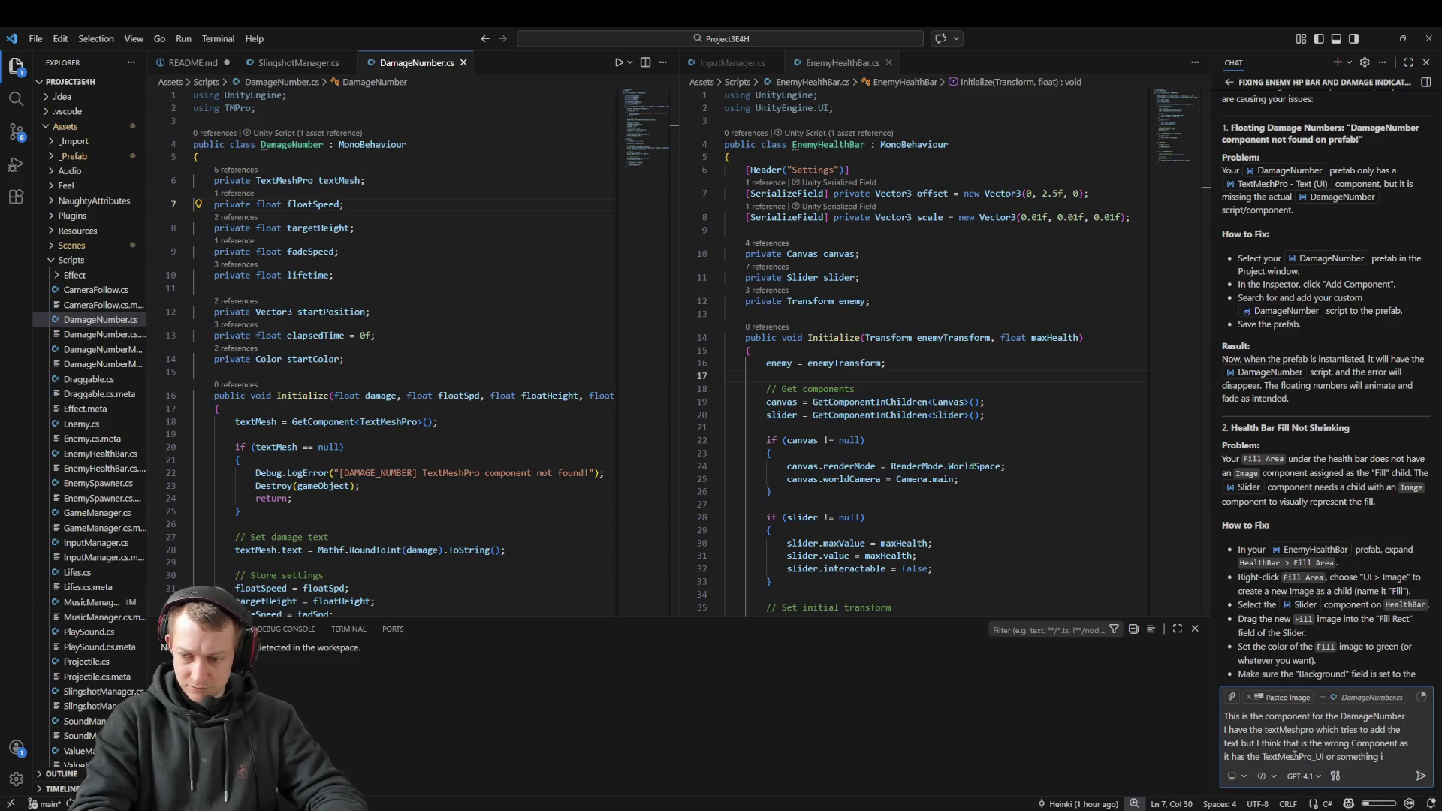
text(n the UI, is that corr)
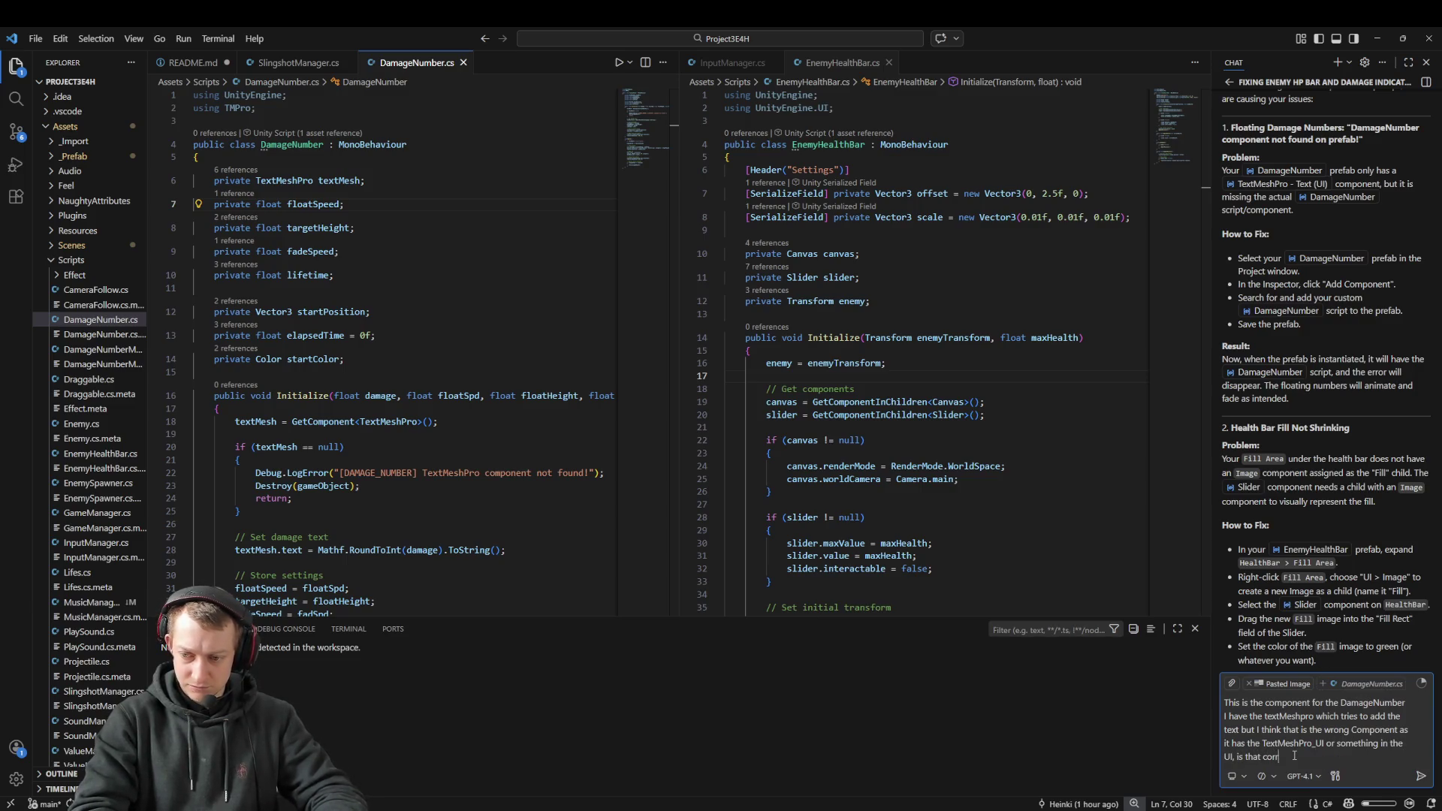
key(BackSpace)
key(BackSpace)
key(BackSpace)
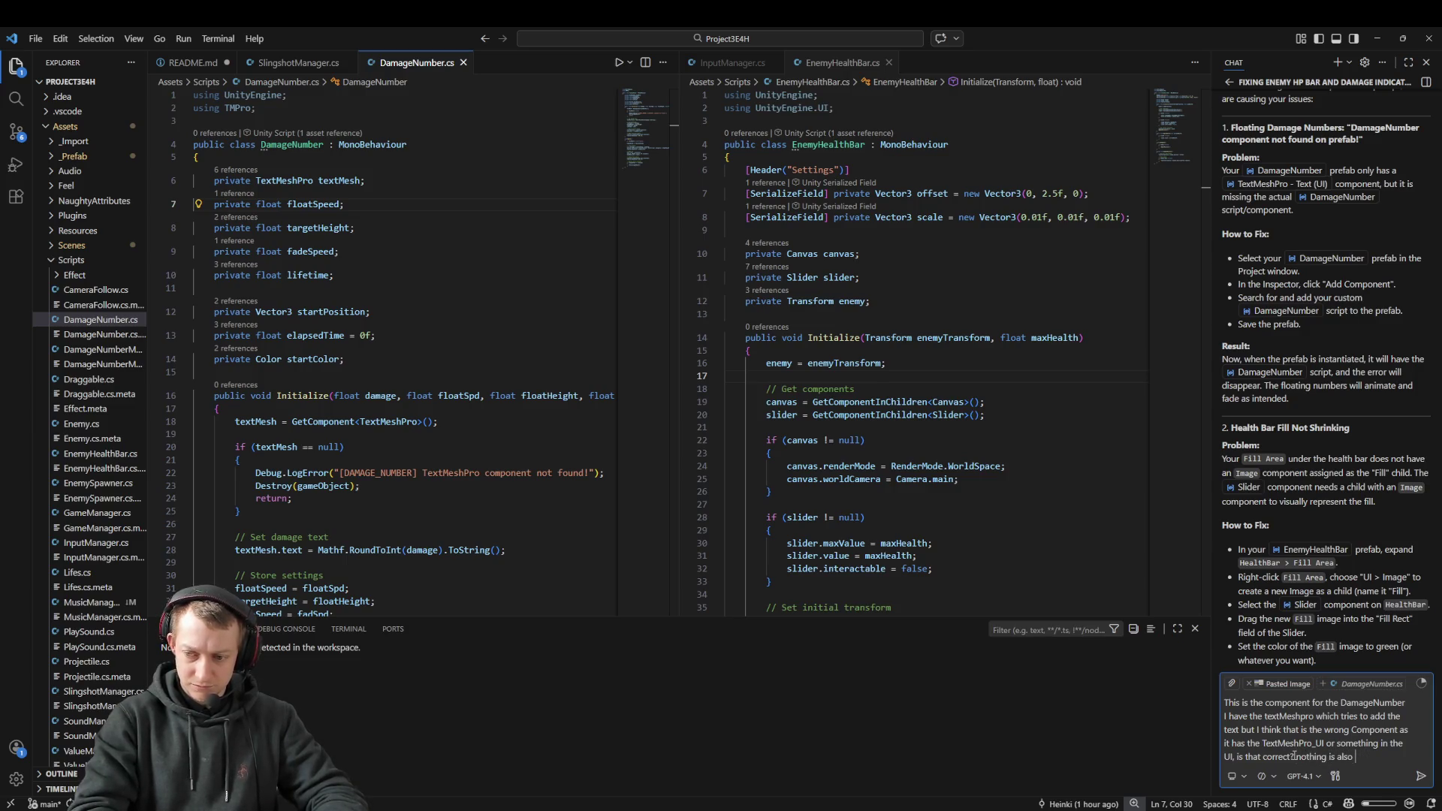
text(the DM)
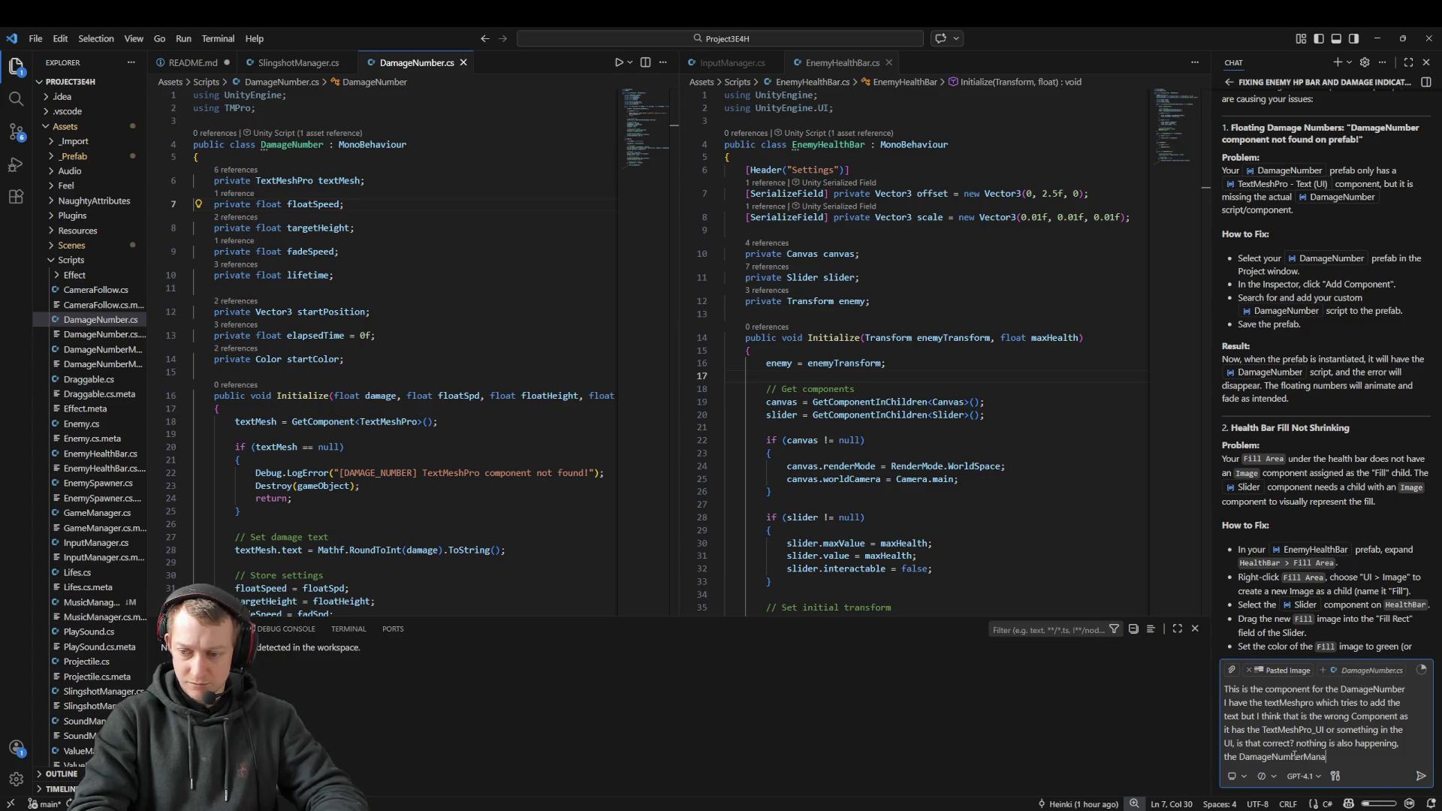
text(scene and a)
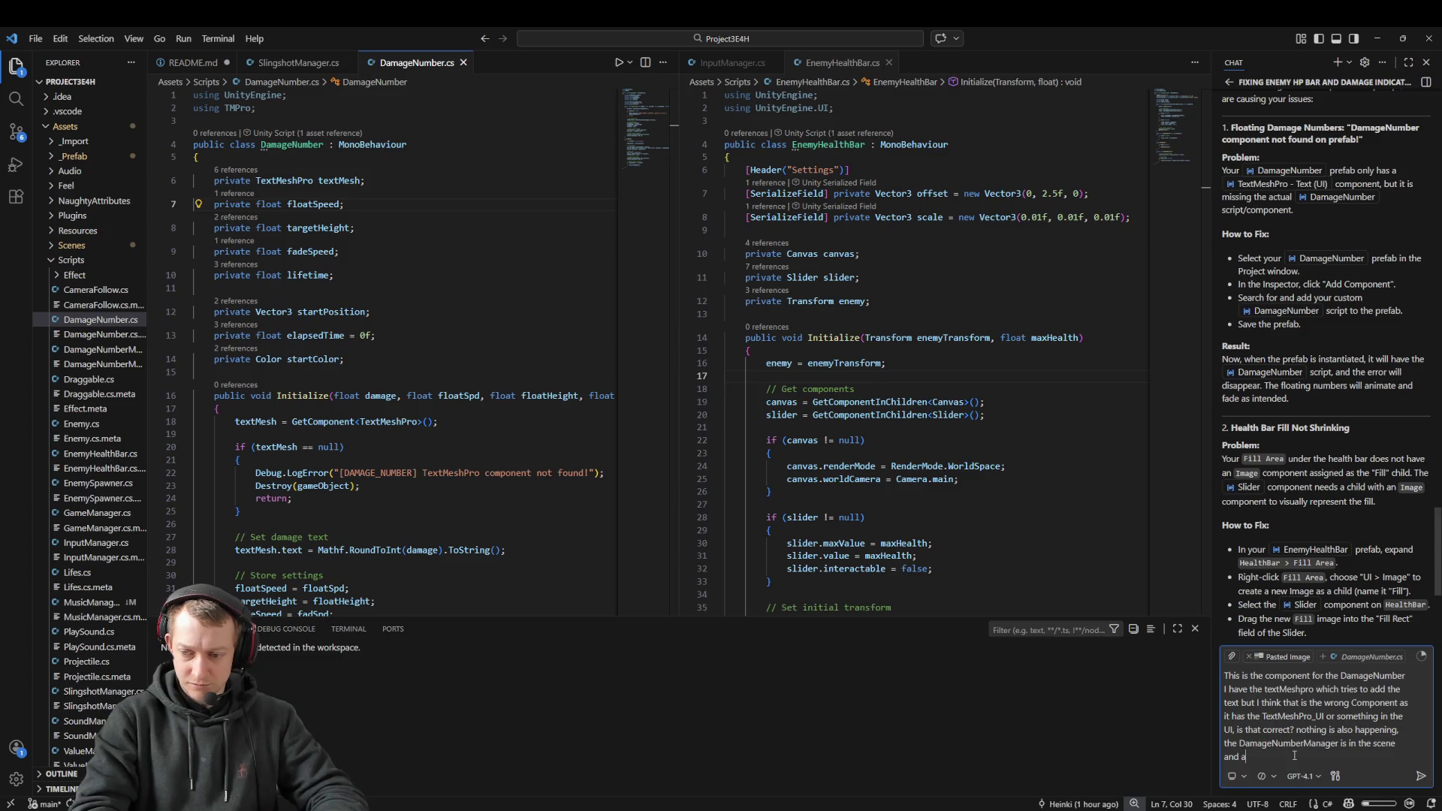
key(BackSpace)
text(has the Prfe)
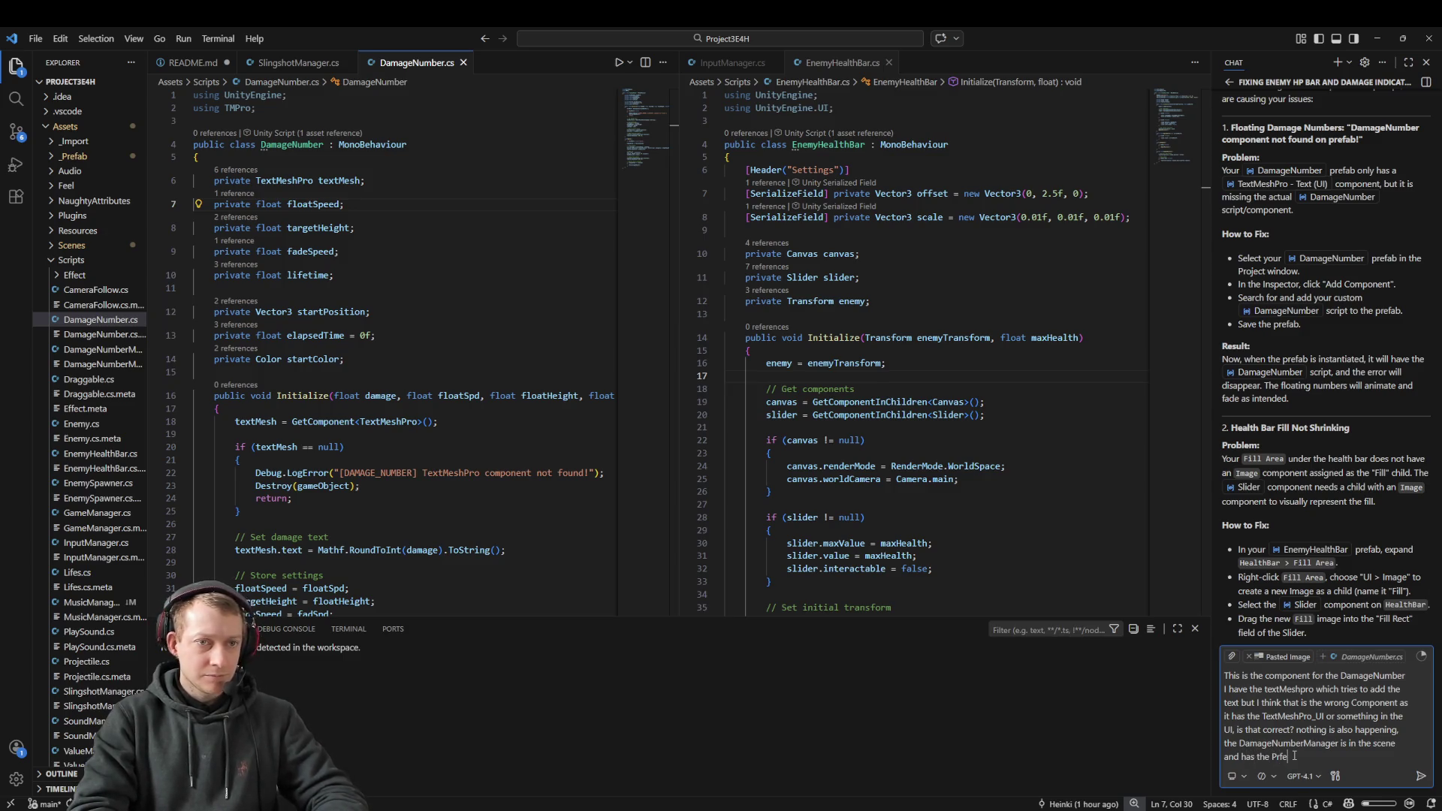
text(fab in the)
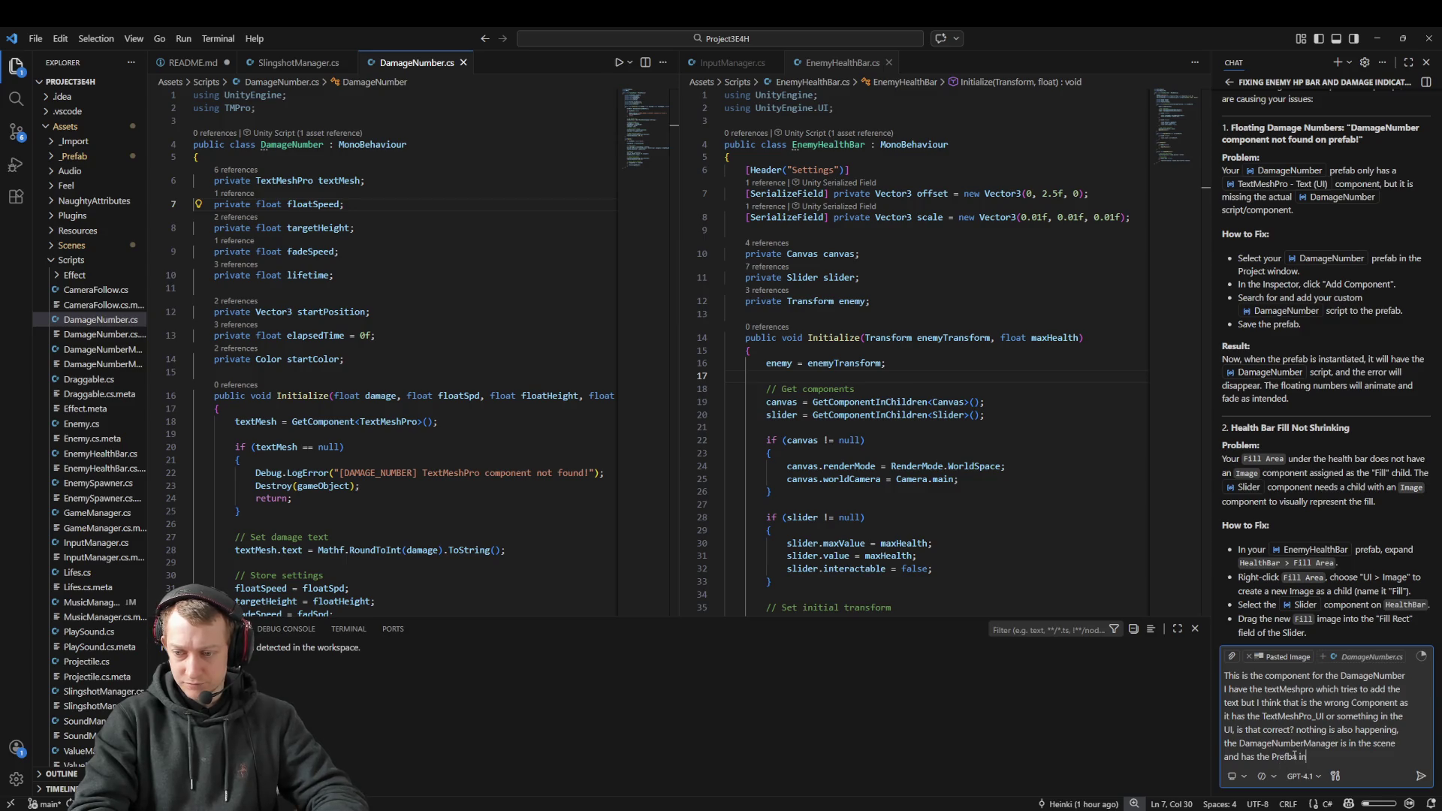
key(BackSpace)
key(BackSpace)
key(BackSpace)
text(b )
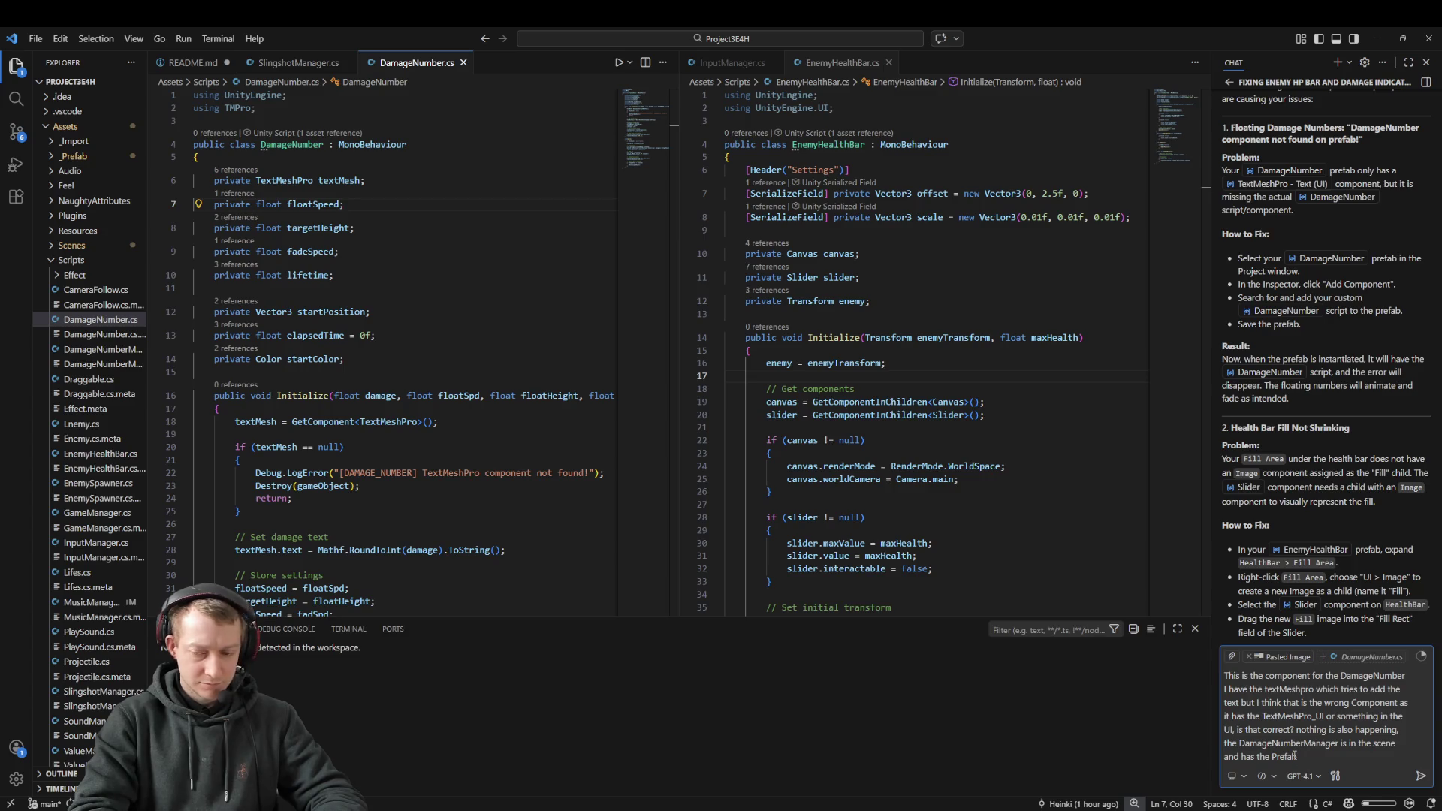
text(from the UI )
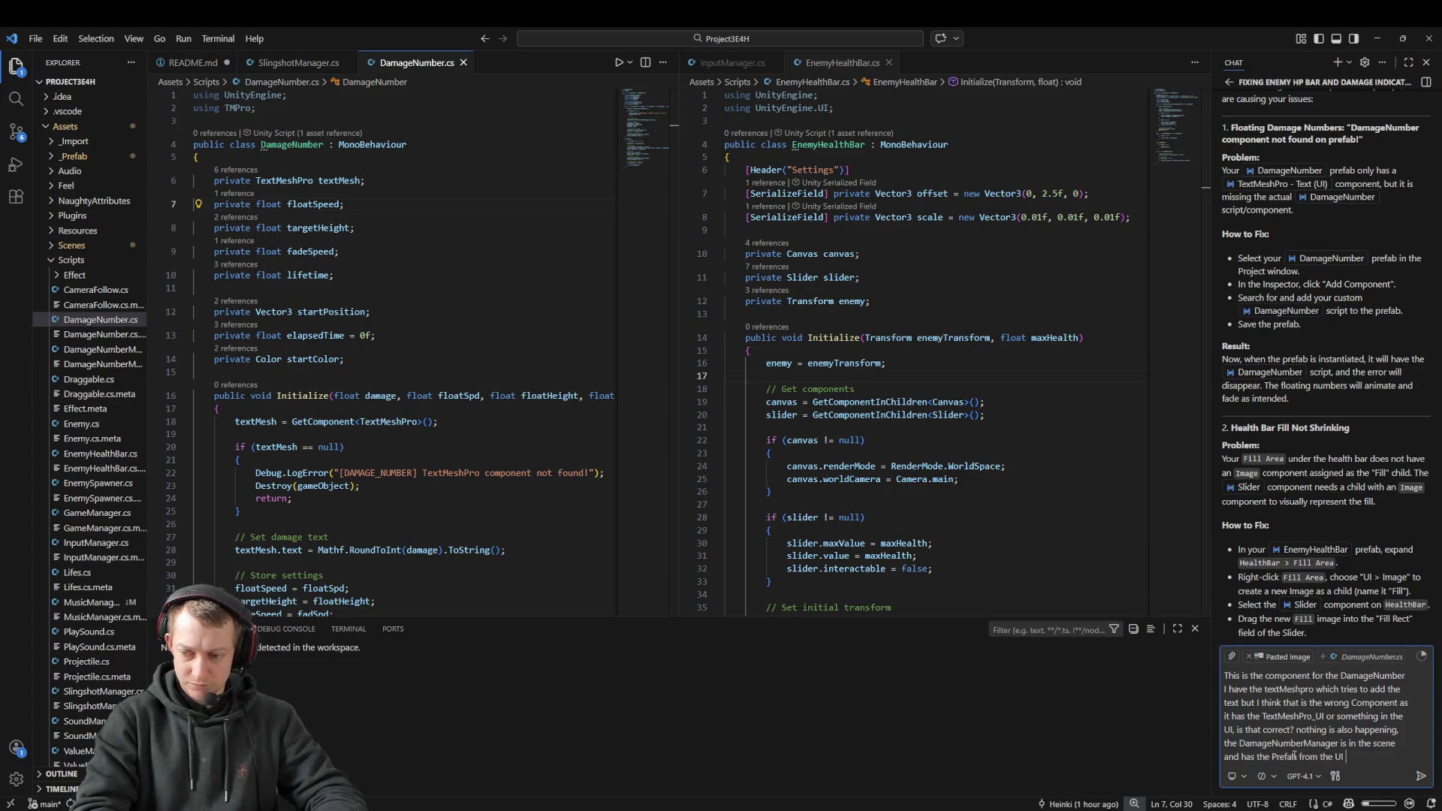
text(included)
key(Return)
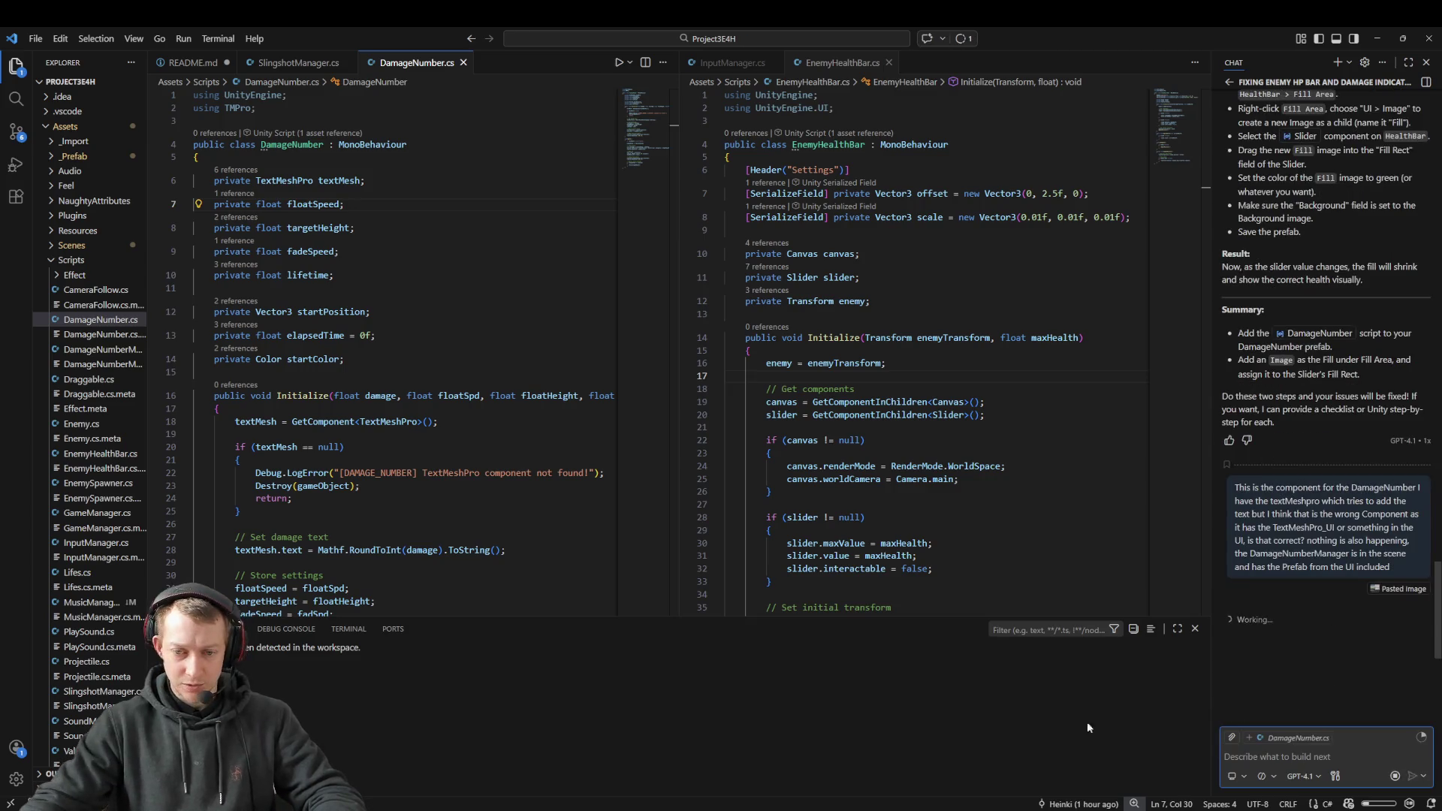
Step: Read the reply recommending TextMeshPro (3D) over Text (UI), then return to Unity's DamageNumber prefab
key(alt+Tab)
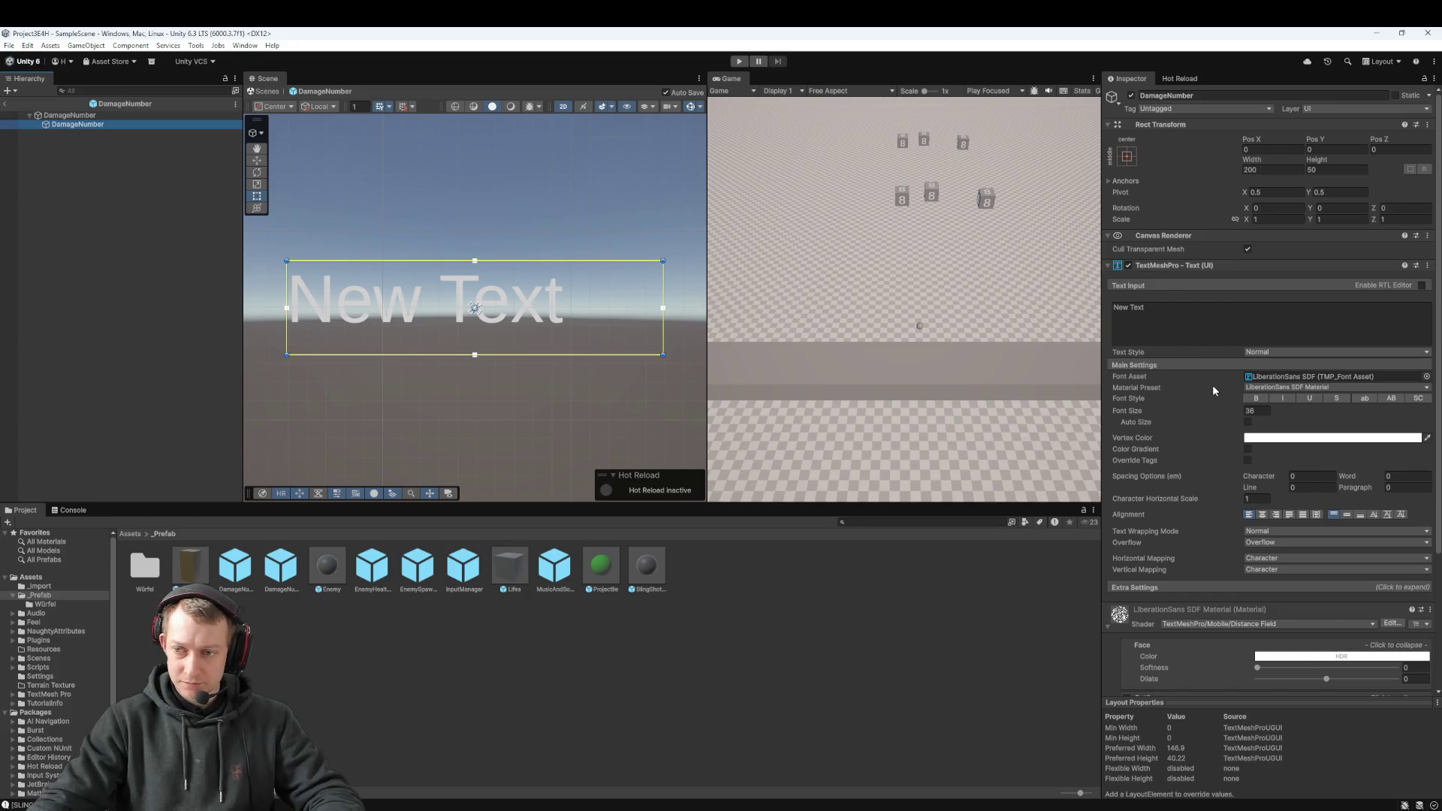
scroll(1222, 516, down, 5)
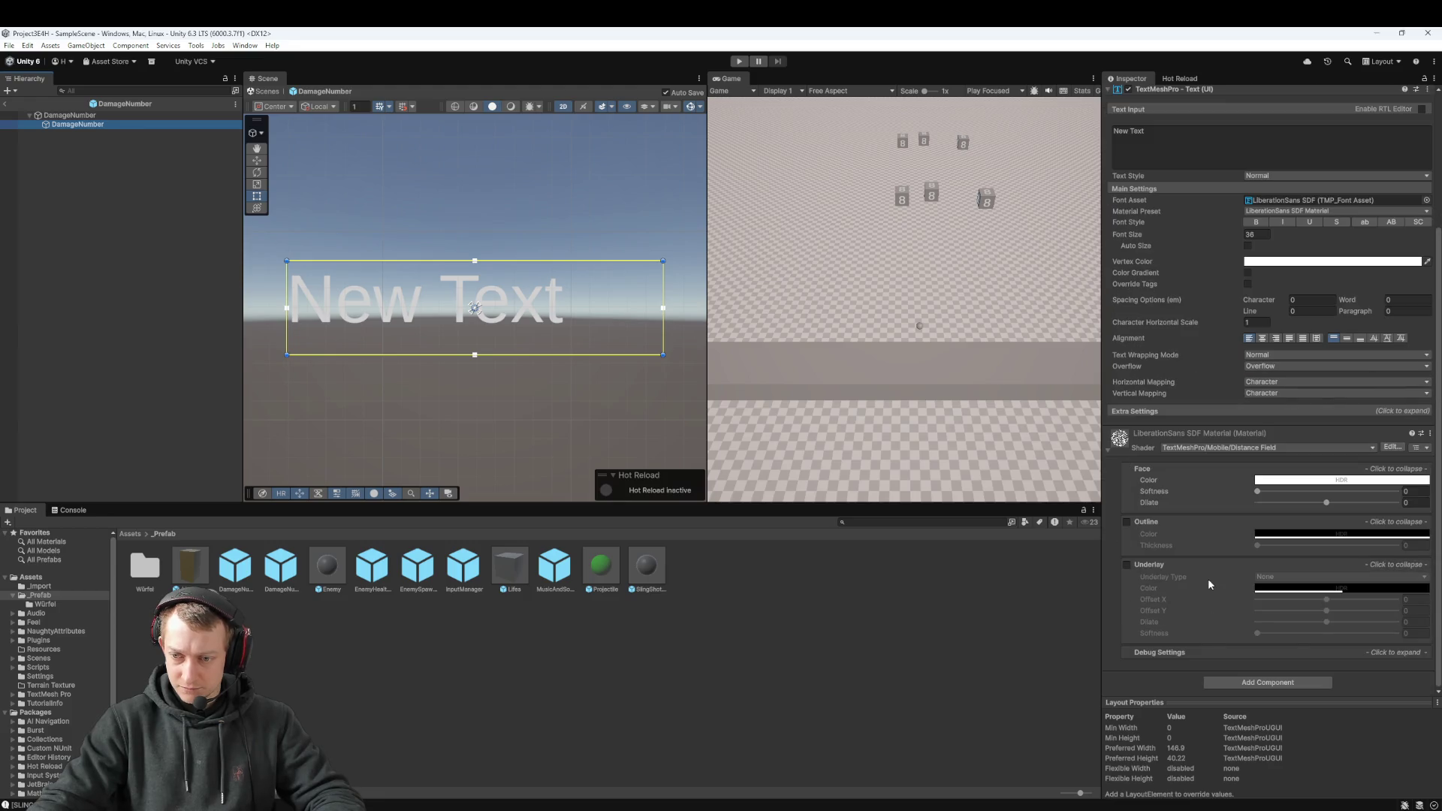
key(alt+Tab)
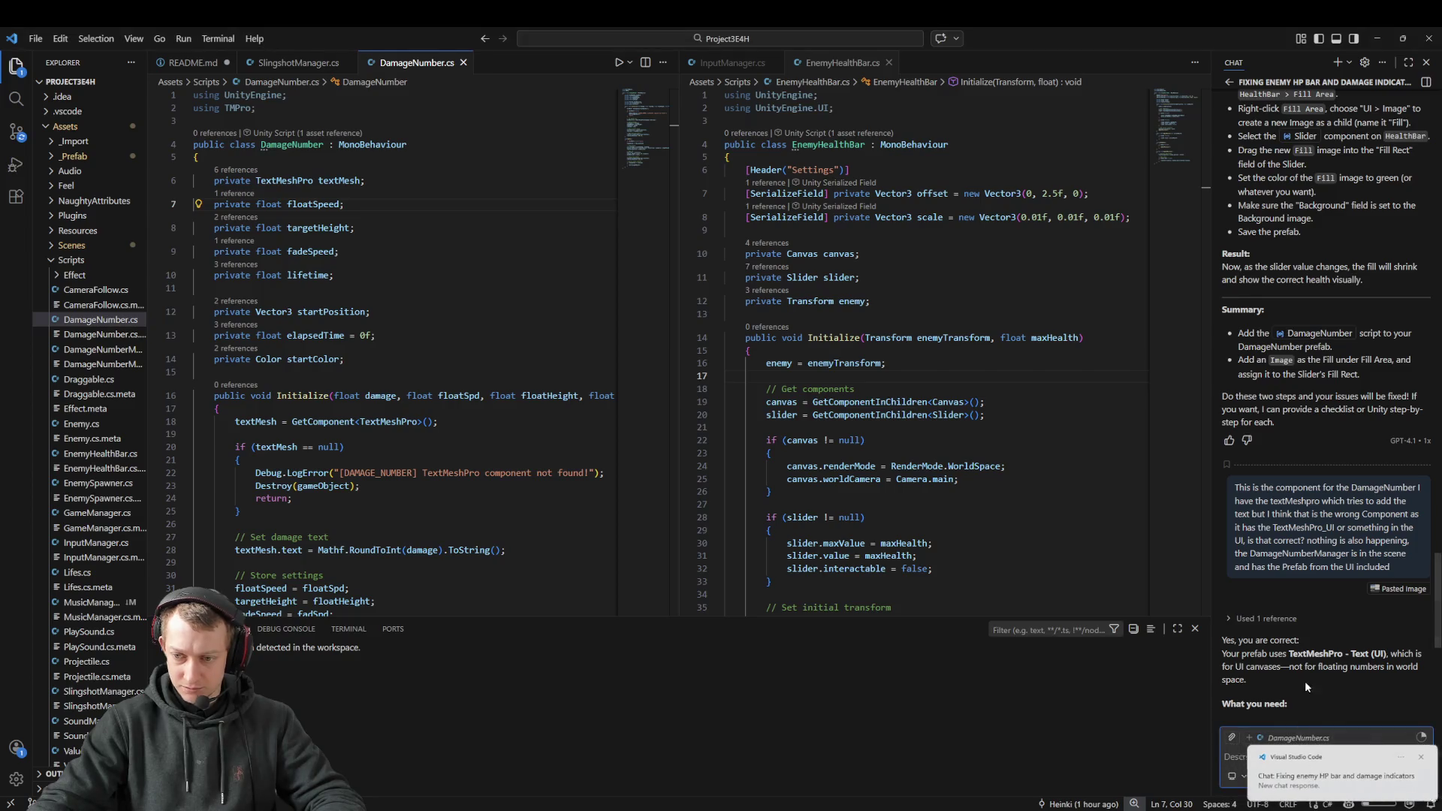
scroll(1304, 681, down, 8)
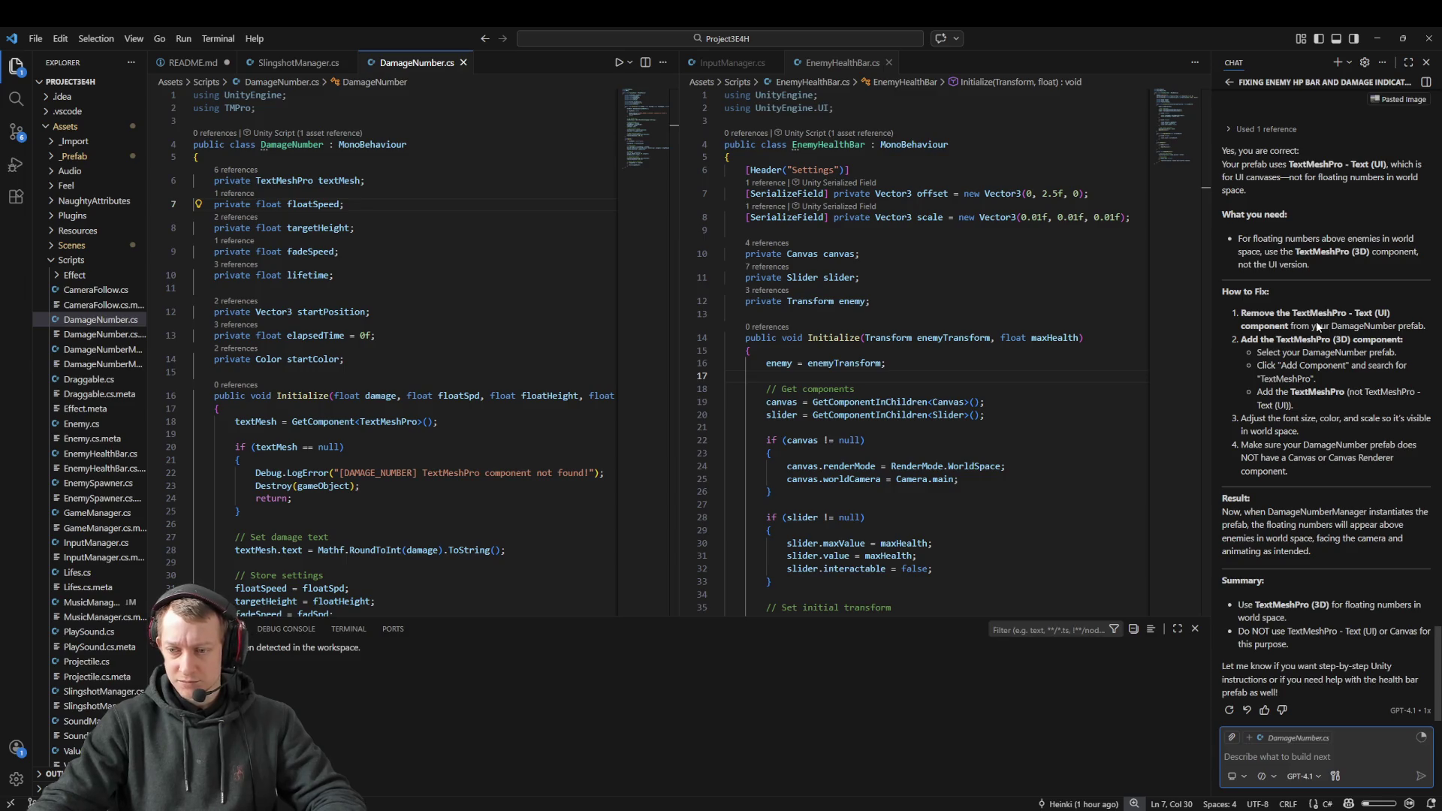
key(alt+Tab)
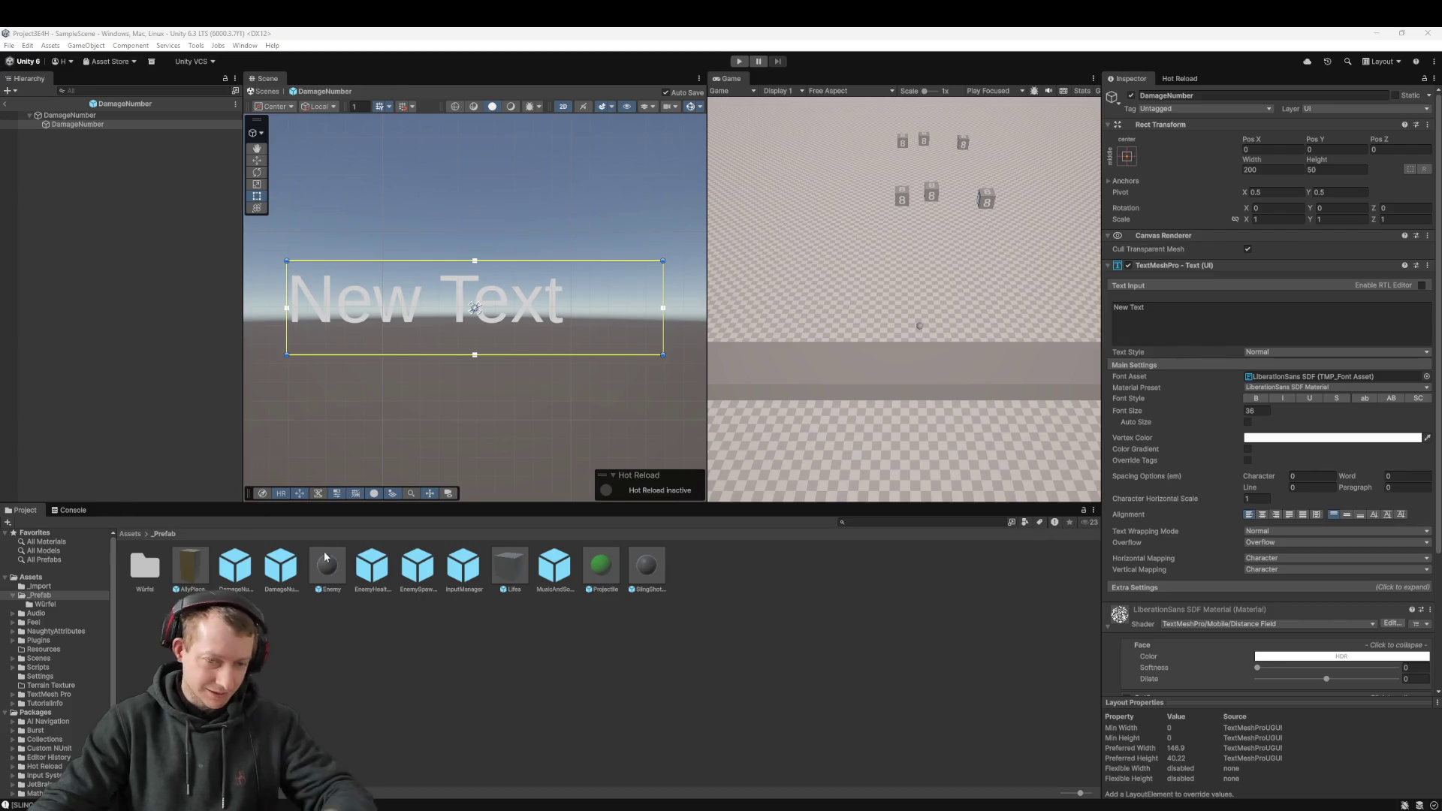
click(769, 734)
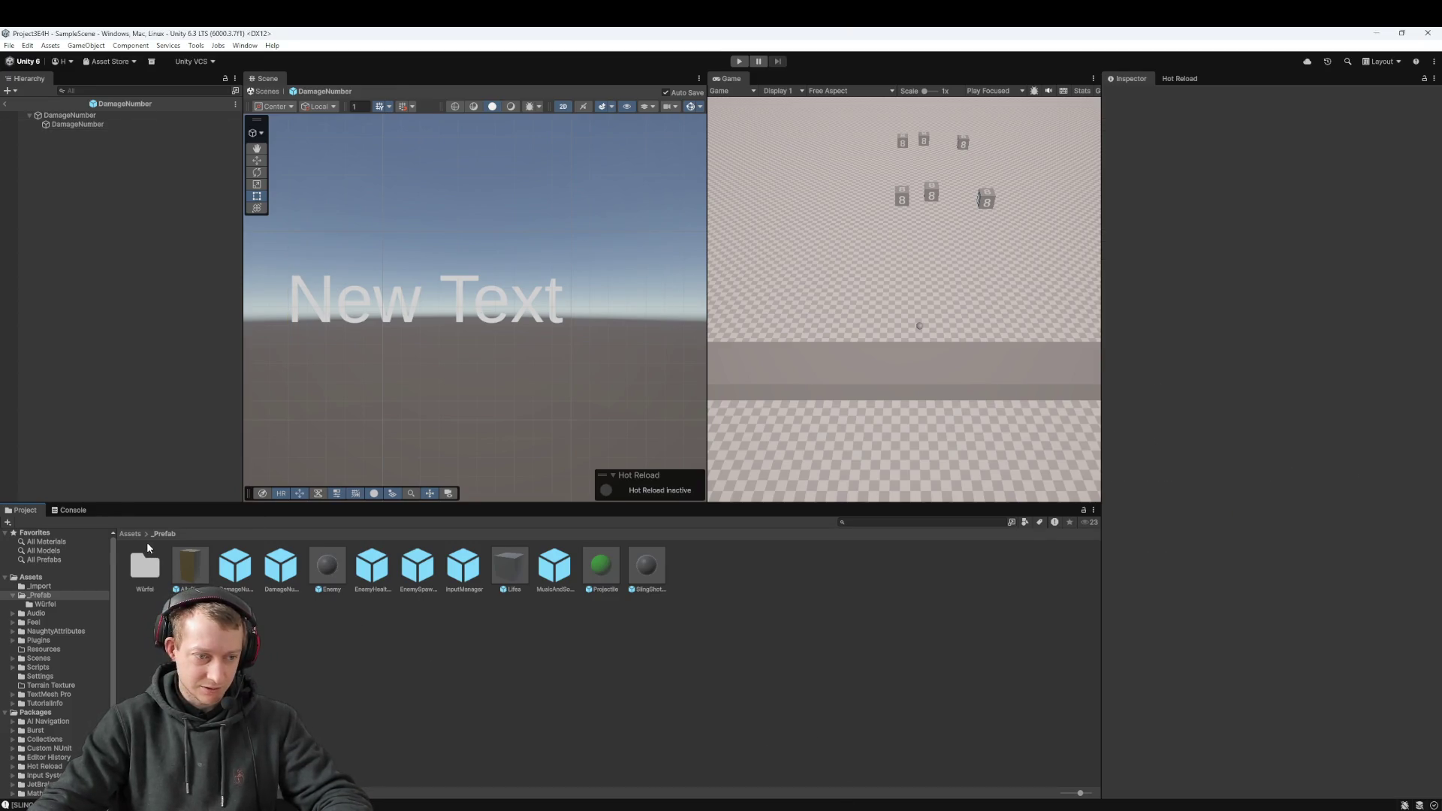
Step: Delete the old UI text child holding New Text from the DamageNumber prefab
click(130, 533)
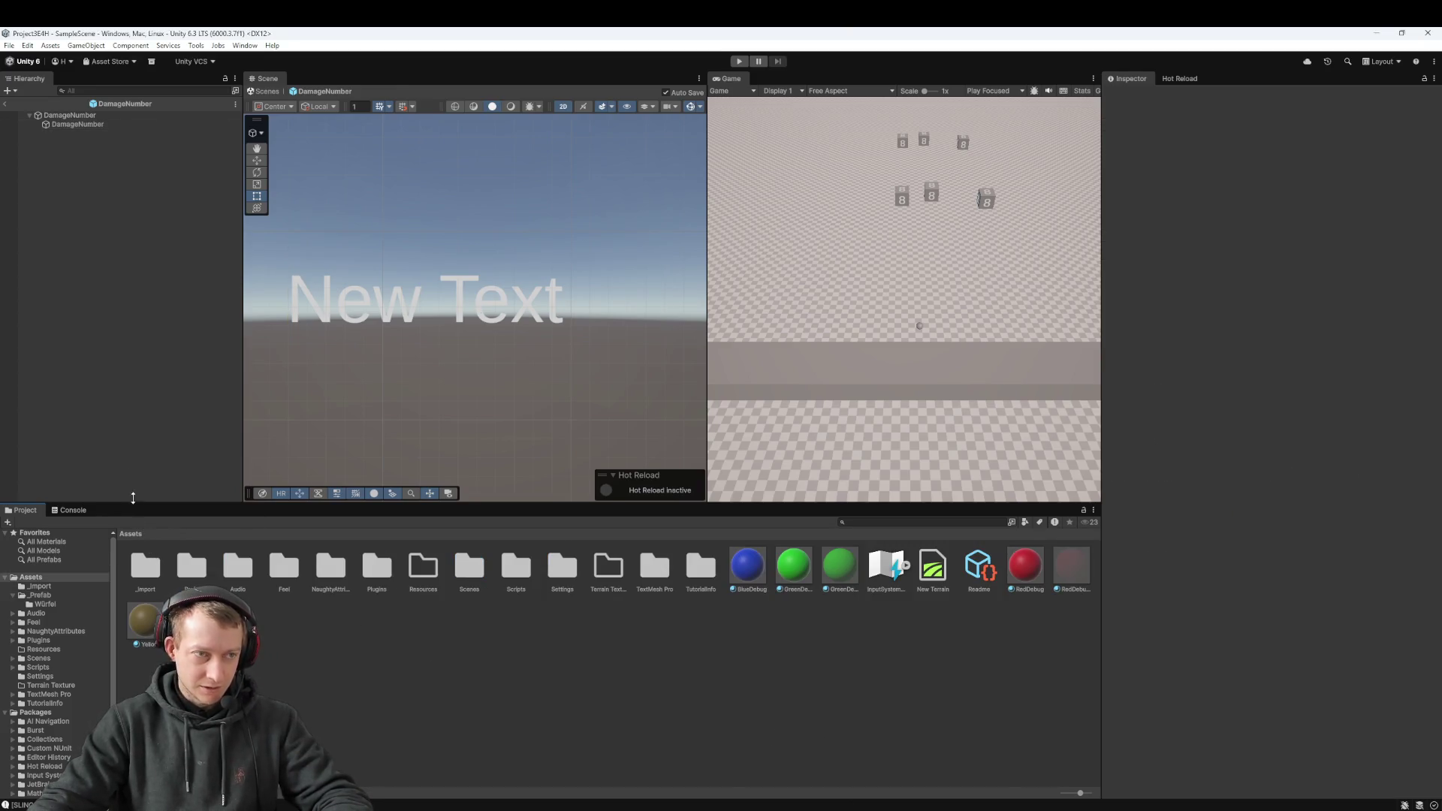
click(101, 116)
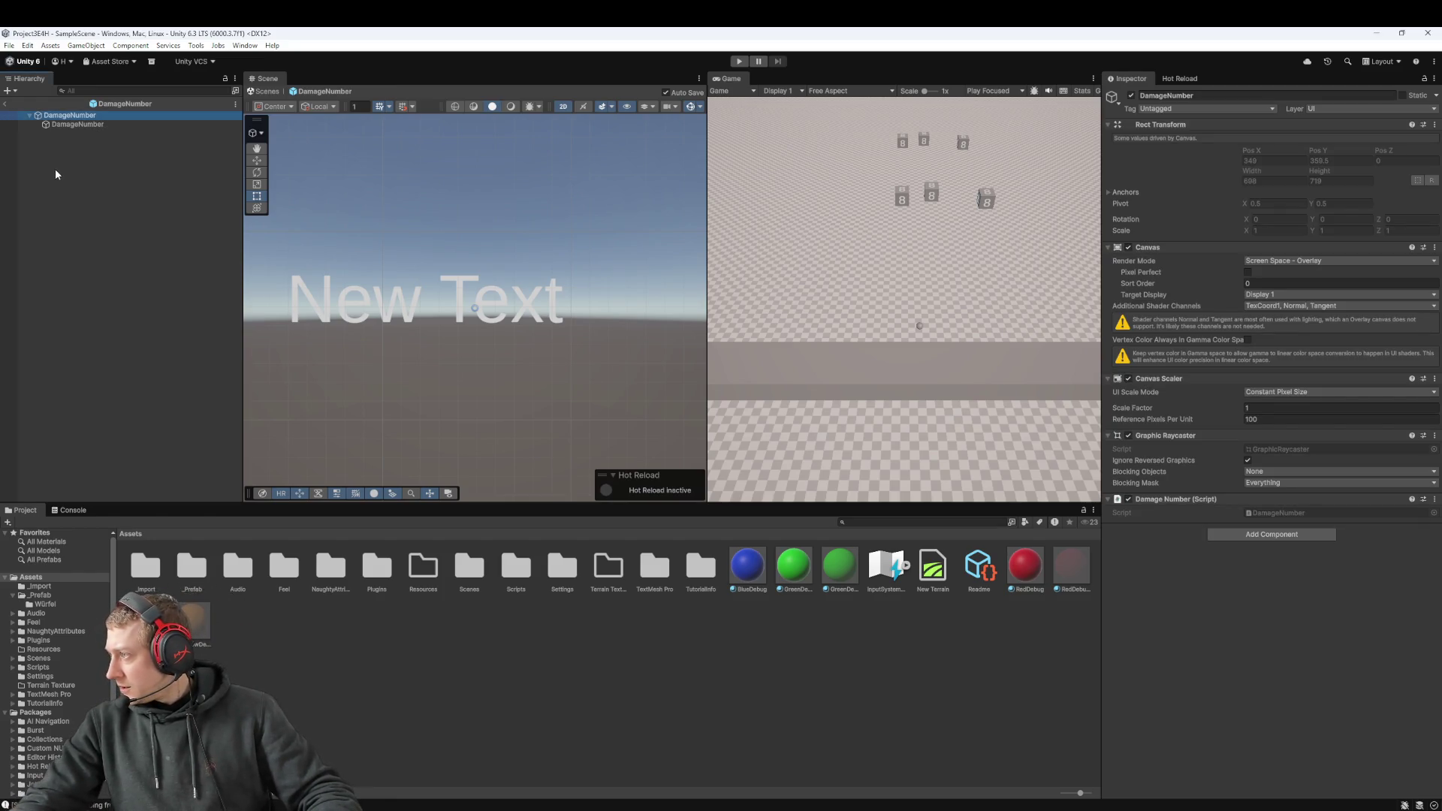
click(68, 125)
key(Delete)
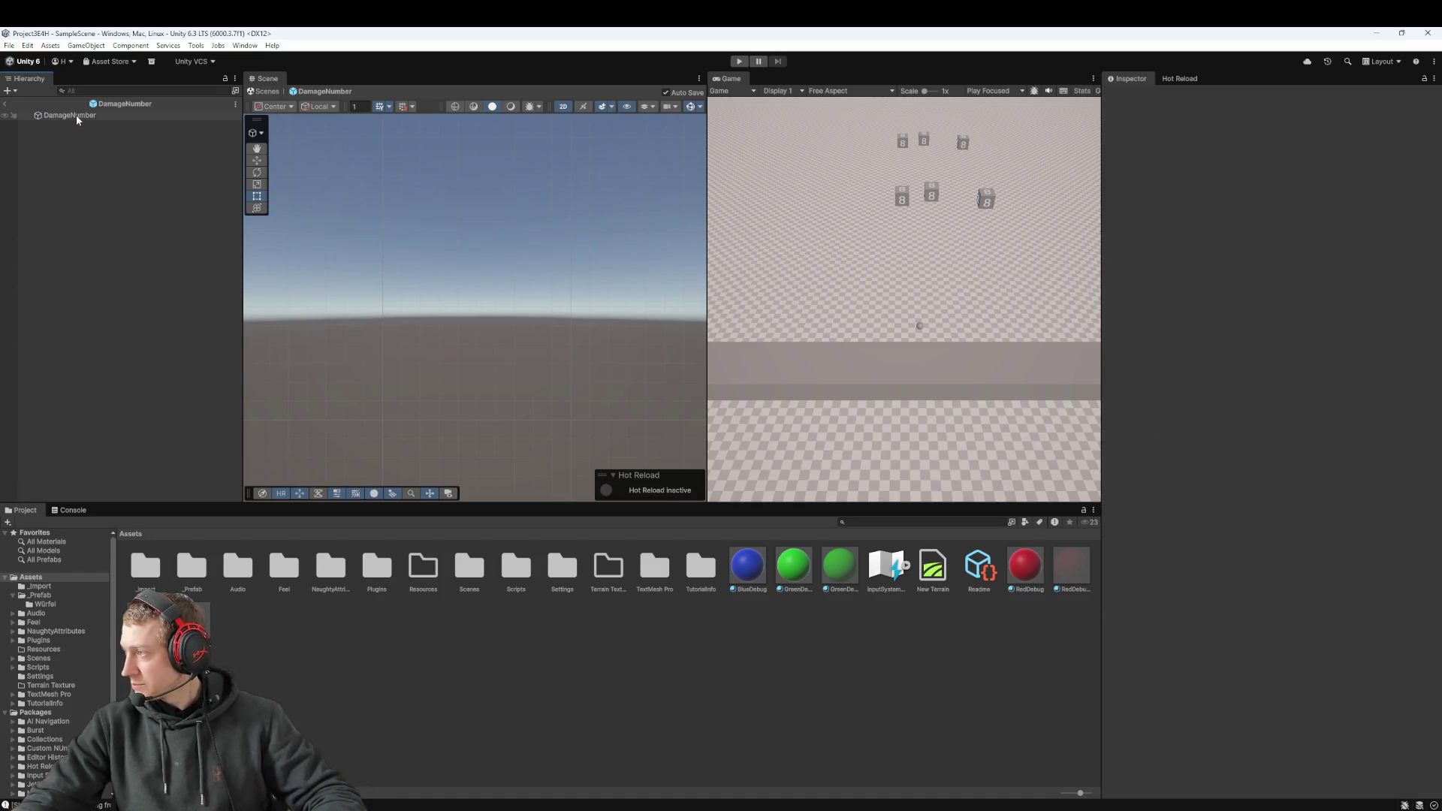
Step: Add a 3D Object > Text - TextMeshPro child to the DamageNumber root
click(77, 118)
right_click(76, 116)
mouse_move(166, 449)
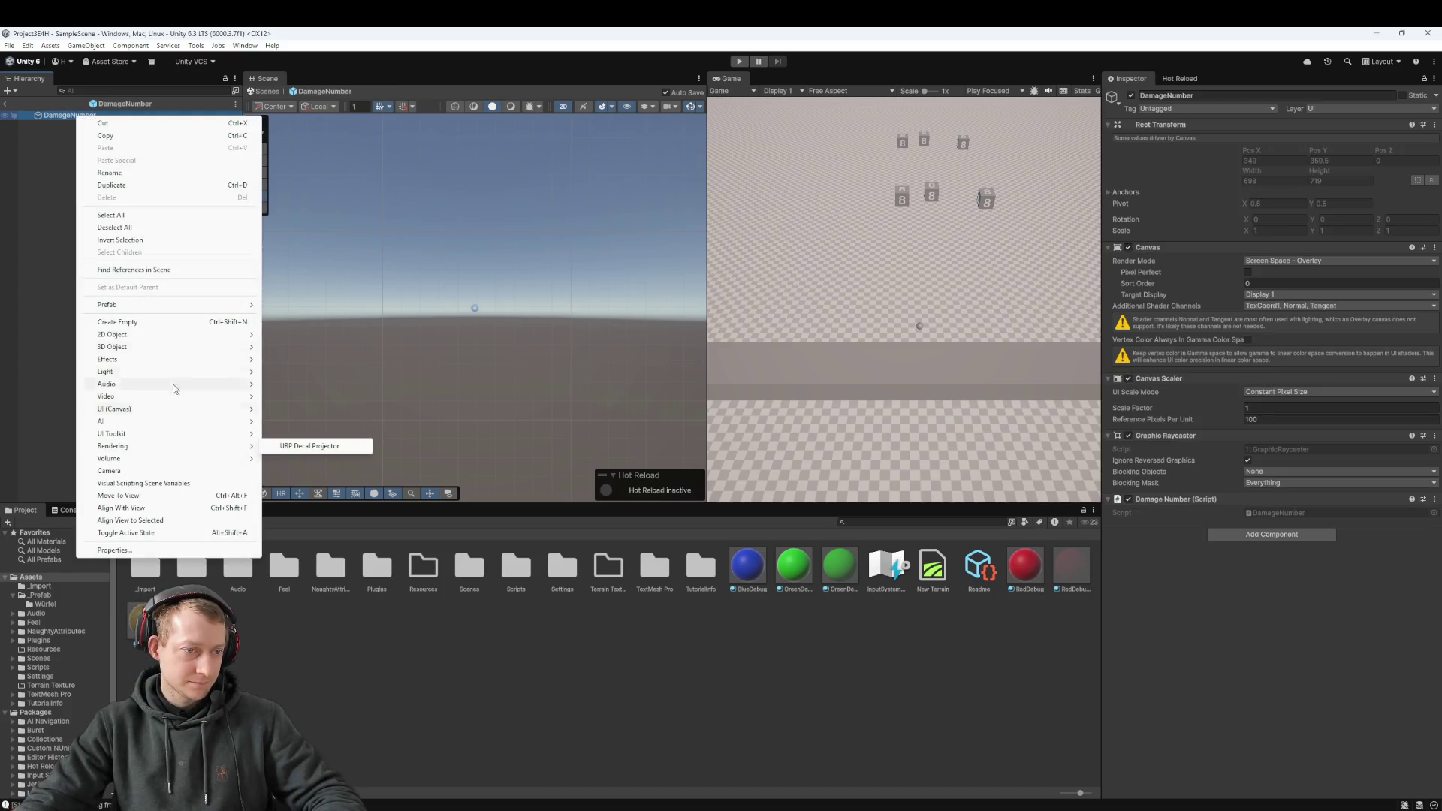
mouse_move(187, 346)
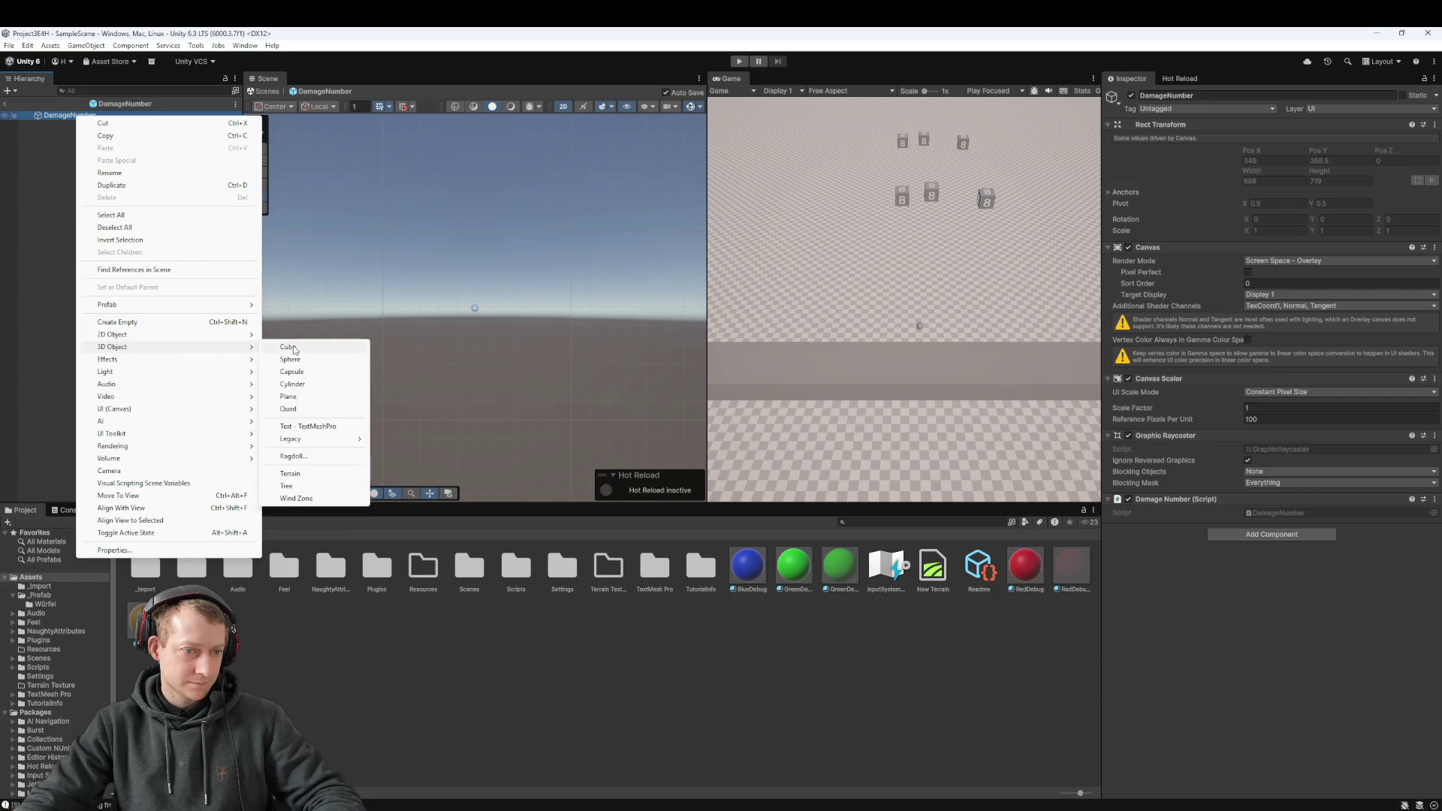
click(320, 427)
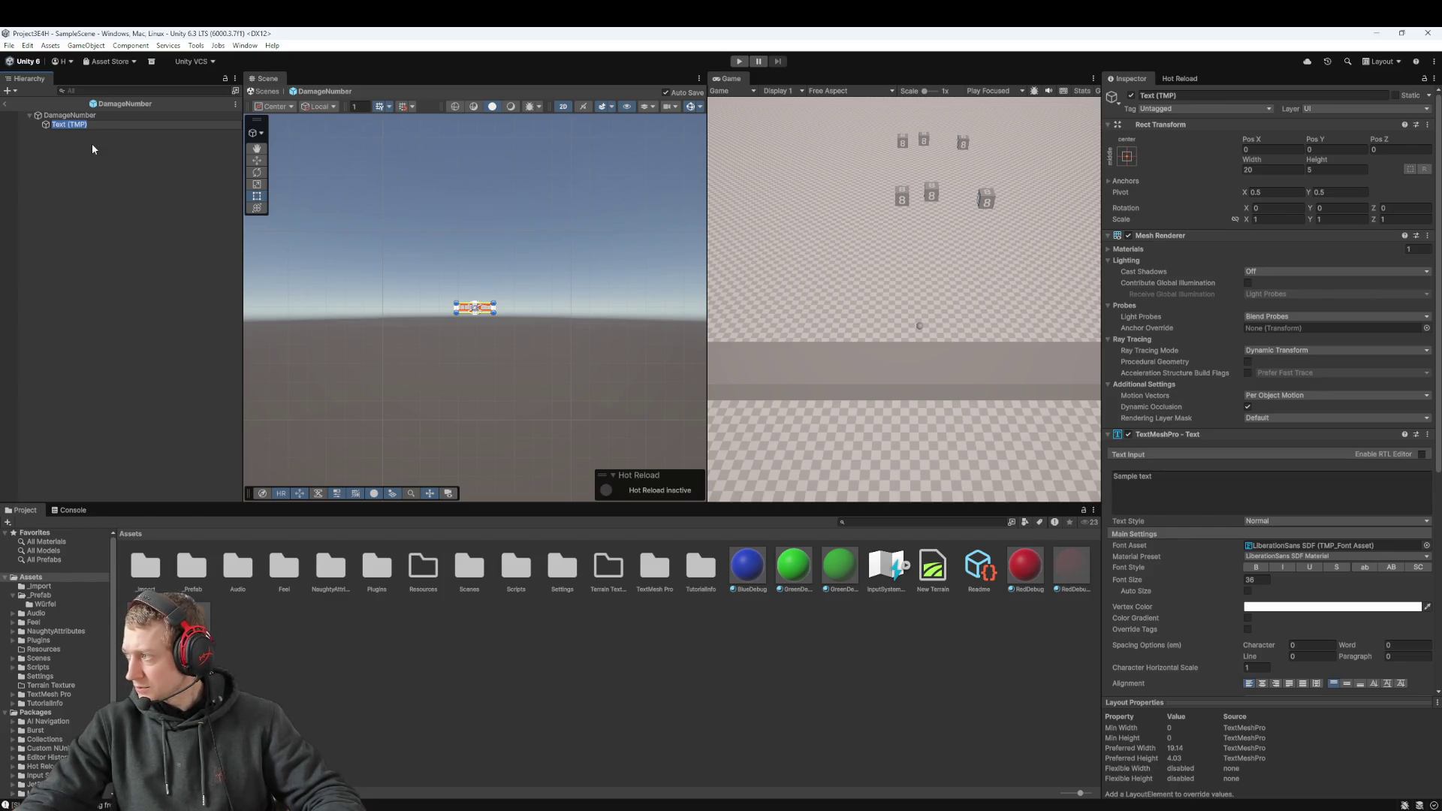
click(101, 113)
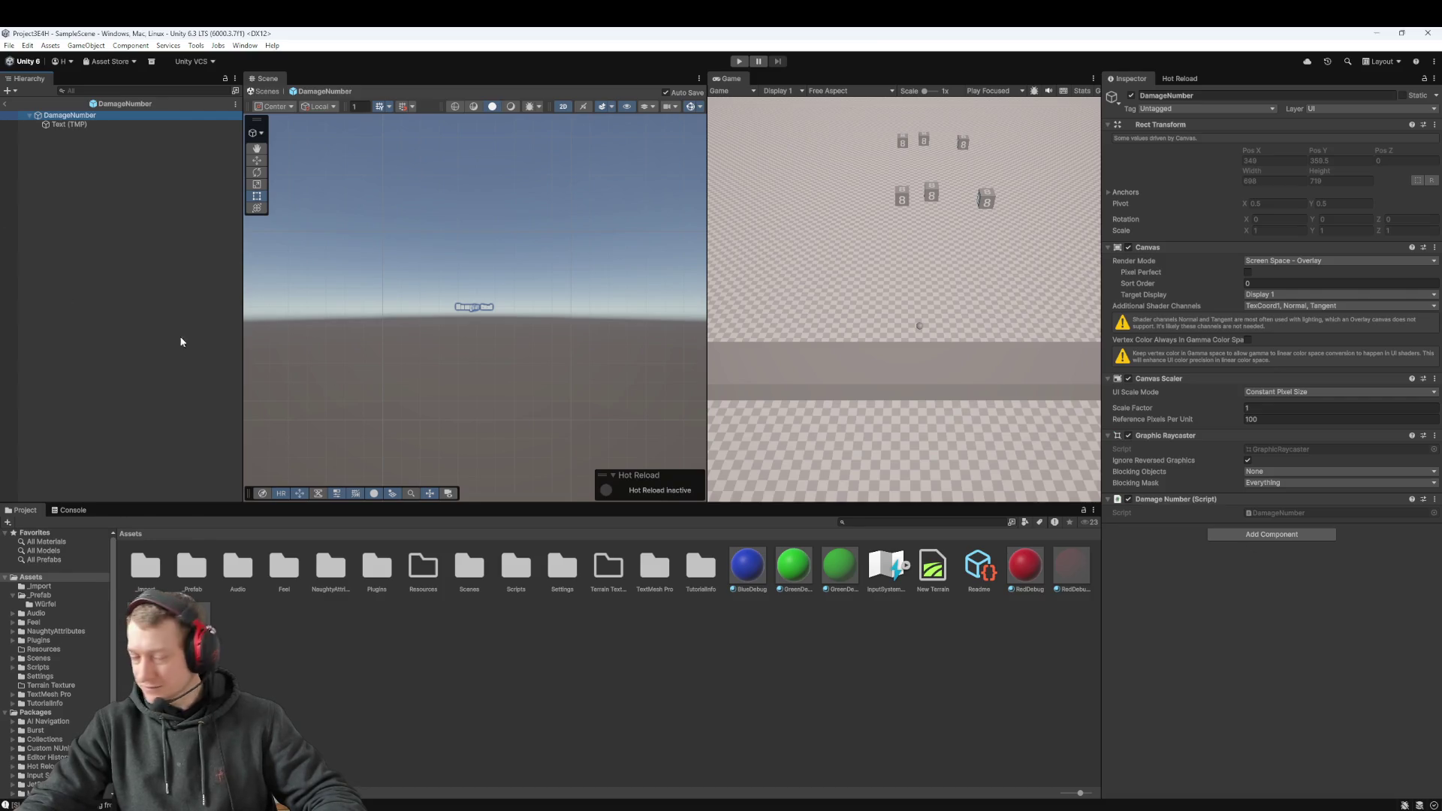
click(75, 124)
click(78, 126)
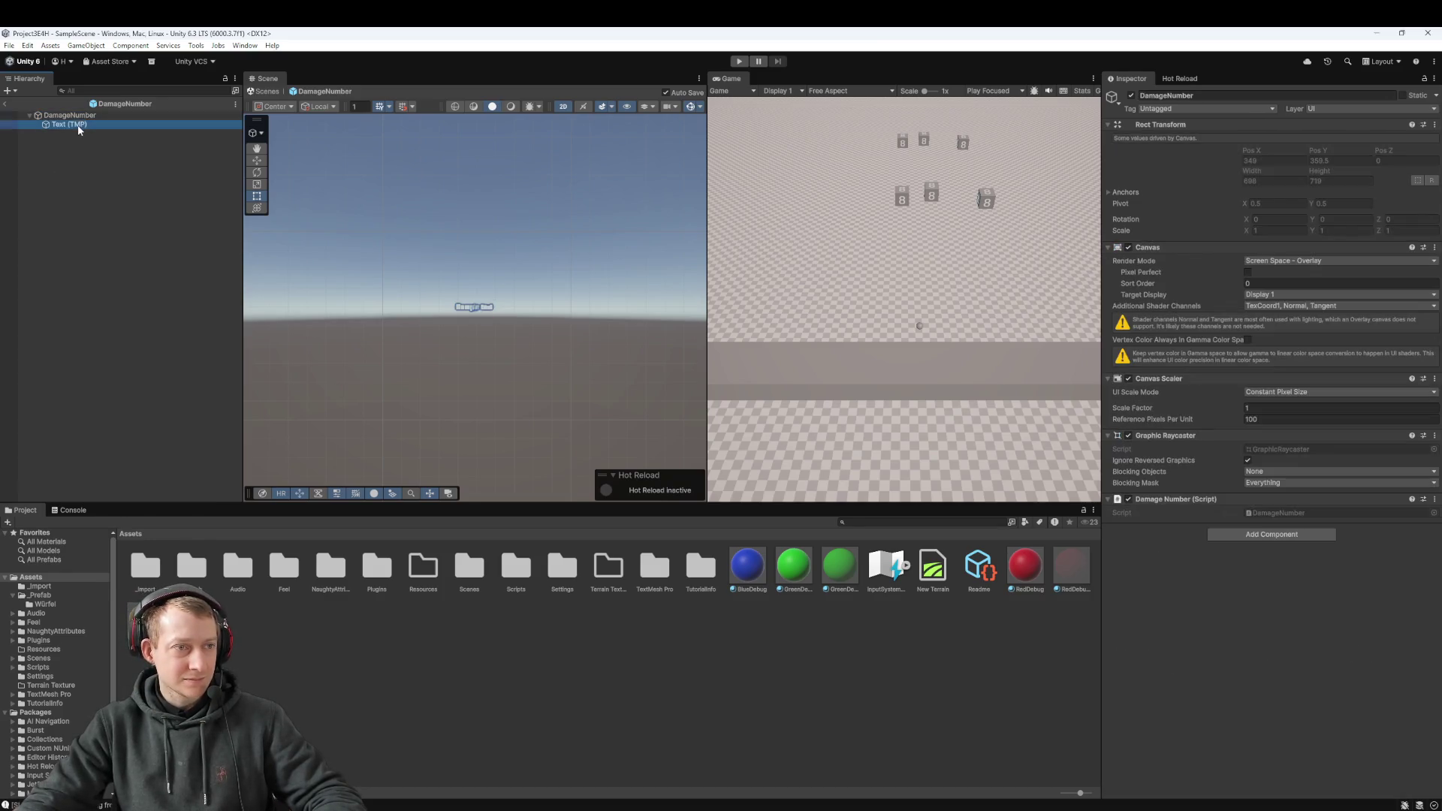
click(83, 118)
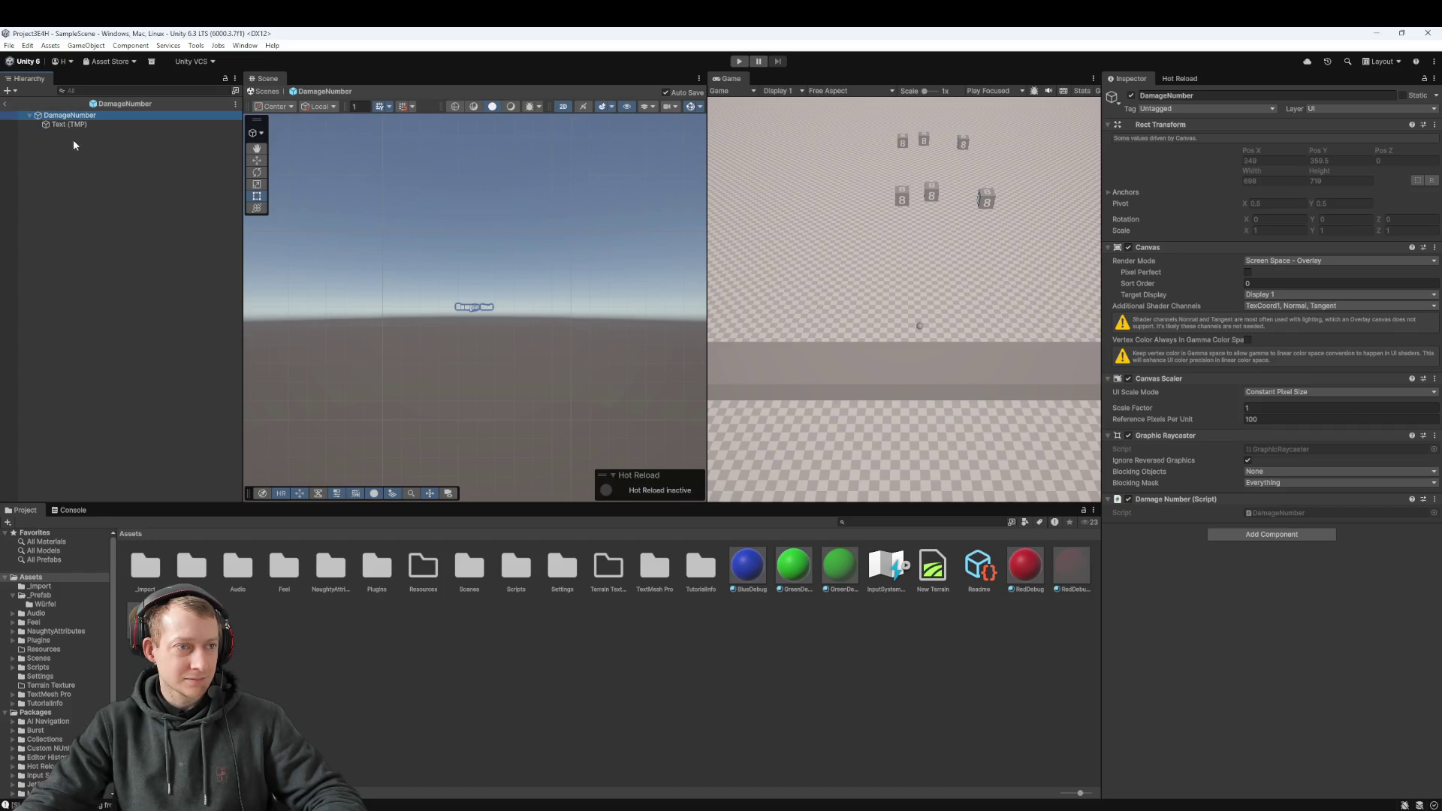
click(83, 126)
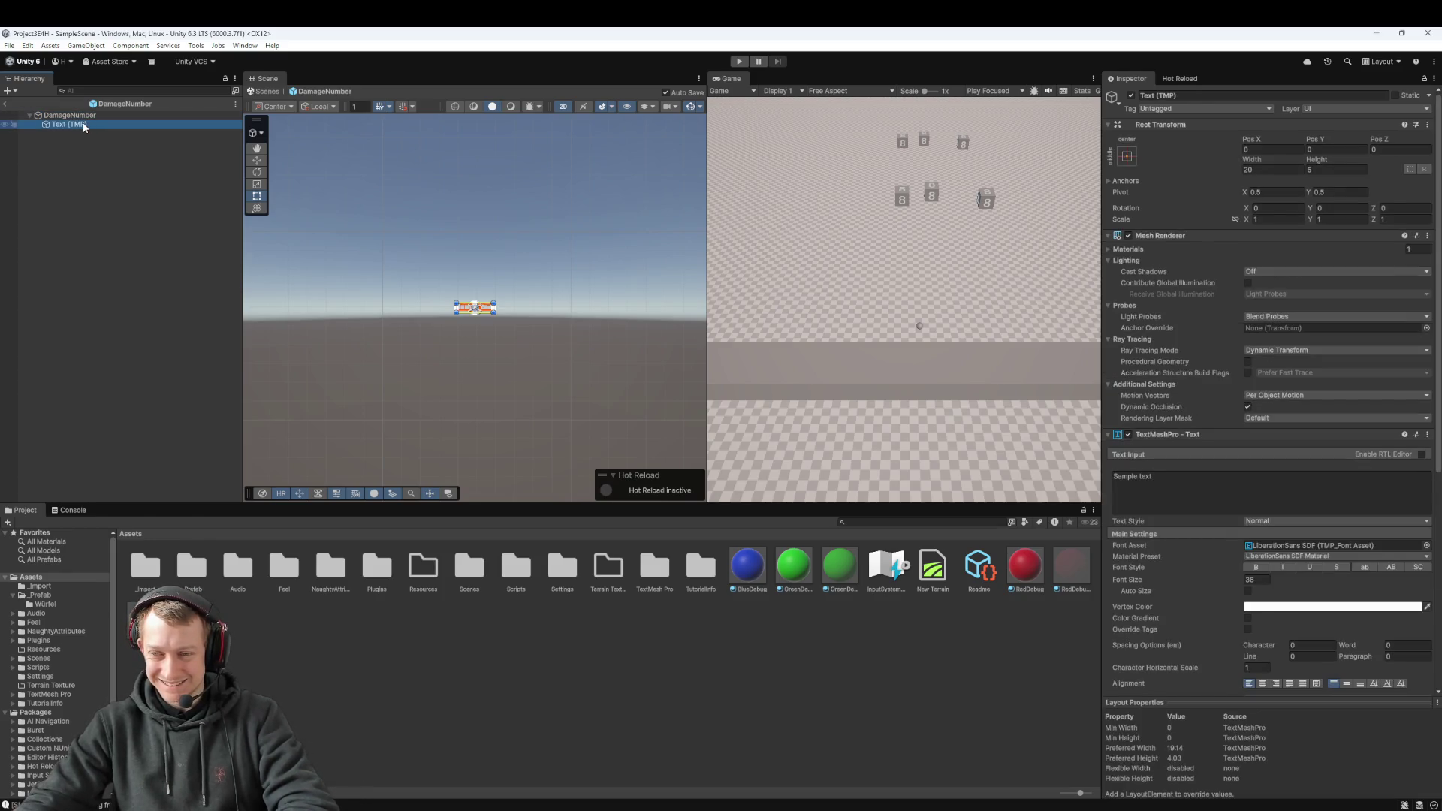
scroll(1356, 494, down, 5)
scroll(1357, 494, down, 2)
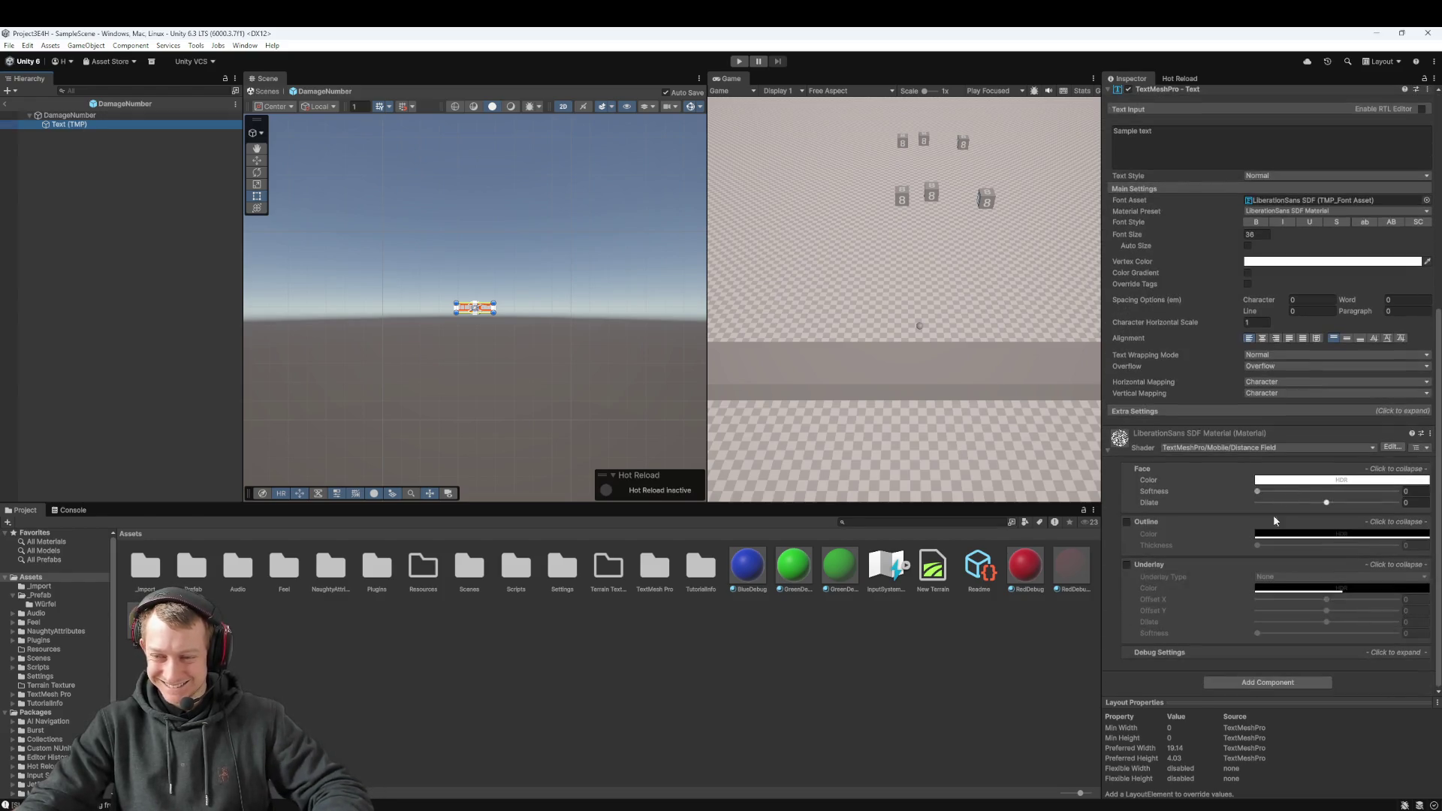
click(1254, 678)
Step: Add the Damage Number script component to the Text (TMP) object
text(Dmage)
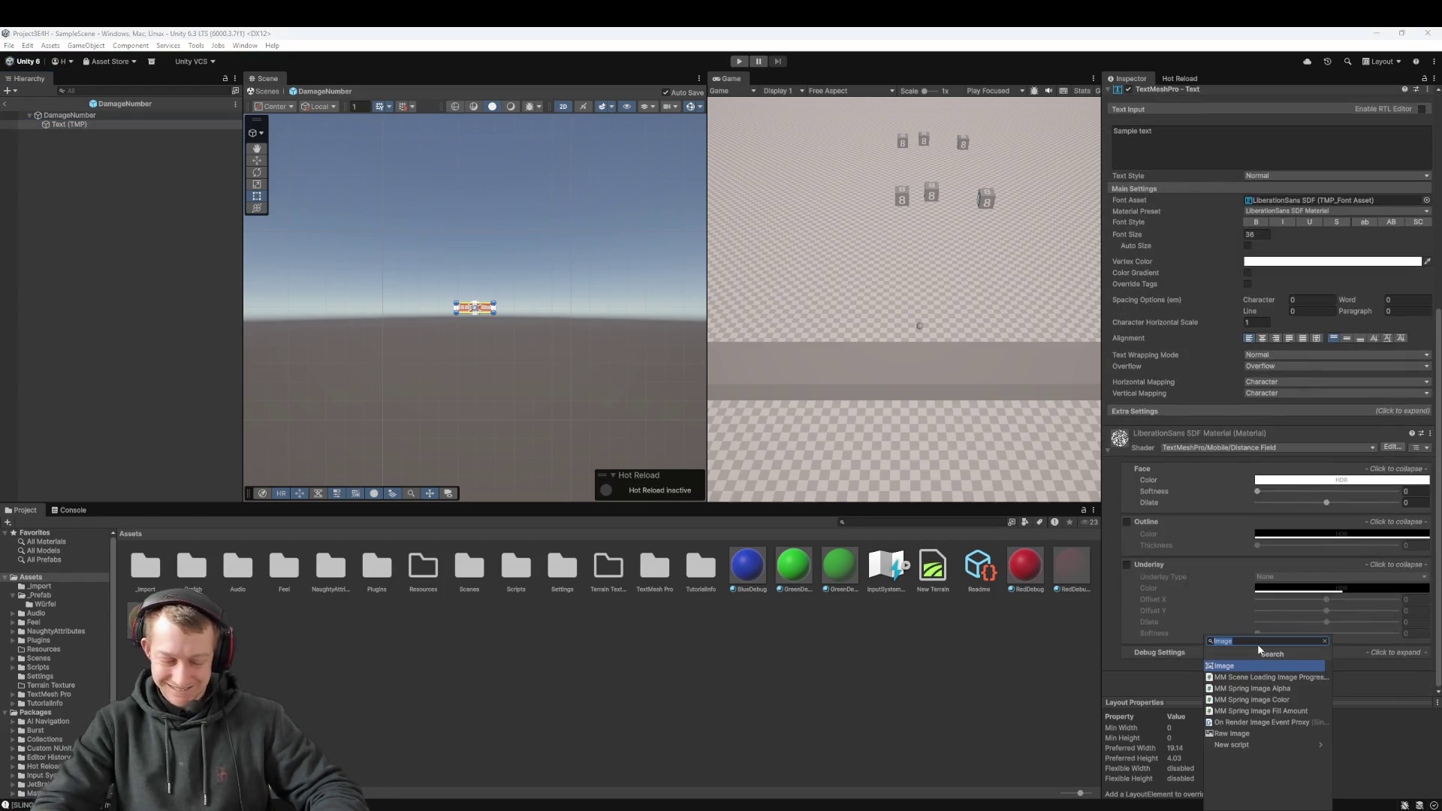
text(Number)
key(Return)
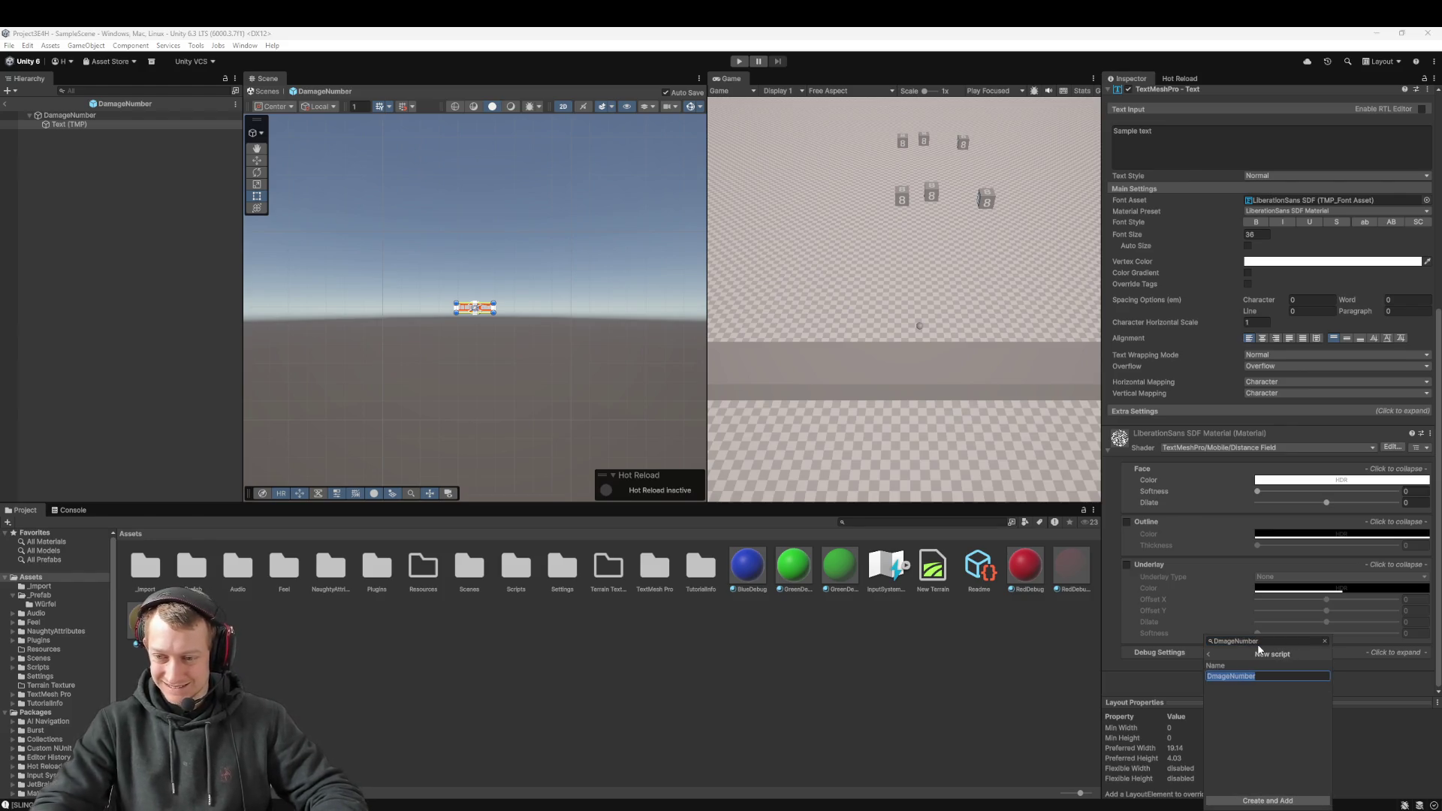
text(Damage)
key(ctrl+z)
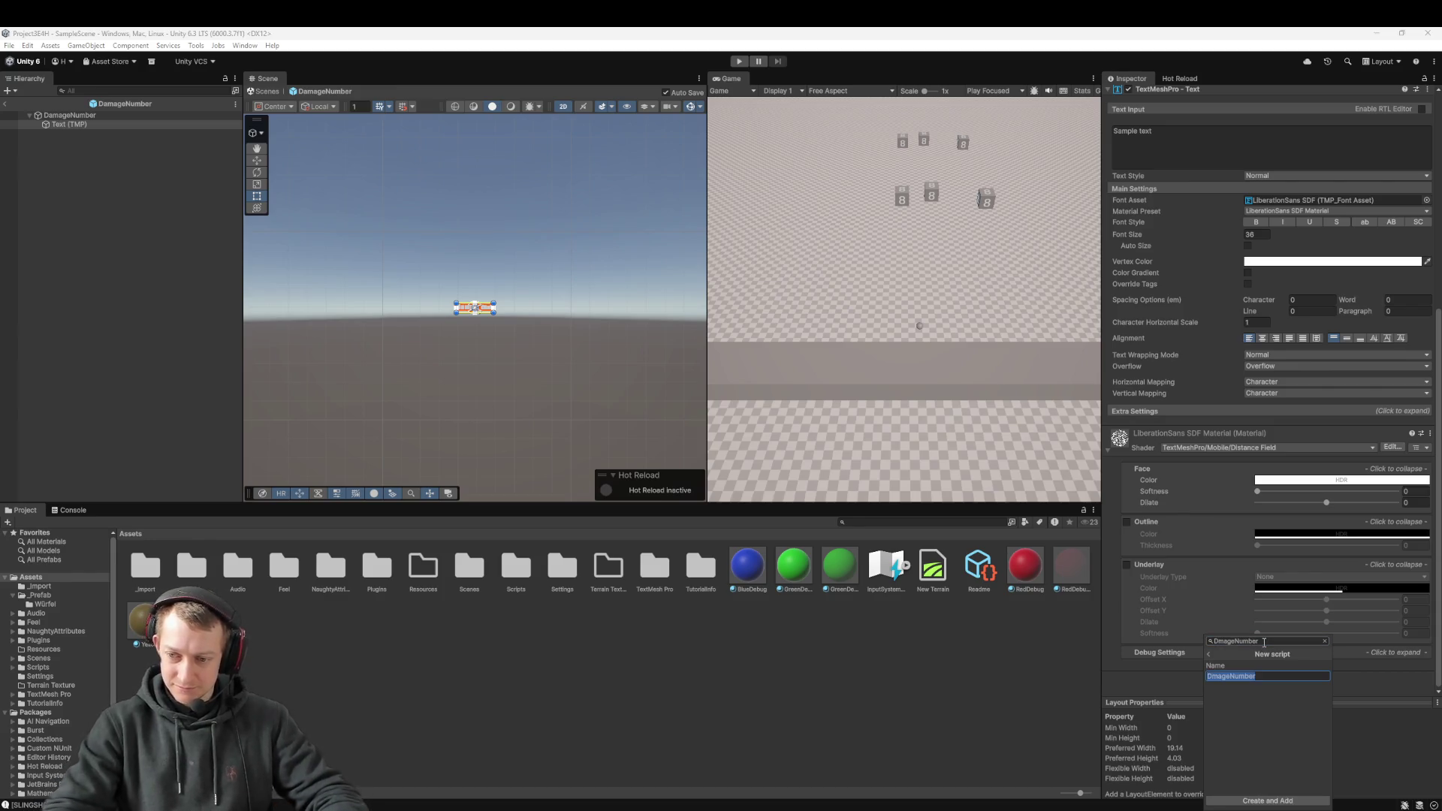
text(Damag)
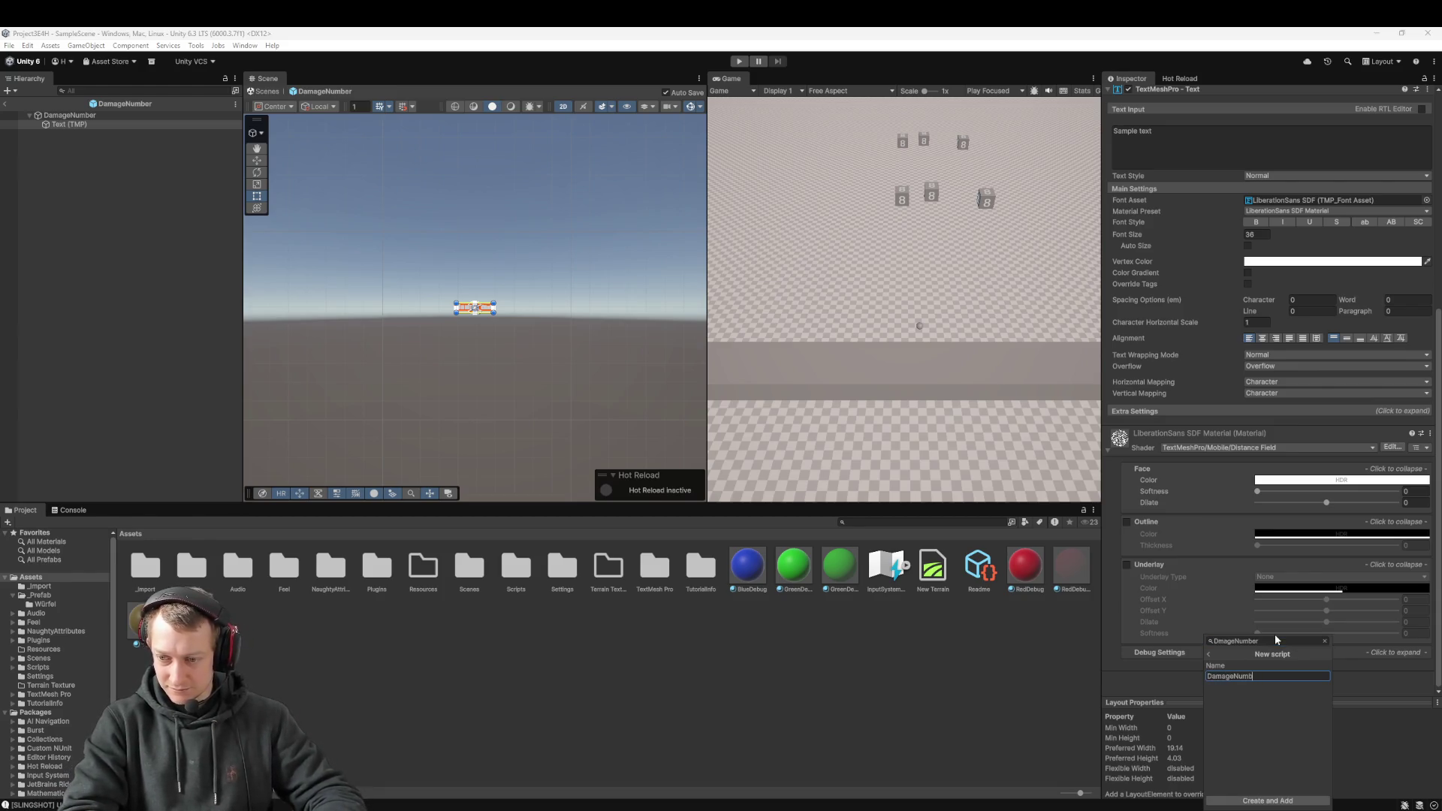
key(ctrl+z)
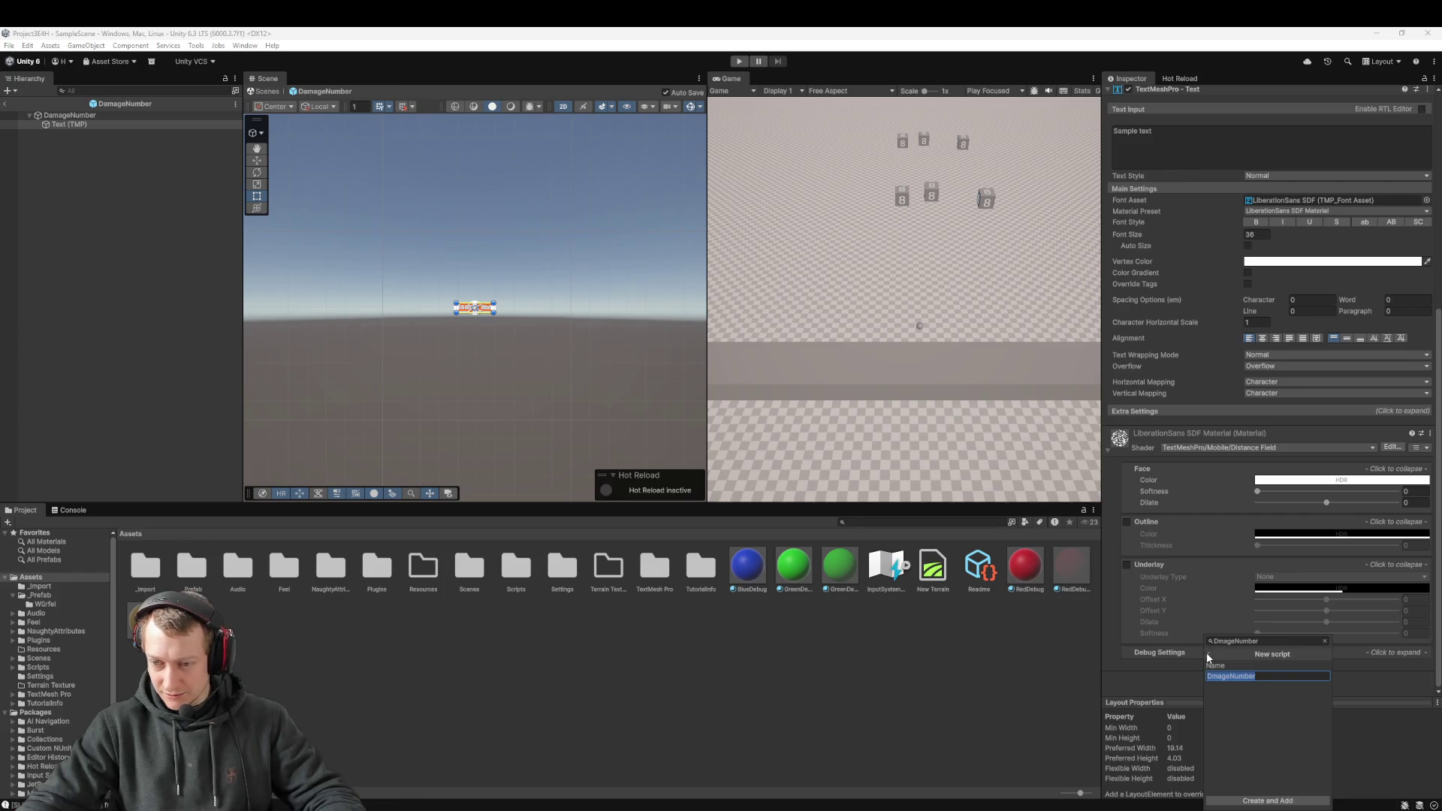
click(1208, 653)
click(1259, 641)
text(Damag)
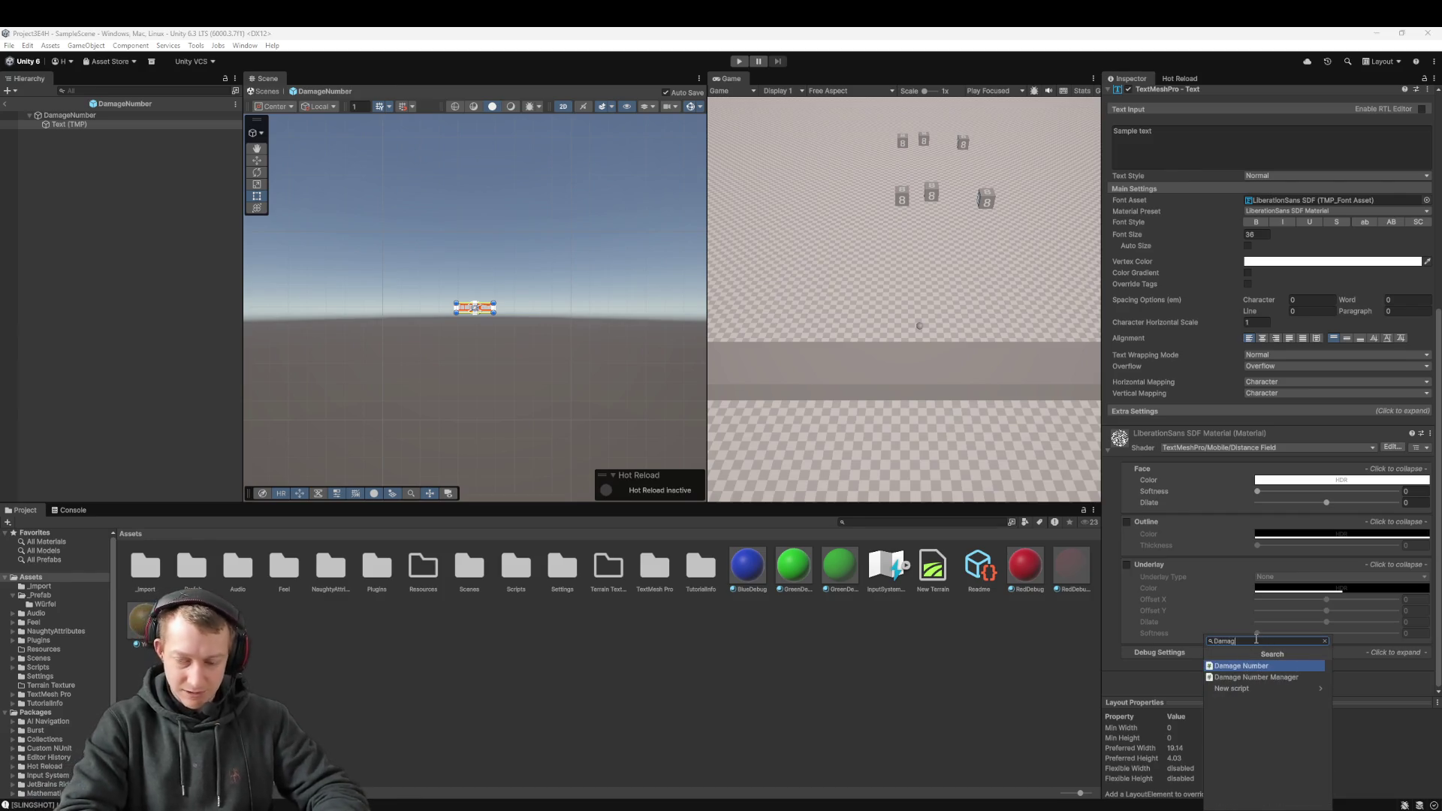
key(Return)
Step: Check the Text (TMP) child and DamageNumber root, then open the _Prefab folder
scroll(1250, 570, up, 5)
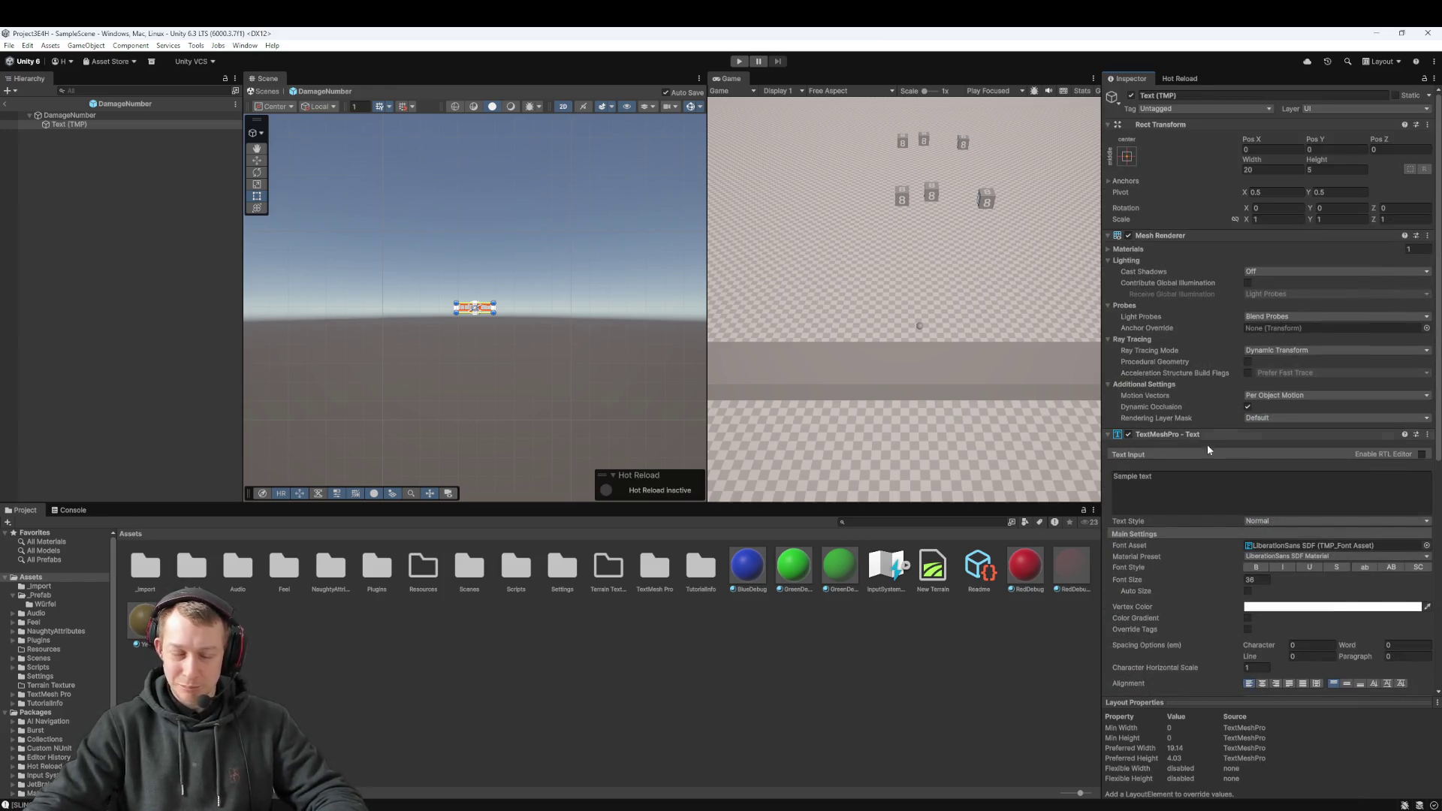
click(58, 125)
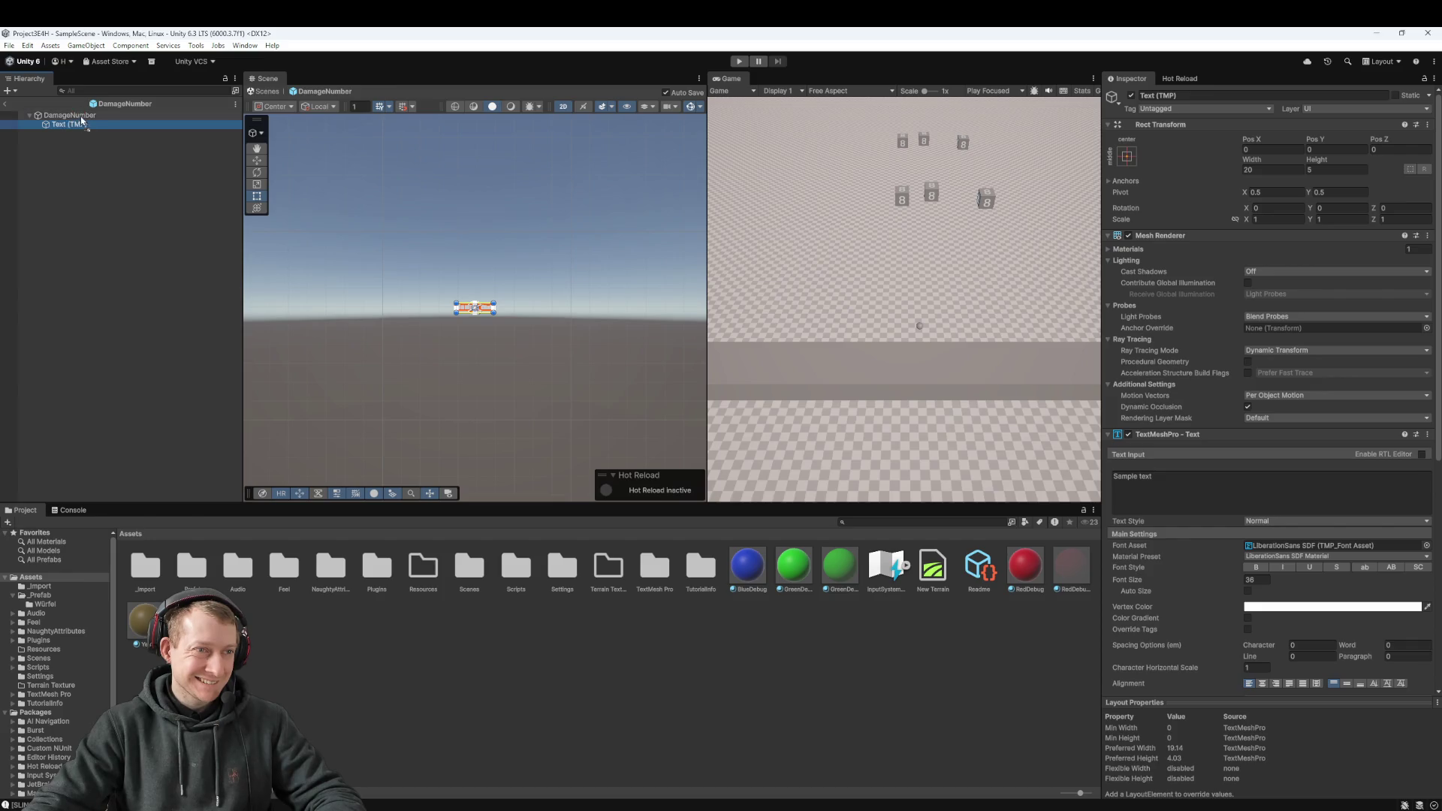
click(82, 117)
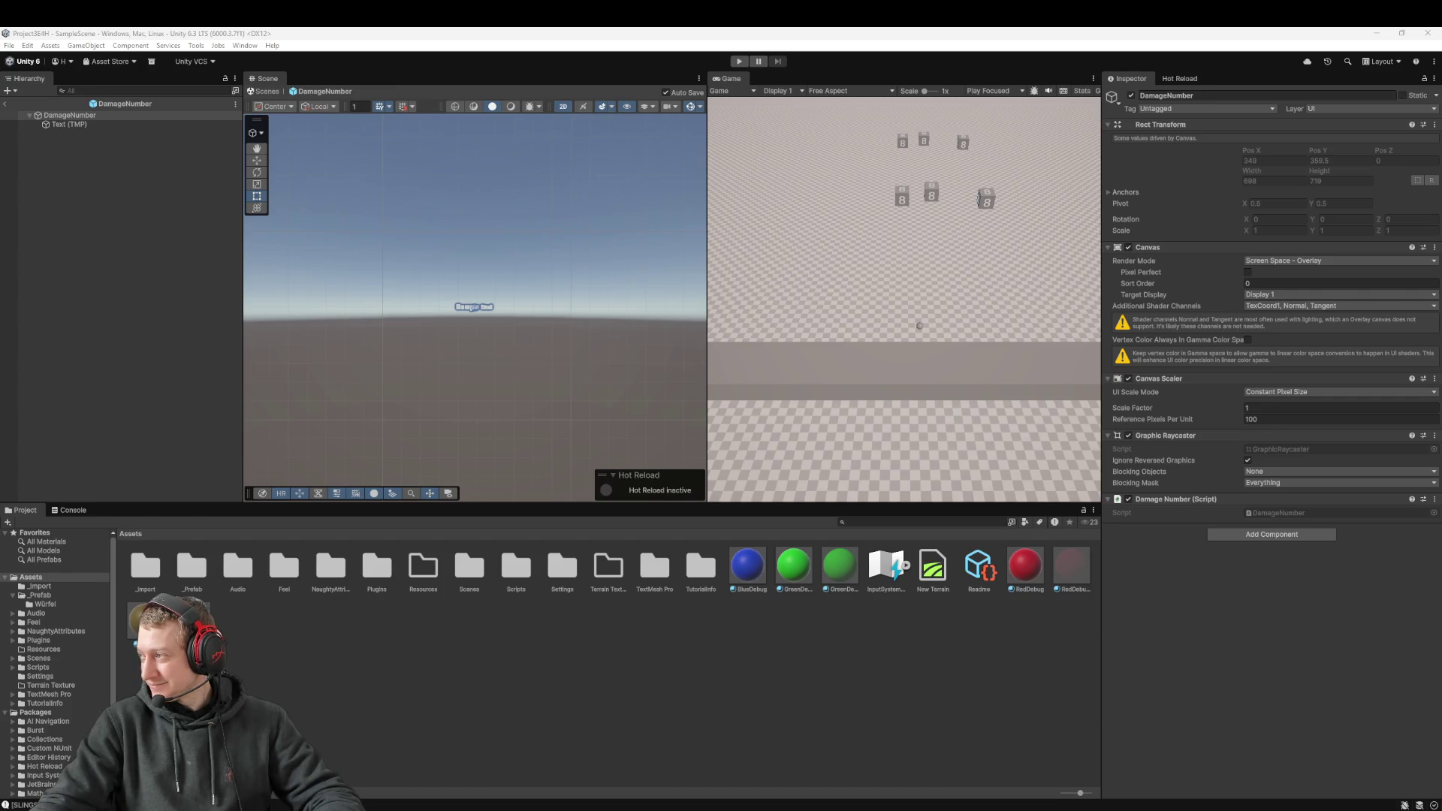
click(82, 116)
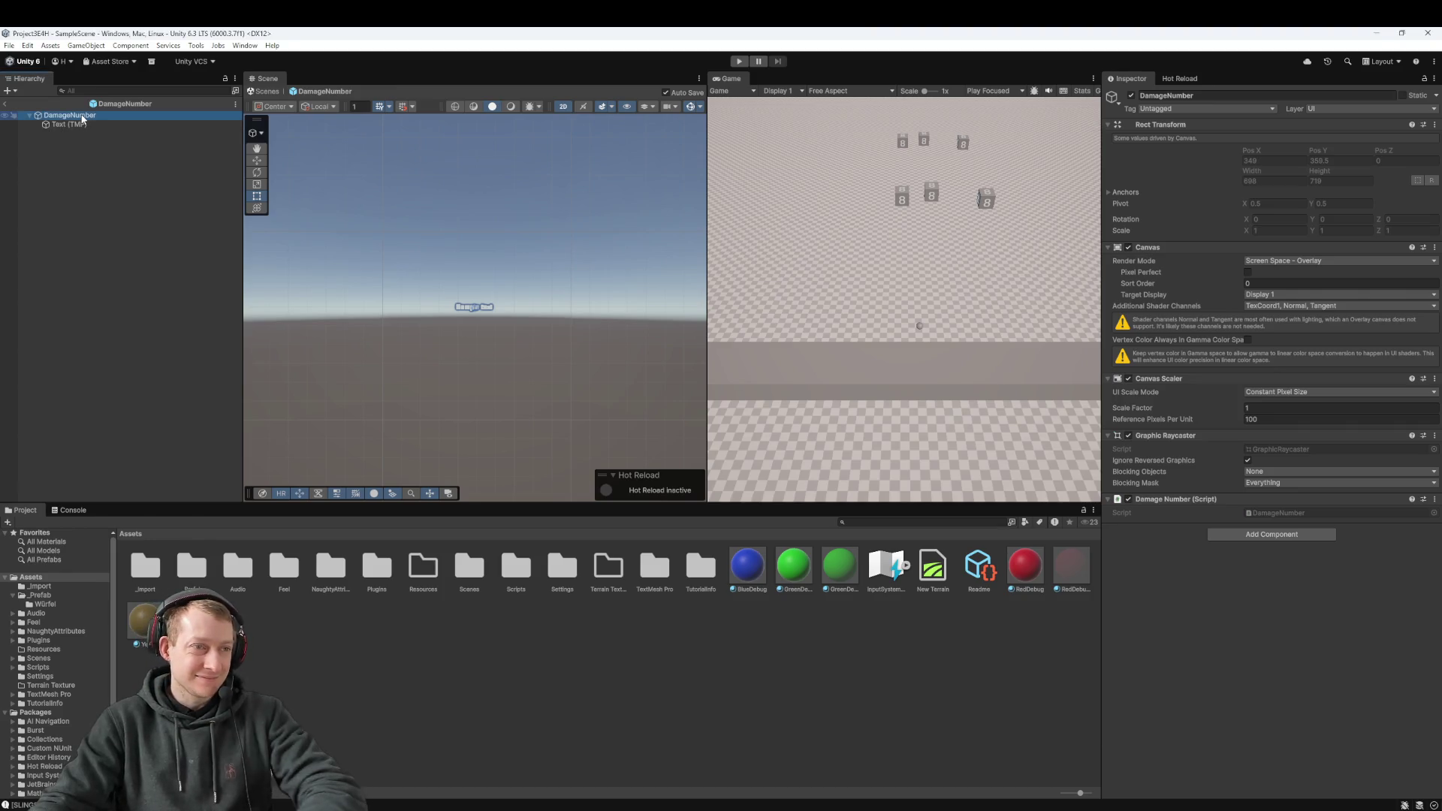
click(84, 125)
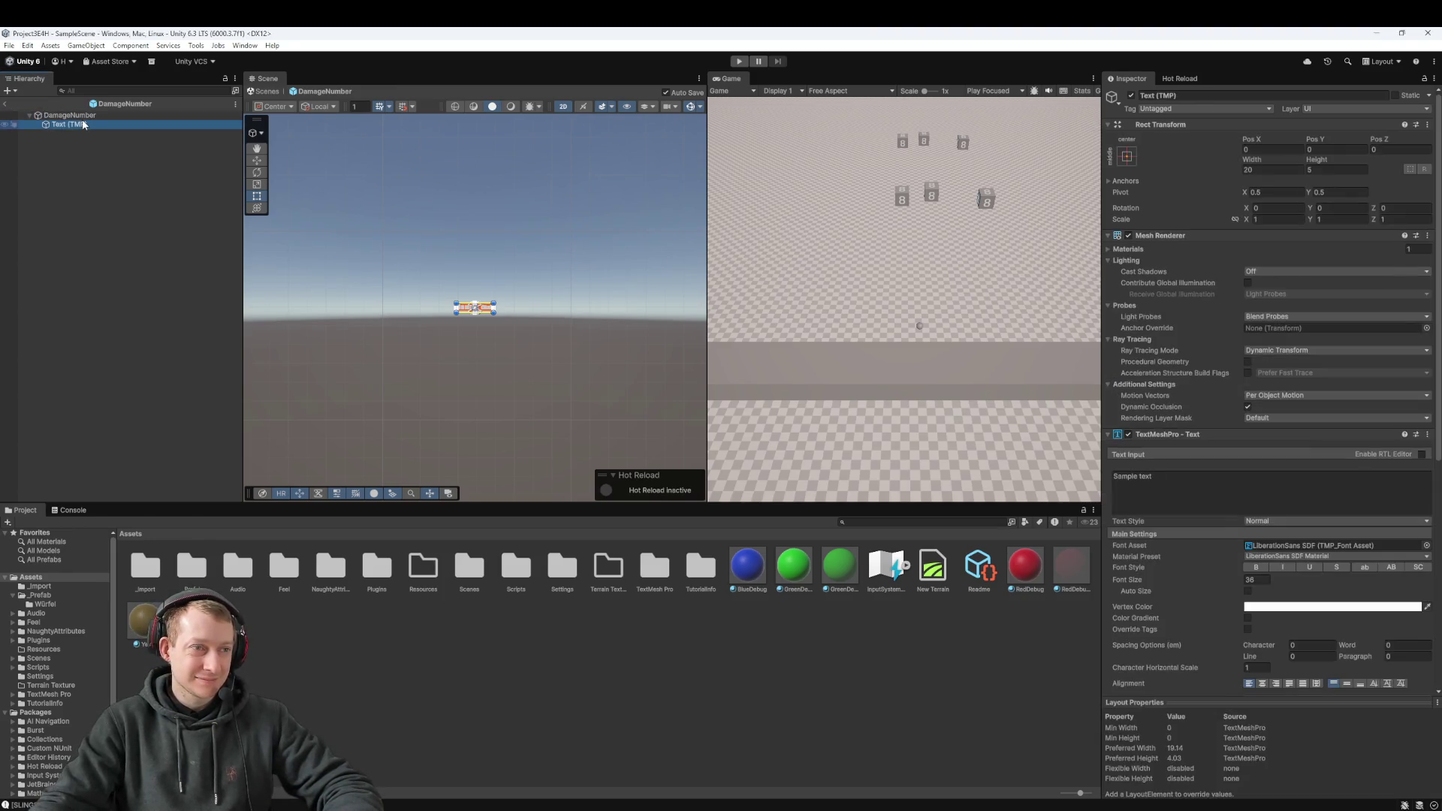
double_click(191, 564)
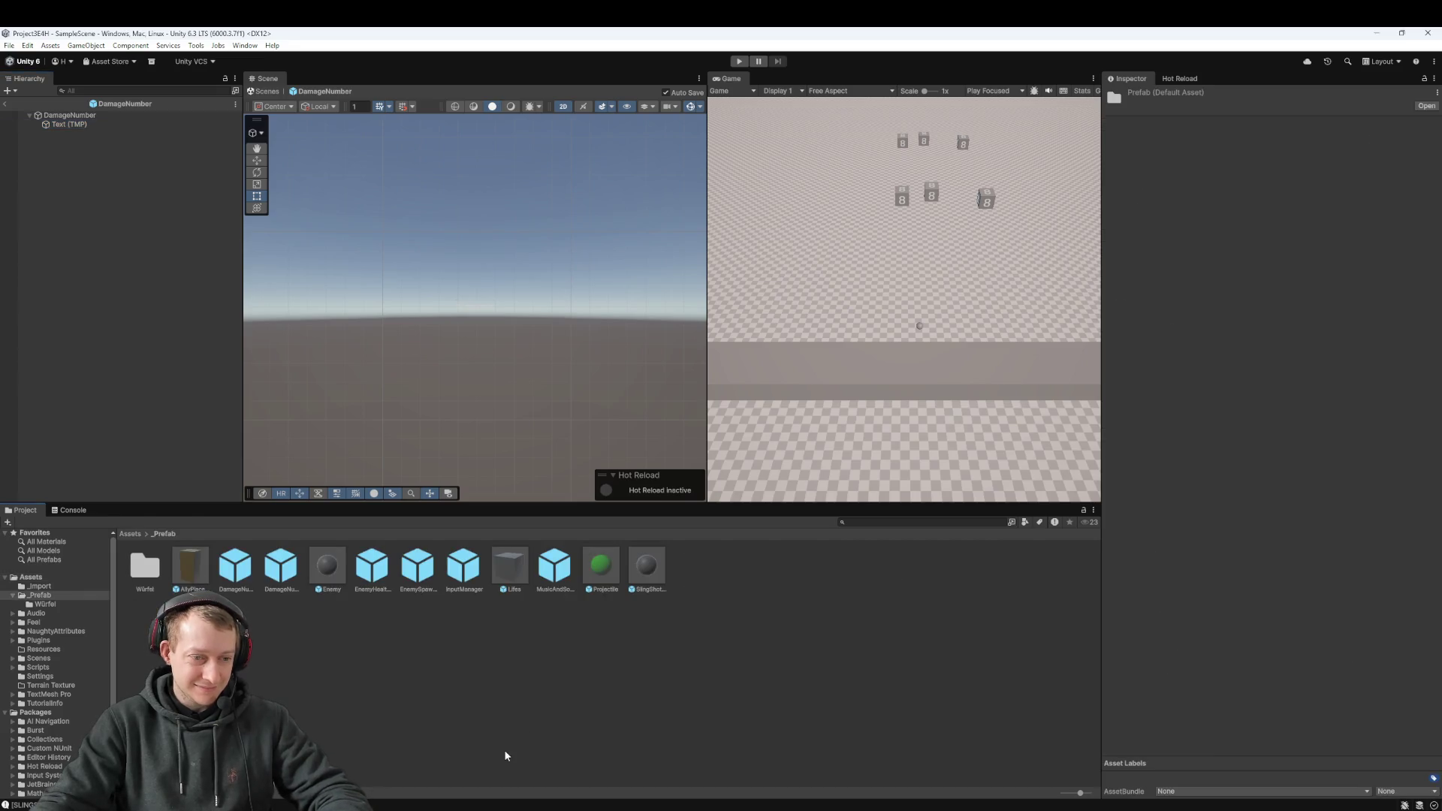
Step: Delete the old canvas-based DamageNumber prefab and return to the scene
click(281, 567)
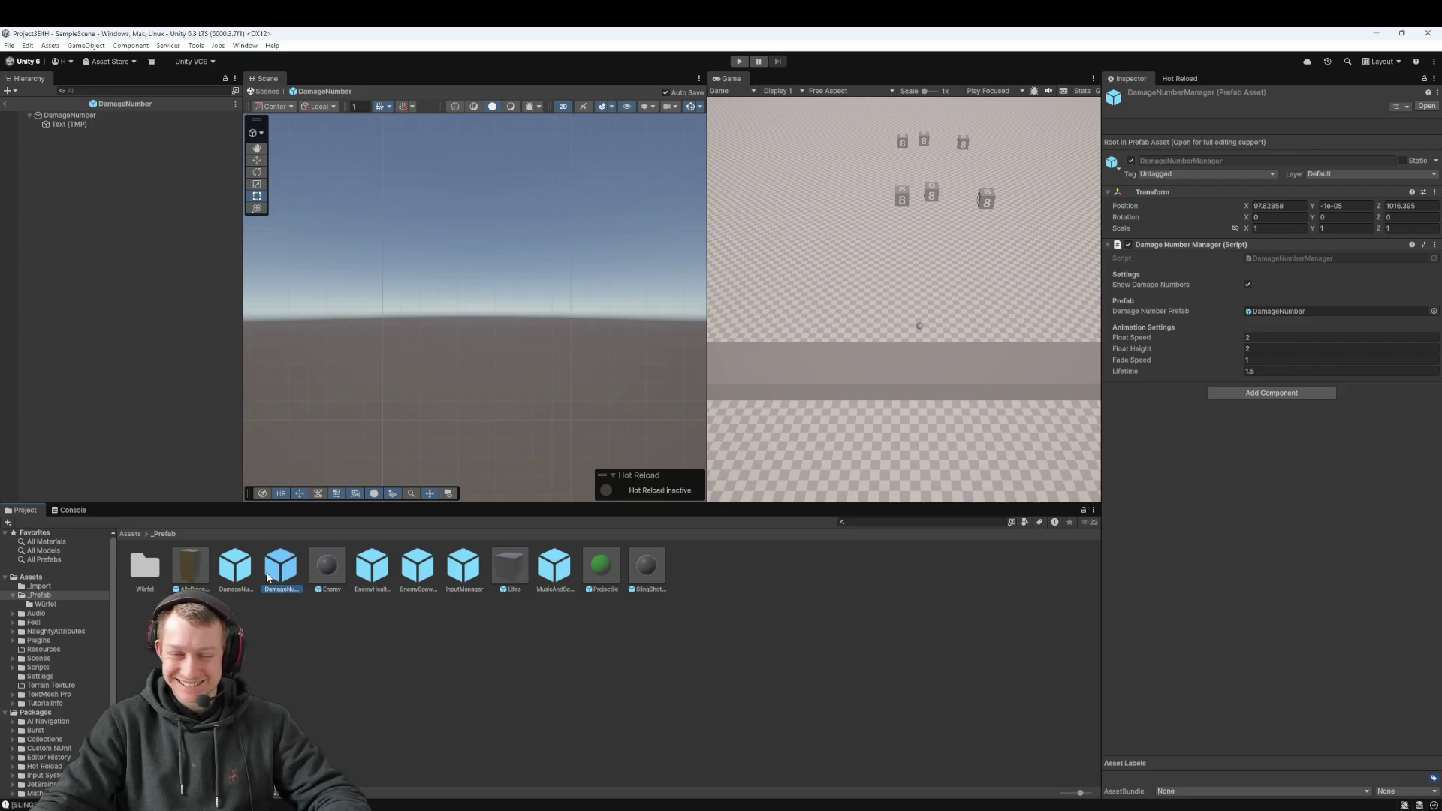
key(Left)
key(Delete)
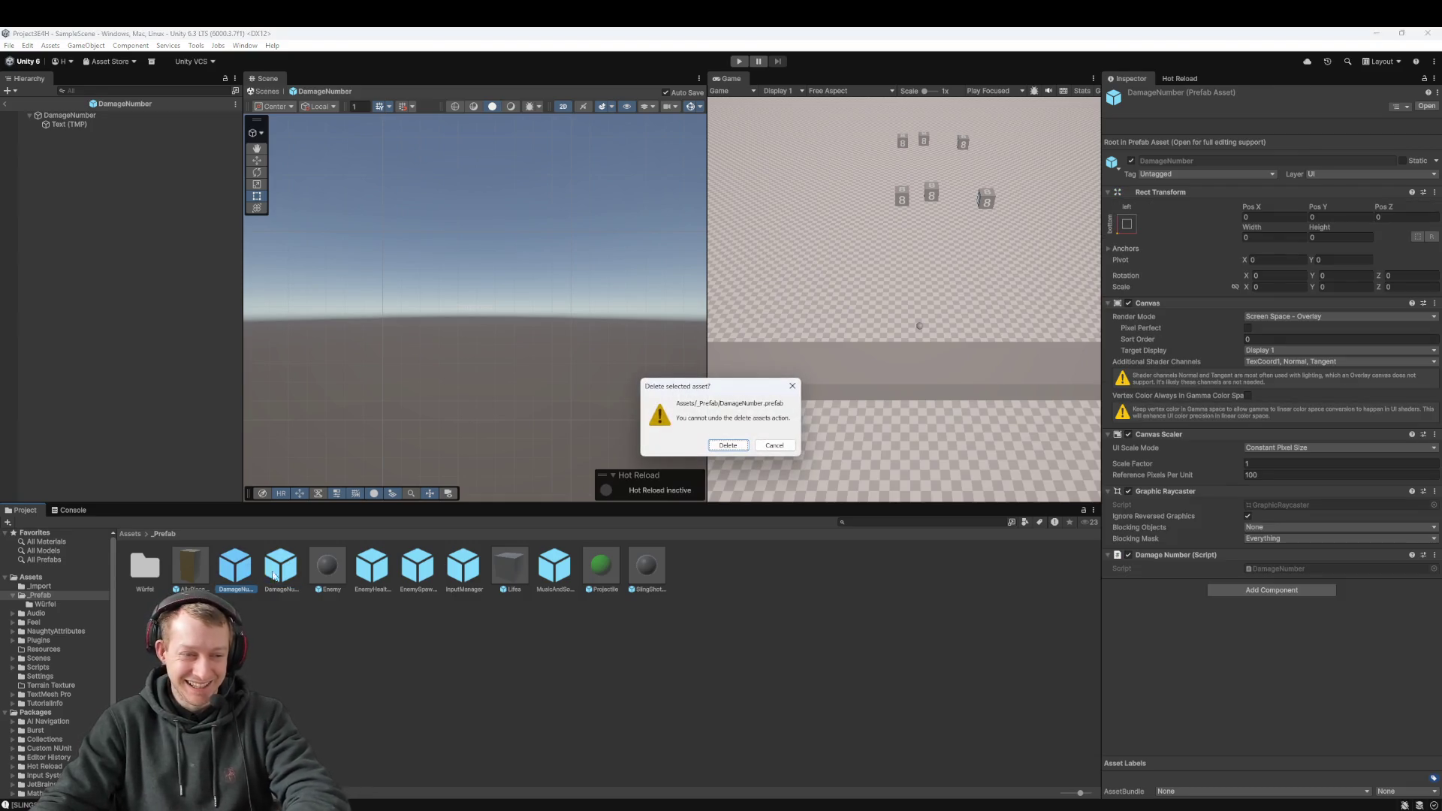
click(728, 445)
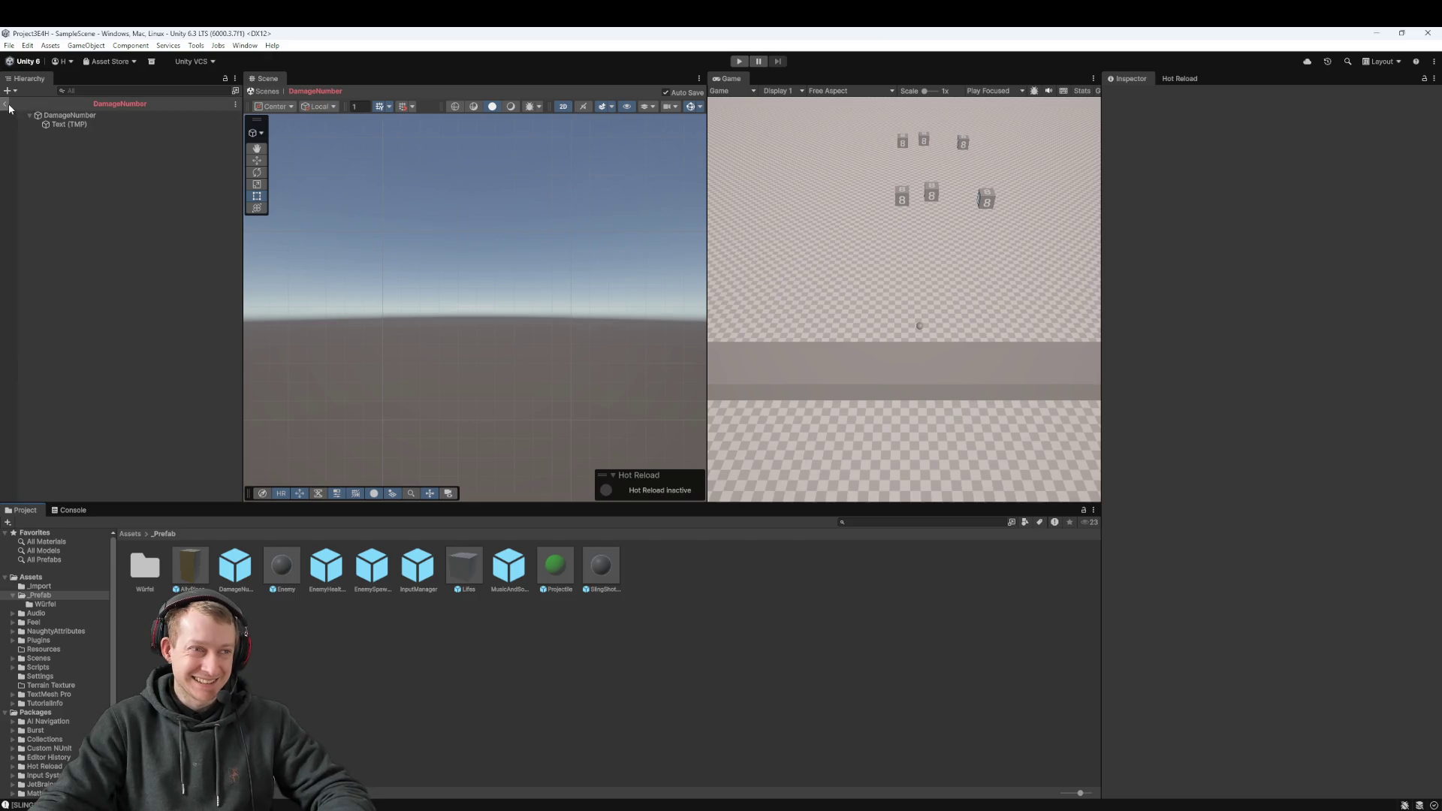
click(7, 105)
Step: Create a 3D Text - TextMeshPro object in the scene named DamageNumber
right_click(75, 433)
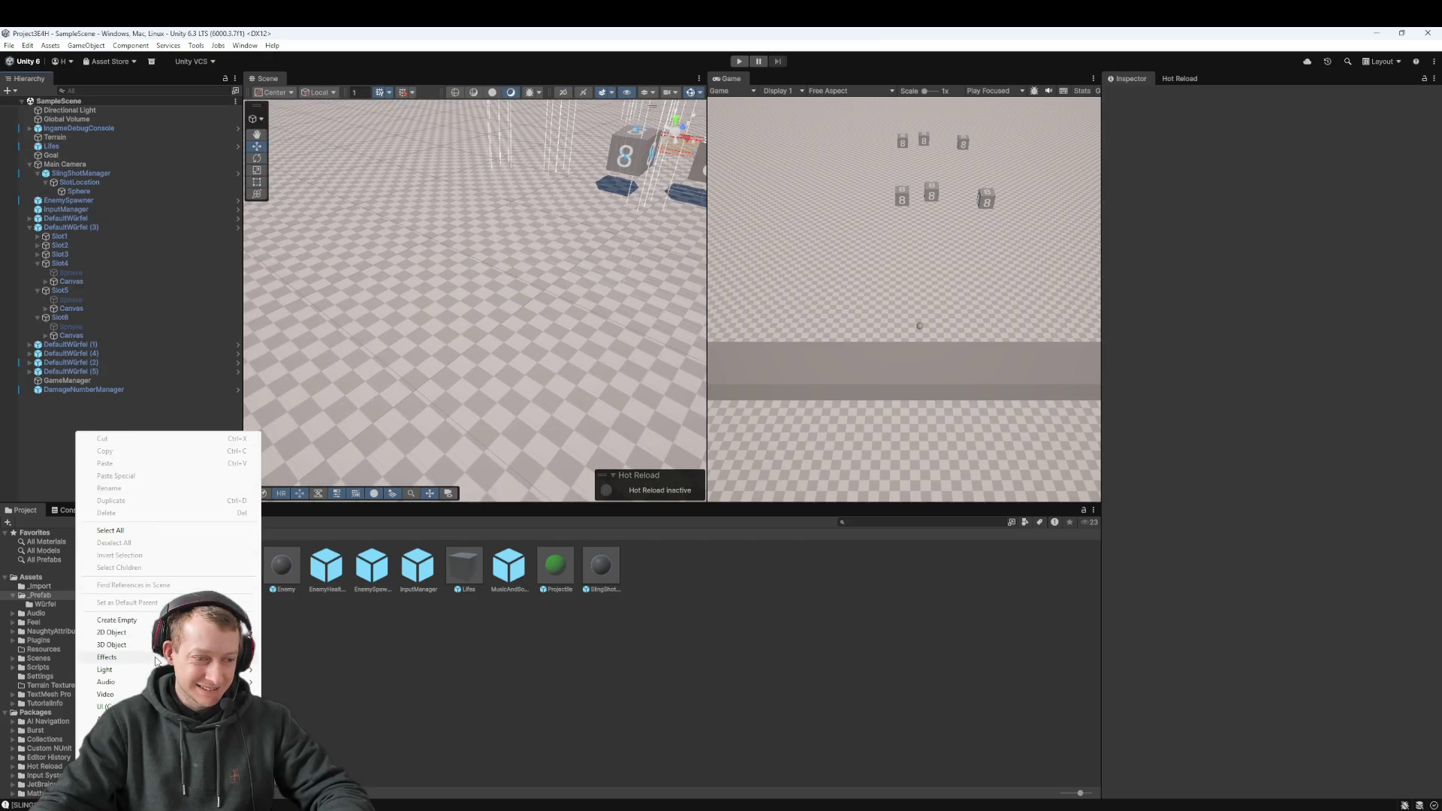
mouse_move(156, 644)
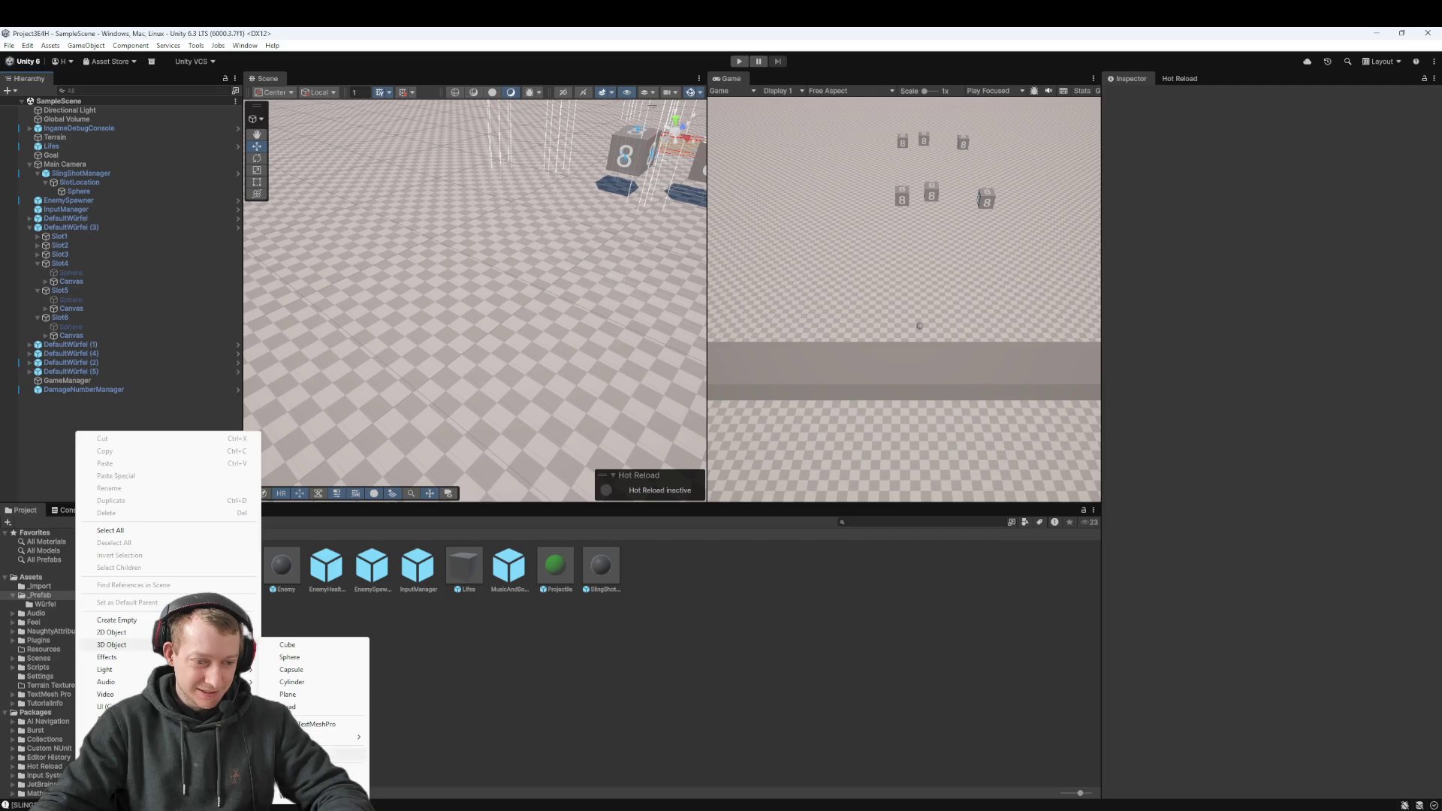
click(323, 724)
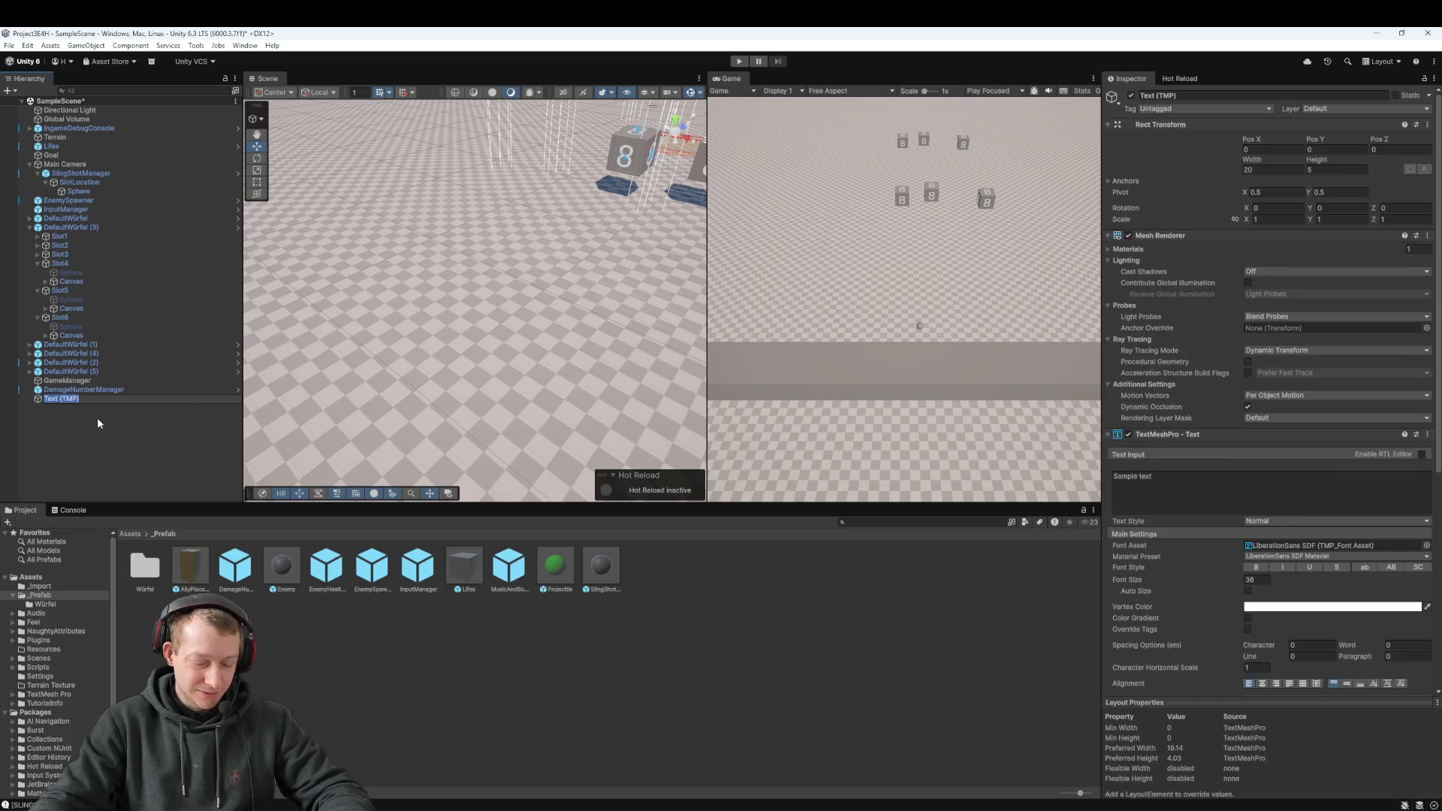
text(DamageNumber)
key(Return)
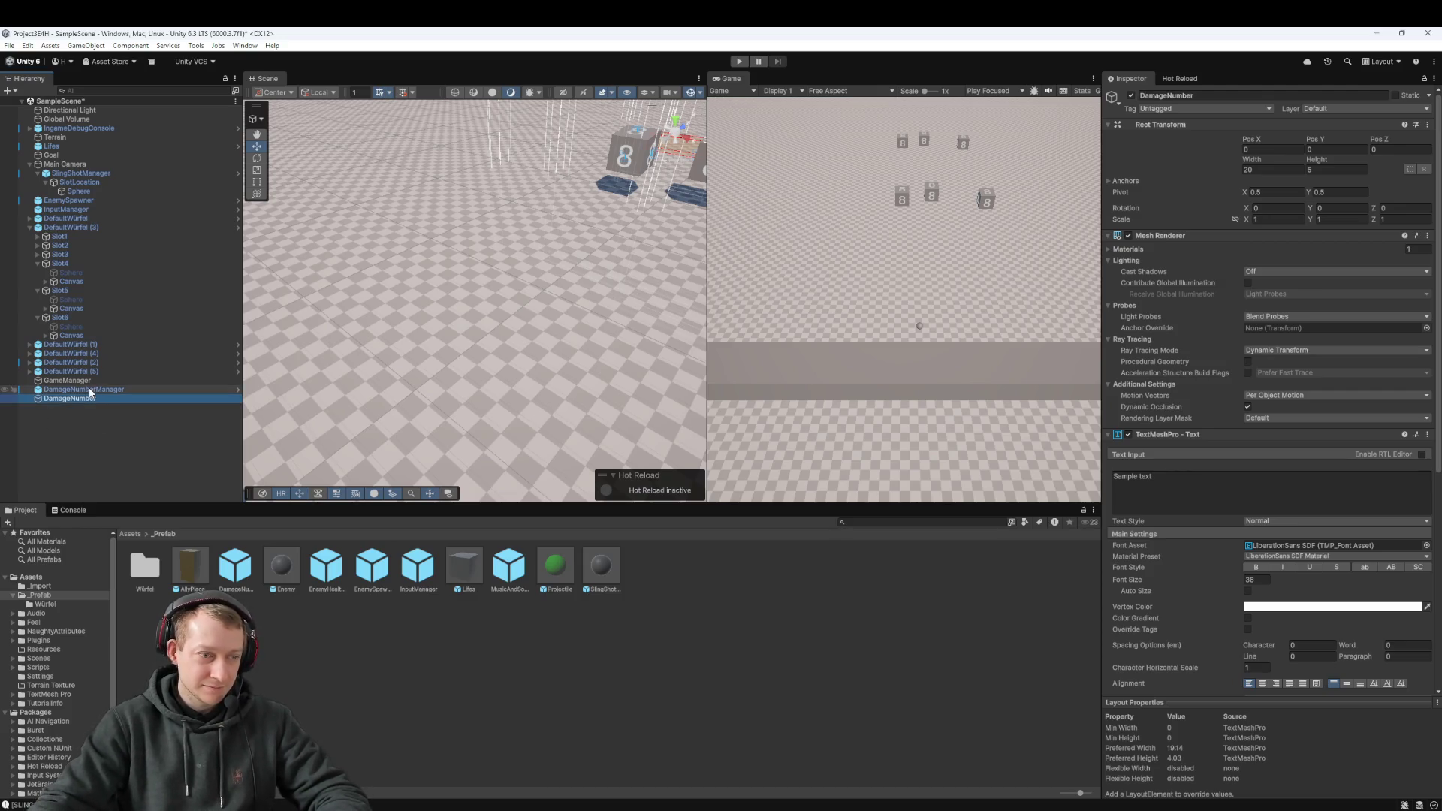
Step: Attach the Damage Number script and save the object as a prefab in _Prefab
click(90, 399)
scroll(1268, 487, down, 8)
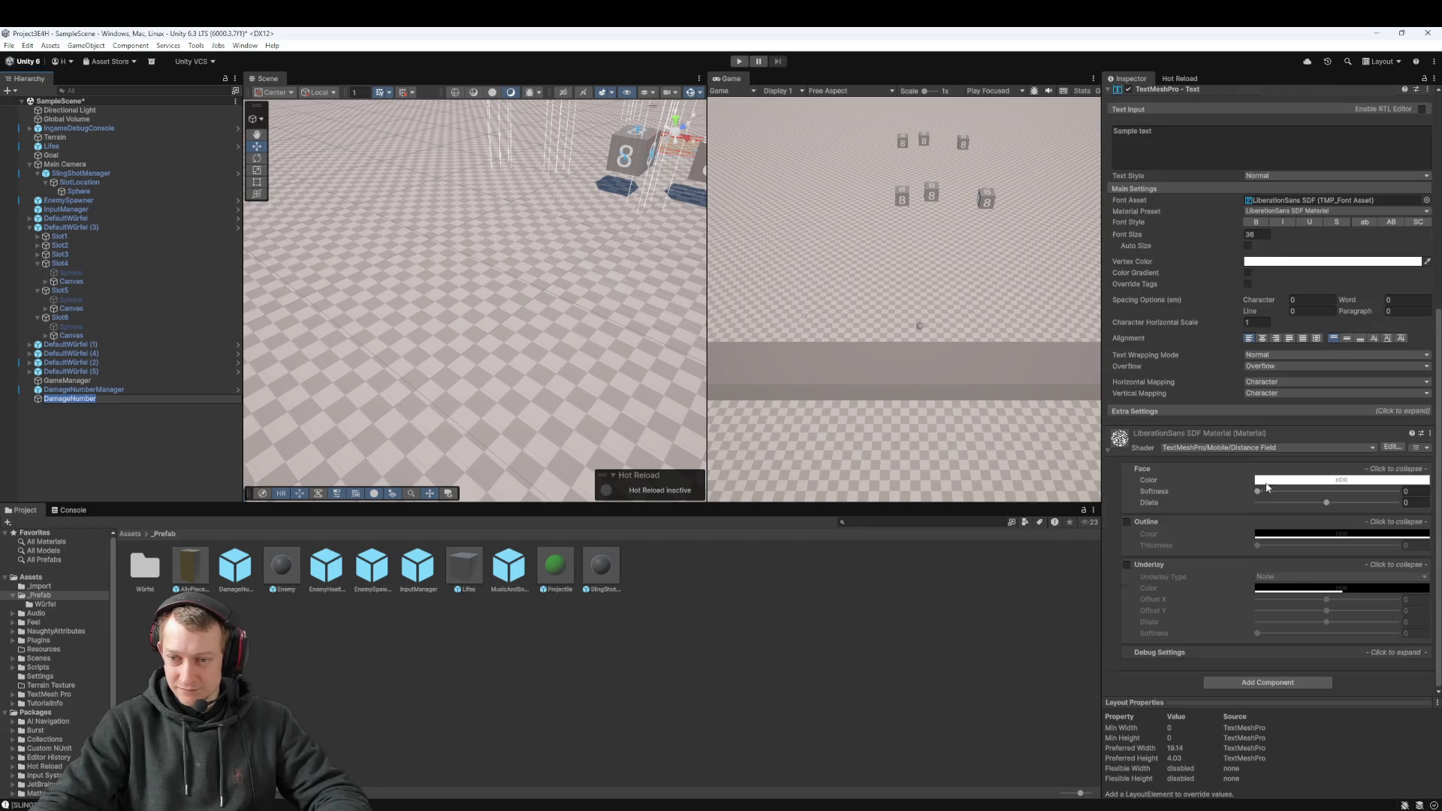
click(1267, 681)
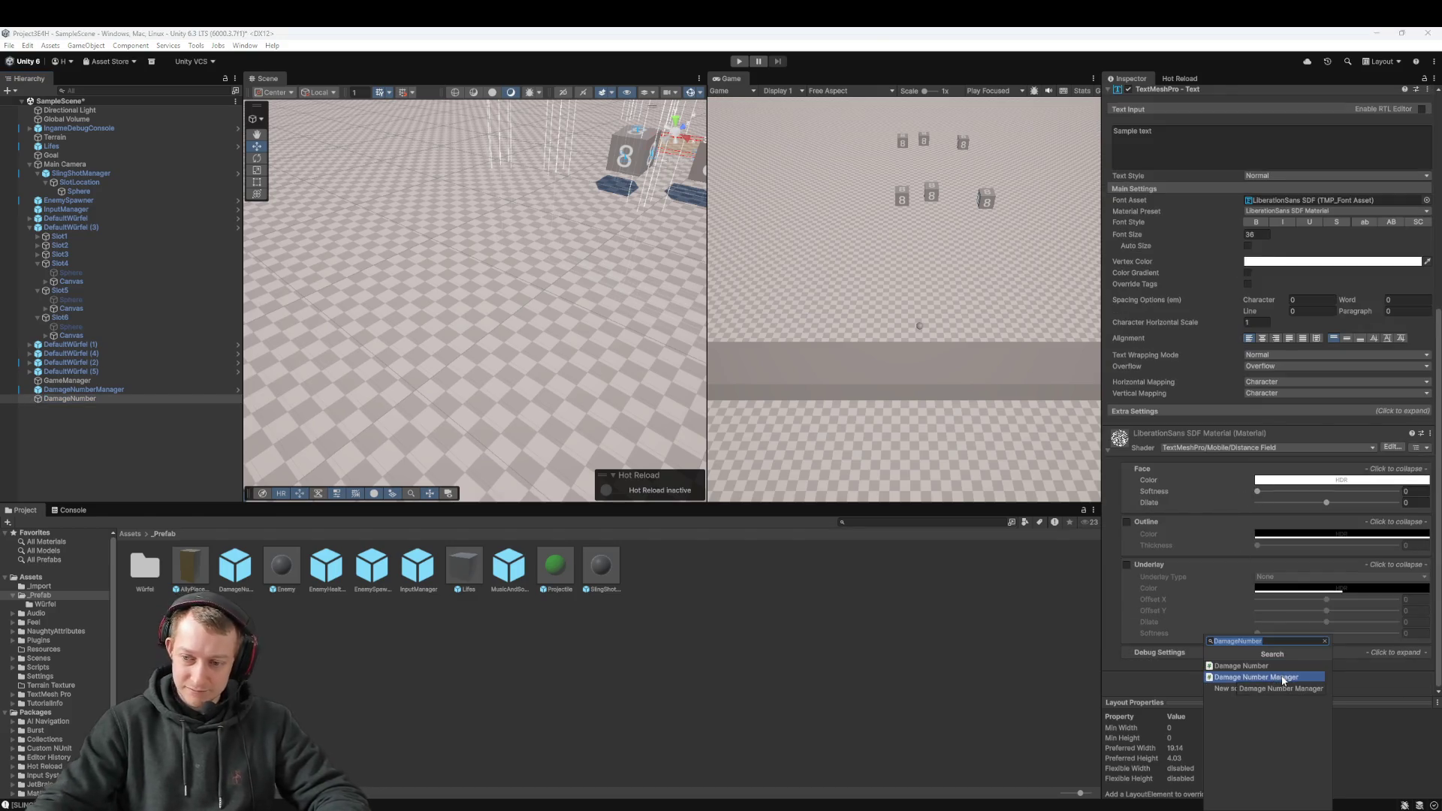
click(1269, 666)
scroll(1272, 513, down, 1)
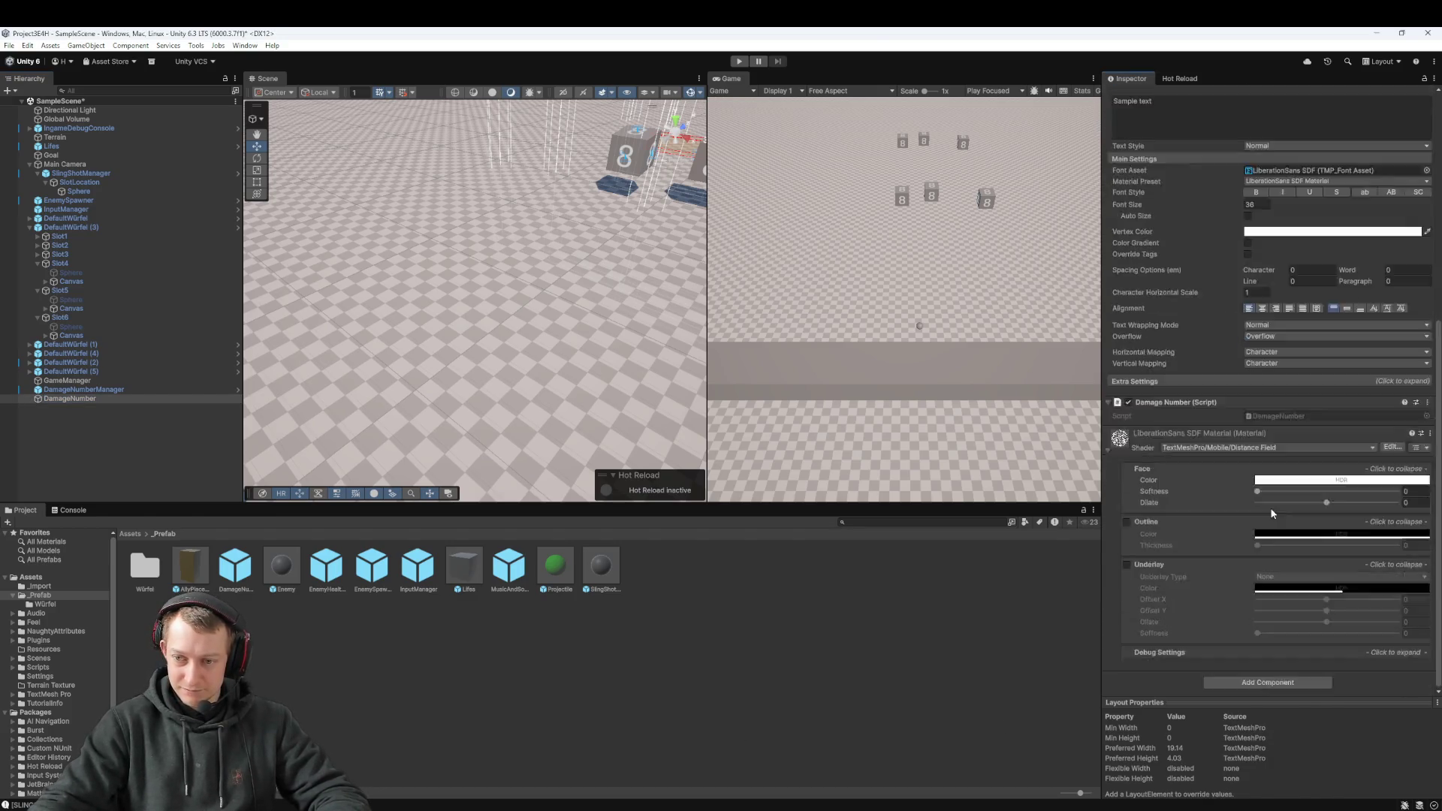
mouse_move(70, 399)
mouse_down()
mouse_move(172, 571)
mouse_move(274, 671)
mouse_up()
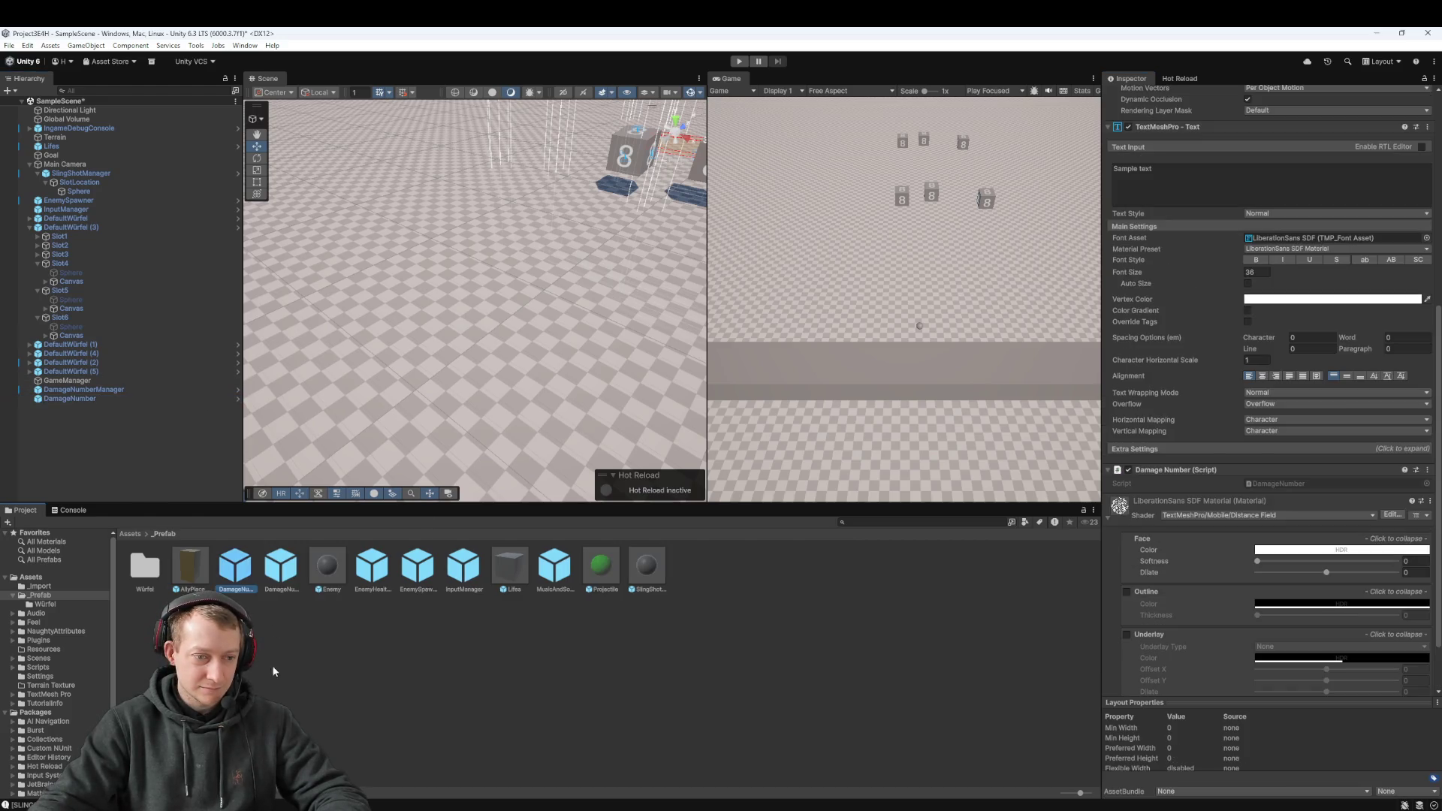
Step: Assign the new DamageNumber prefab to DamageNumberManager's Damage Number Prefab slot
double_click(281, 565)
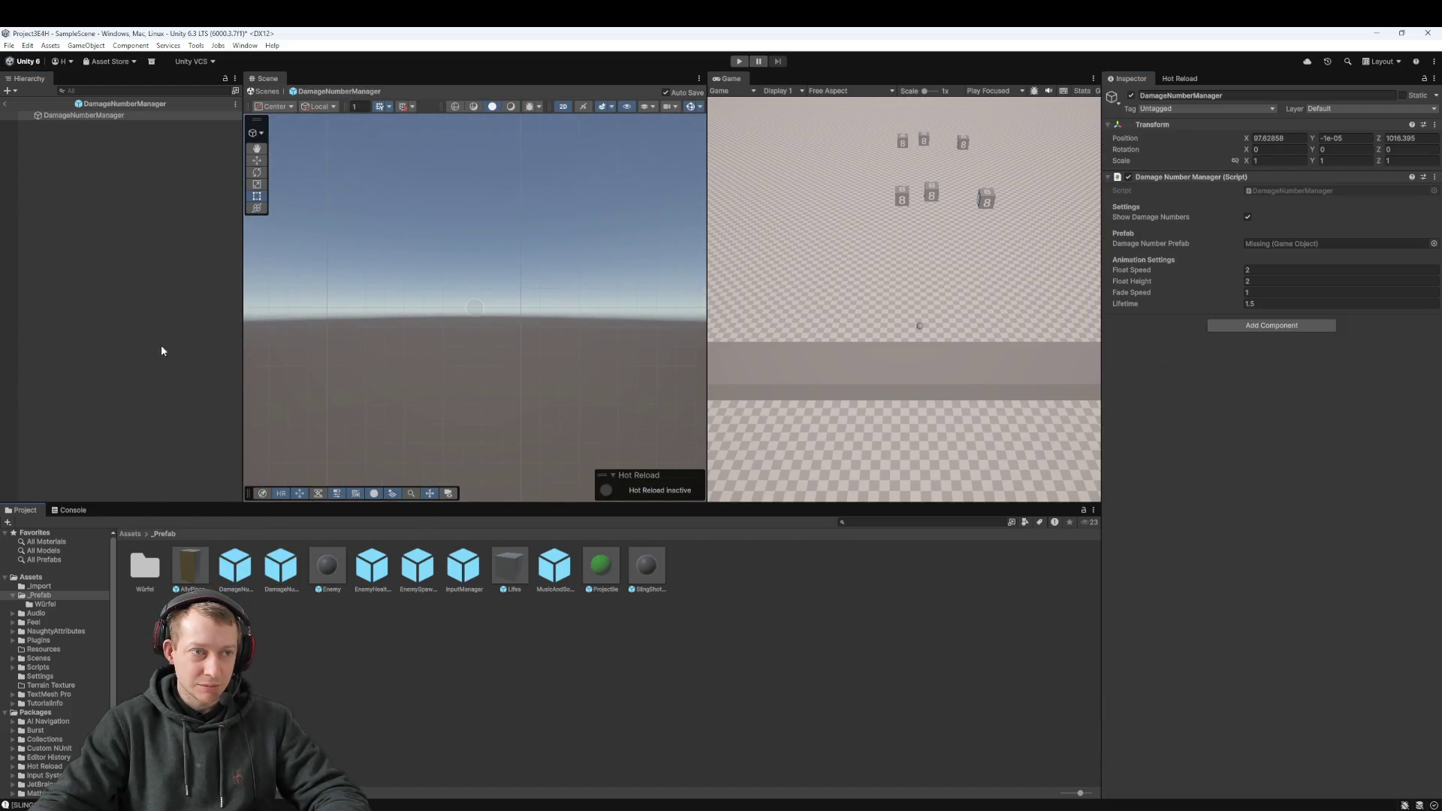
click(121, 115)
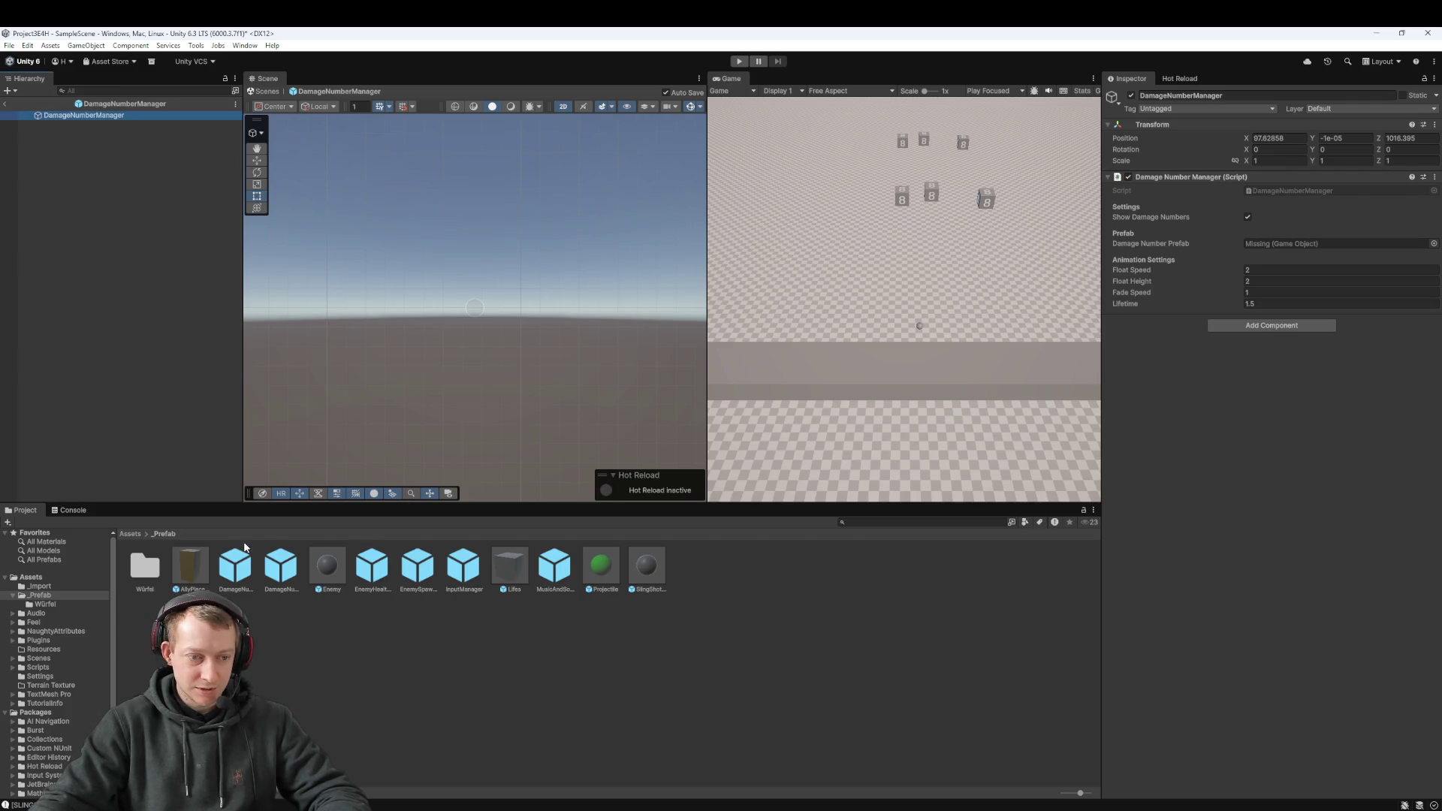
click(235, 565)
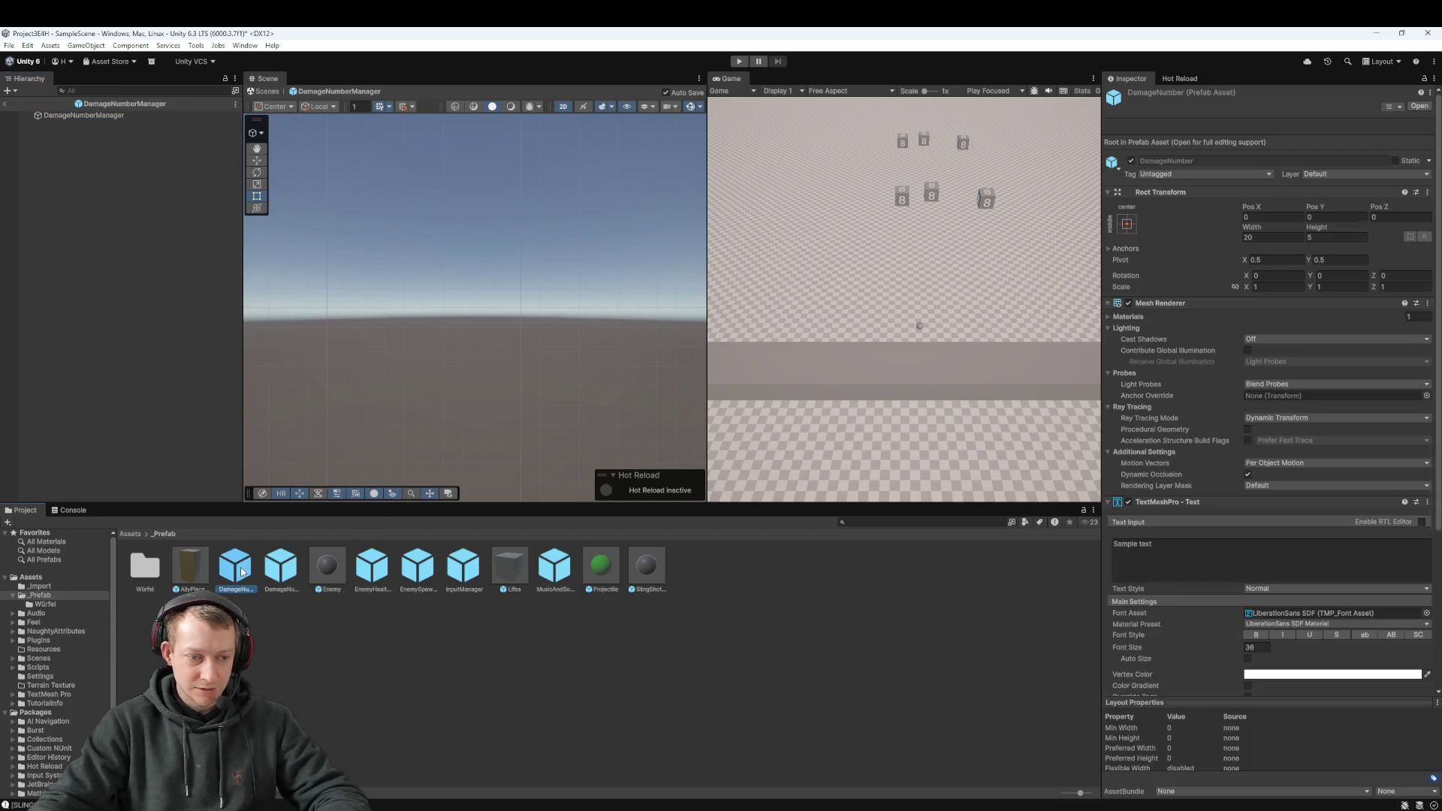
click(325, 572)
click(278, 568)
mouse_move(269, 568)
mouse_down()
mouse_move(1300, 200)
mouse_move(1283, 319)
mouse_up()
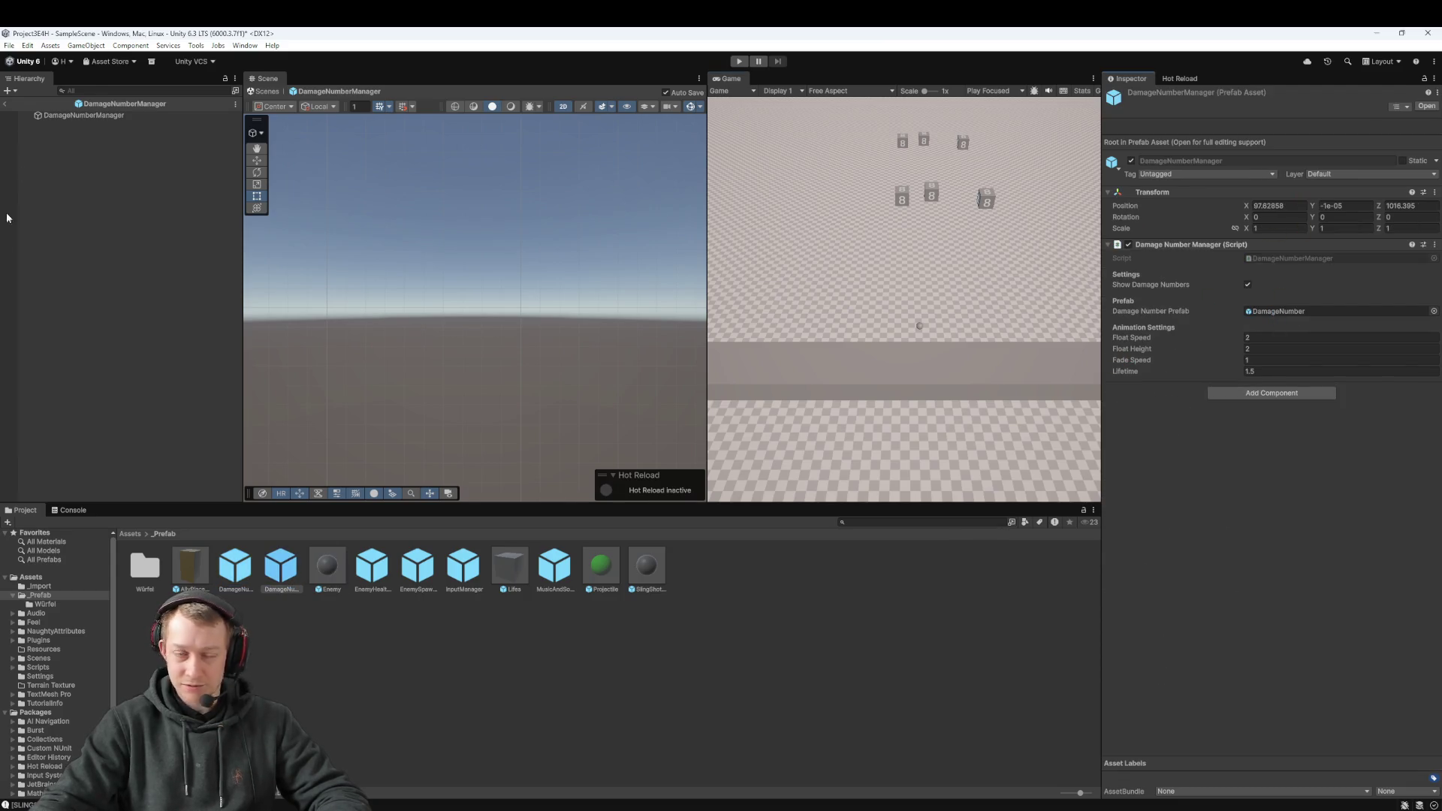
click(267, 91)
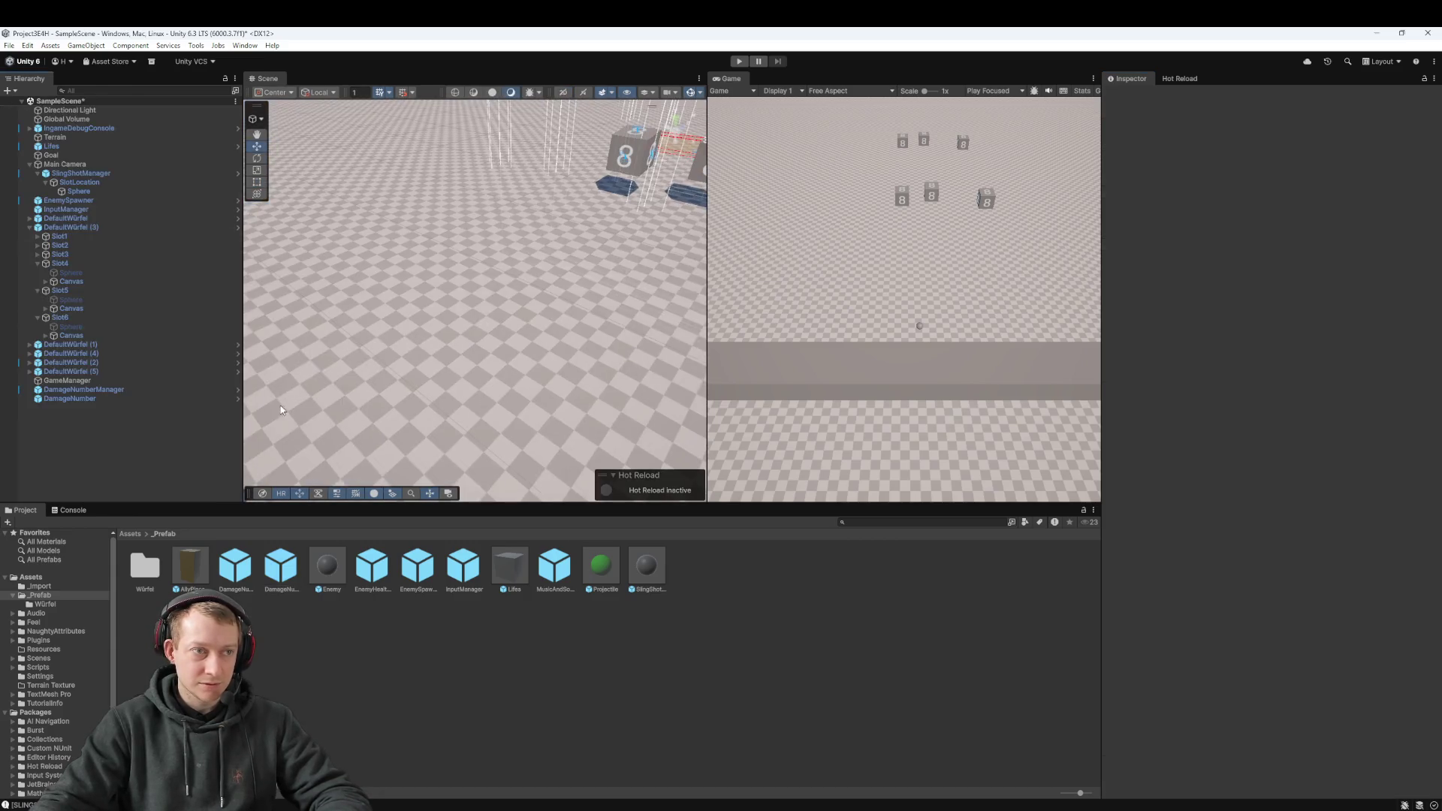
Step: Enter Play mode and launch the three dice at the enemies
key(ctrl+p)
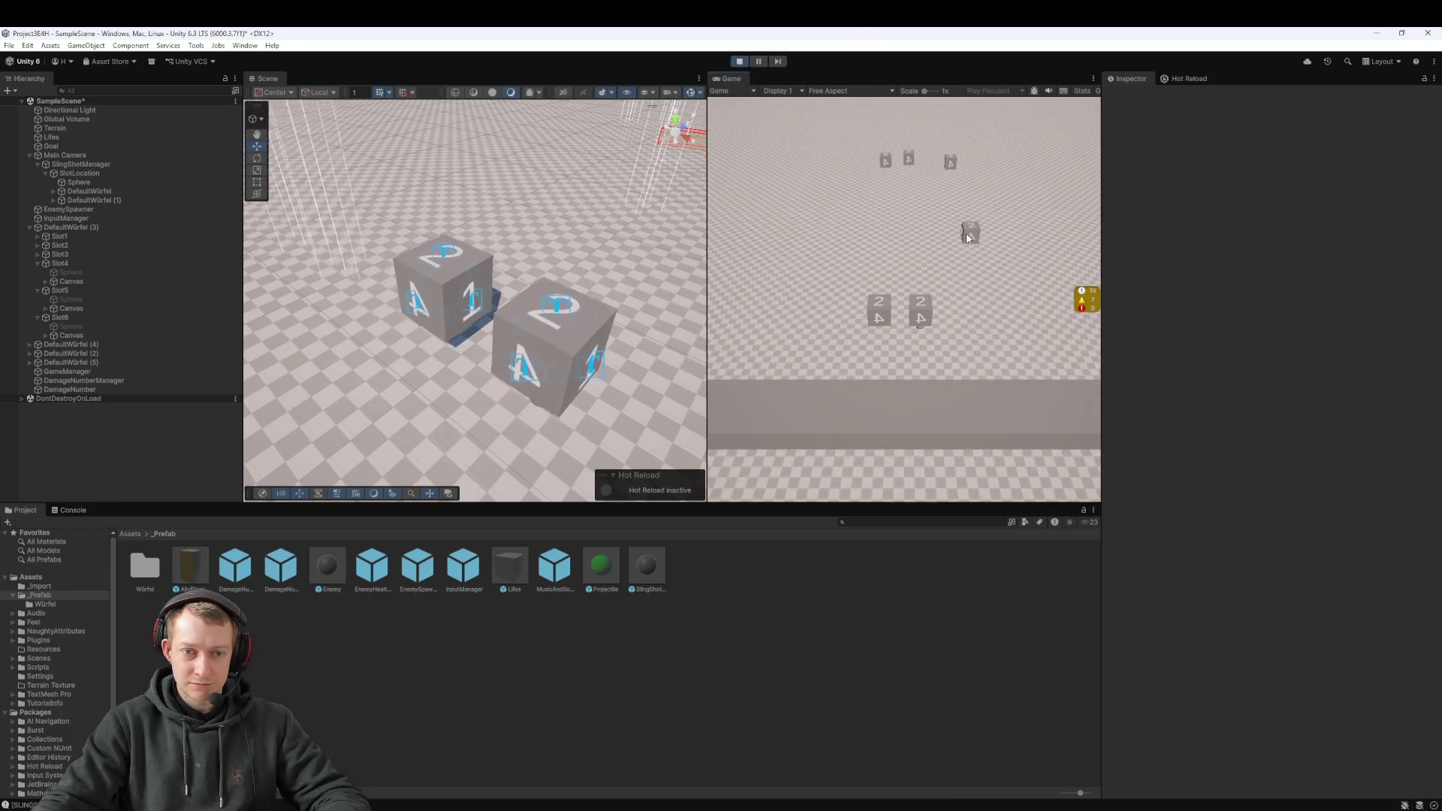
scroll(556, 244, down, 4)
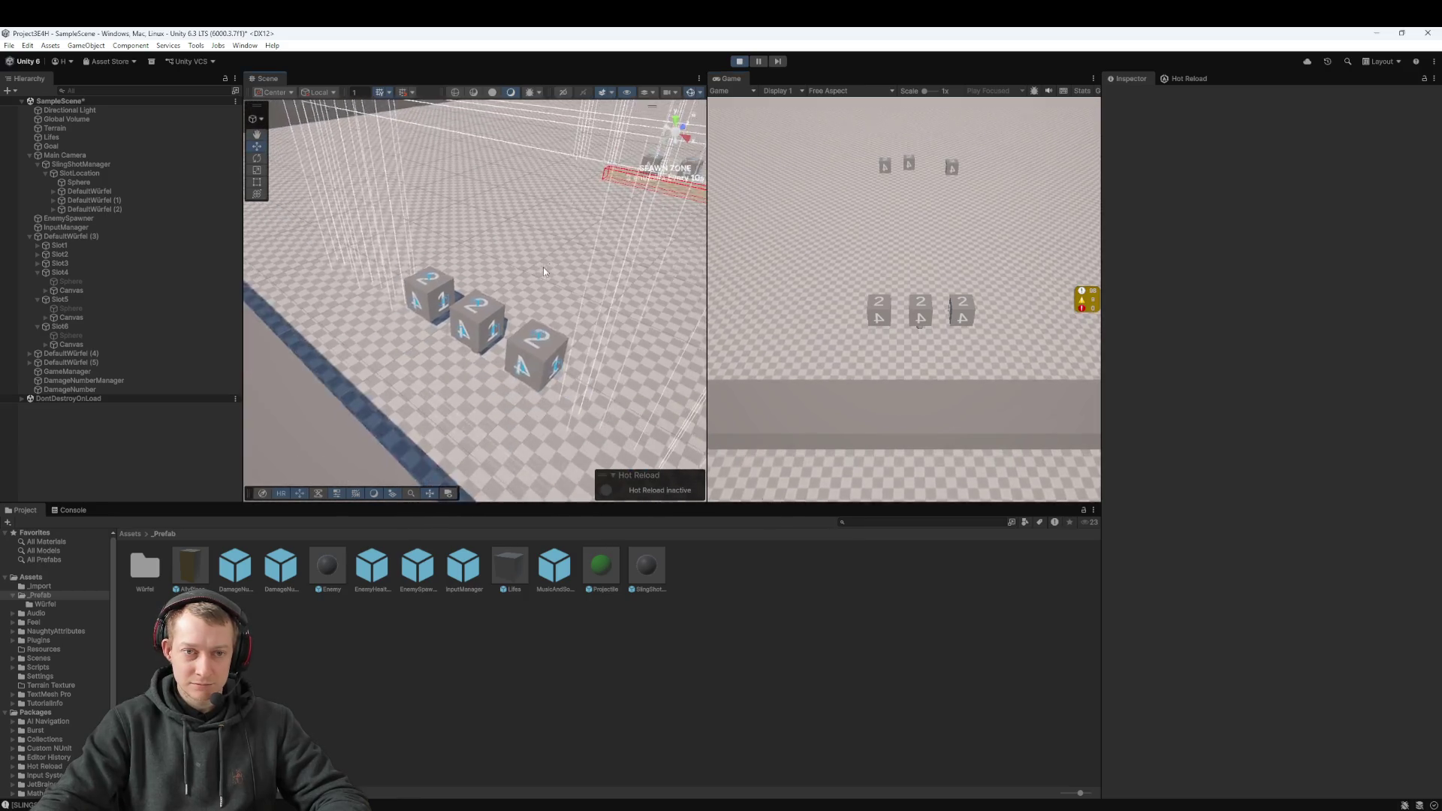
drag(543, 268, 437, 357)
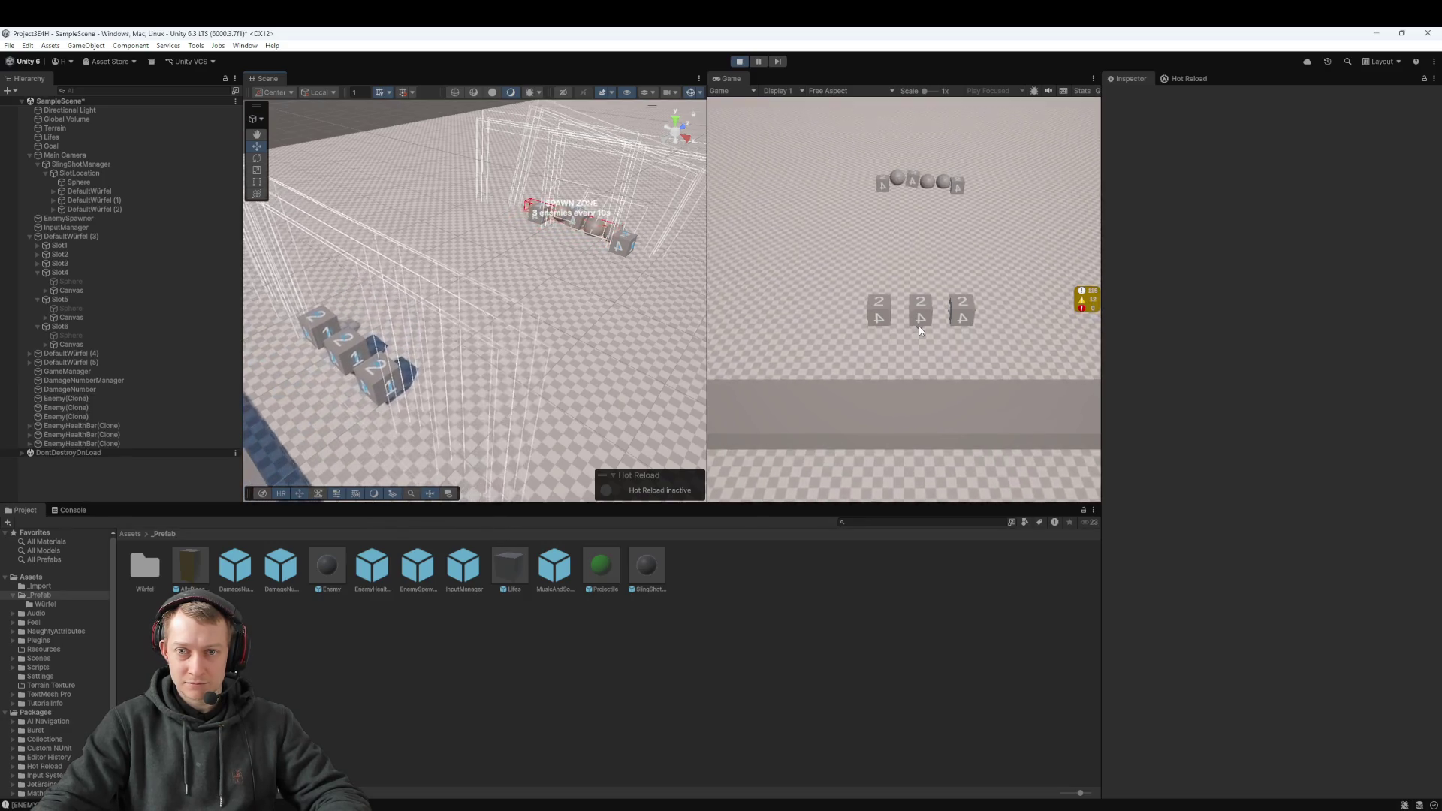
drag(904, 396, 930, 385)
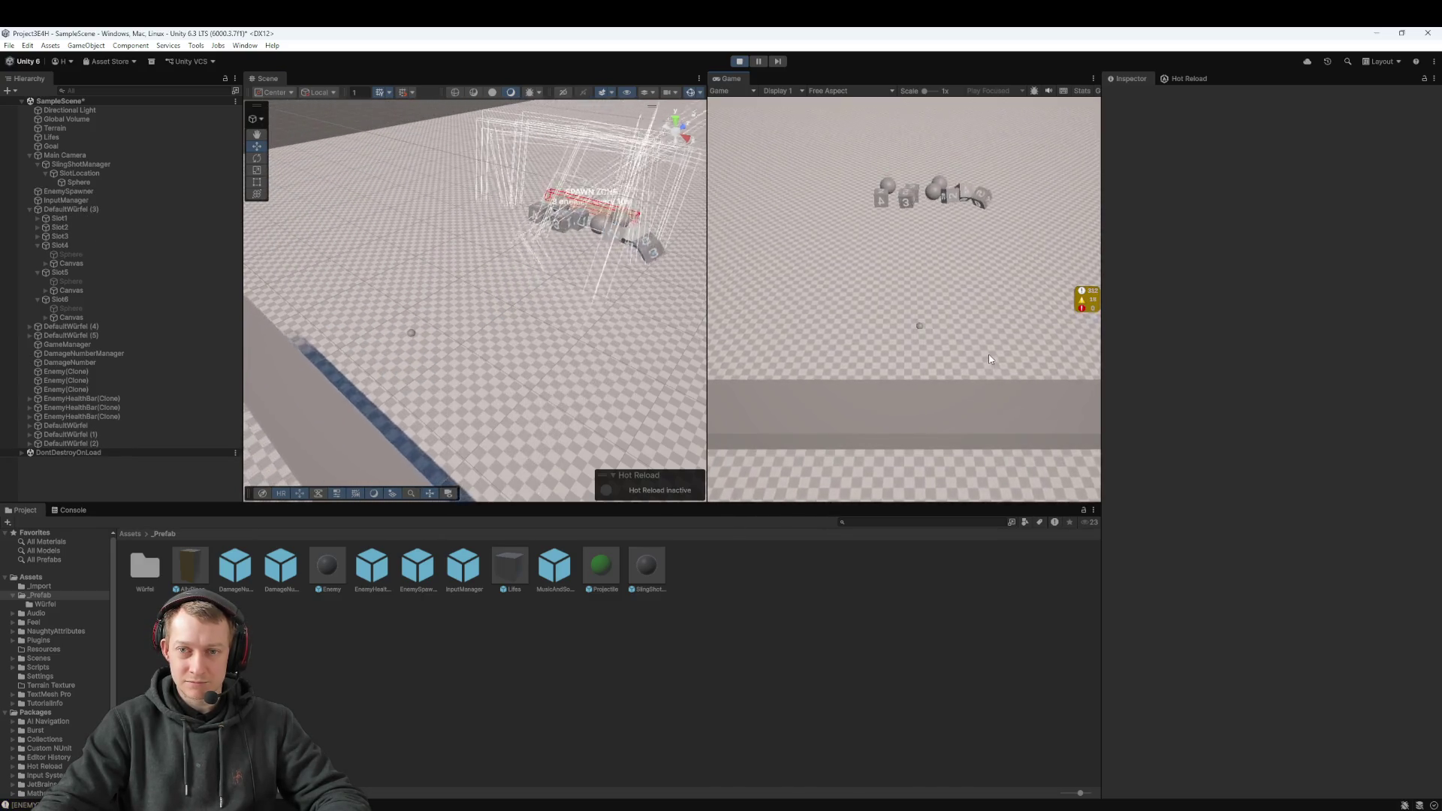
drag(571, 211, 537, 244)
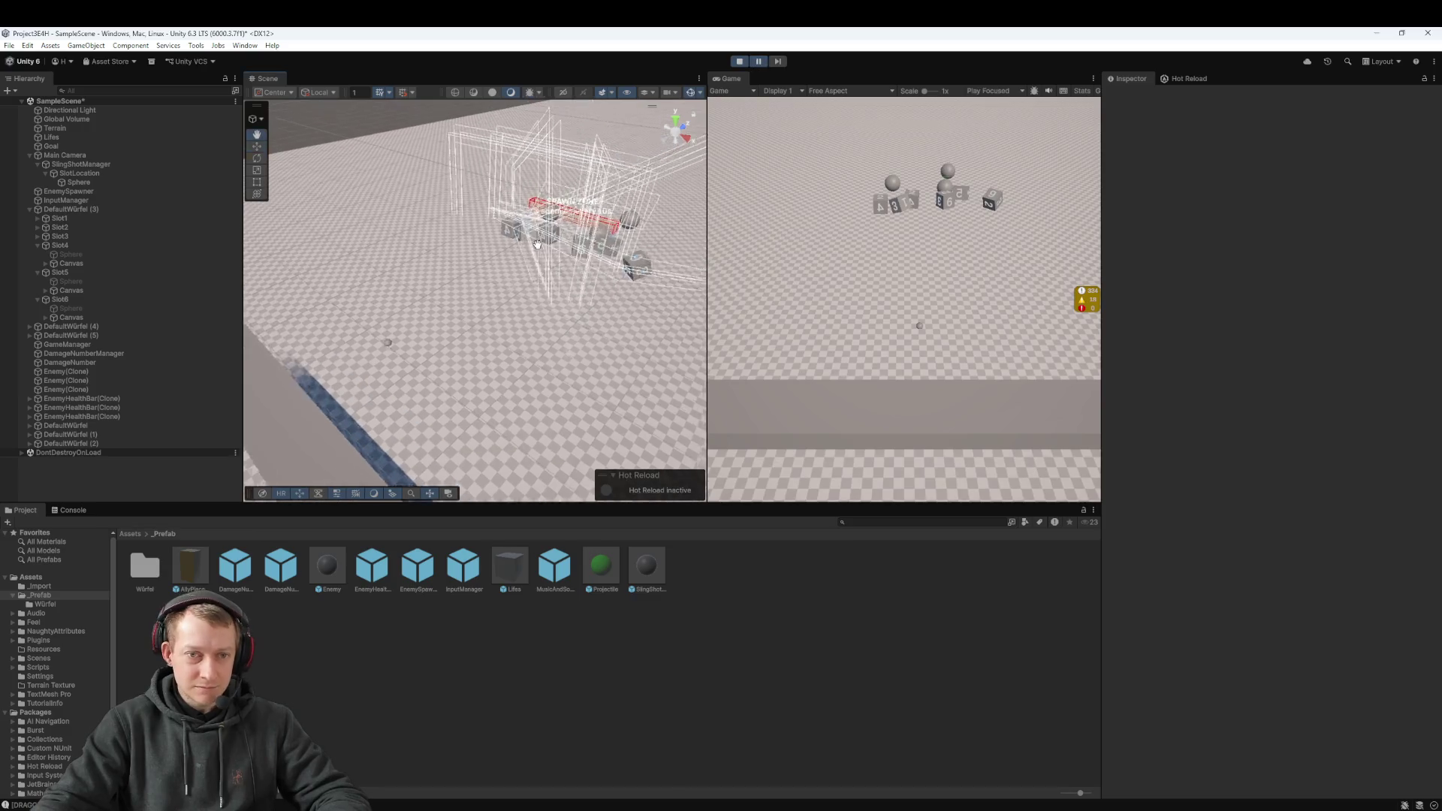
scroll(537, 244, up, 5)
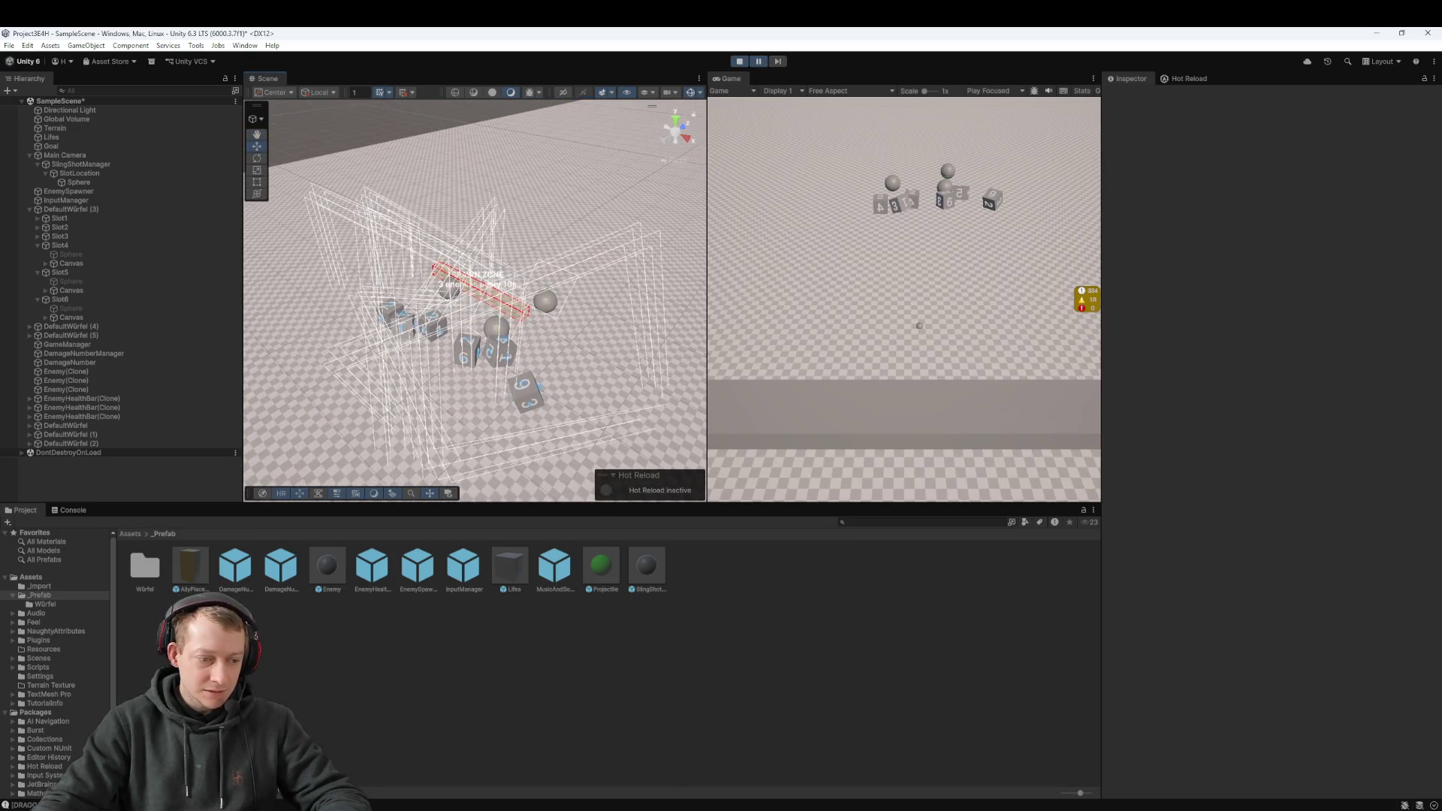
Step: Review the Console logs, including the missing-ragdoll warning, then bring VS Code forward
key(ctrl+shift+c)
scroll(296, 644, up, 3)
click(295, 664)
key(ctrl+f)
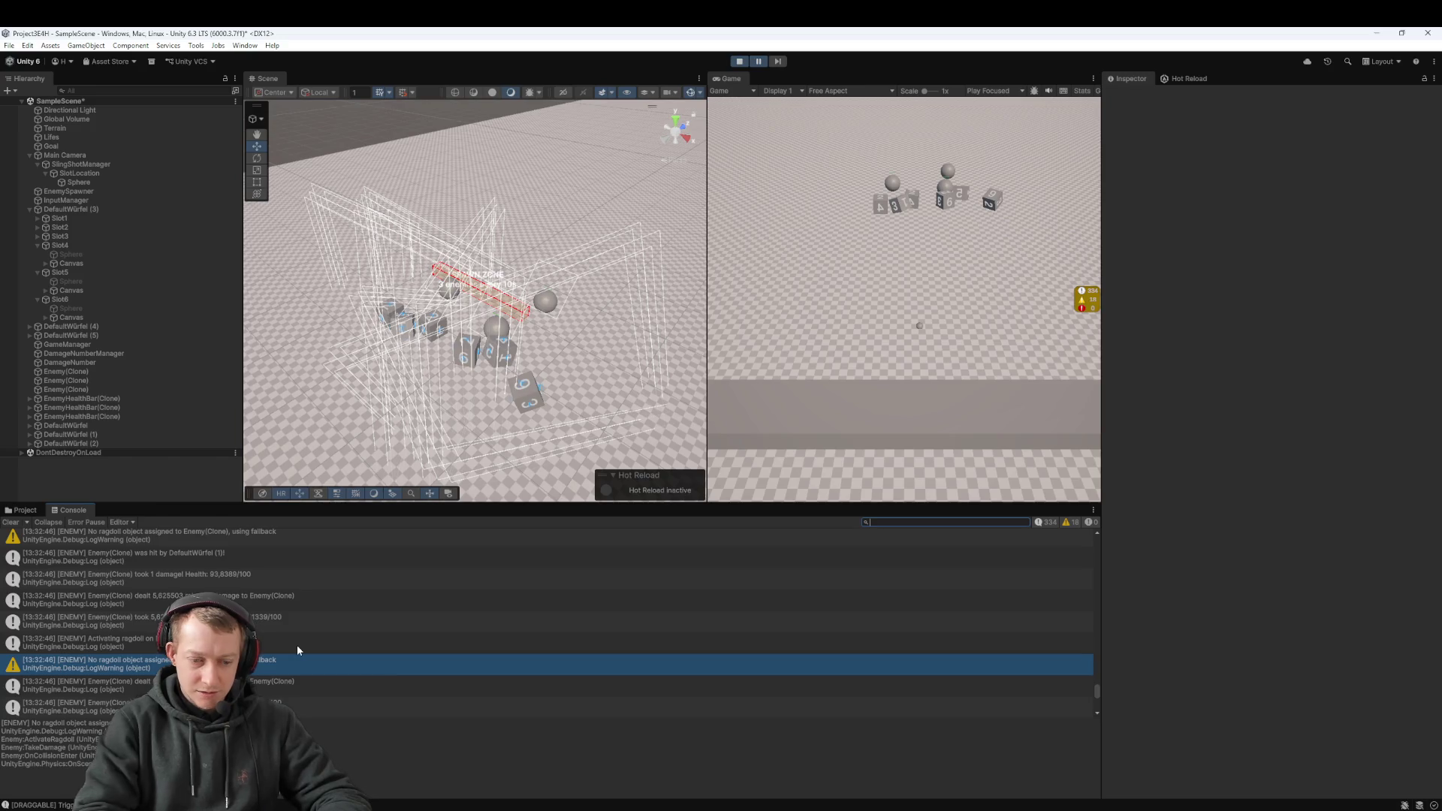
key(Escape)
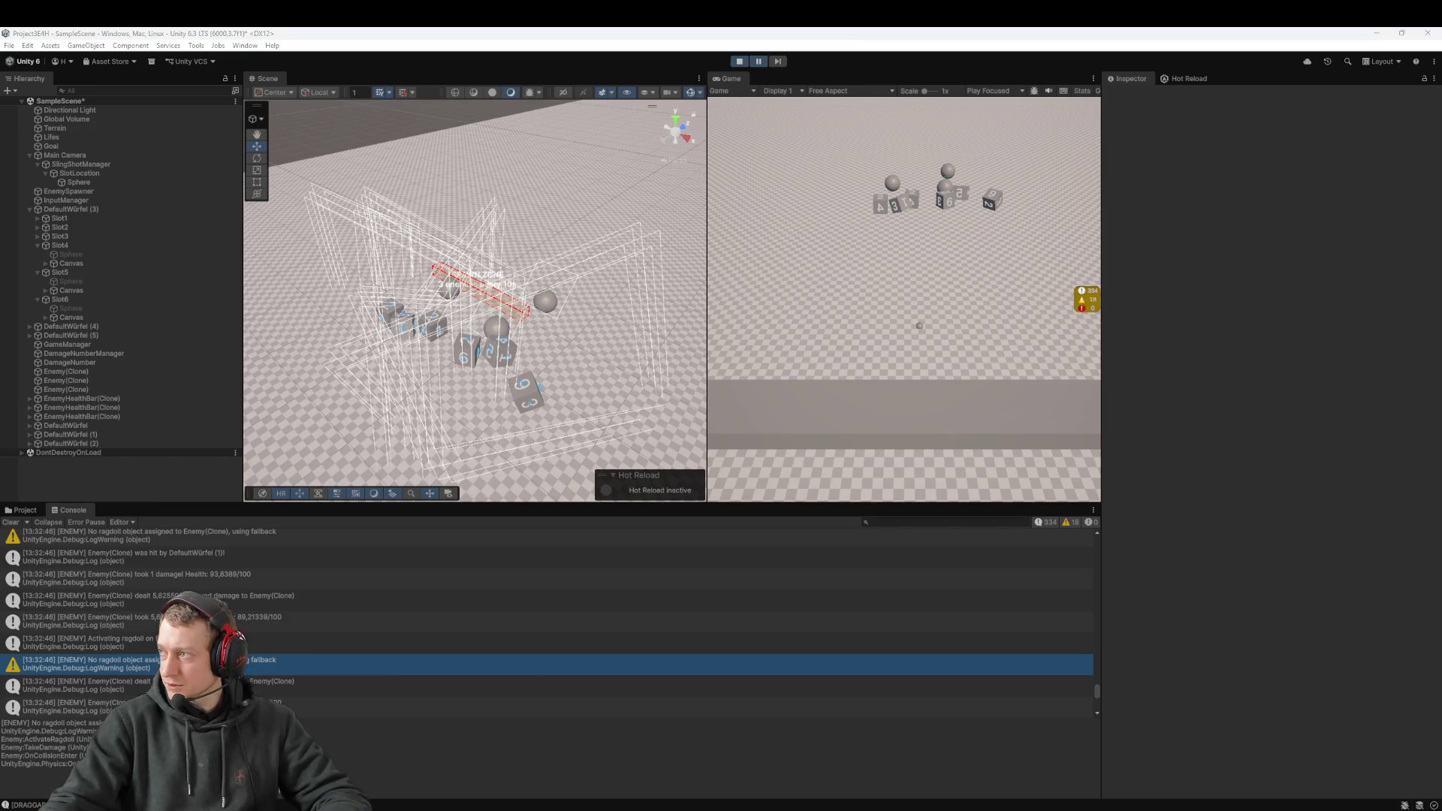
key(alt+Tab)
drag(797, 276, 756, 205)
click(755, 202)
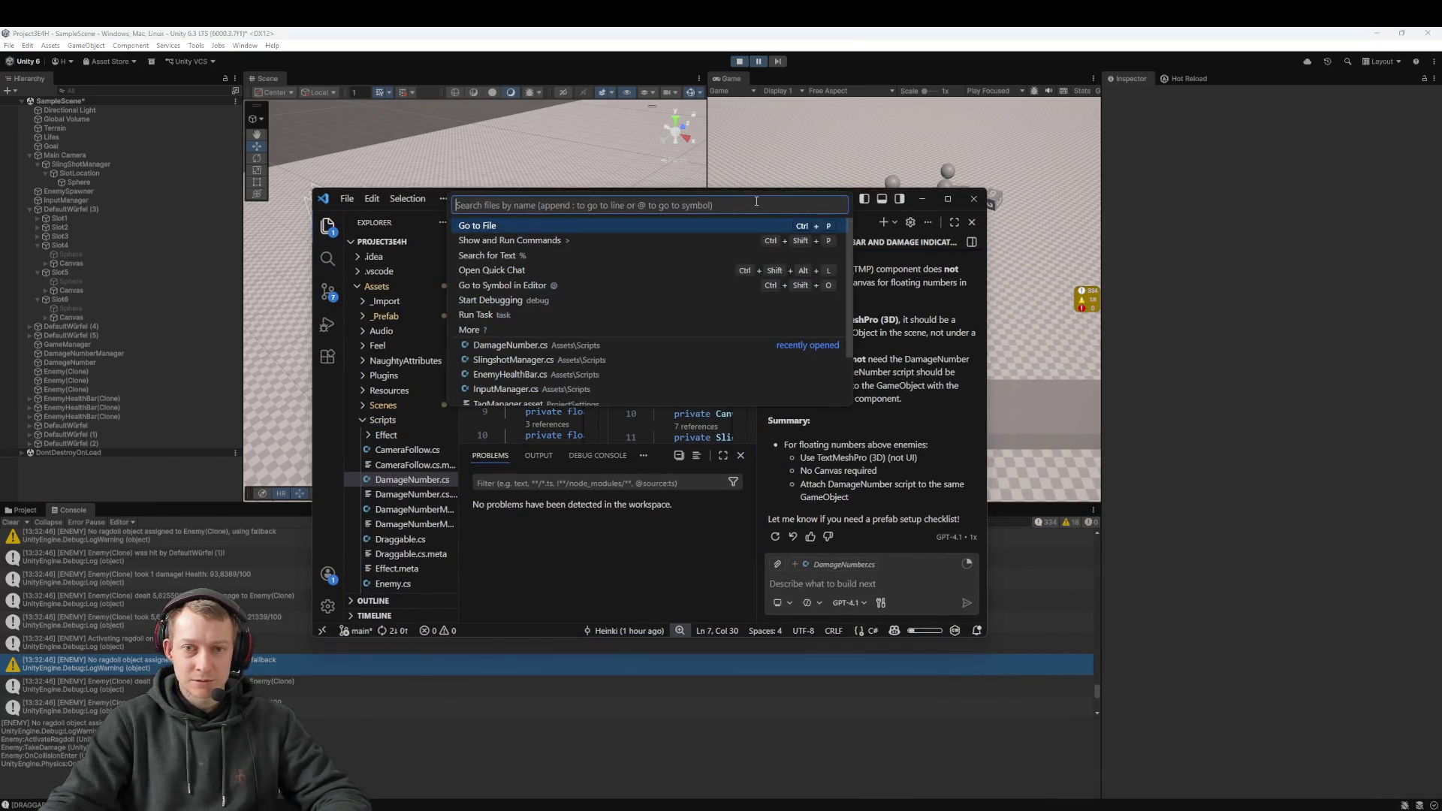
Step: Maximize VS Code, take 'TextMeshPro' from DamageNumber.cs's Initialize check, and filter Unity's console with it
double_click(883, 203)
drag(368, 180, 214, 204)
scroll(382, 327, down, 1)
scroll(319, 295, up, 1)
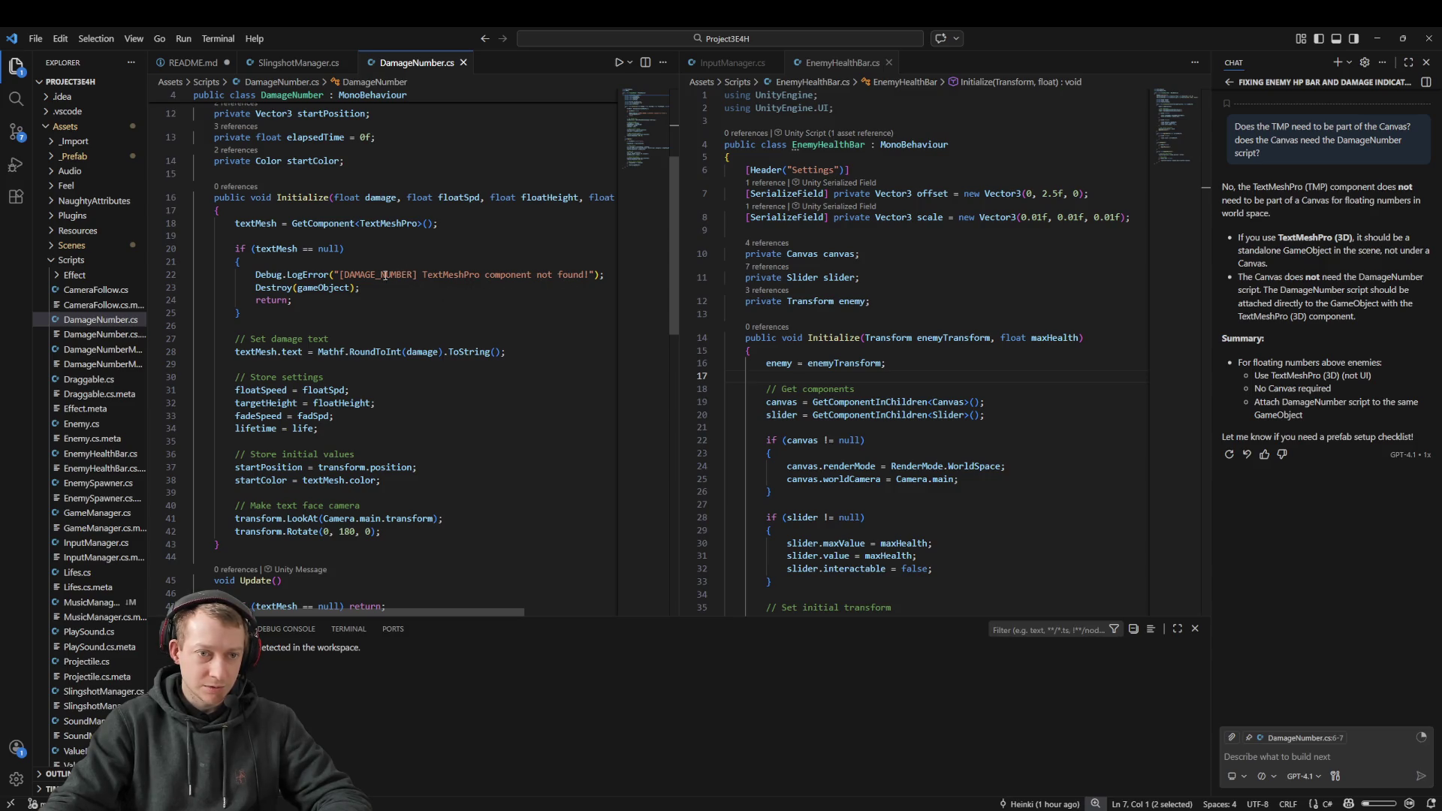
drag(417, 275, 485, 274)
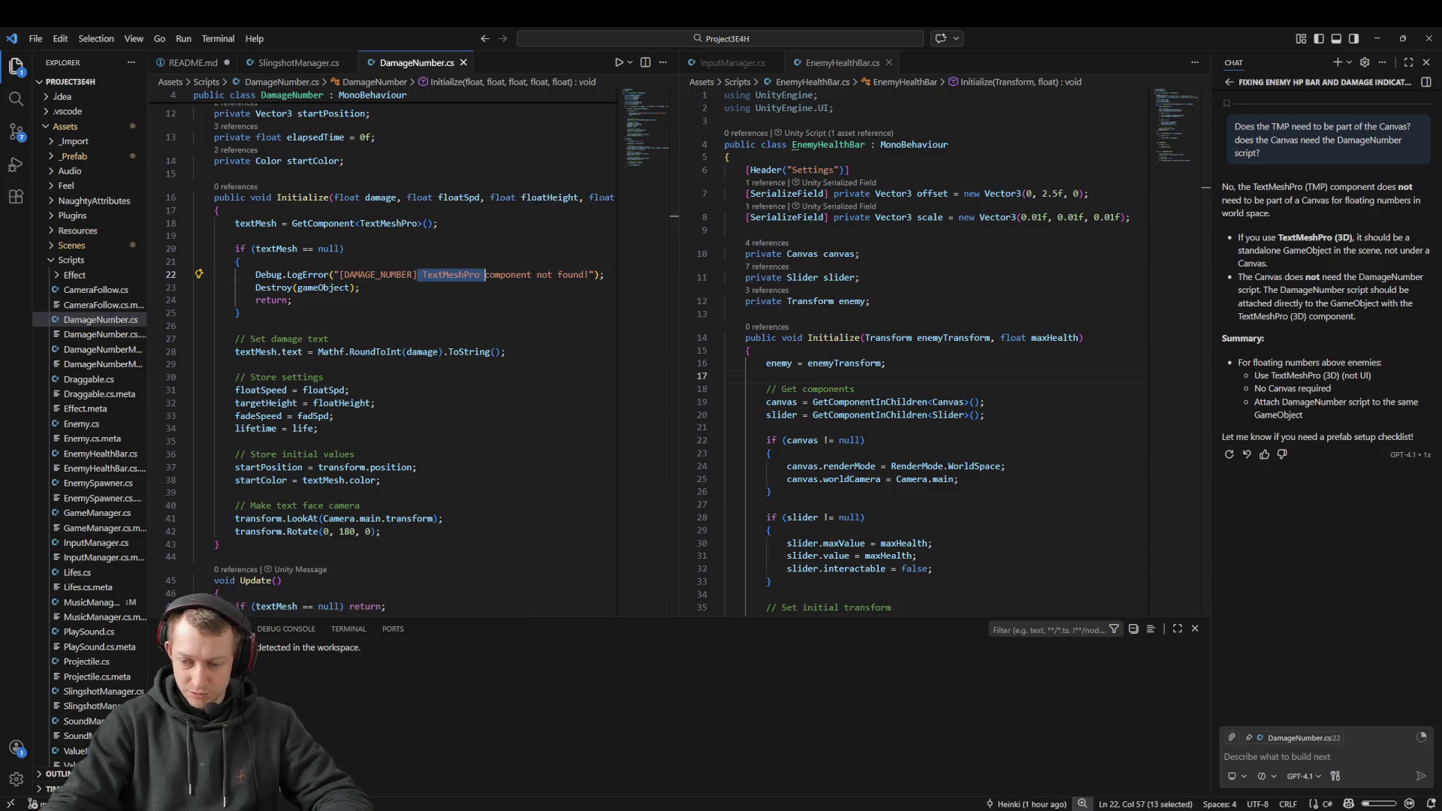
key(alt+Tab)
key(ctrl+v)
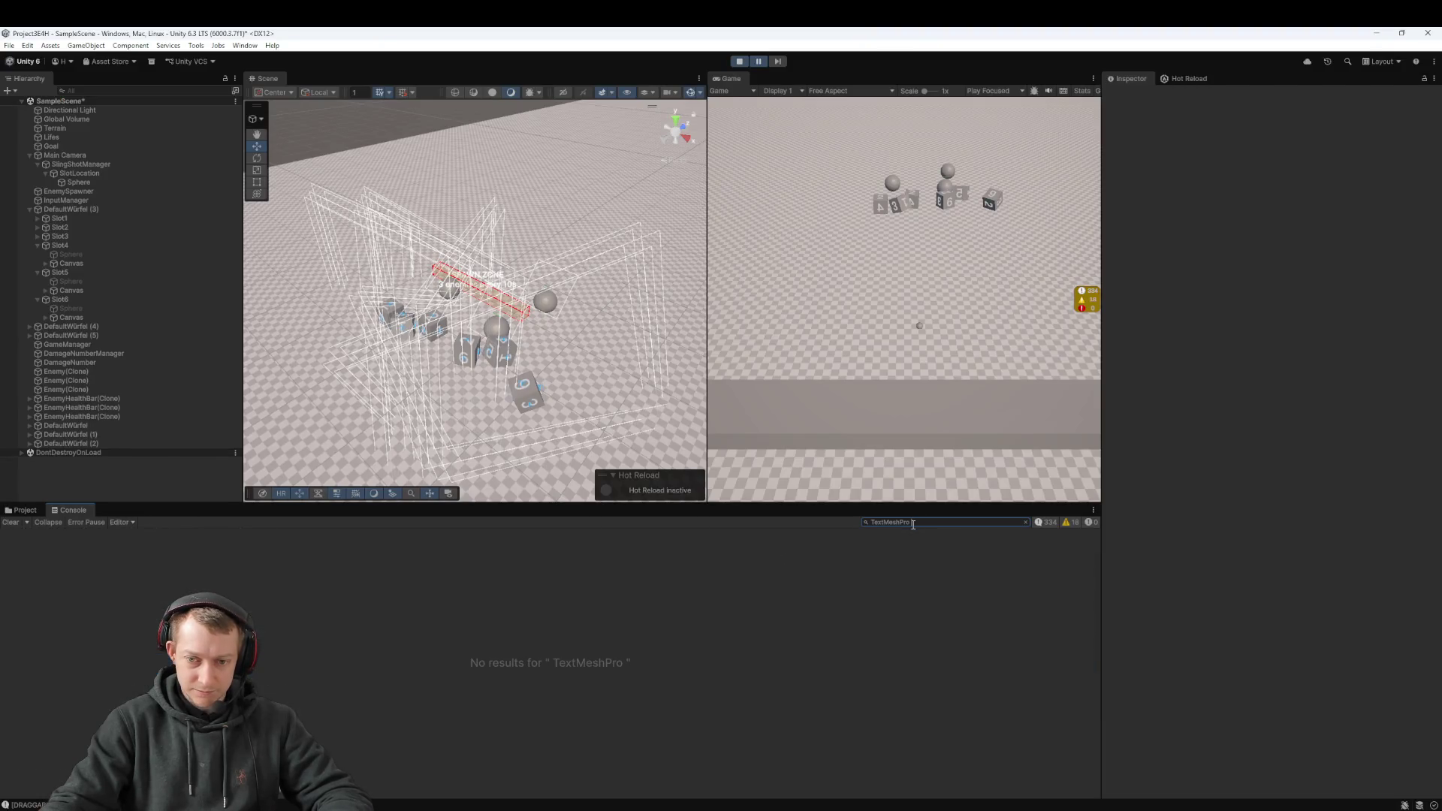
Step: Clear the console filter, stop the game, and delete the standalone DamageNumber object from the scene
key(BackSpace)
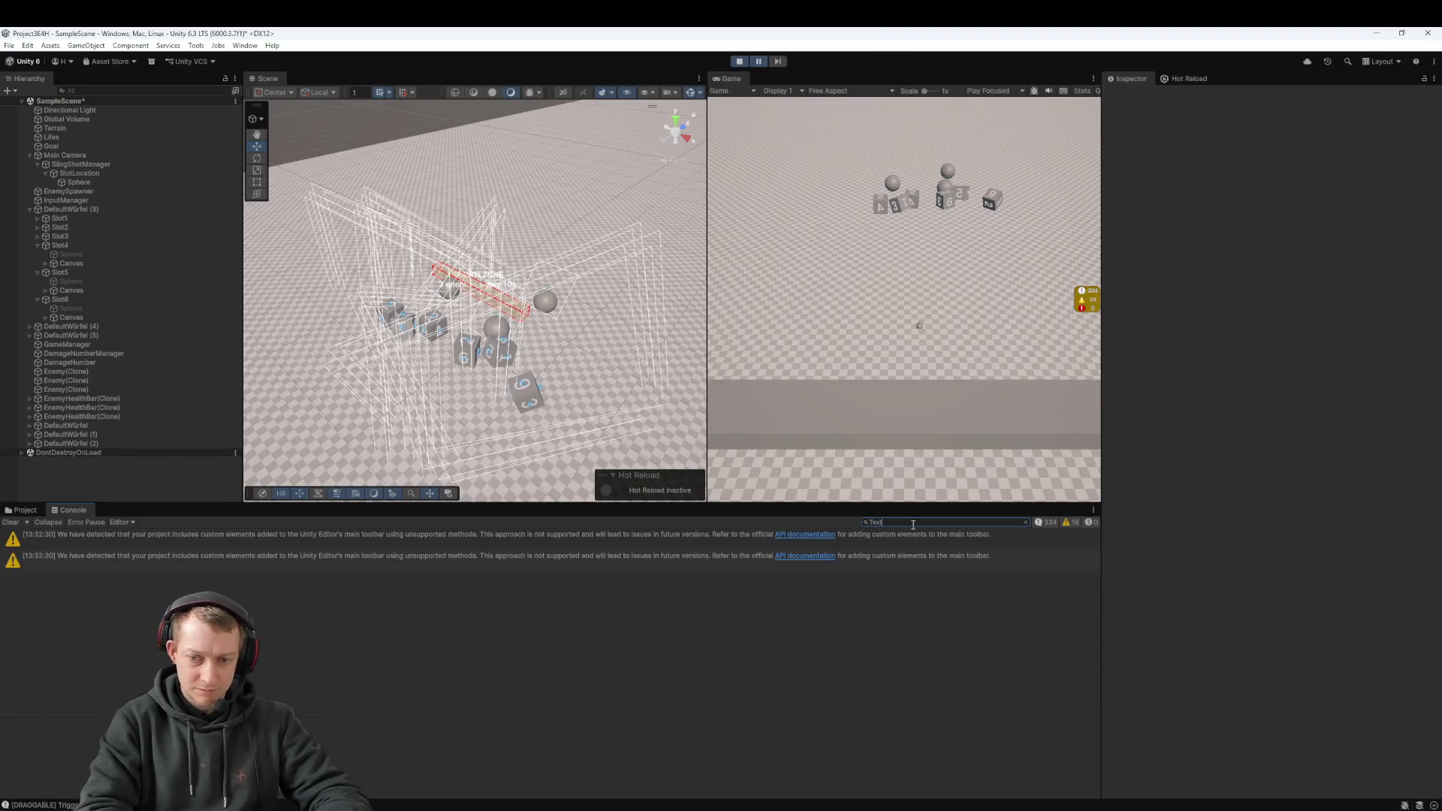
click(355, 614)
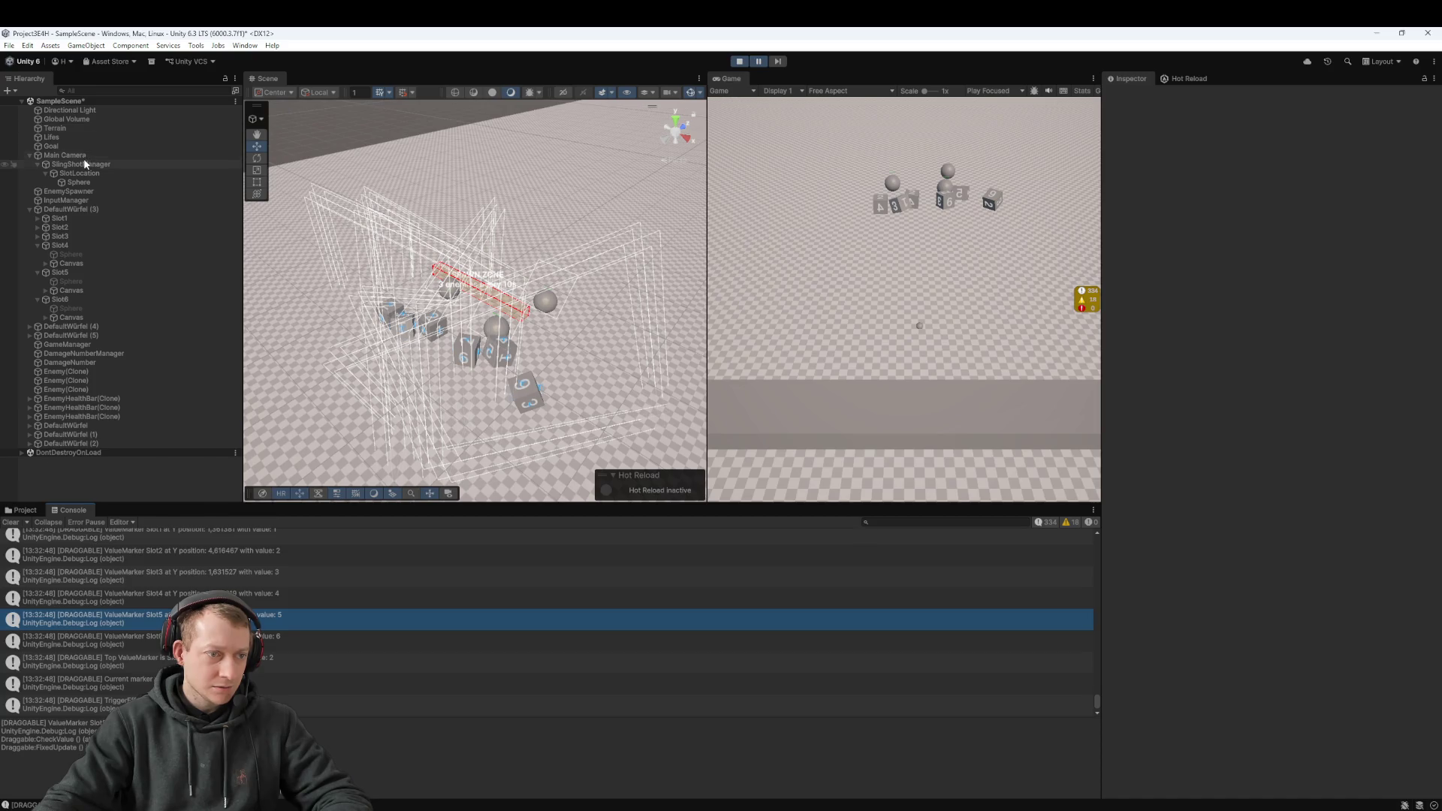
click(105, 356)
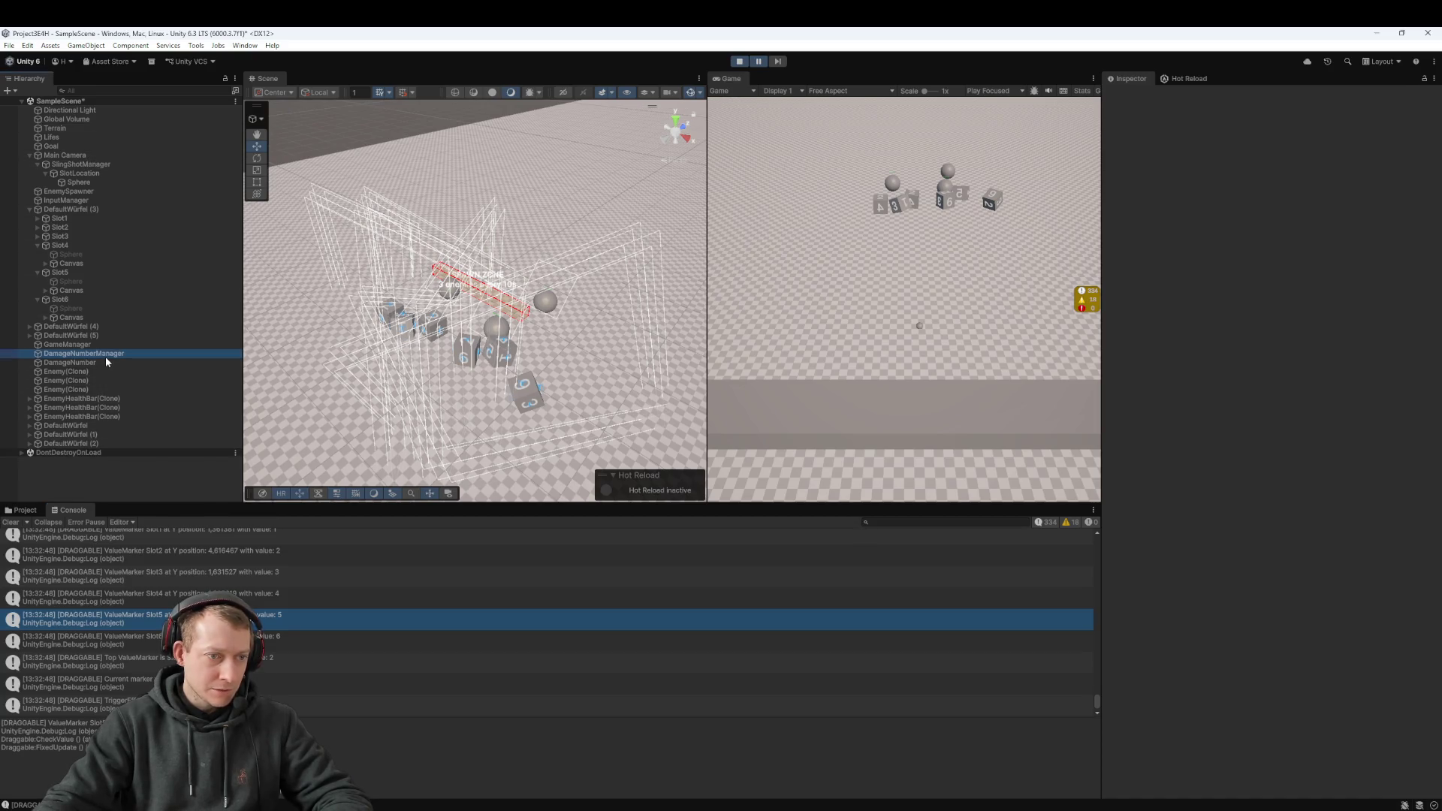
click(739, 61)
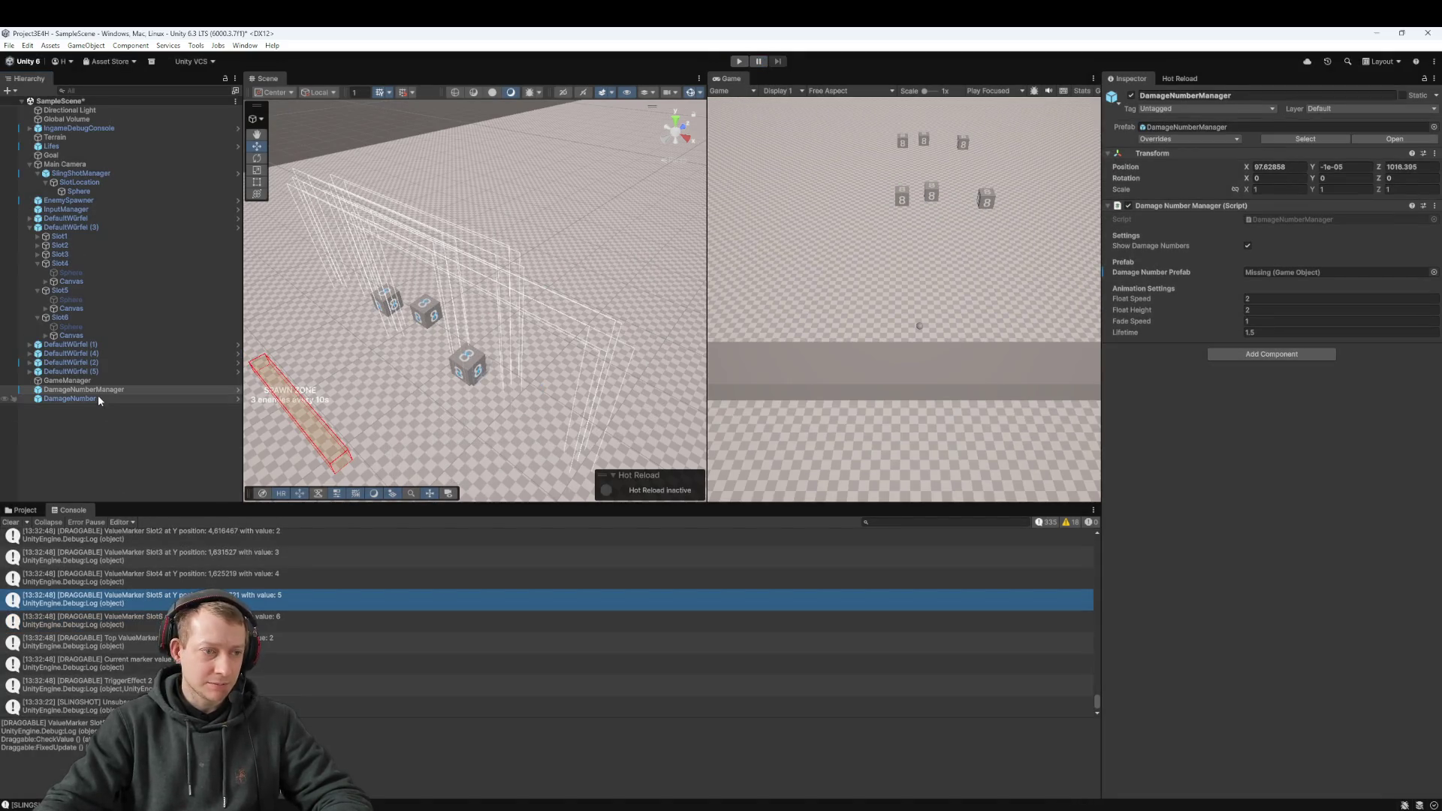
click(99, 398)
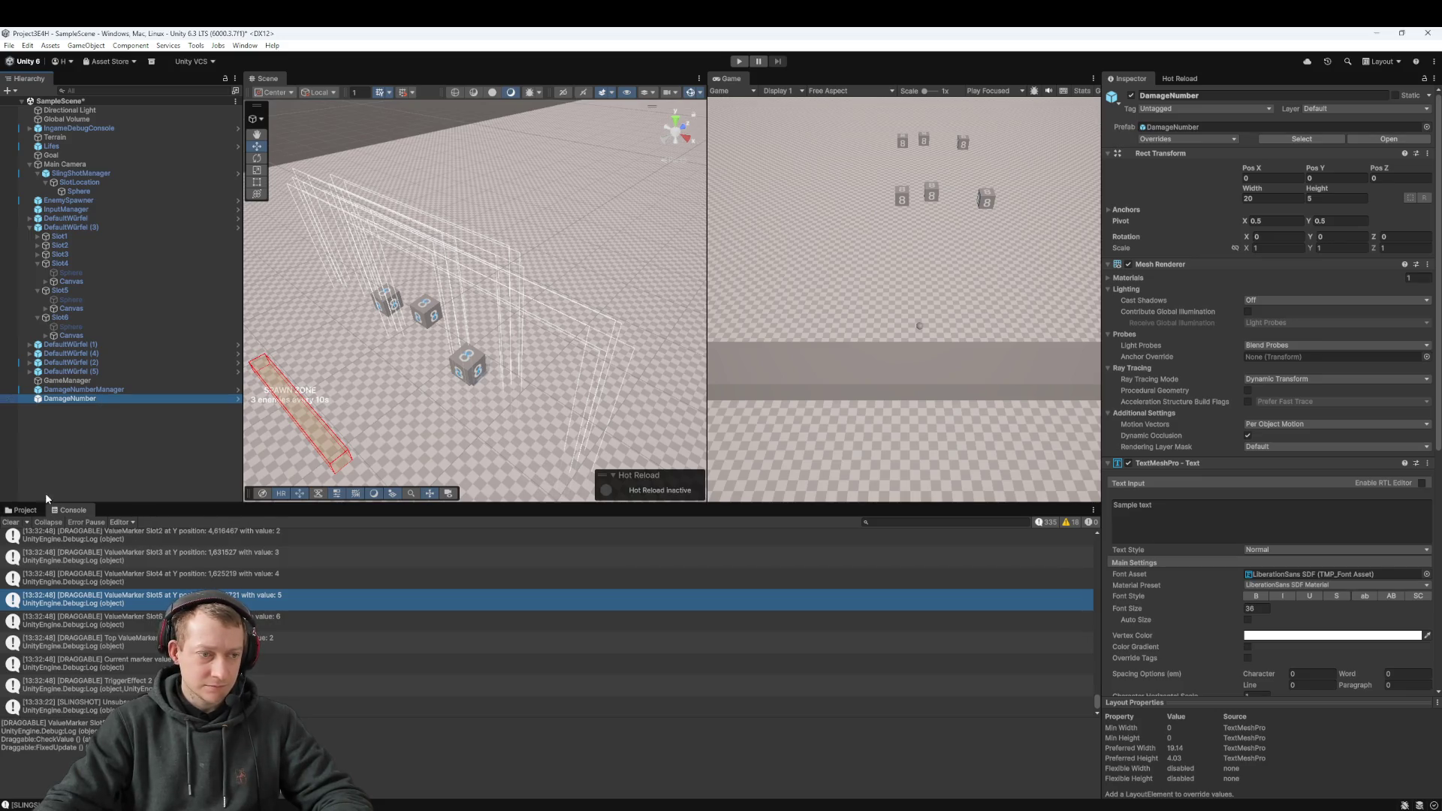
key(Delete)
Step: Set the scene DamageNumberManager's Damage Number Prefab to the DamageNumber prefab
click(97, 391)
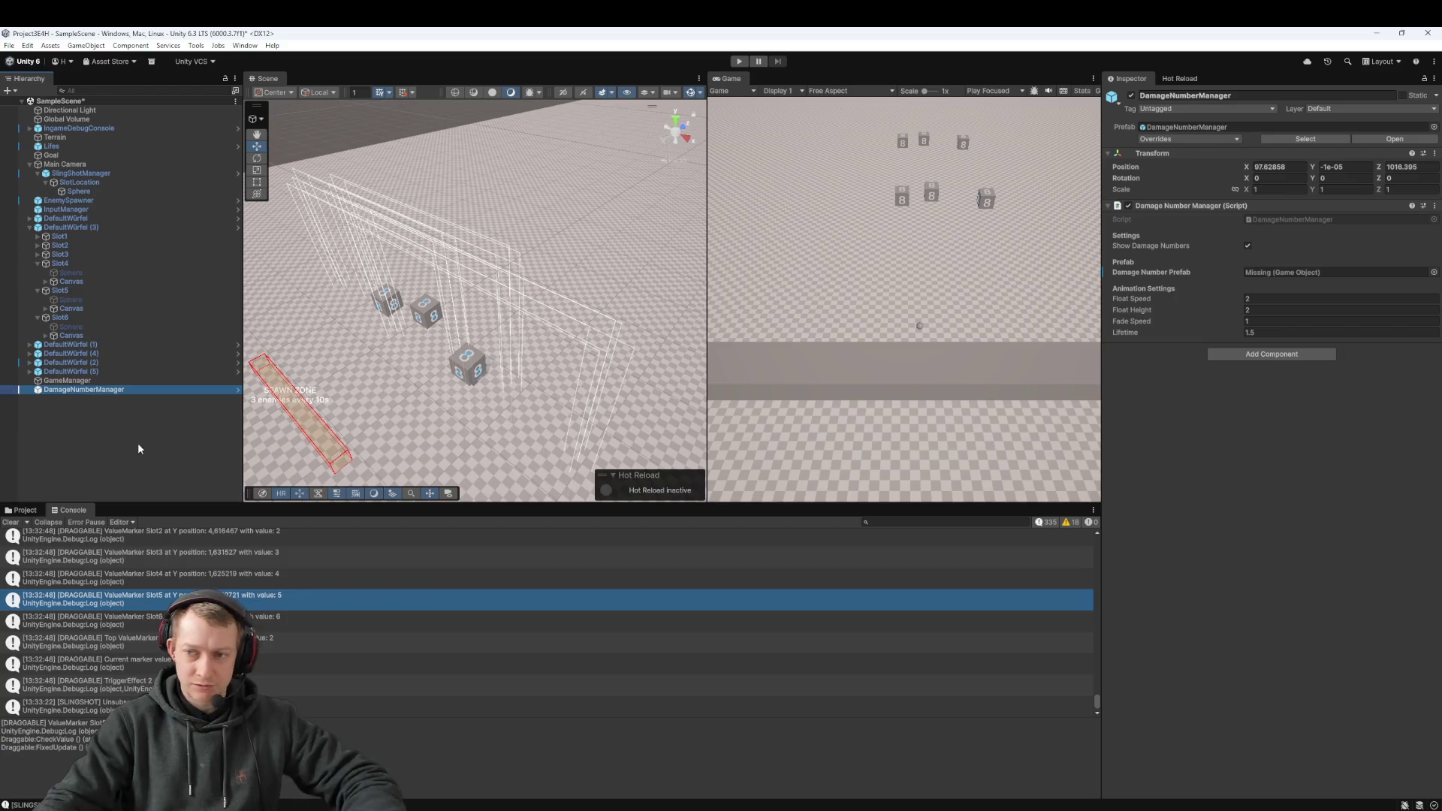
click(1339, 461)
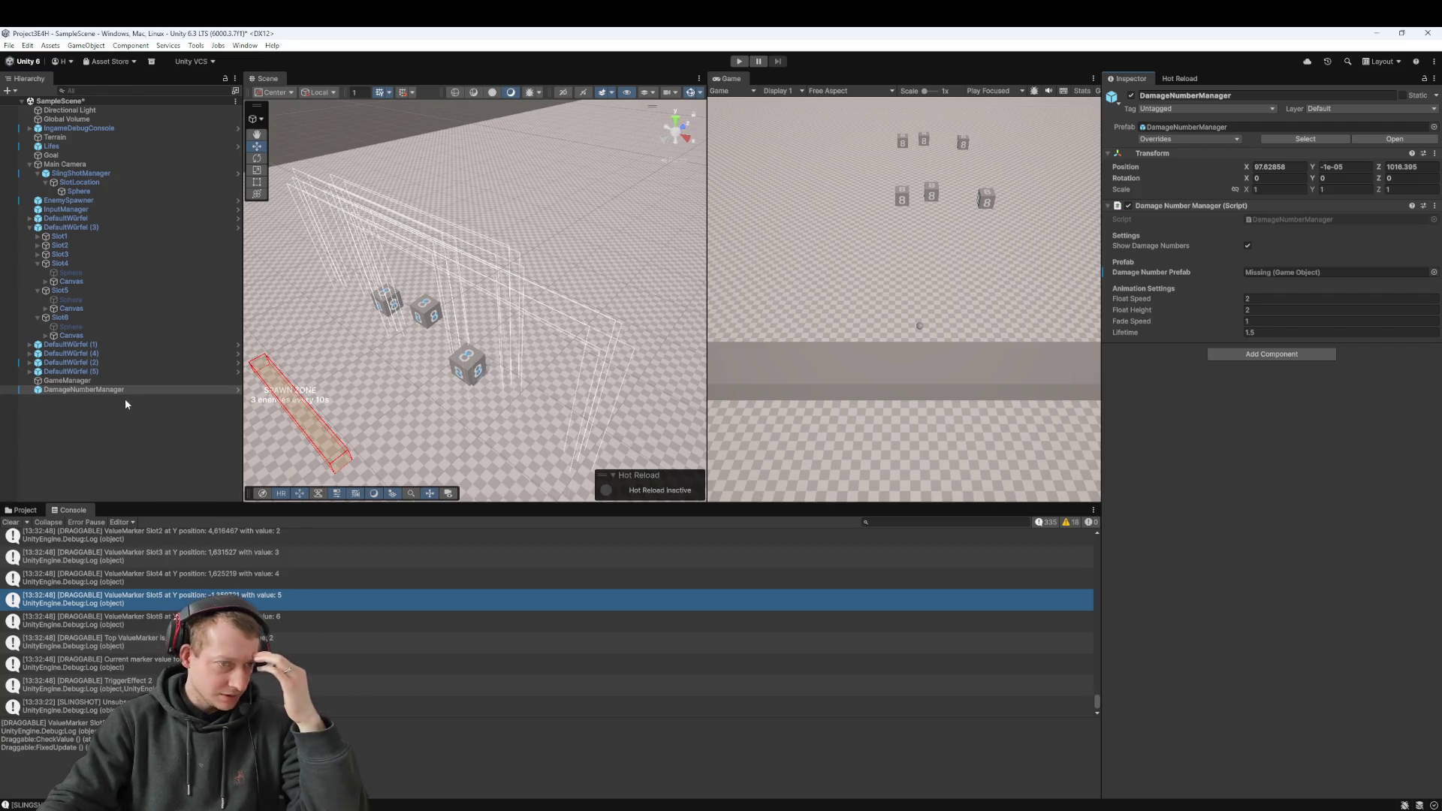
click(24, 510)
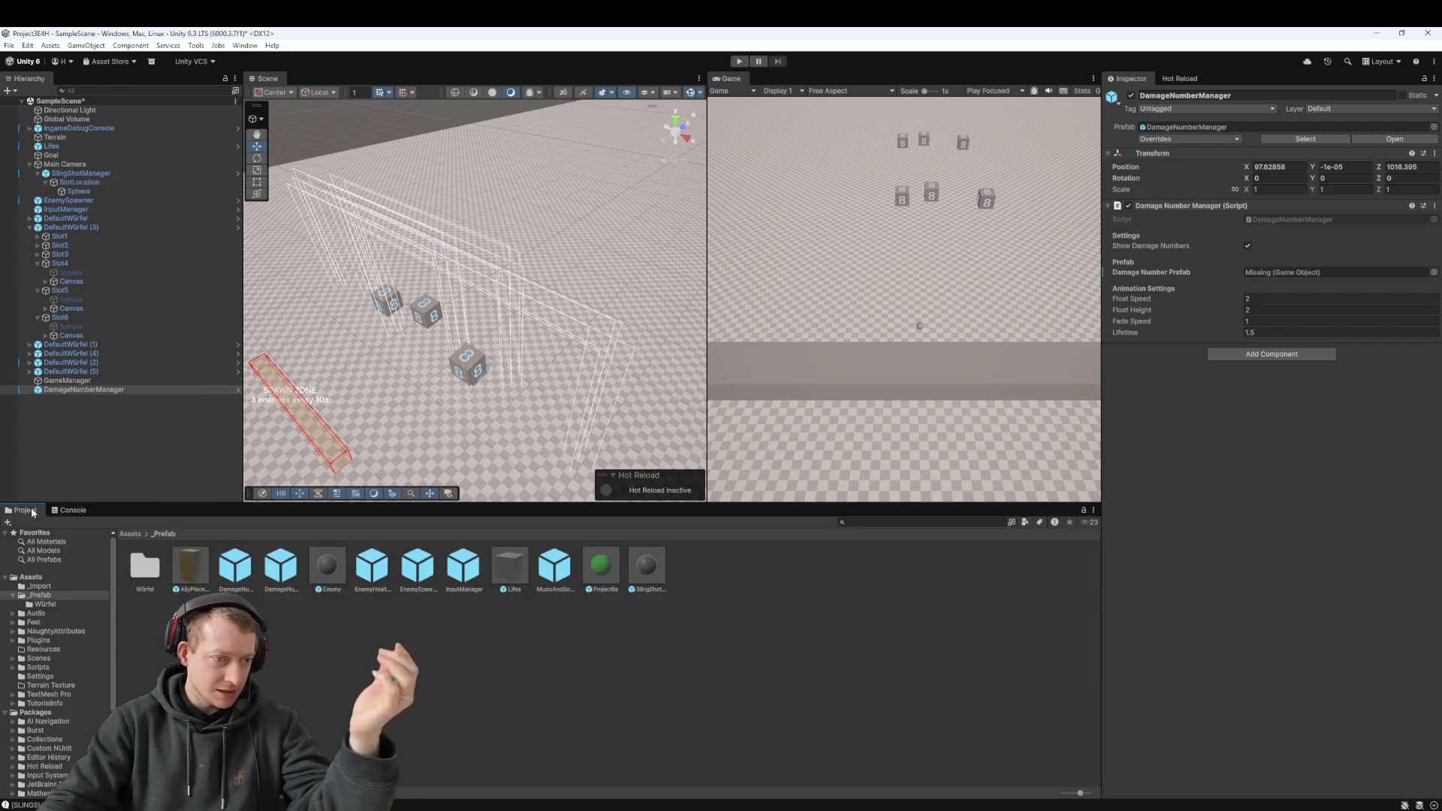
click(286, 576)
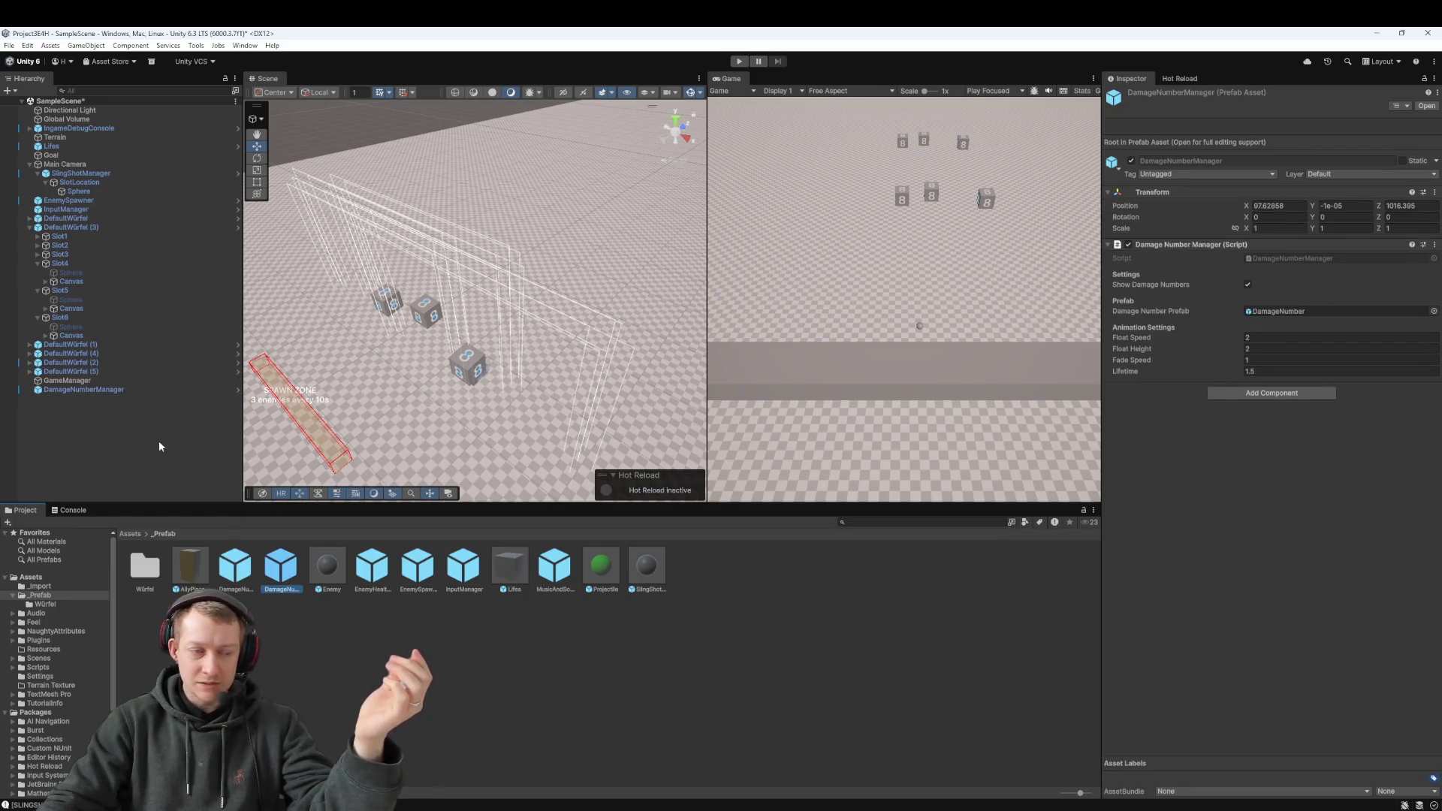
click(115, 390)
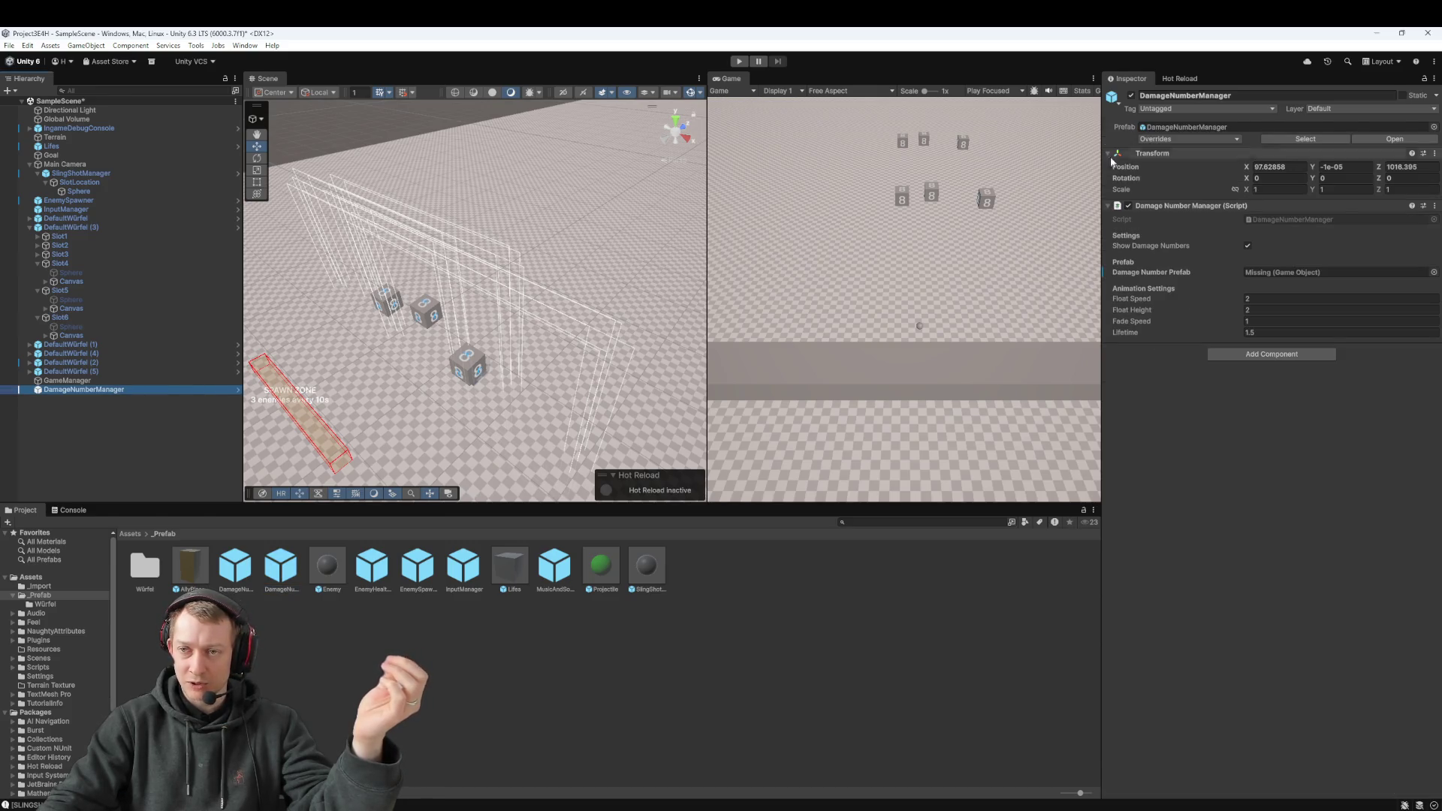
drag(235, 564, 1269, 275)
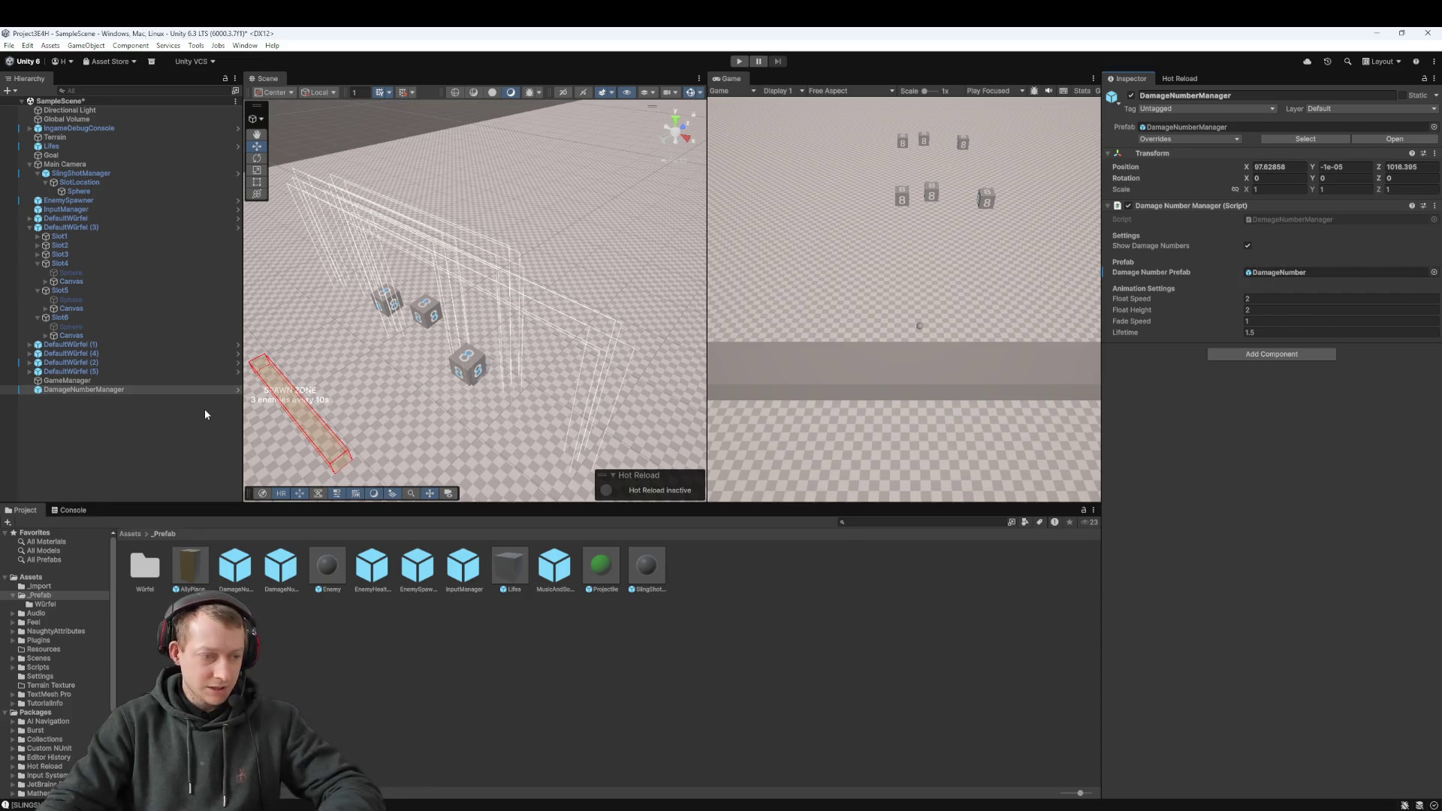
Step: Save the scene and start a new play test
key(ctrl+s)
click(127, 402)
click(113, 389)
click(158, 449)
click(739, 61)
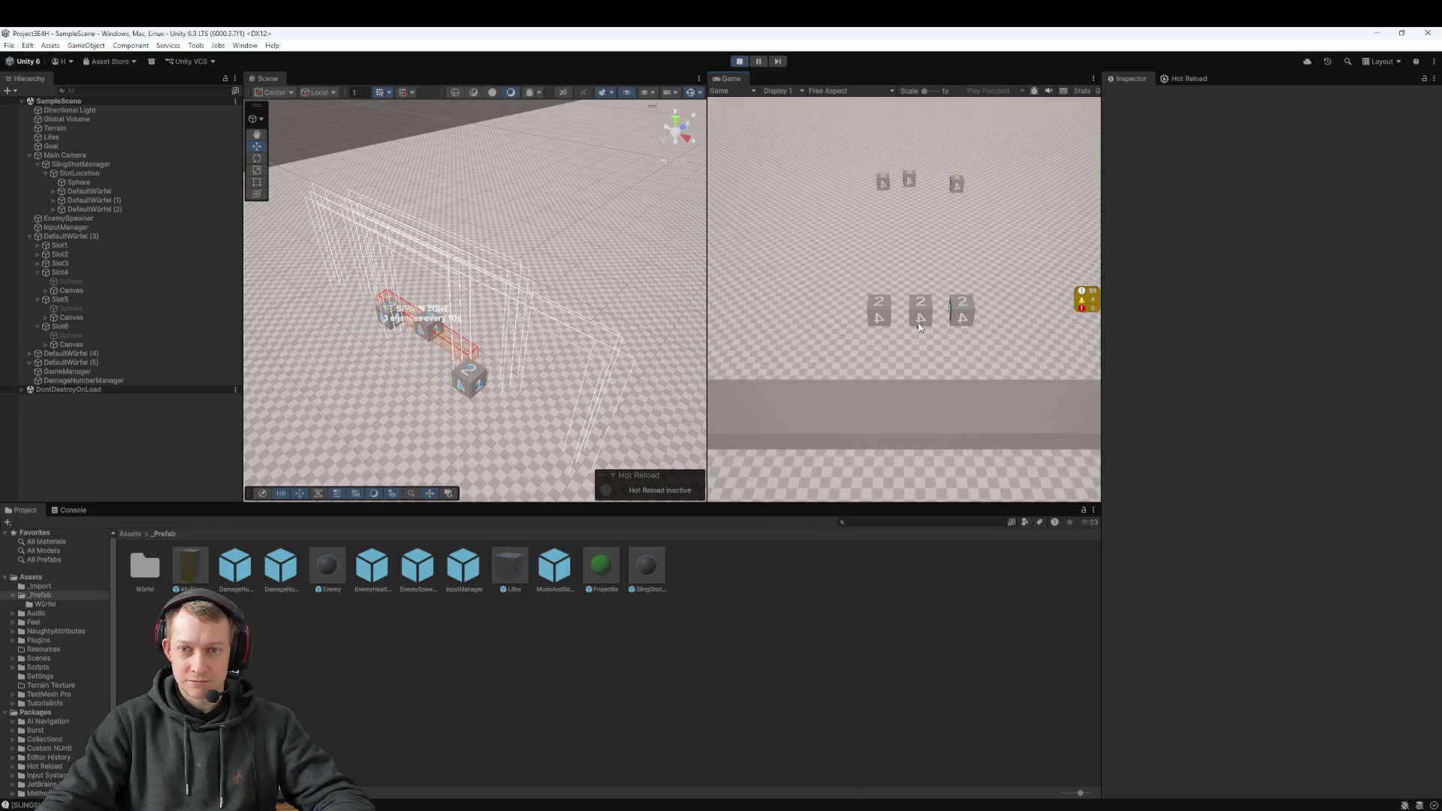
Step: Fire four slingshot volleys of dice at the enemy spheres, then stop Play mode
mouse_move(919, 327)
mouse_down()
mouse_move(913, 412)
mouse_move(933, 425)
mouse_up()
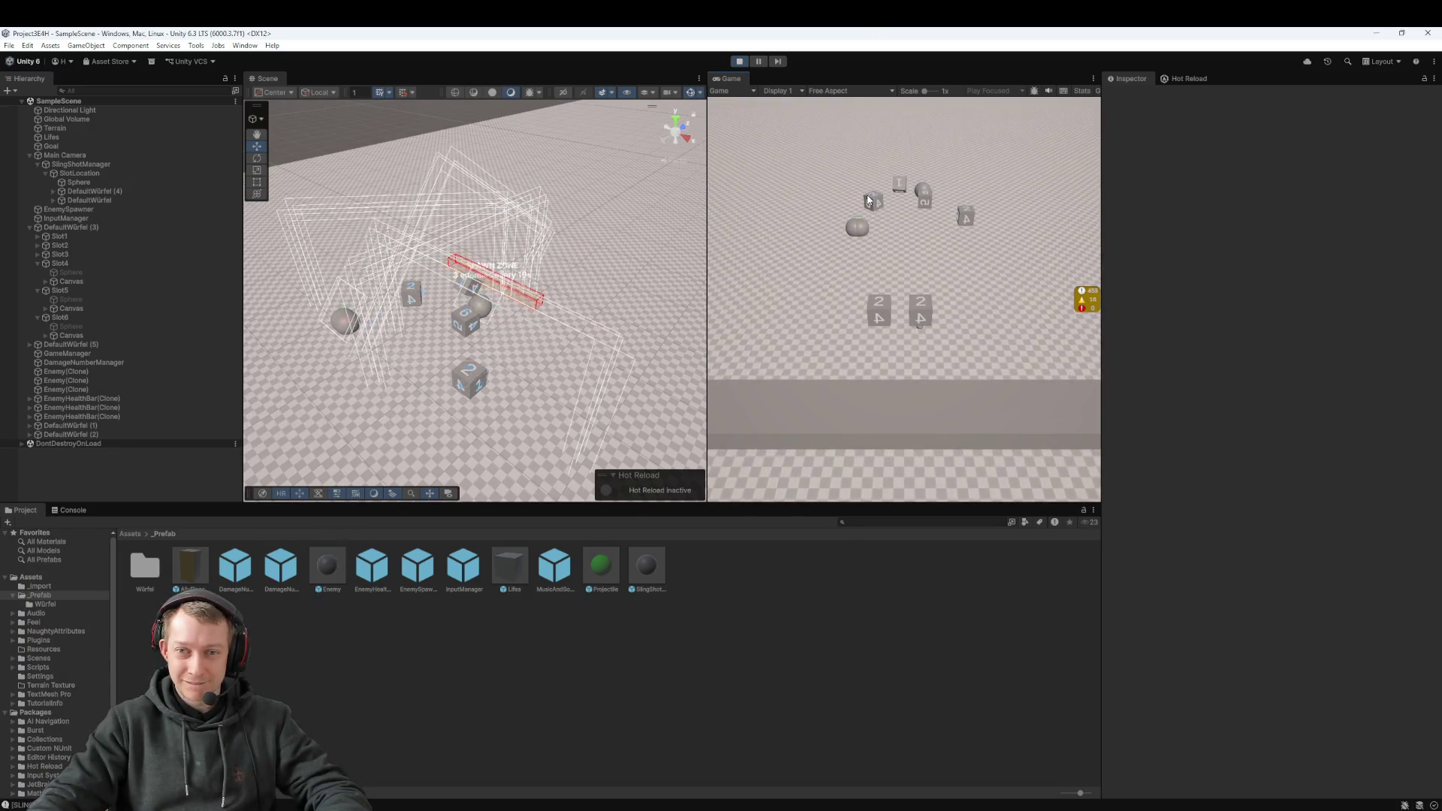
drag(938, 313, 934, 335)
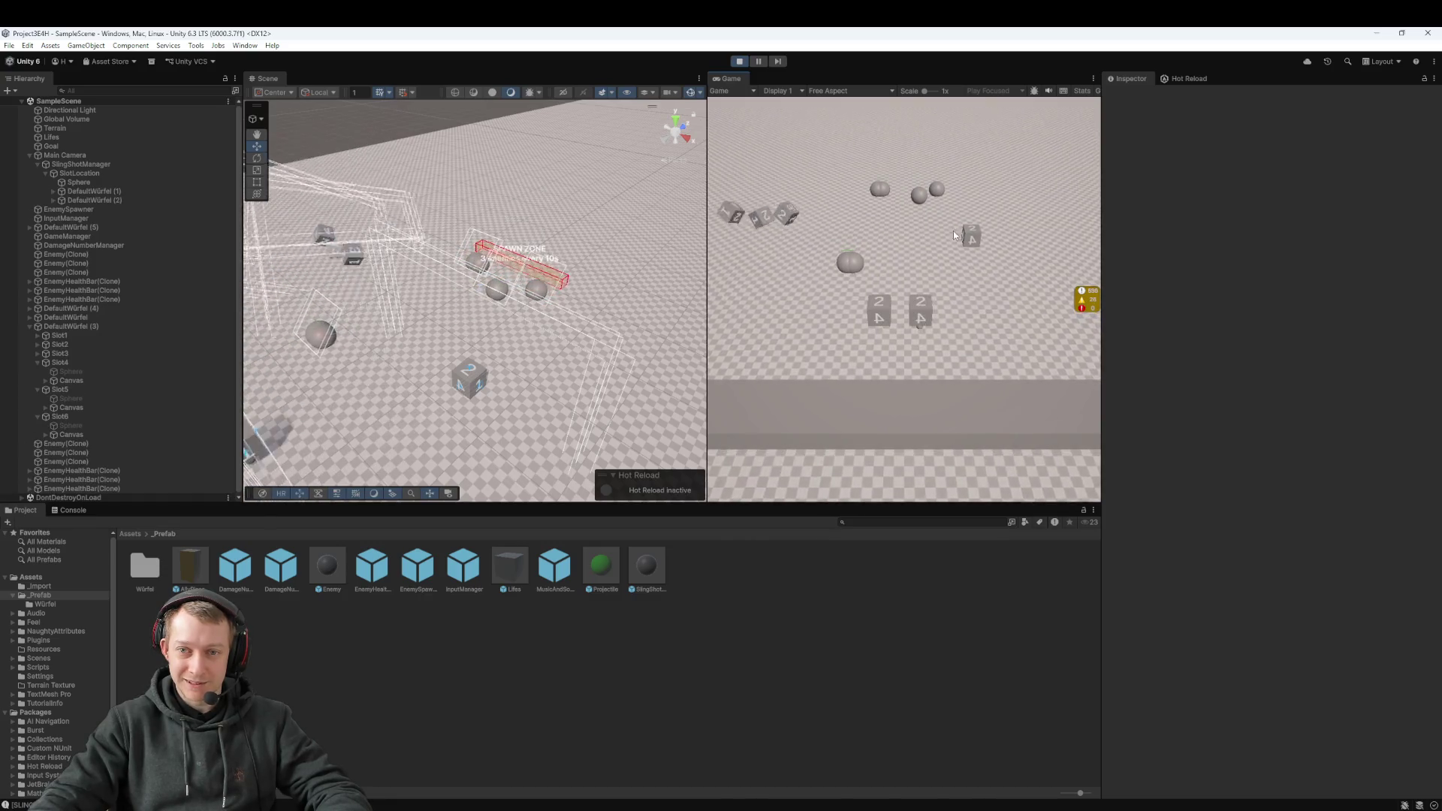
mouse_move(972, 248)
mouse_down()
mouse_move(923, 351)
mouse_move(932, 330)
mouse_up()
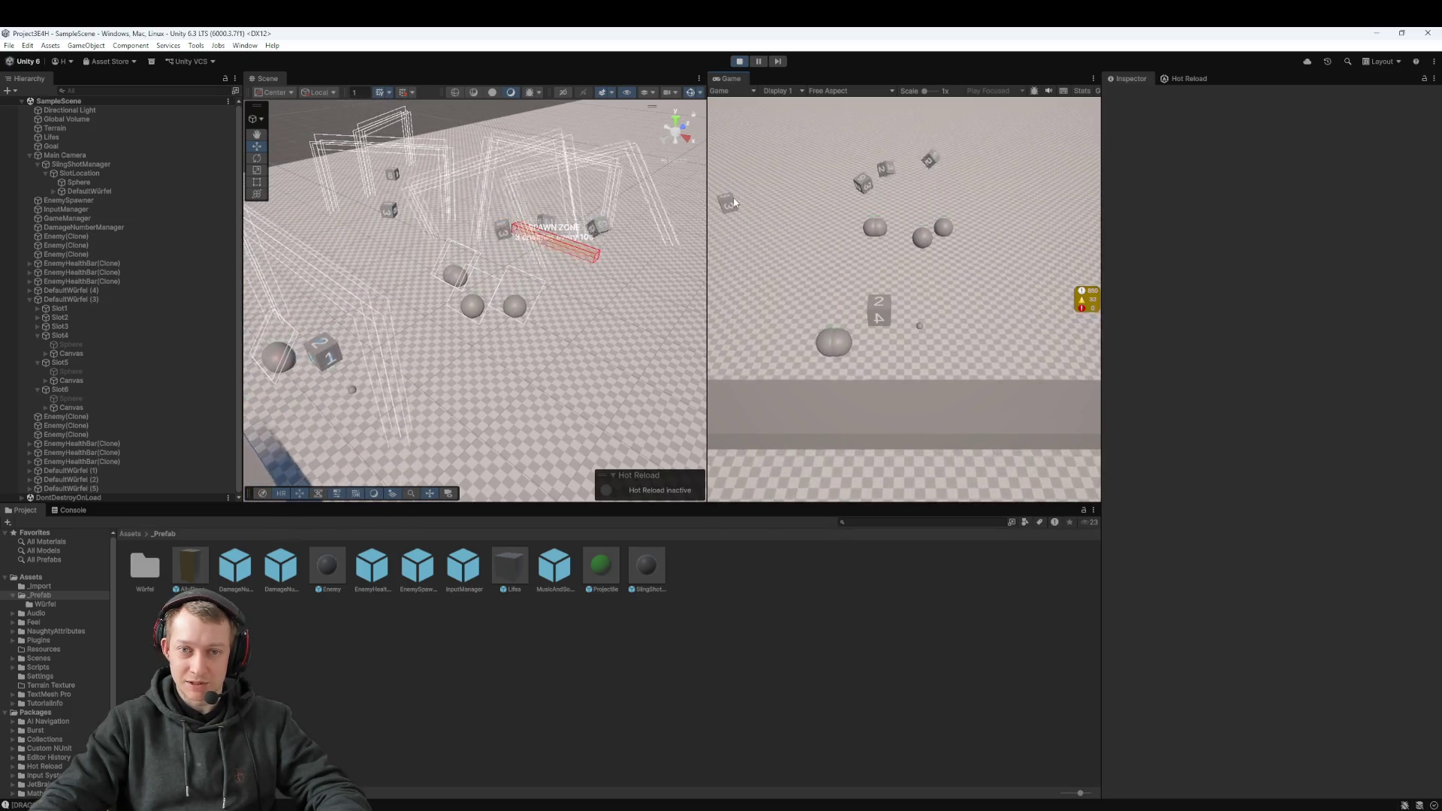
drag(923, 345, 924, 333)
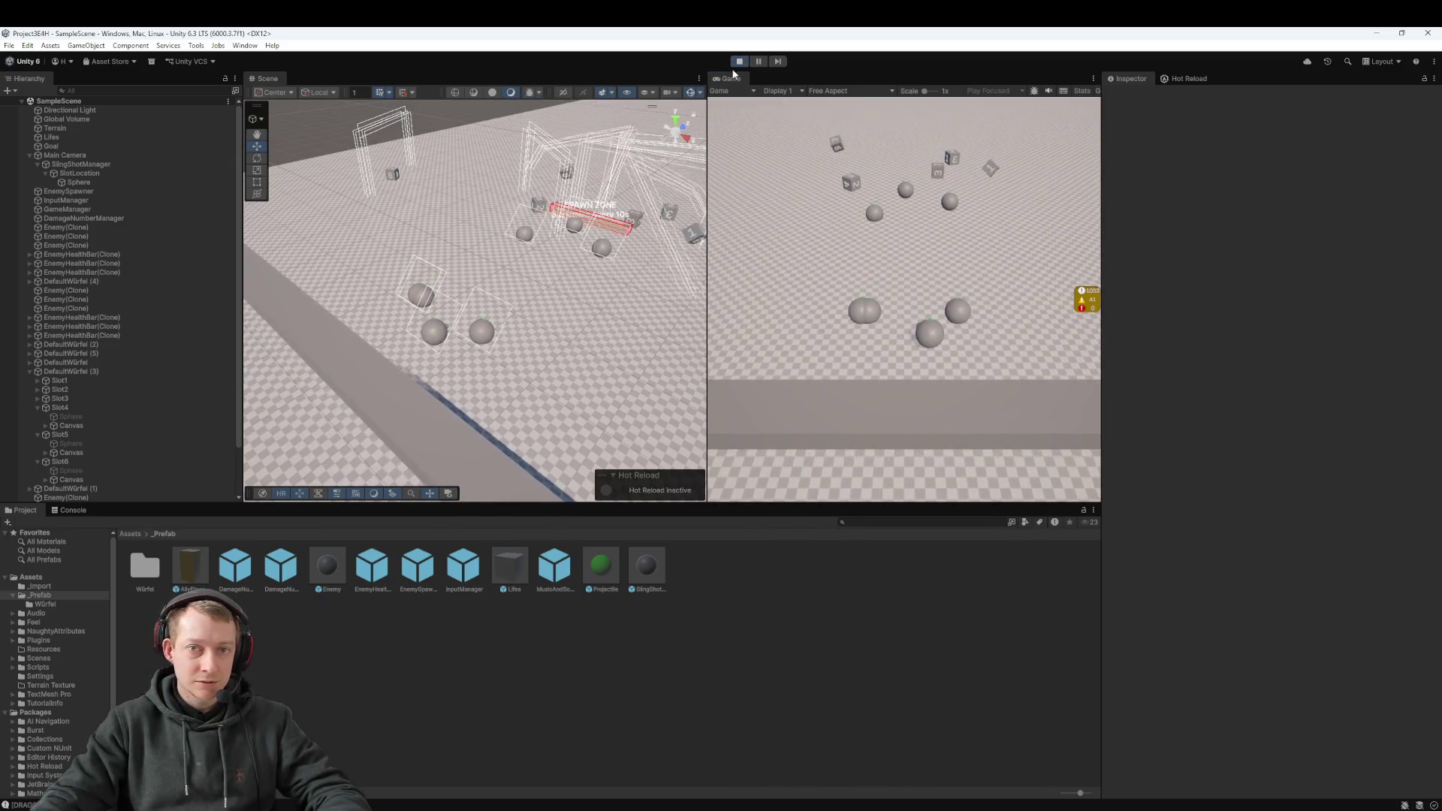
key(ctrl+p)
click(83, 389)
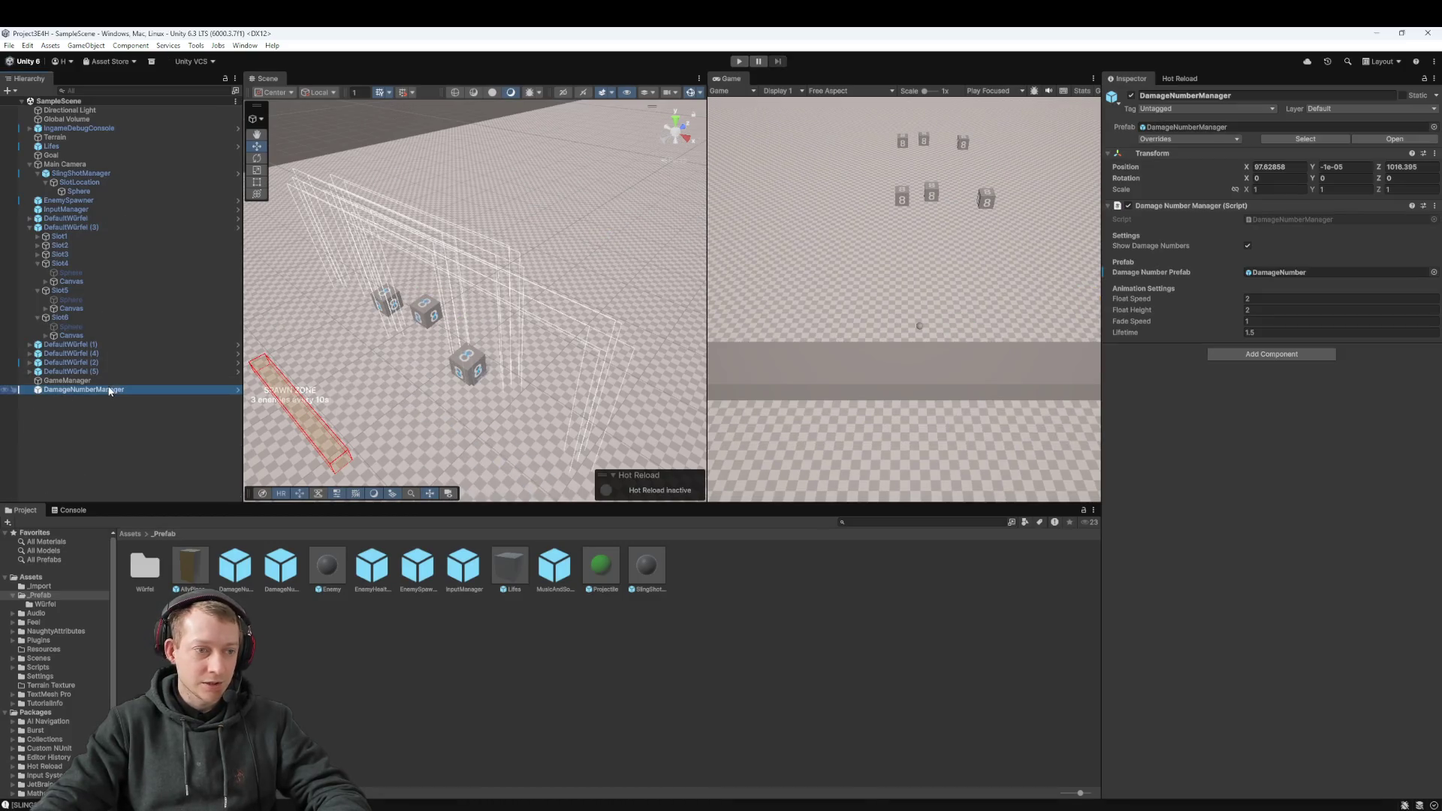
click(1239, 407)
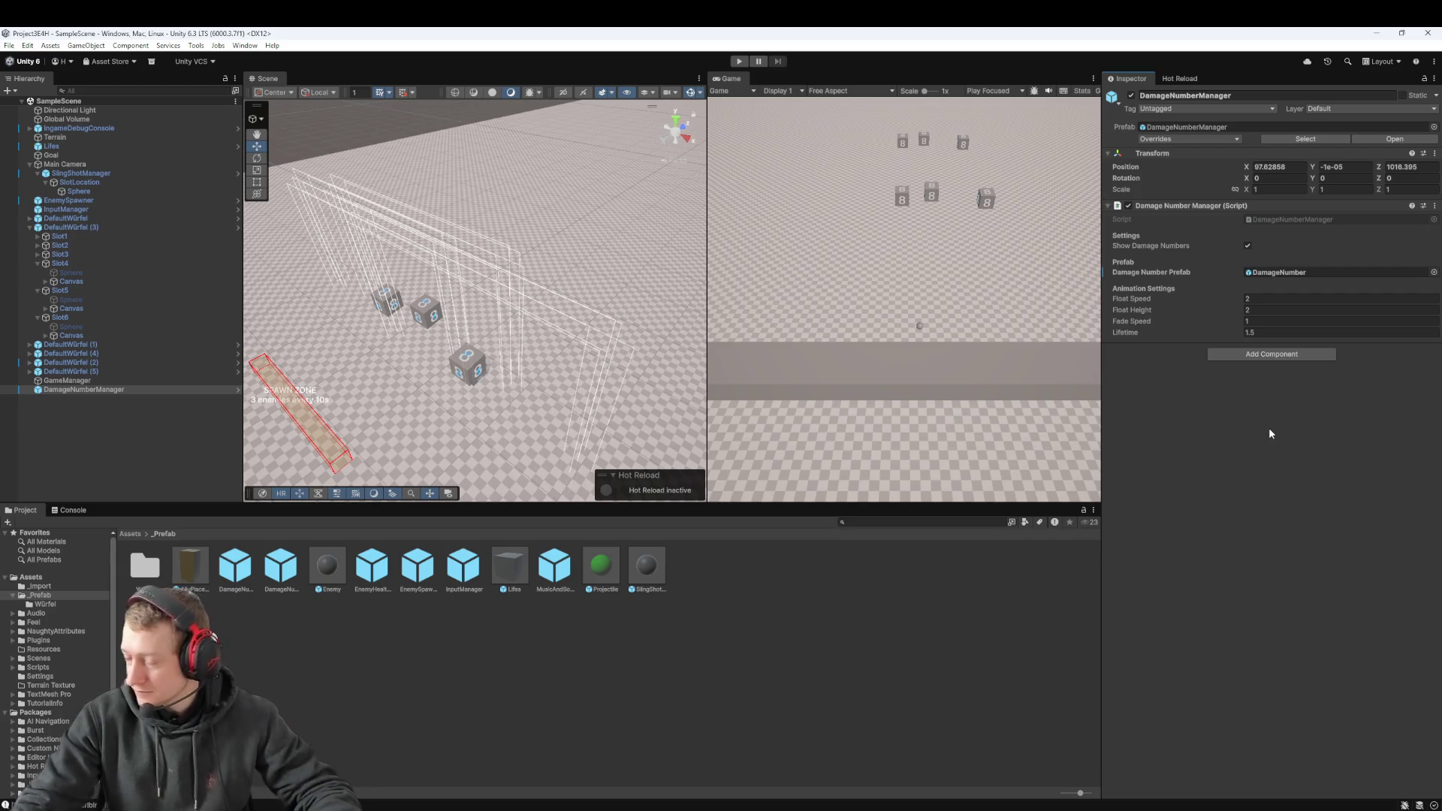
click(739, 61)
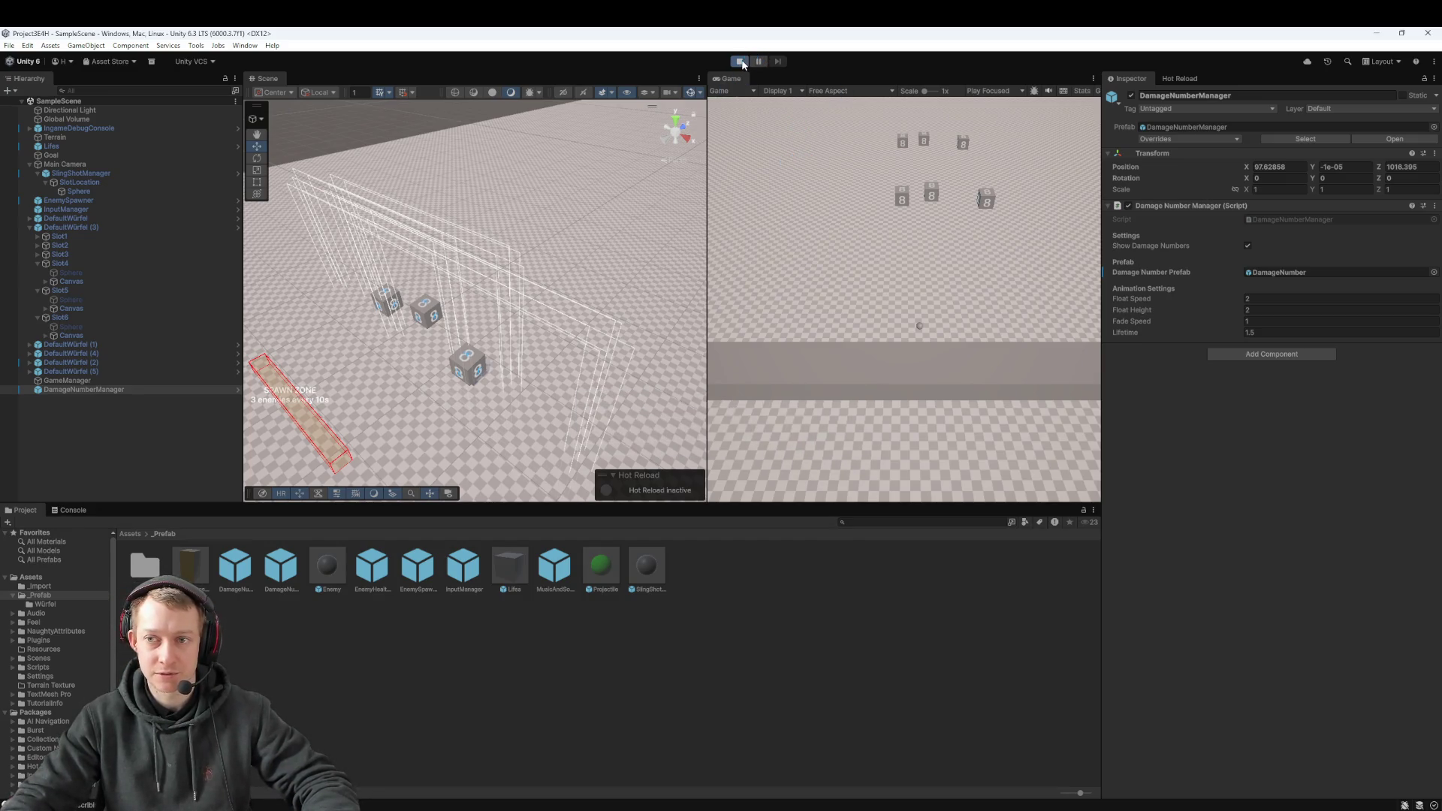
click(741, 62)
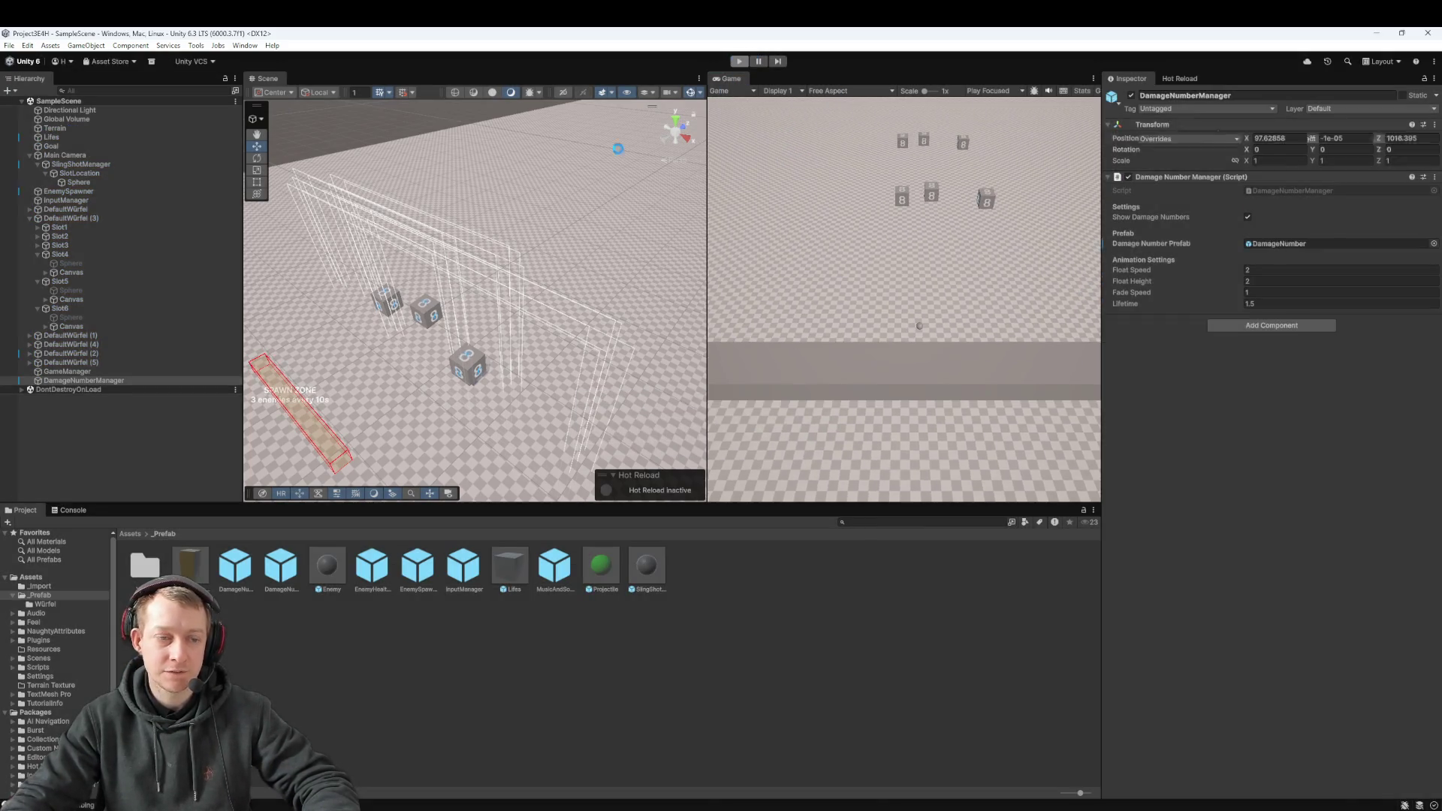
double_click(243, 569)
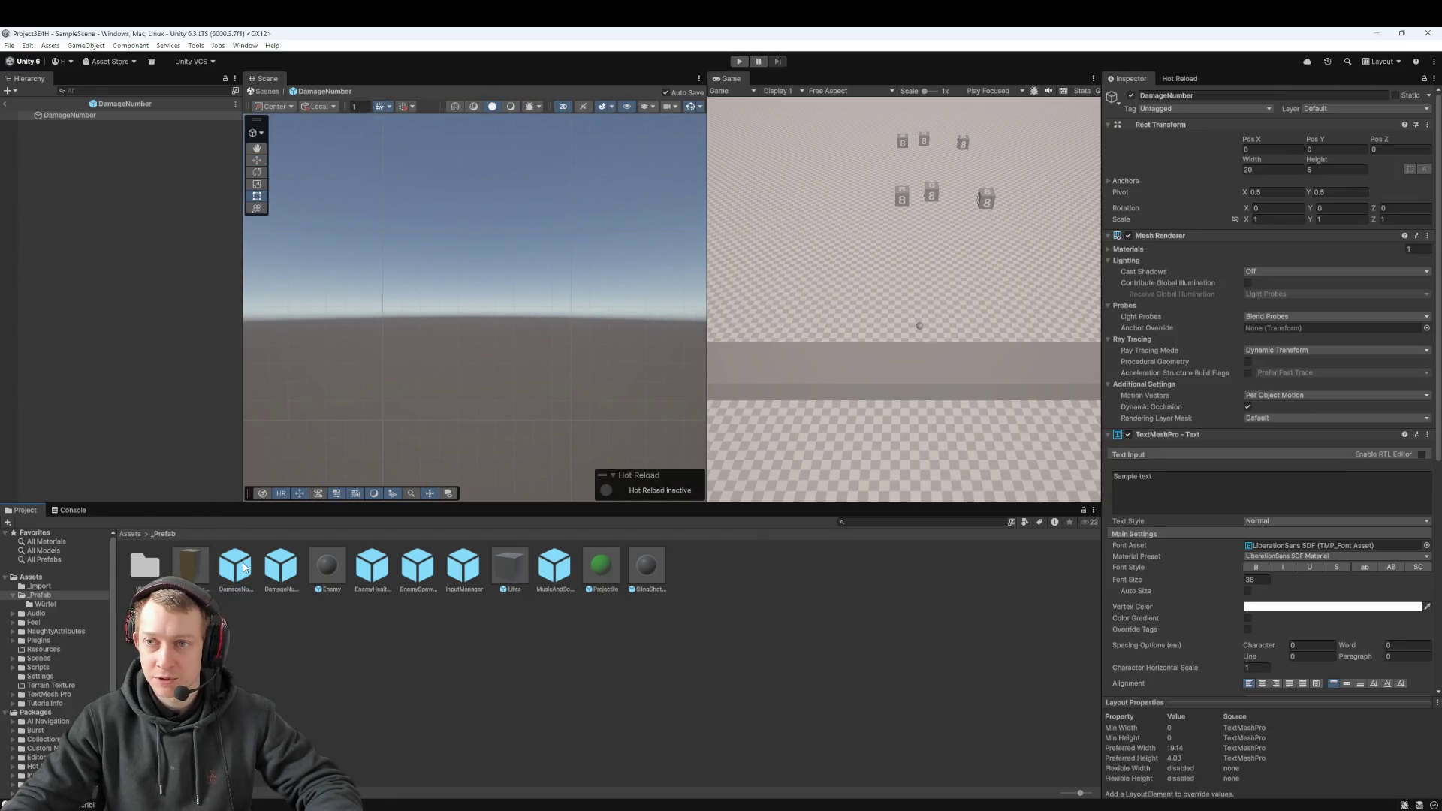
Step: Open the DamageNumberManager prefab and find references to GameObject DamageNumber from its Damage Number Prefab slot
scroll(1147, 210, down, 4)
scroll(1178, 275, up, 5)
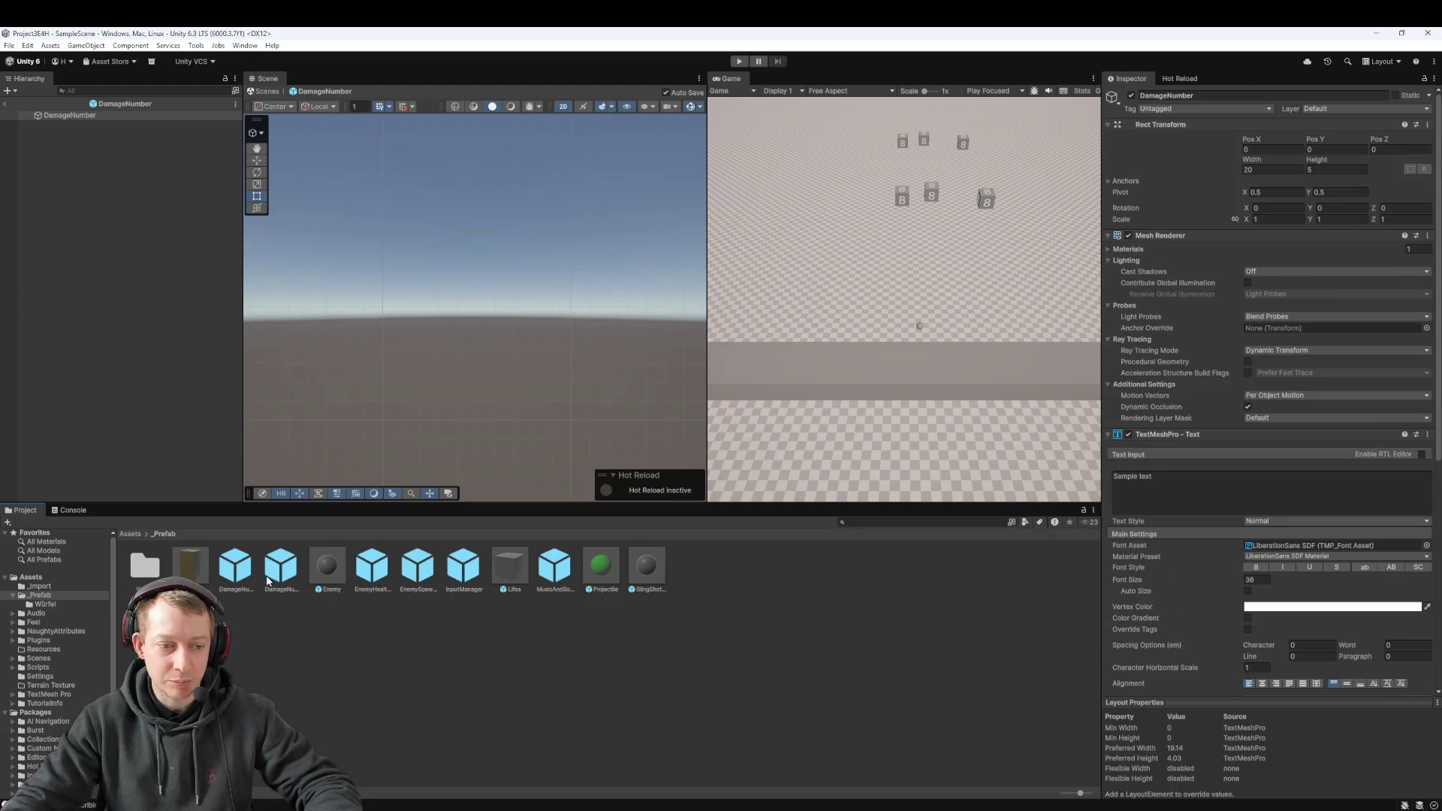
double_click(279, 570)
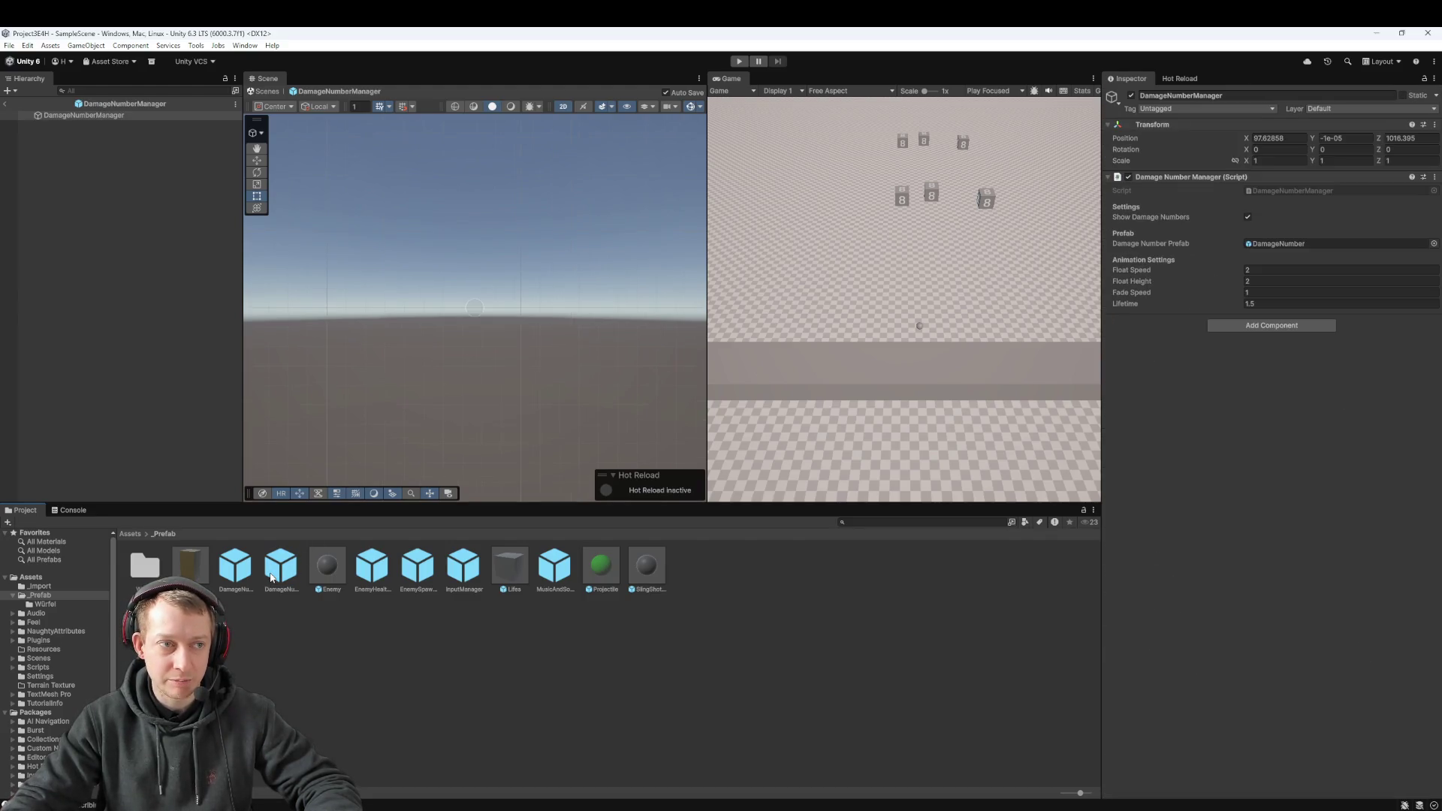
right_click(1283, 245)
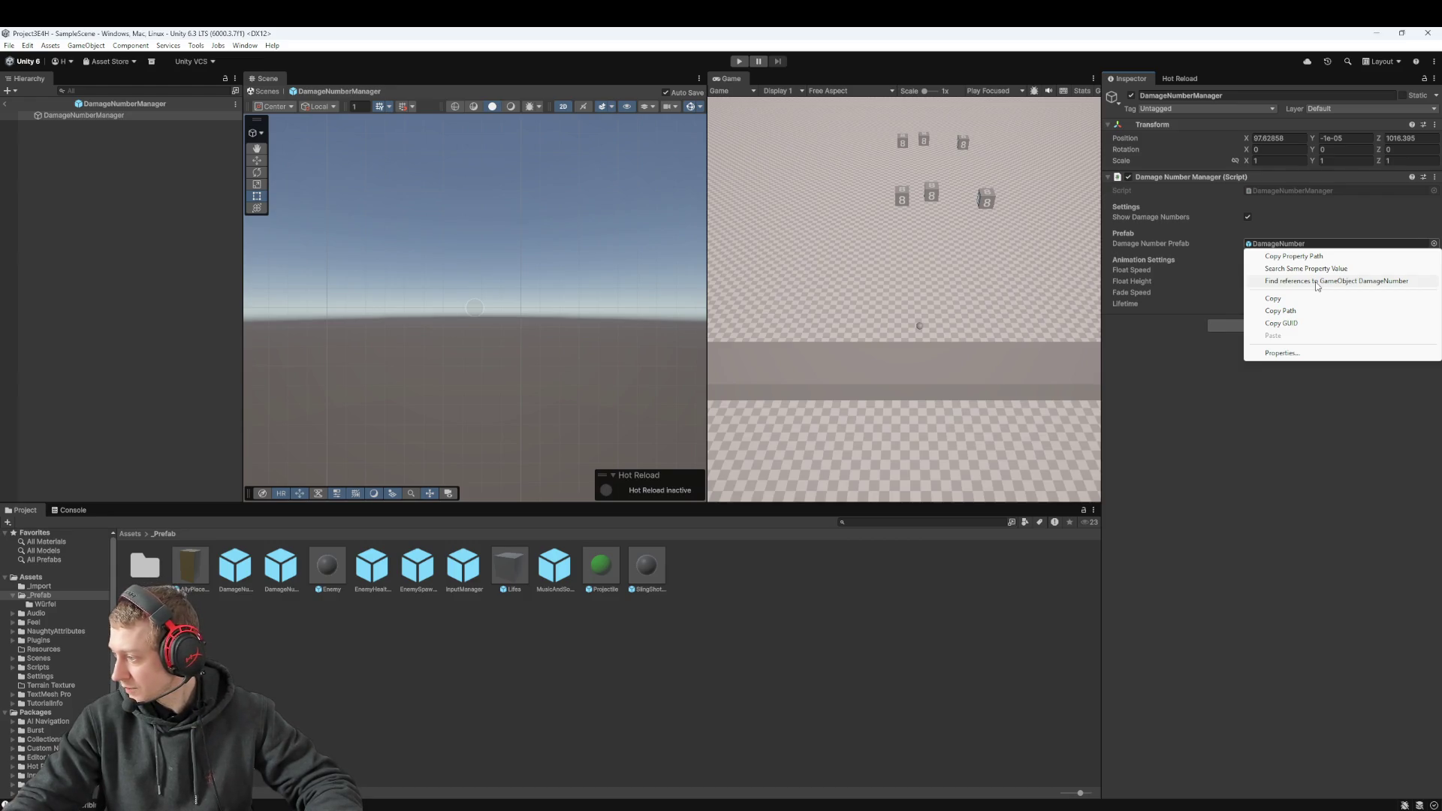
click(1316, 282)
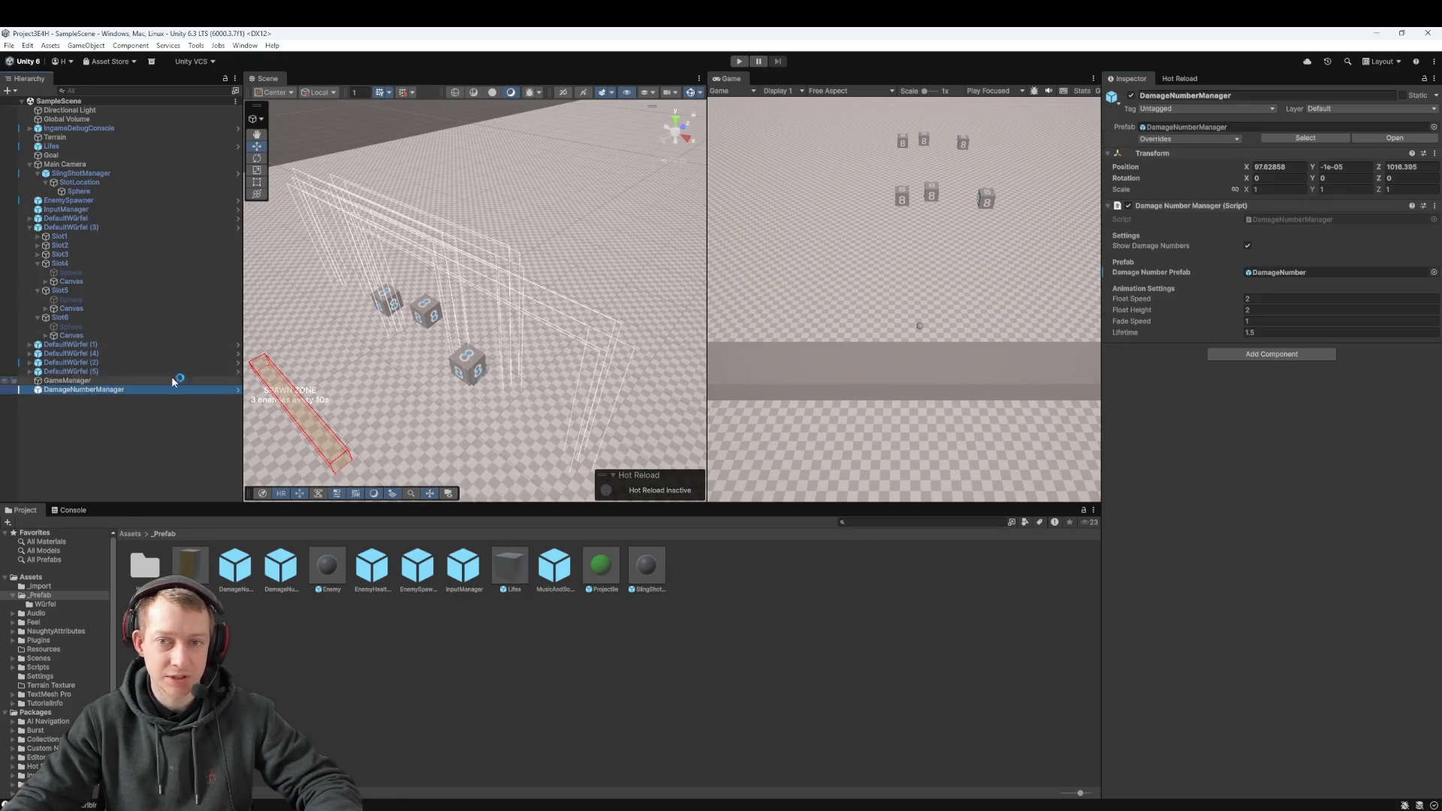
Step: Revert all overrides on the scene's DamageNumberManager and confirm none remain
click(1177, 139)
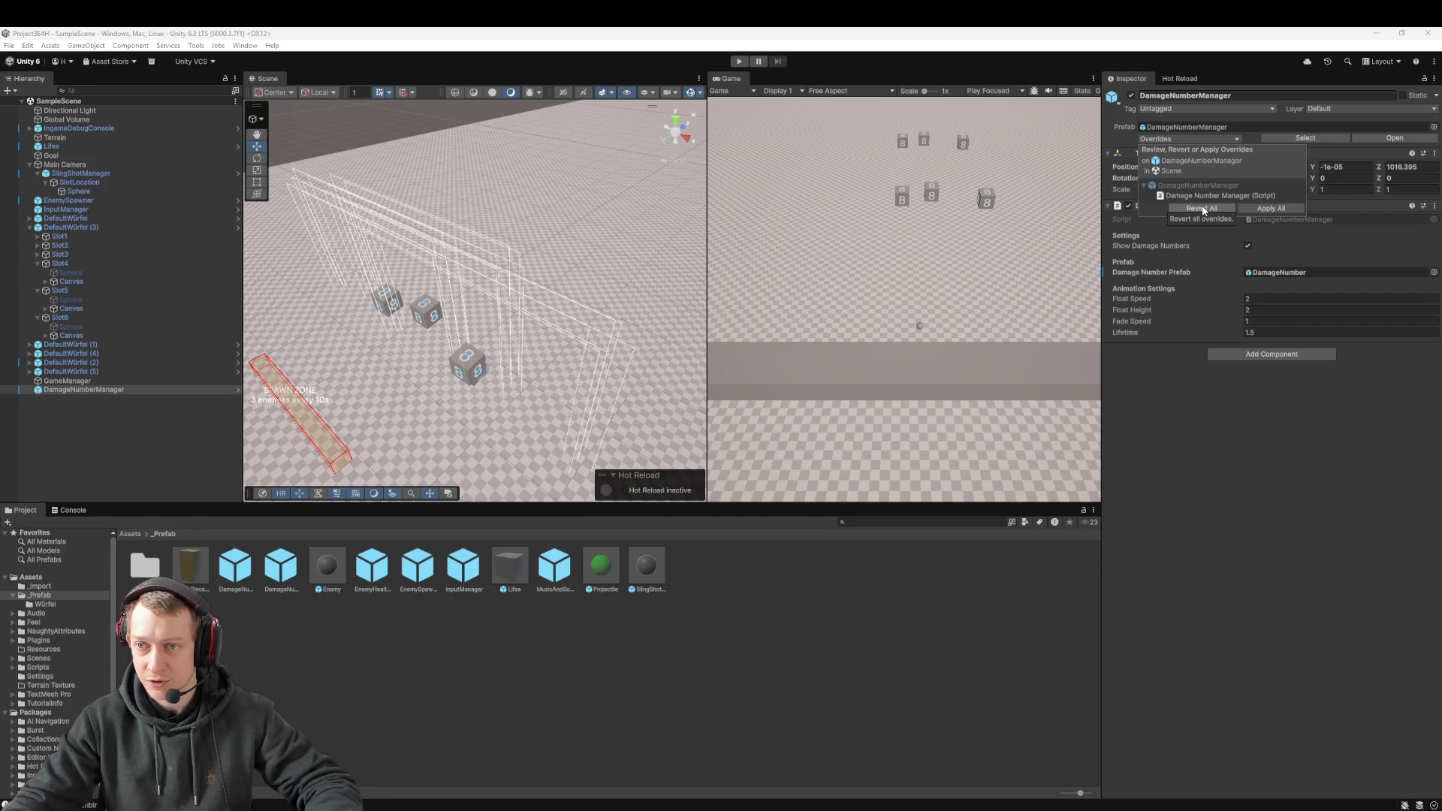
click(1201, 208)
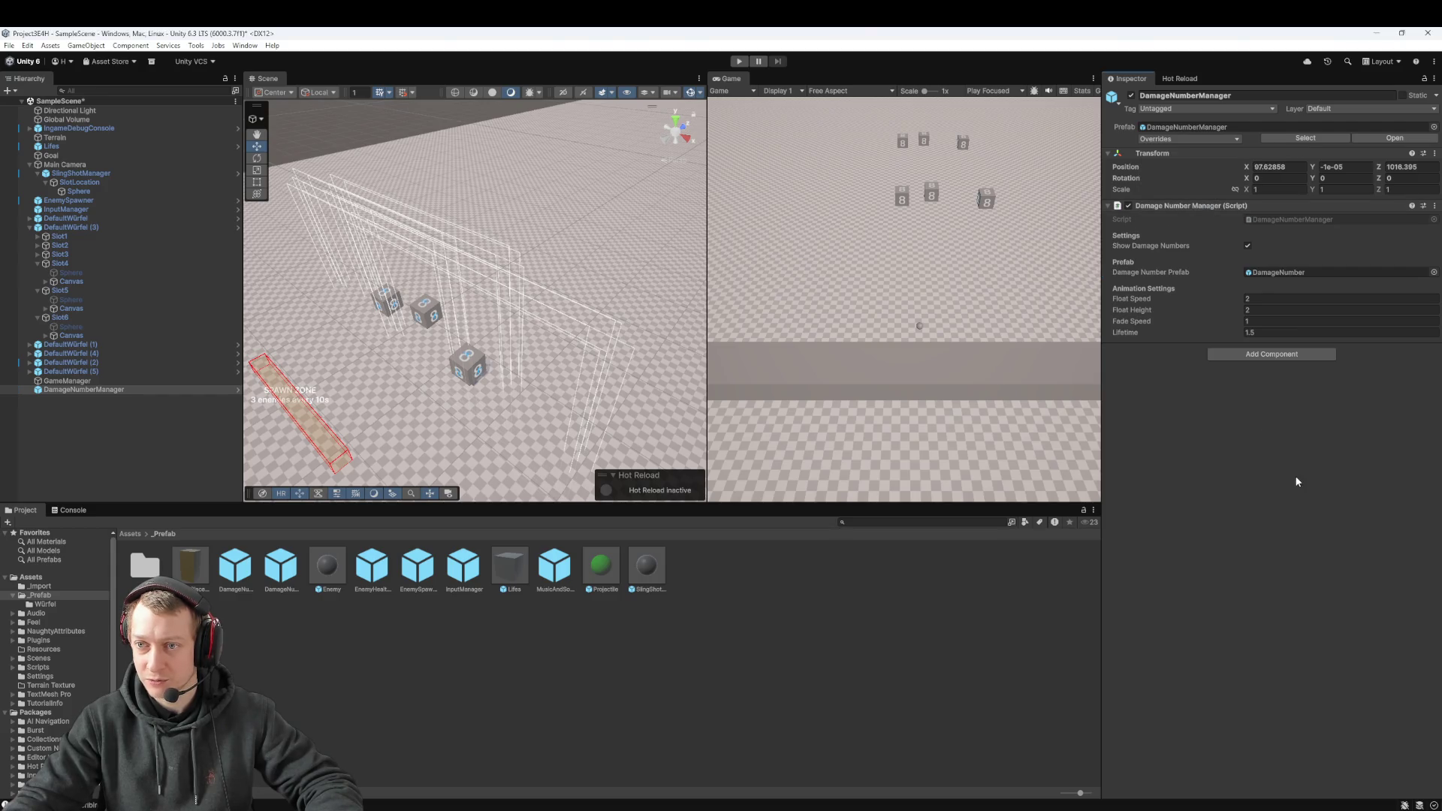
click(1201, 140)
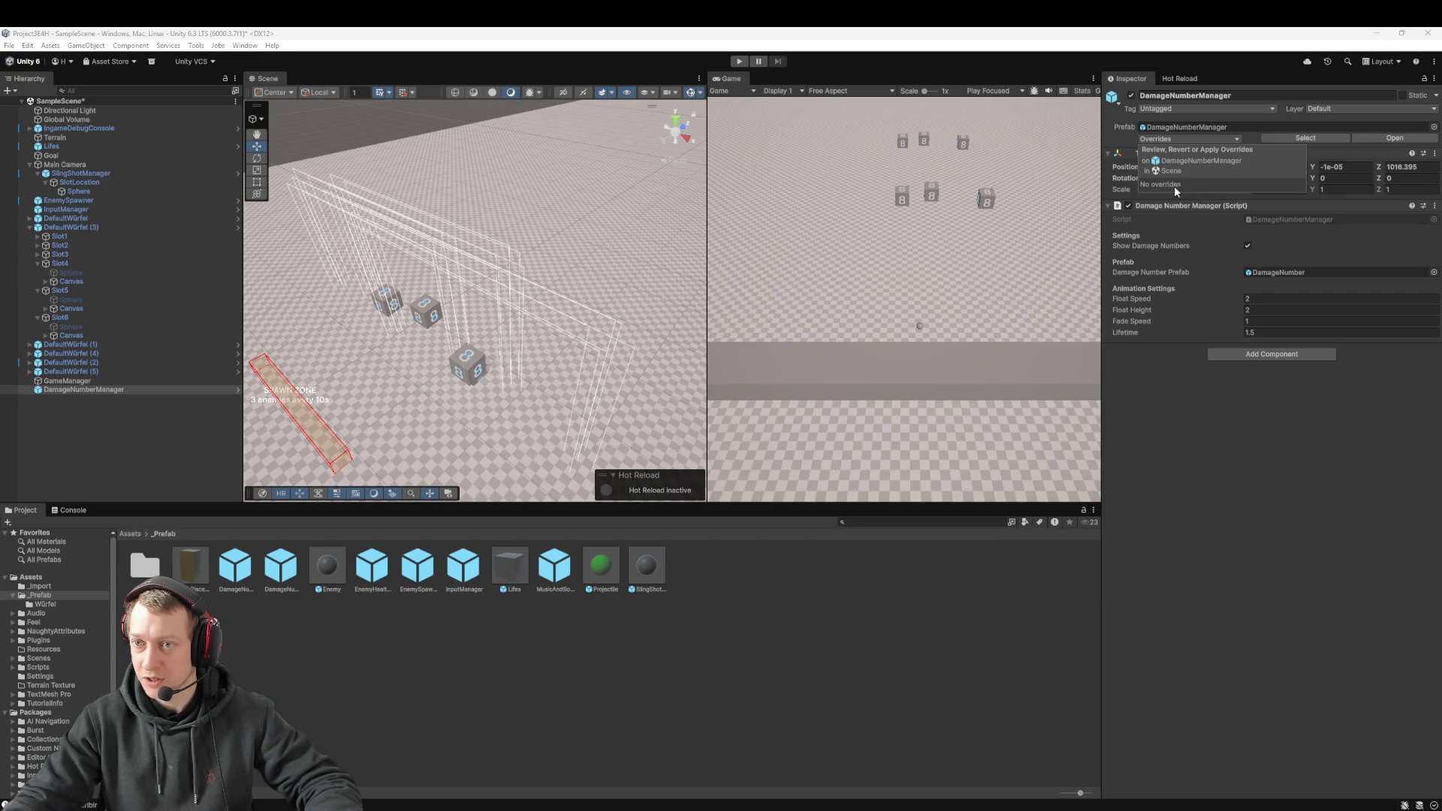
click(1323, 516)
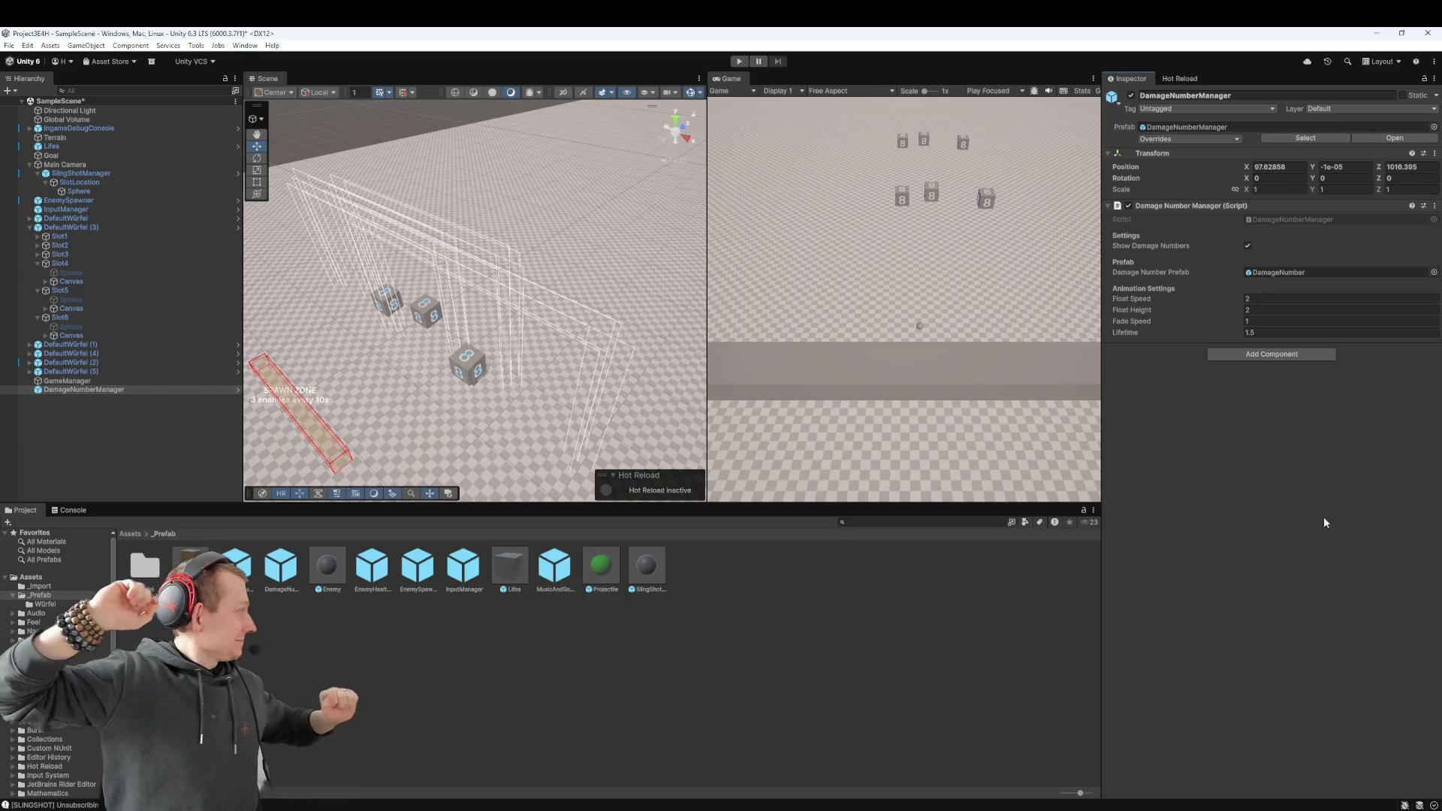
click(638, 294)
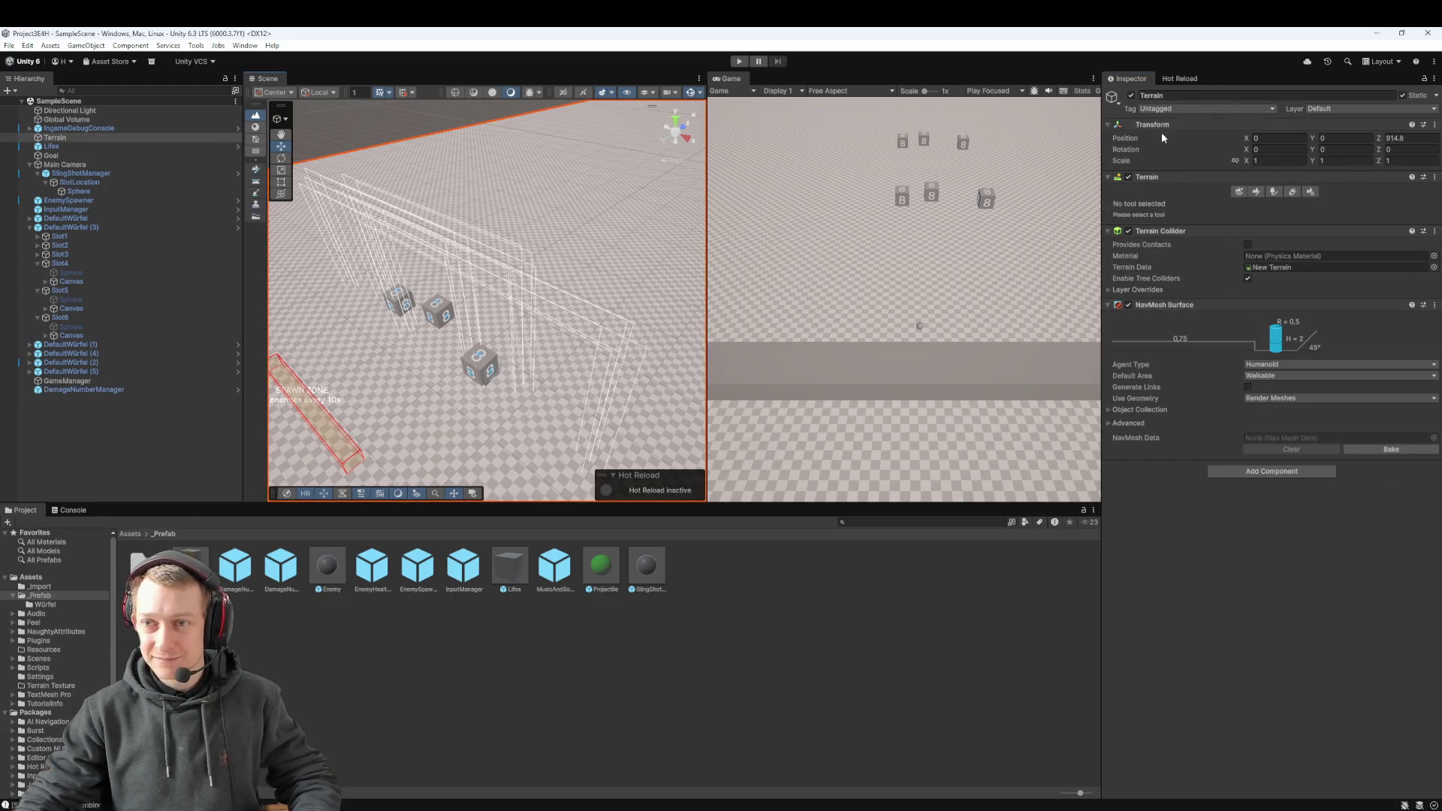
right_click(1178, 106)
click(1277, 583)
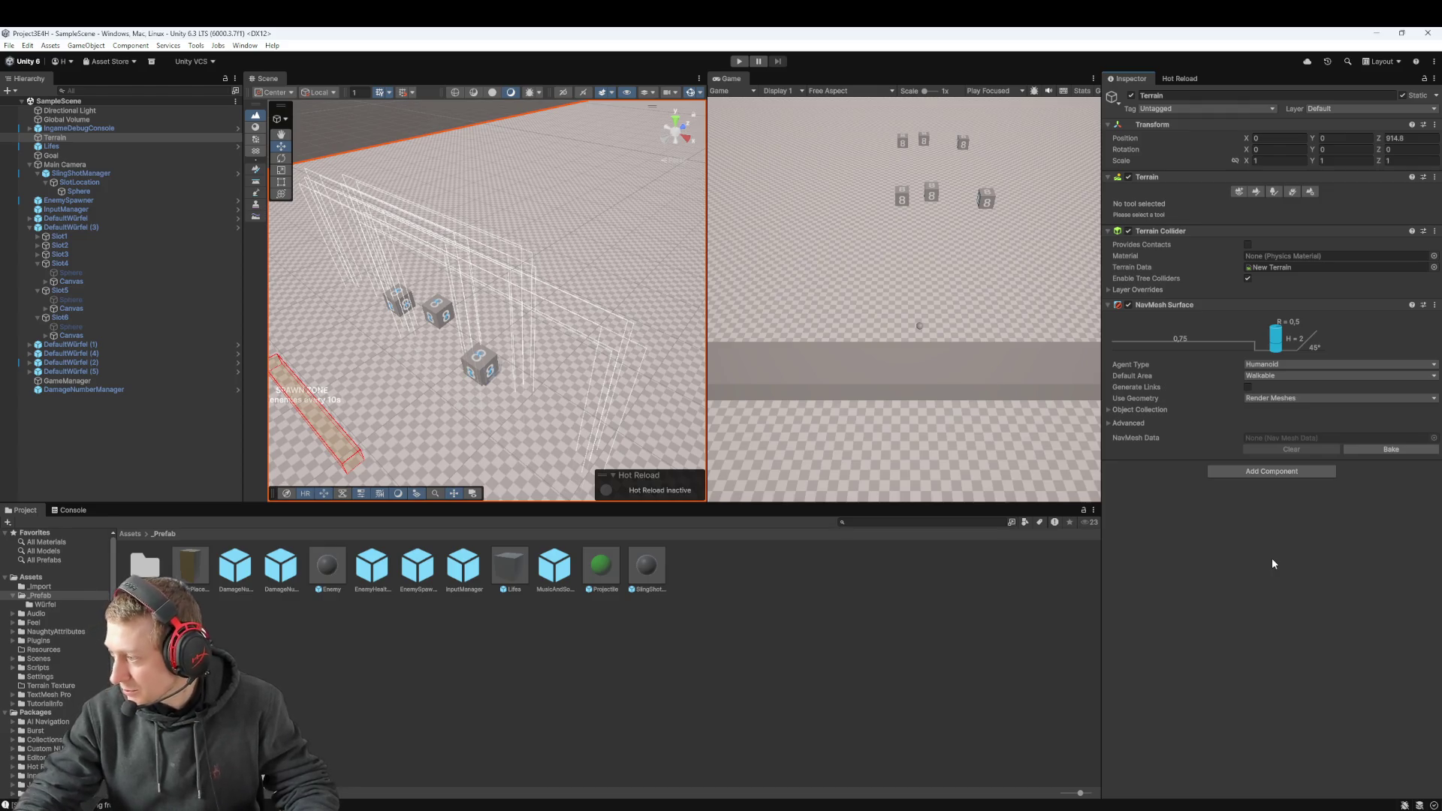
click(242, 570)
right_click(243, 571)
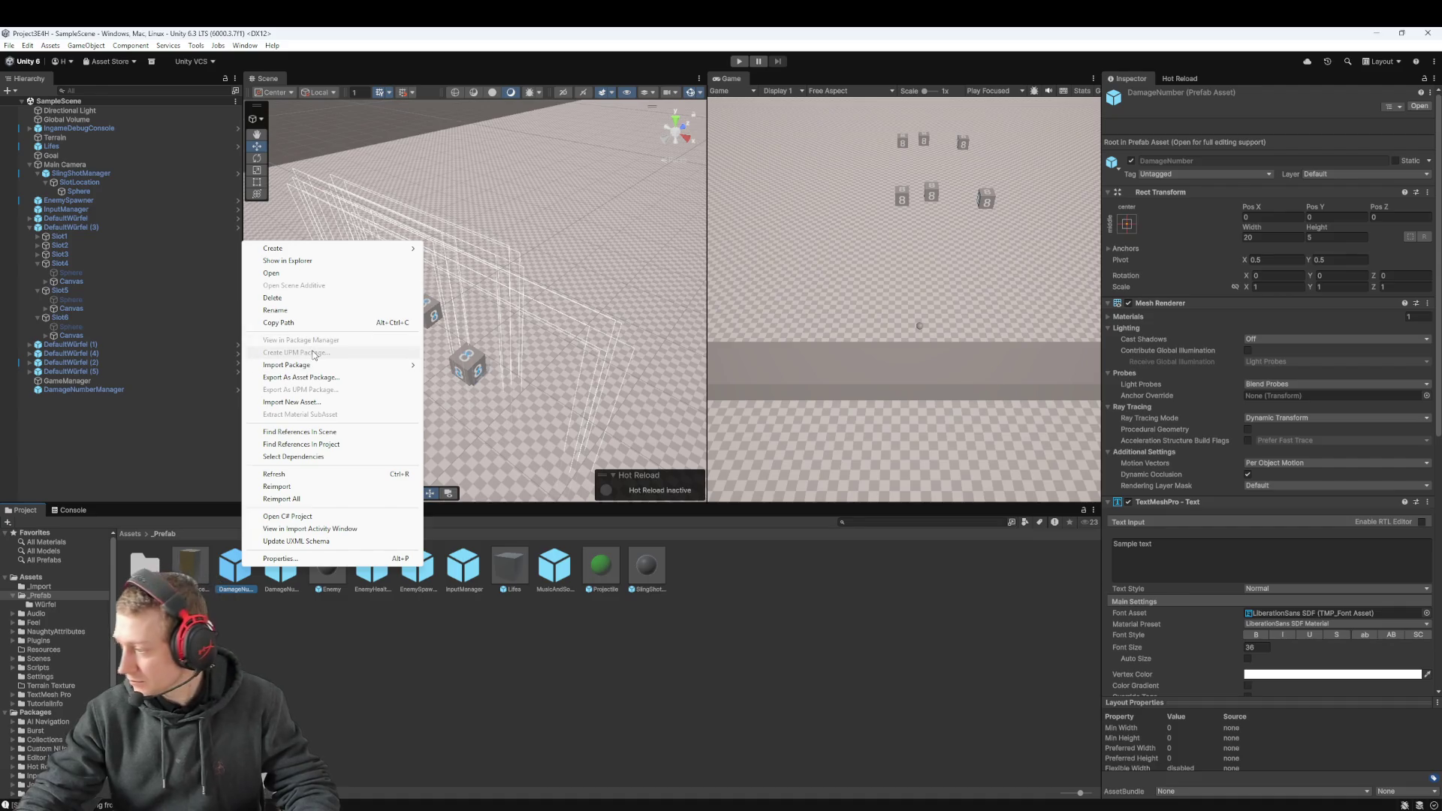
click(62, 408)
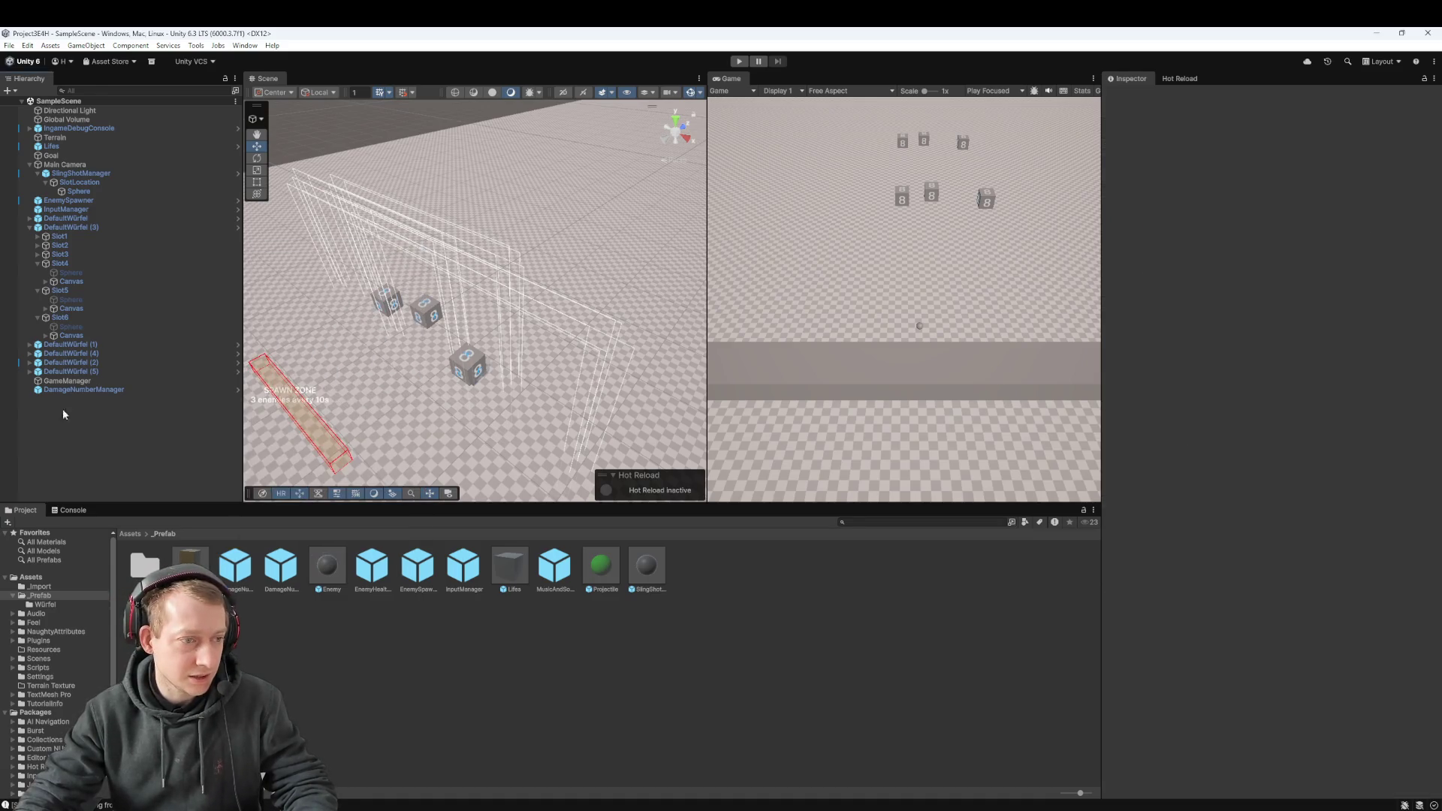
Step: Select DamageNumberManager in the Hierarchy and check its Overrides dropdown shows no overrides
right_click(78, 390)
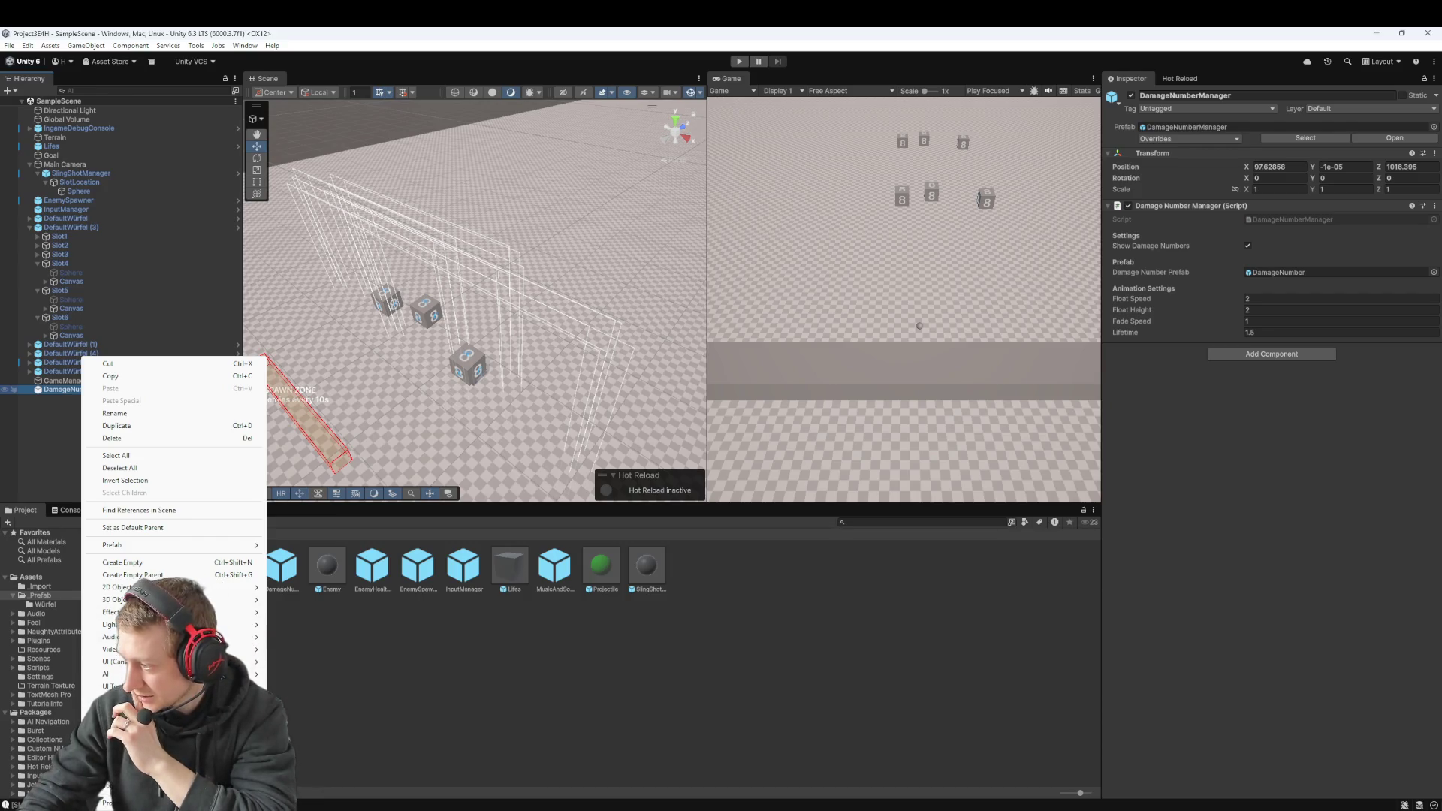
click(1194, 390)
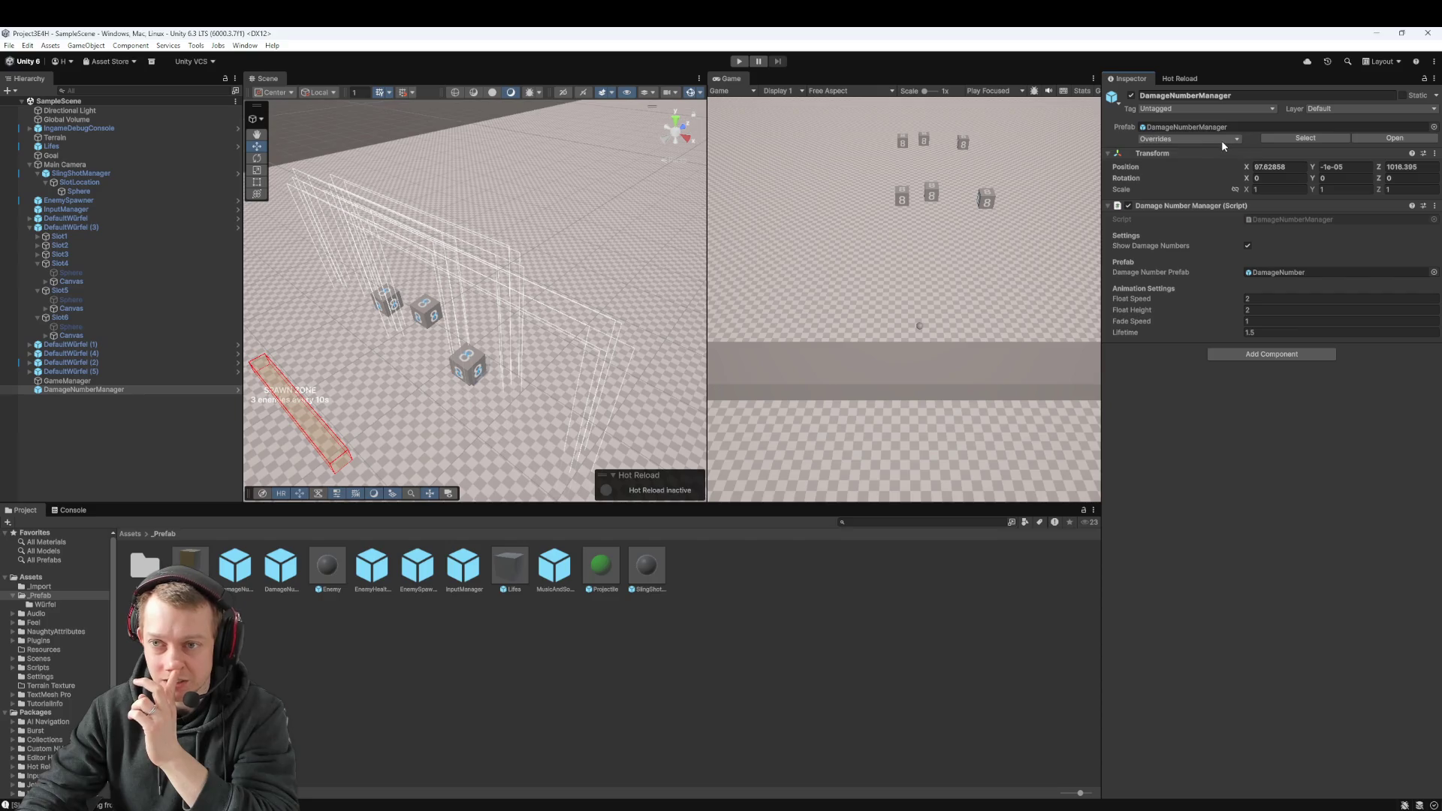
click(1223, 140)
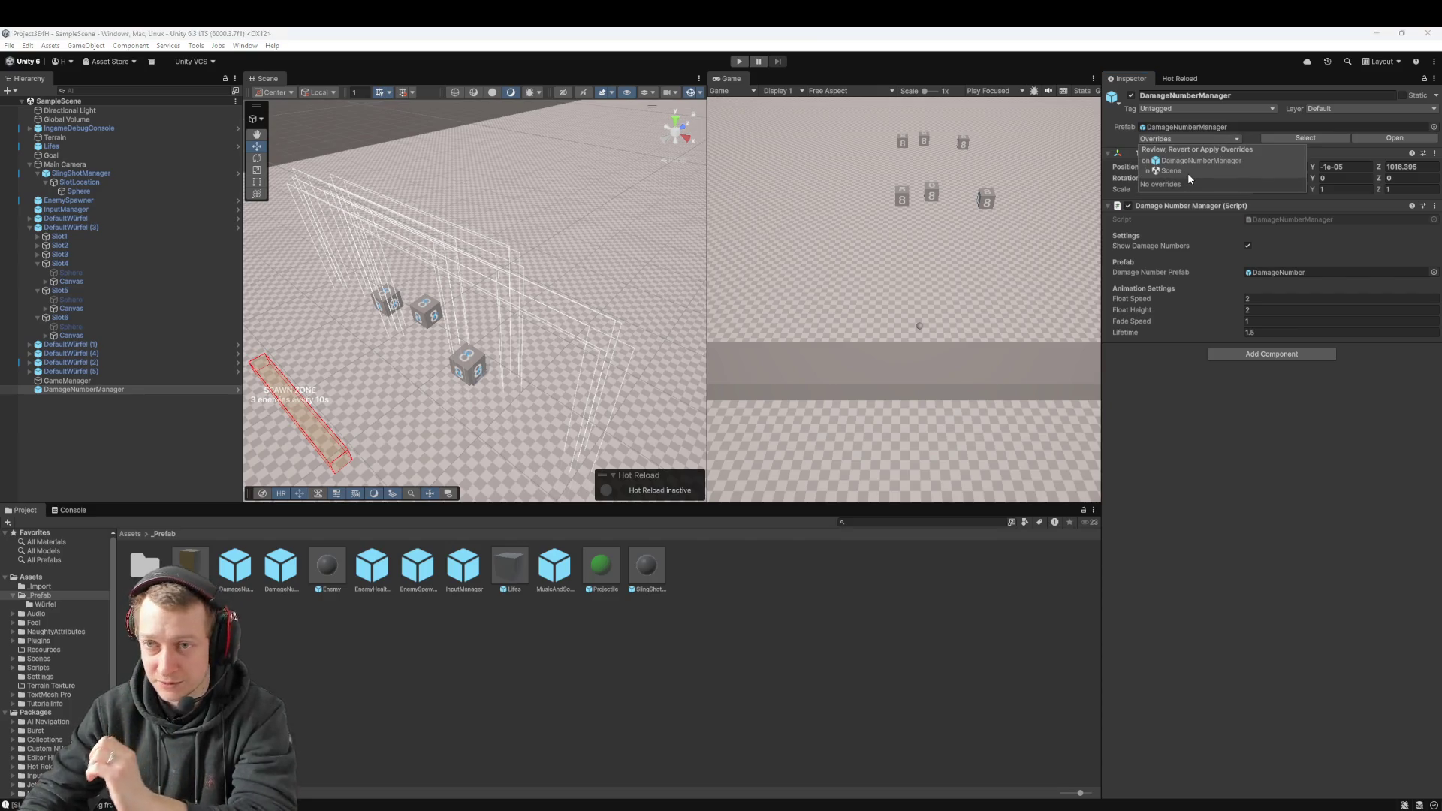
click(1196, 139)
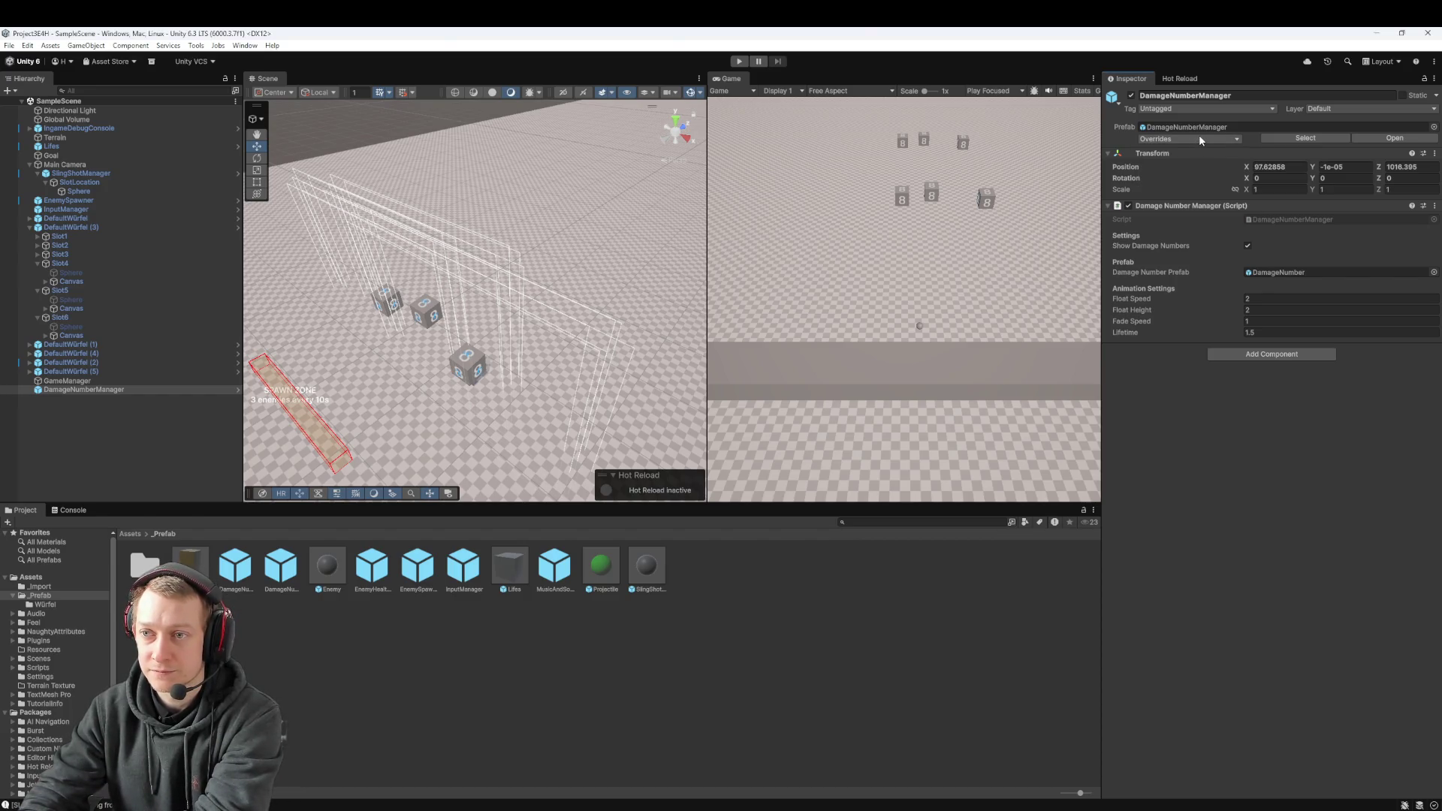
click(1241, 138)
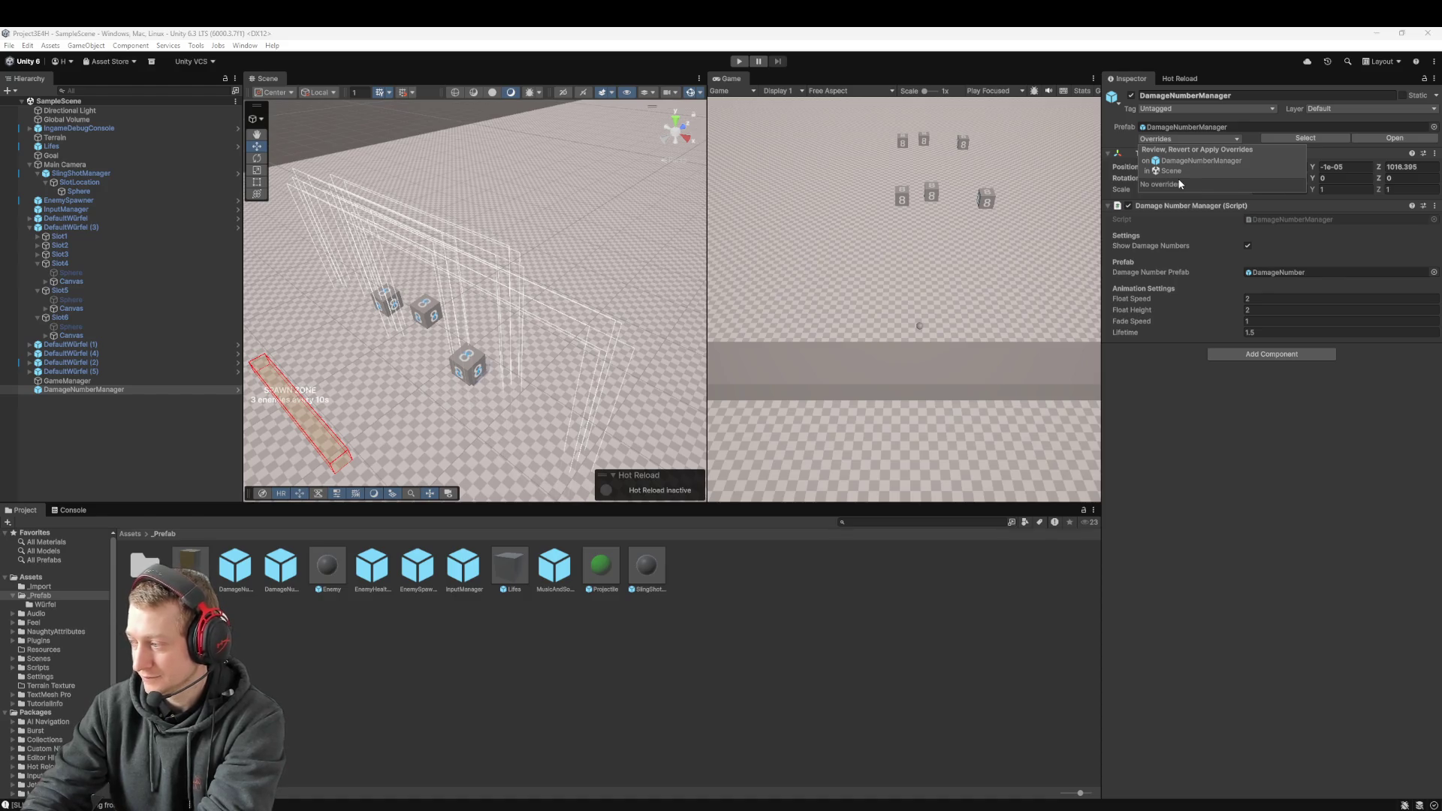
click(1188, 410)
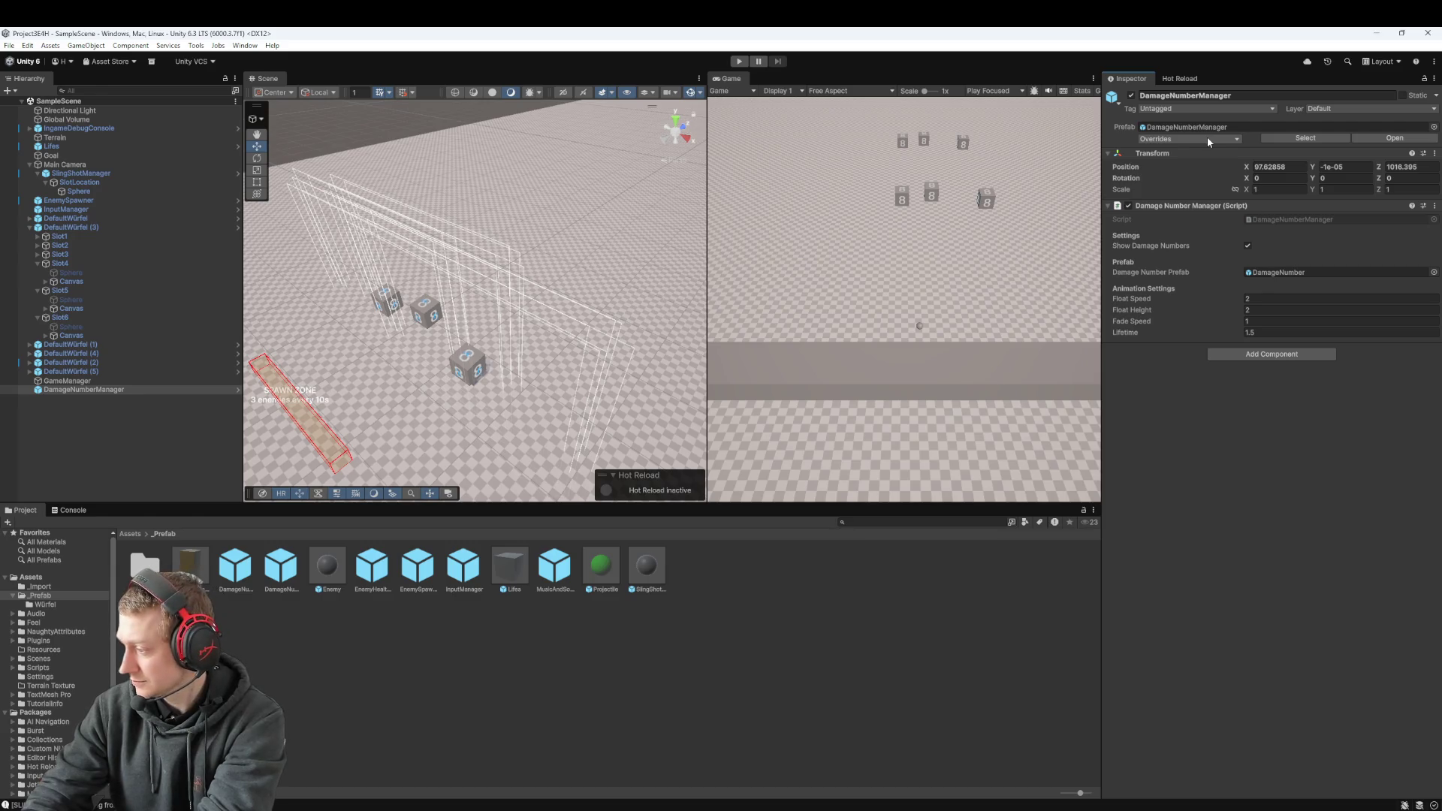
click(1207, 138)
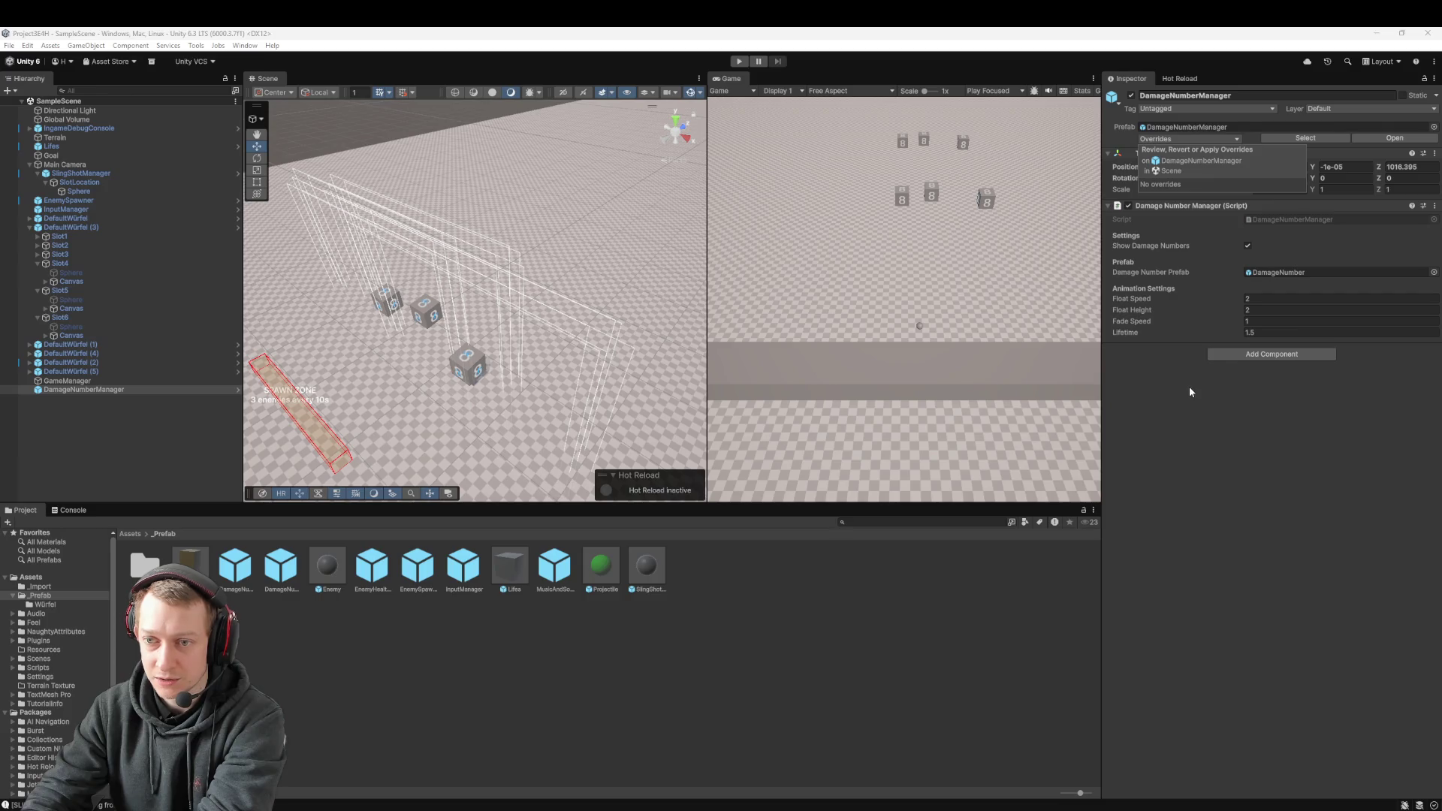
Step: Drag Float Speed up to 4.38, then revert that override back to 2
click(1266, 299)
click(1265, 299)
drag(1237, 303, 1283, 295)
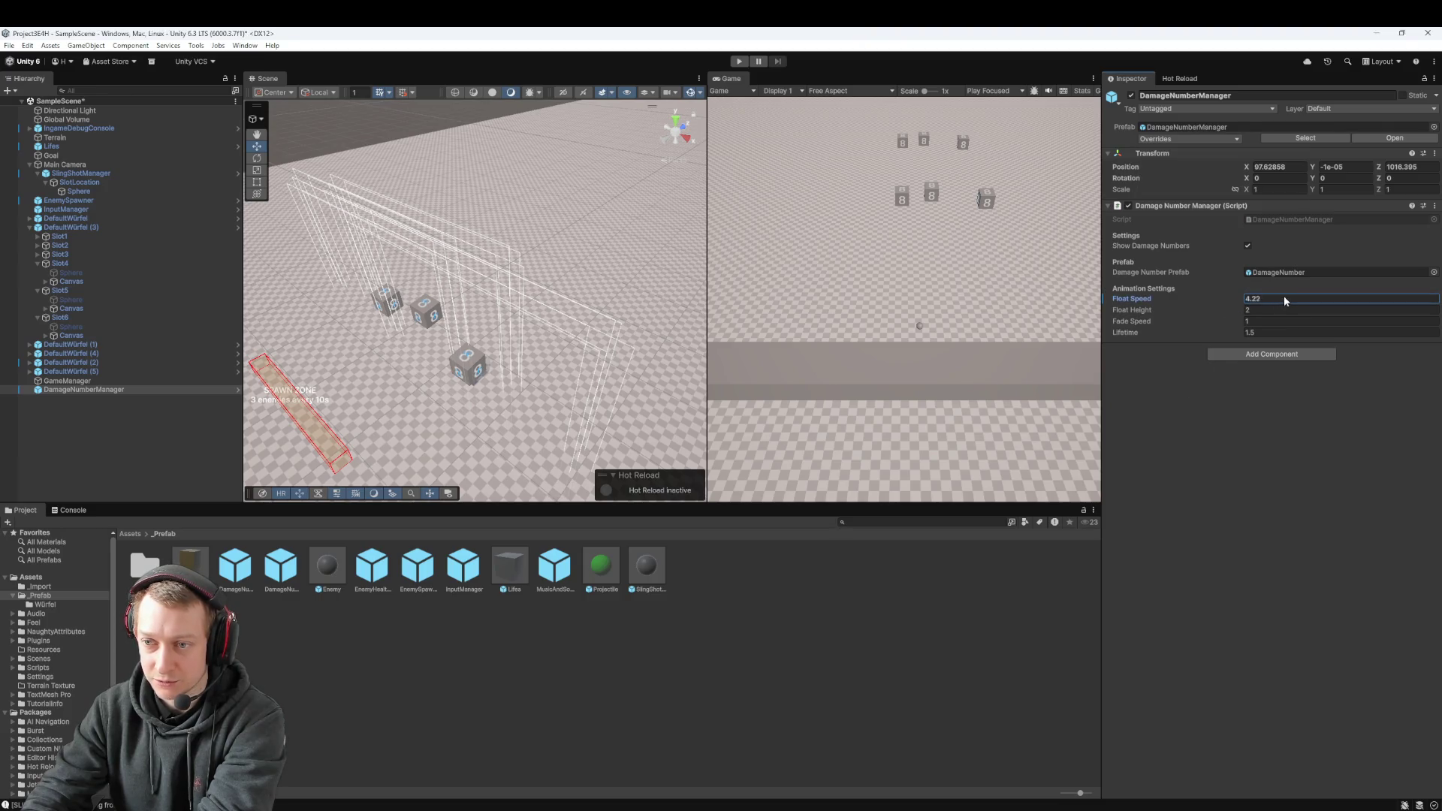
click(1170, 139)
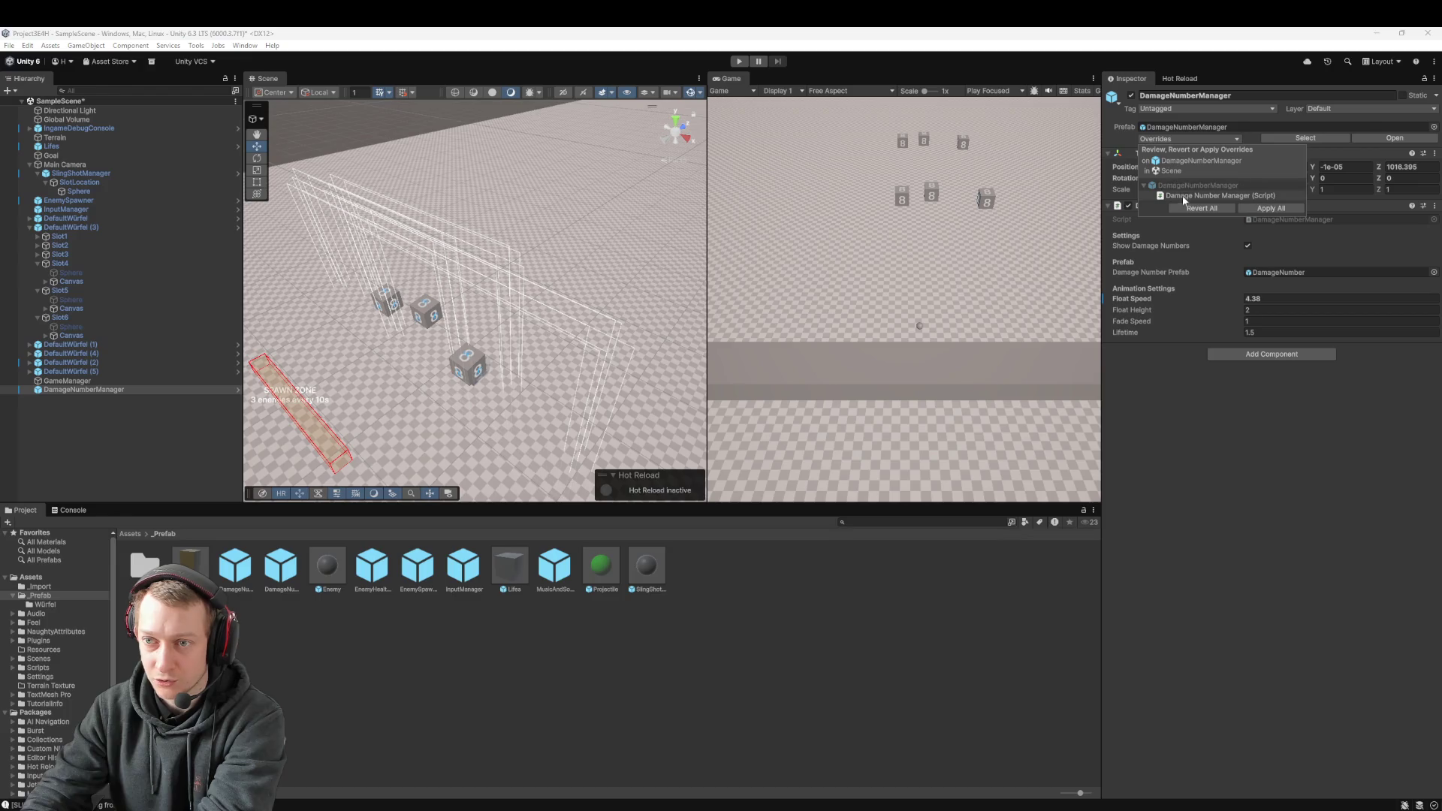
click(1218, 210)
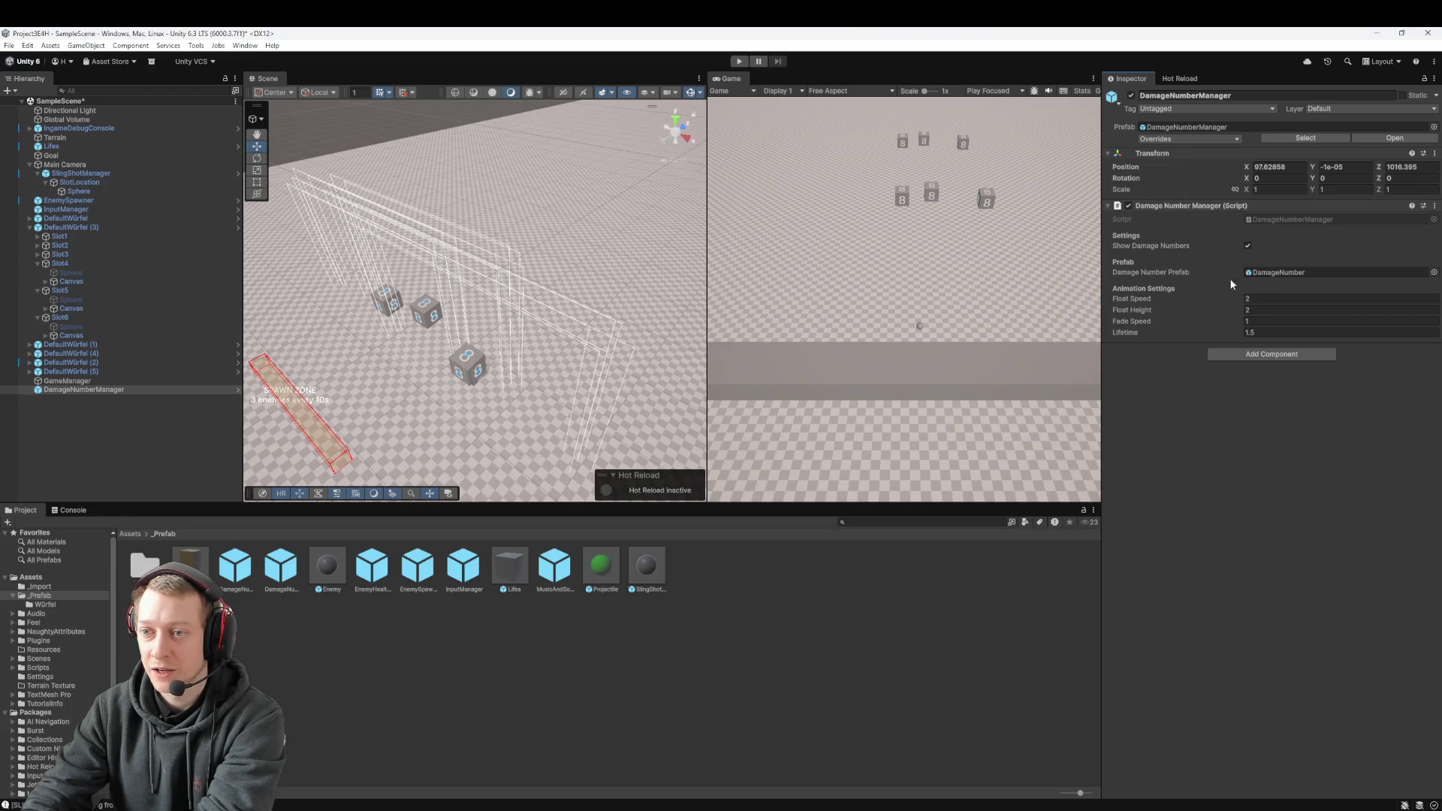
click(1170, 139)
Step: Enter a new Float Speed of 7.03 and leave the override unapplied
click(1231, 435)
click(1308, 299)
text(6.63)
click(1190, 139)
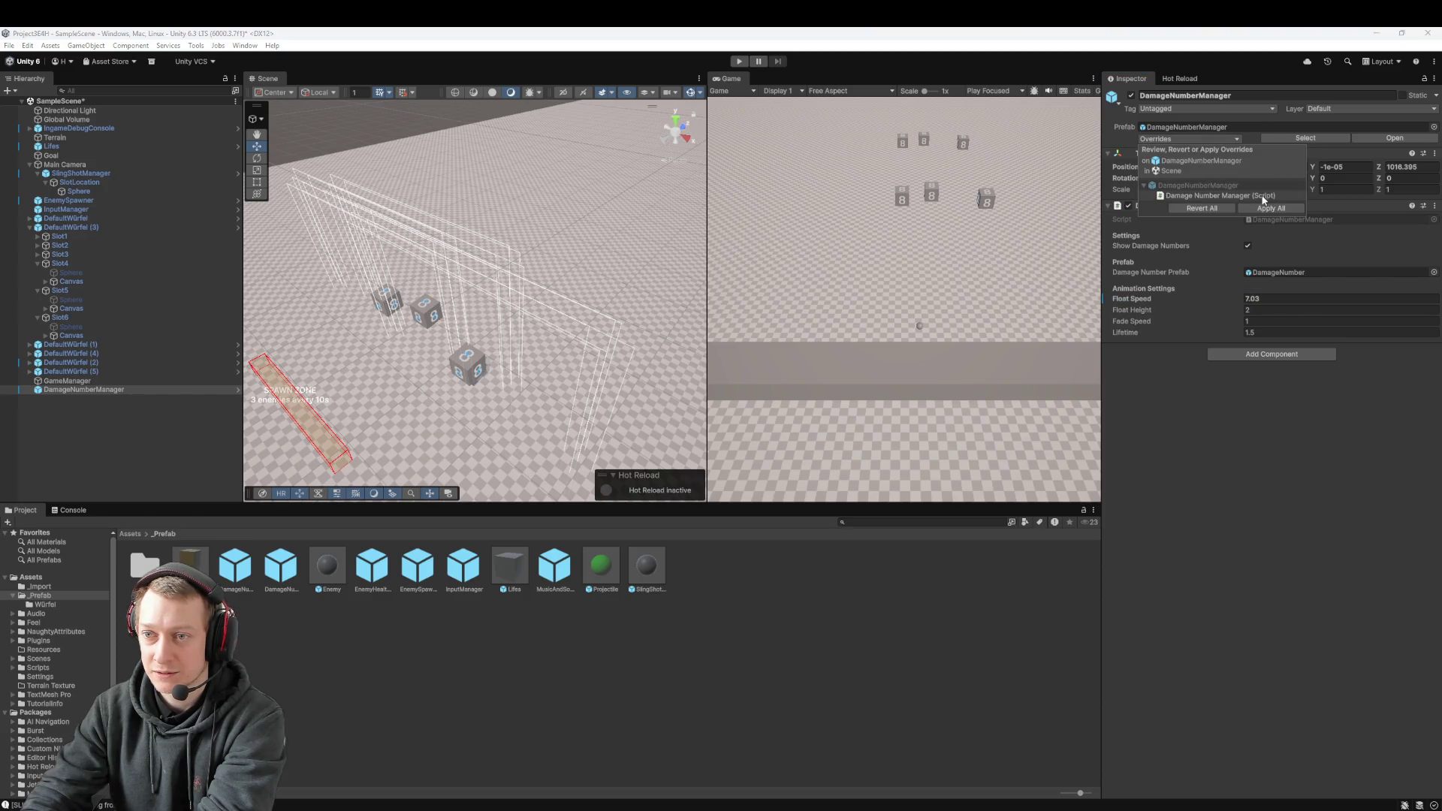
click(1280, 425)
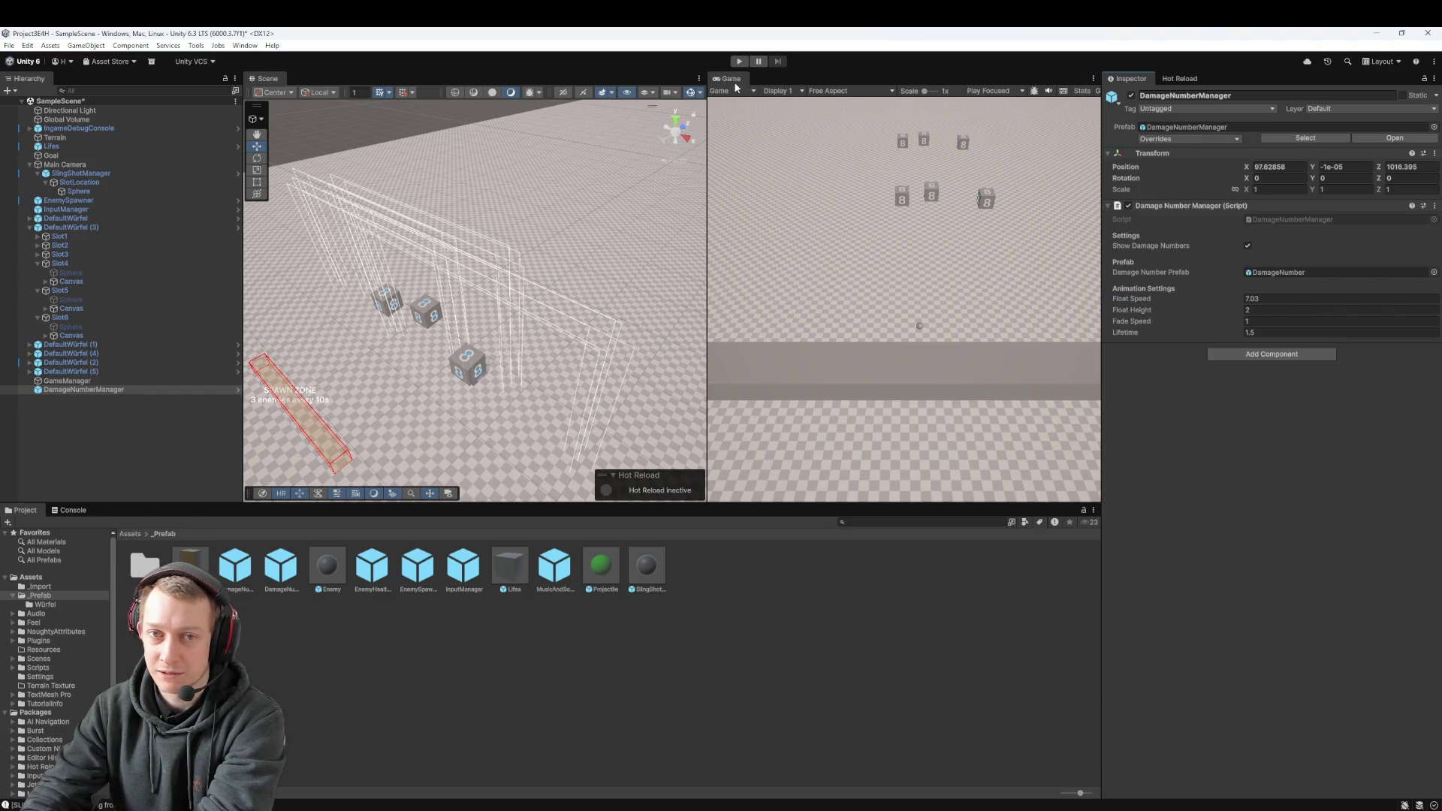
click(739, 61)
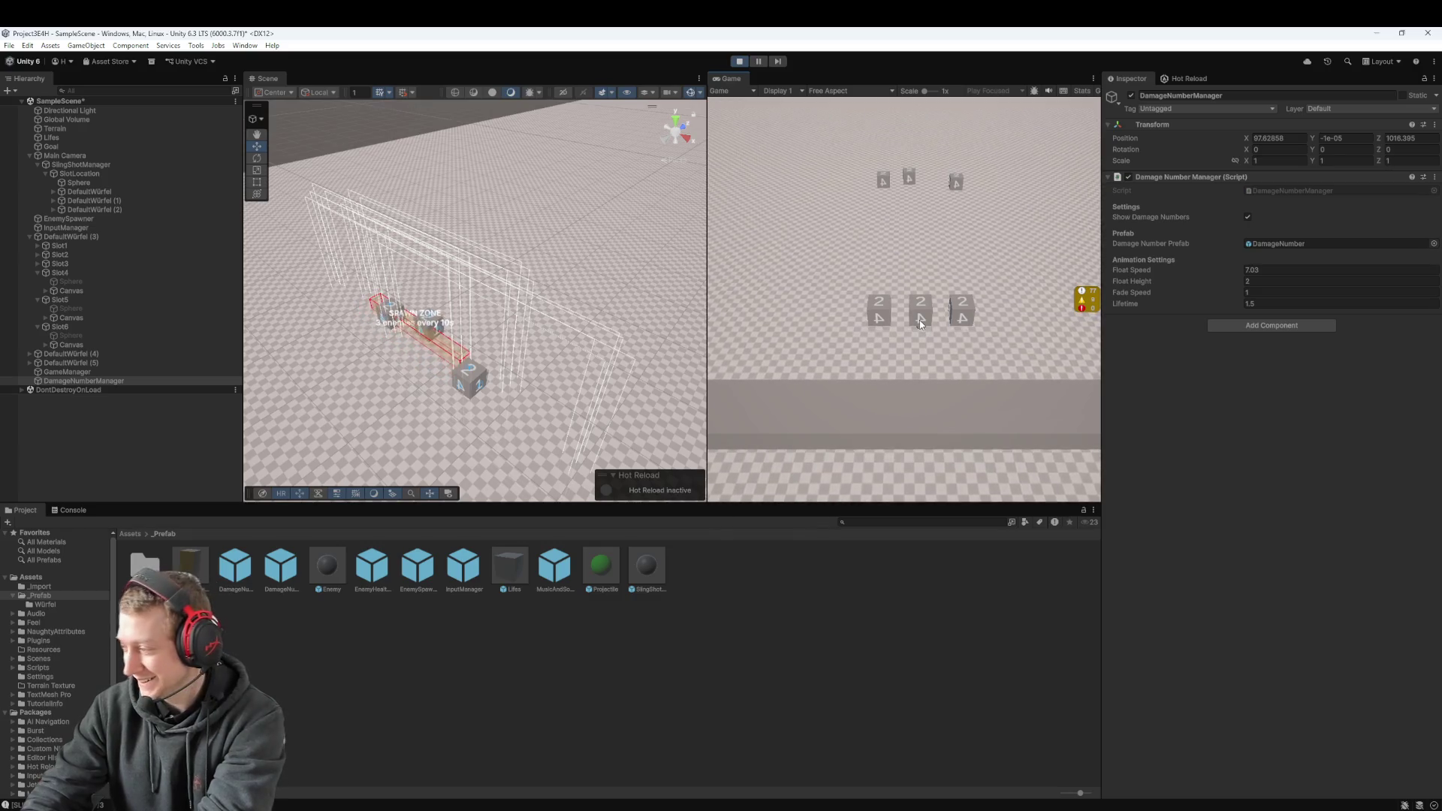
Step: Slingshot four volleys of dice at the enemies to watch the damage numbers, then stop play
drag(920, 324, 907, 230)
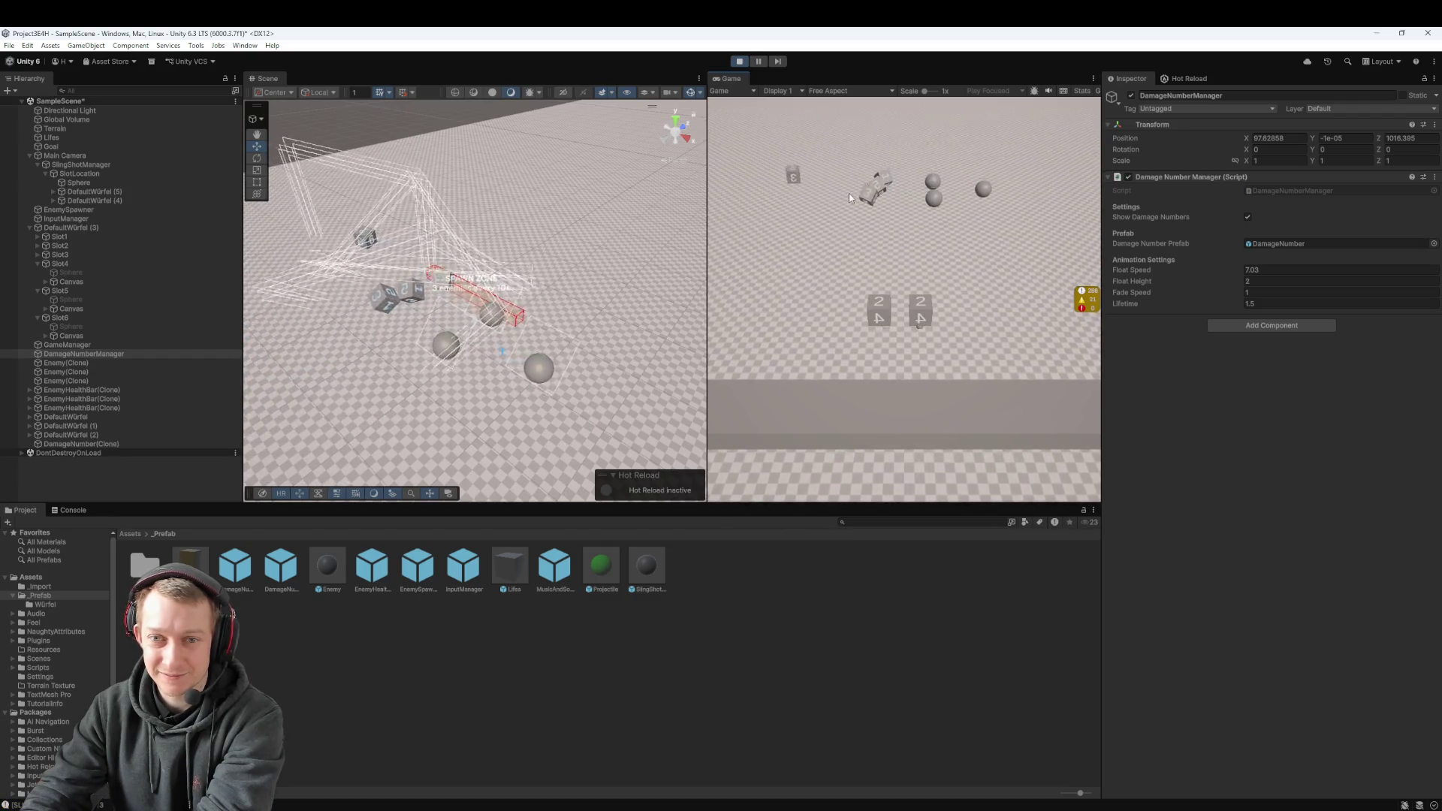
drag(915, 343, 917, 325)
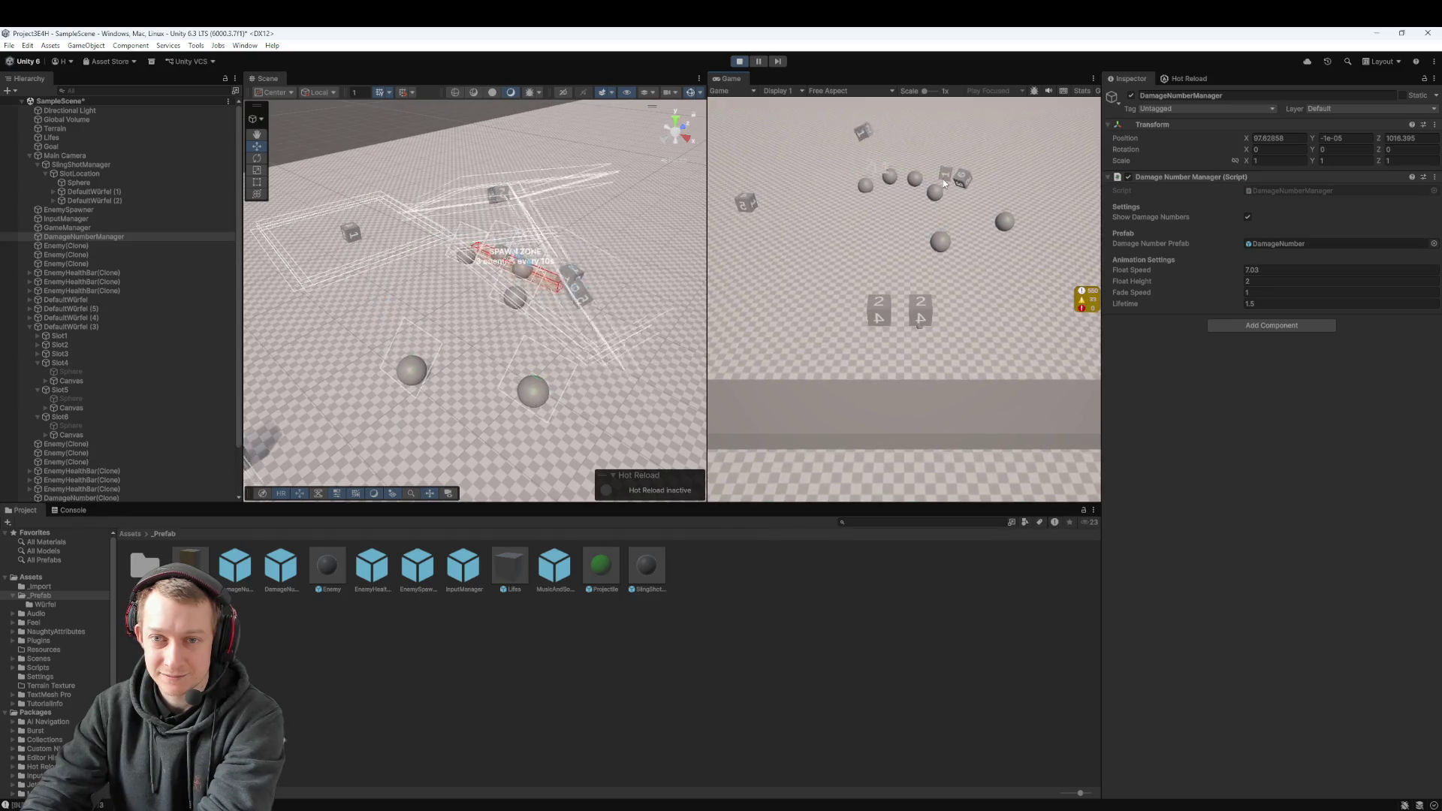
drag(914, 334, 964, 196)
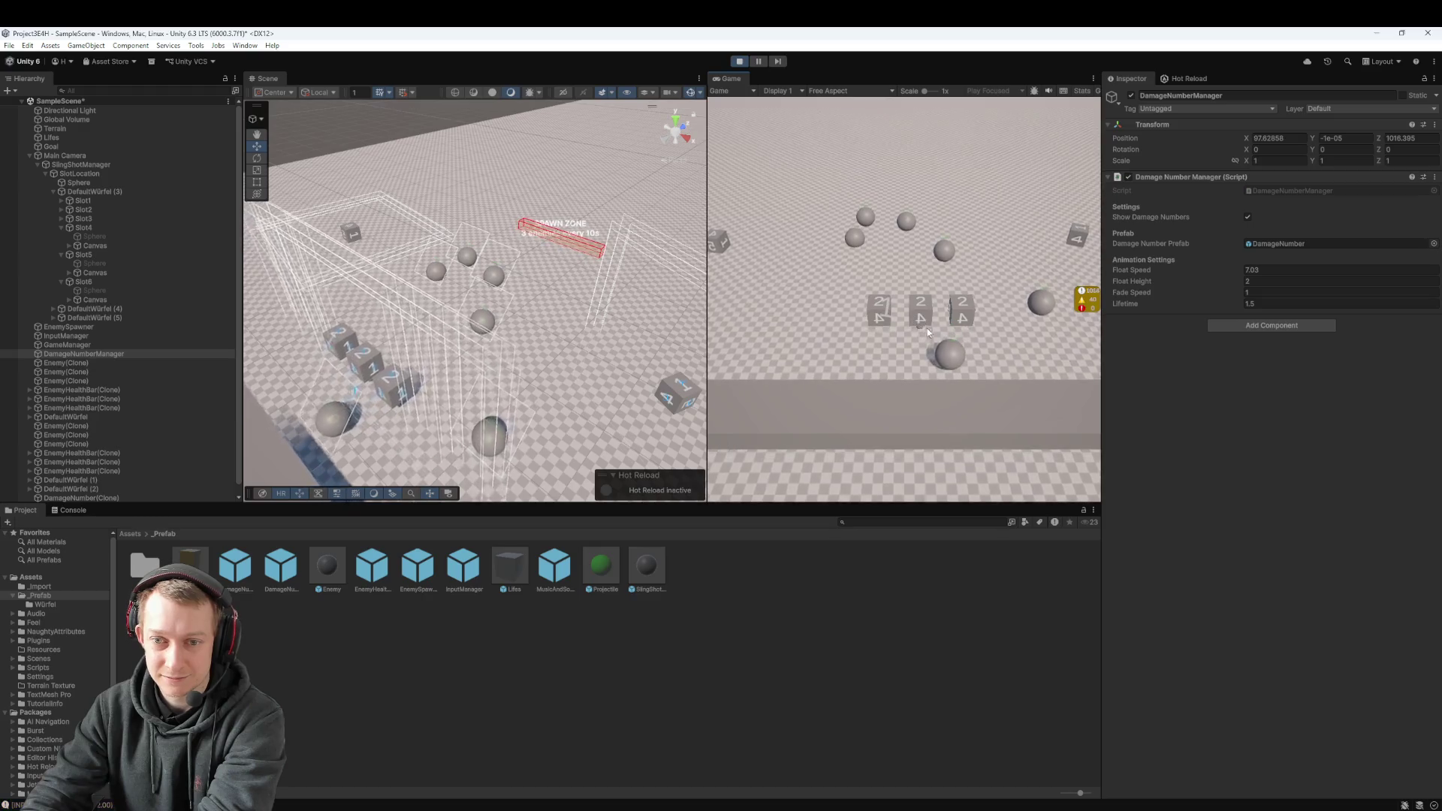
drag(903, 305, 925, 333)
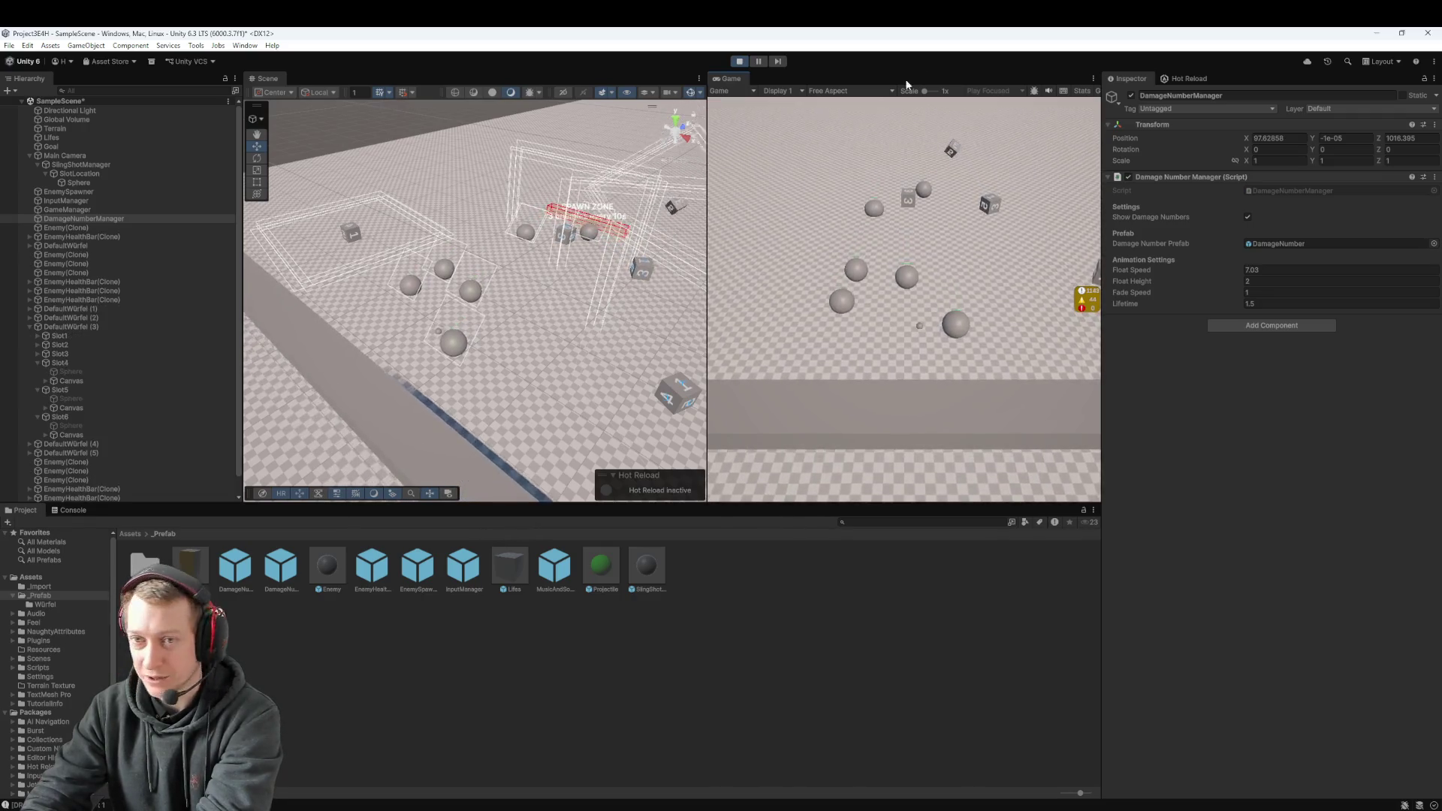
click(739, 61)
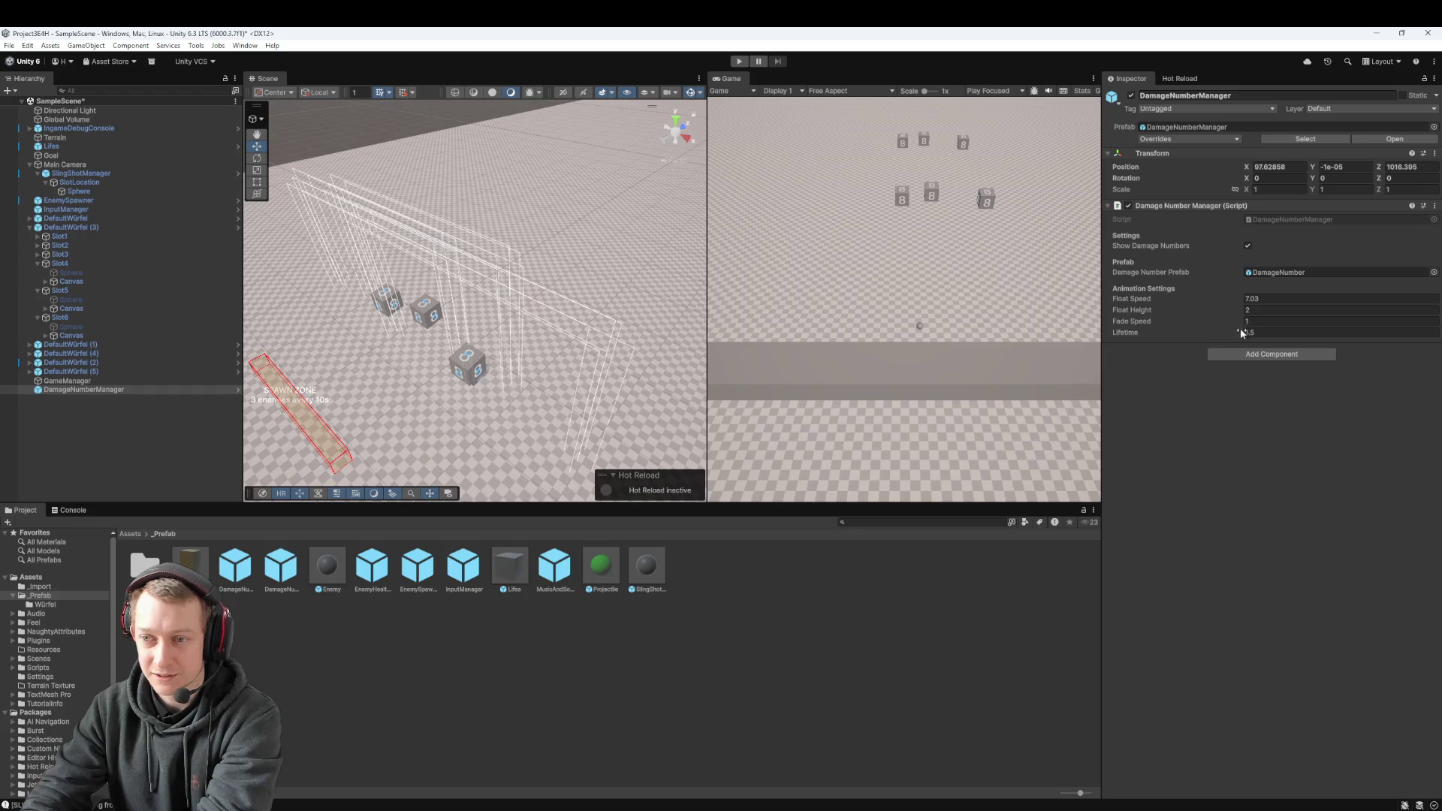
Step: Go to Float Speed's original value in the DamageNumberManager prefab and set it to 2
right_click(1260, 299)
click(1215, 300)
right_click(1216, 301)
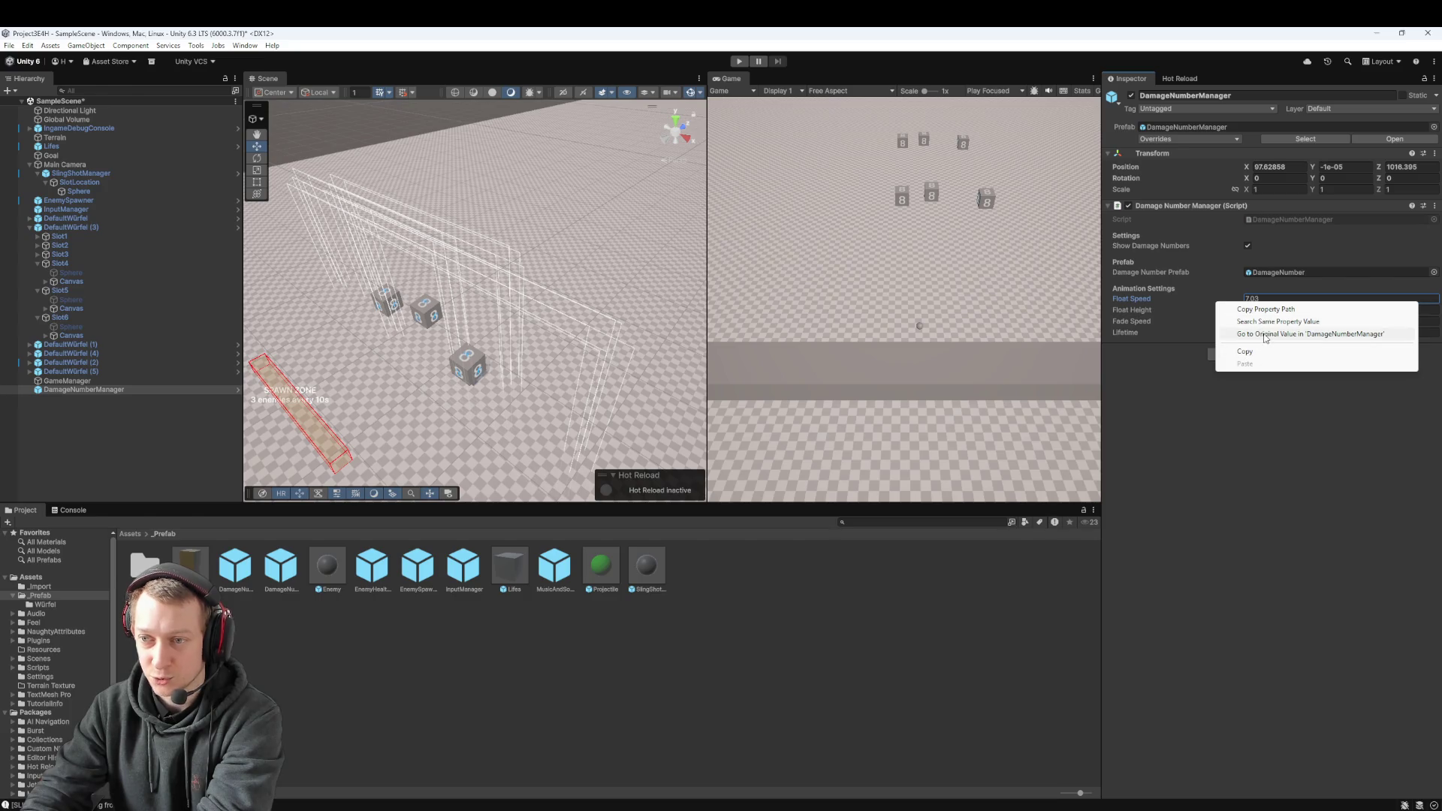
click(1295, 335)
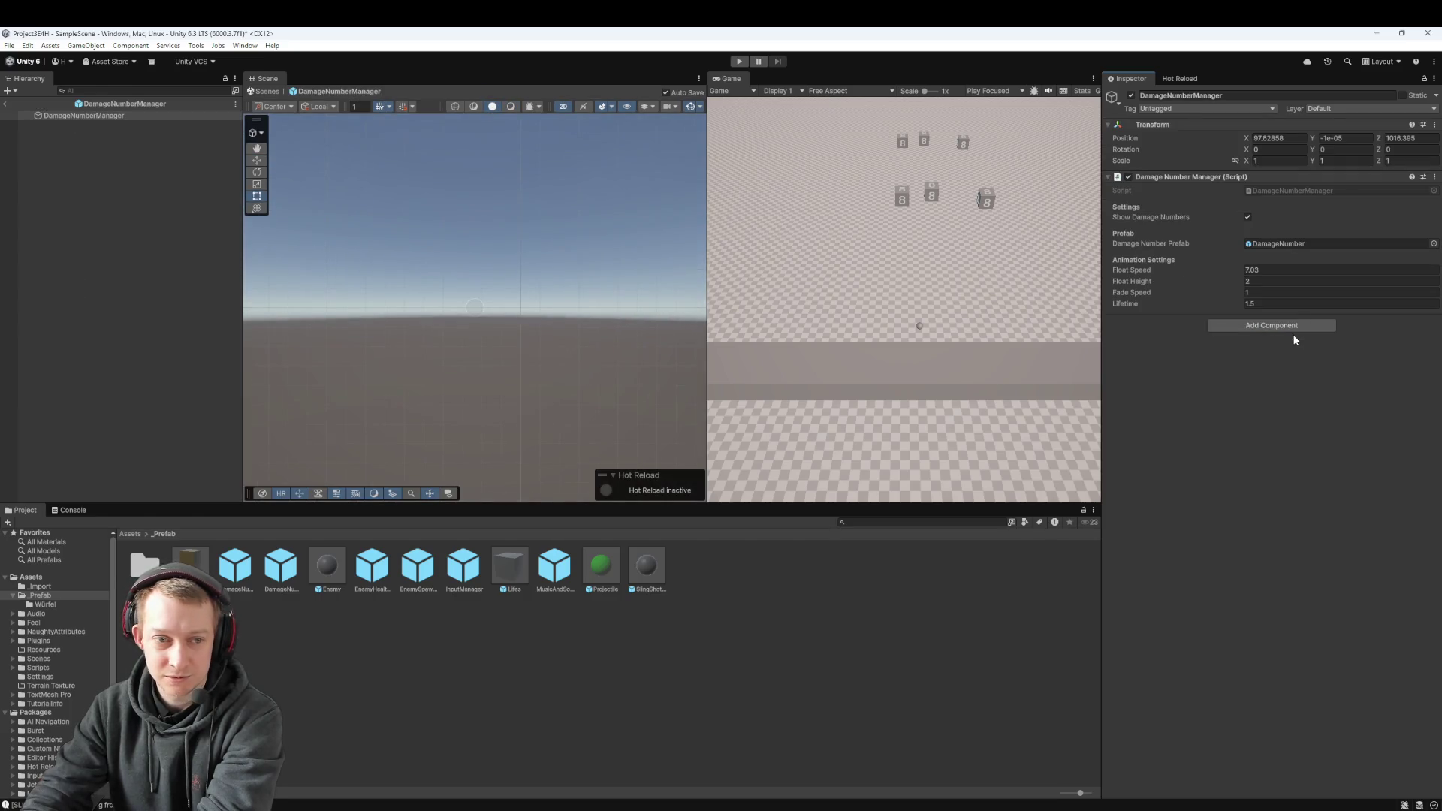
click(1271, 269)
text(2)
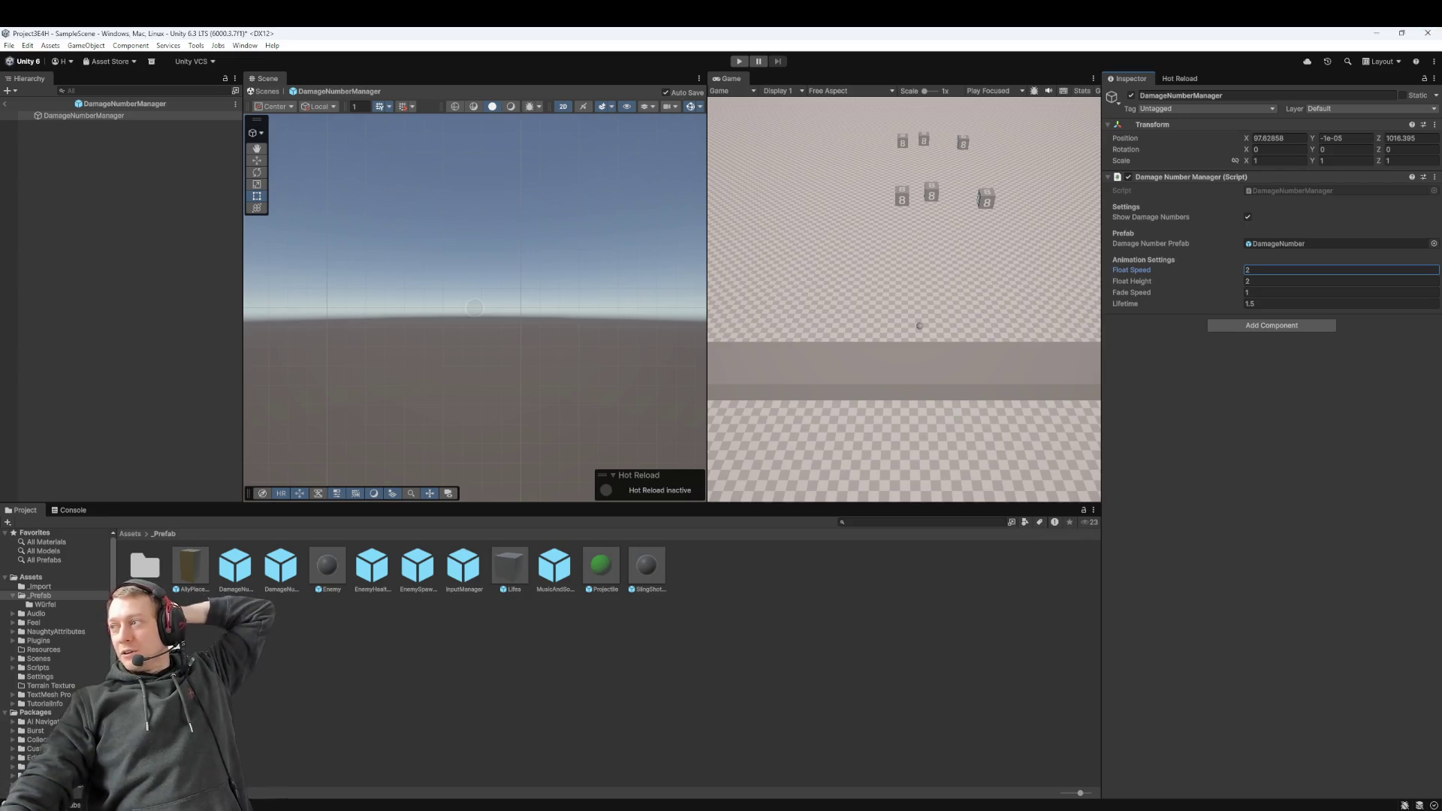
key(alt+Tab)
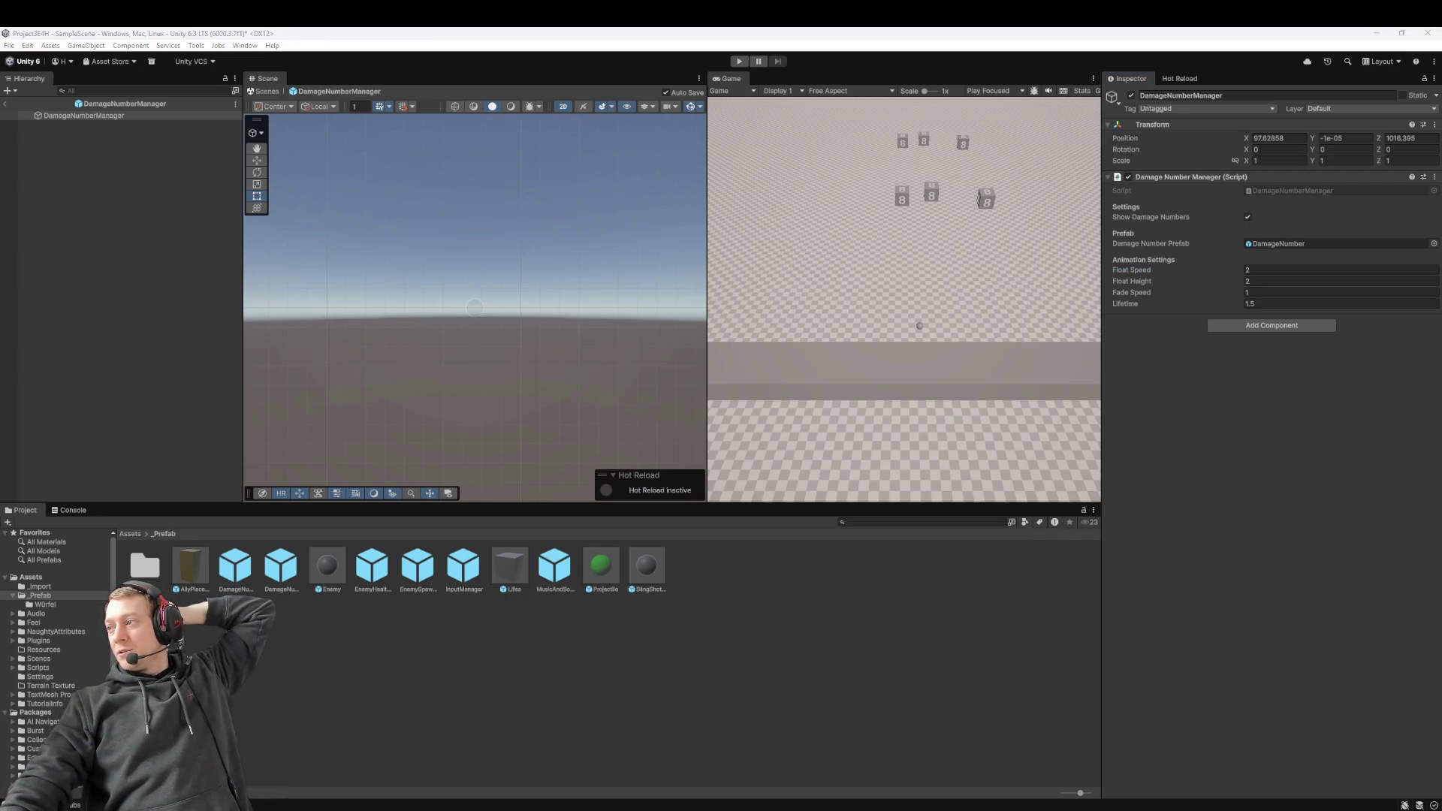
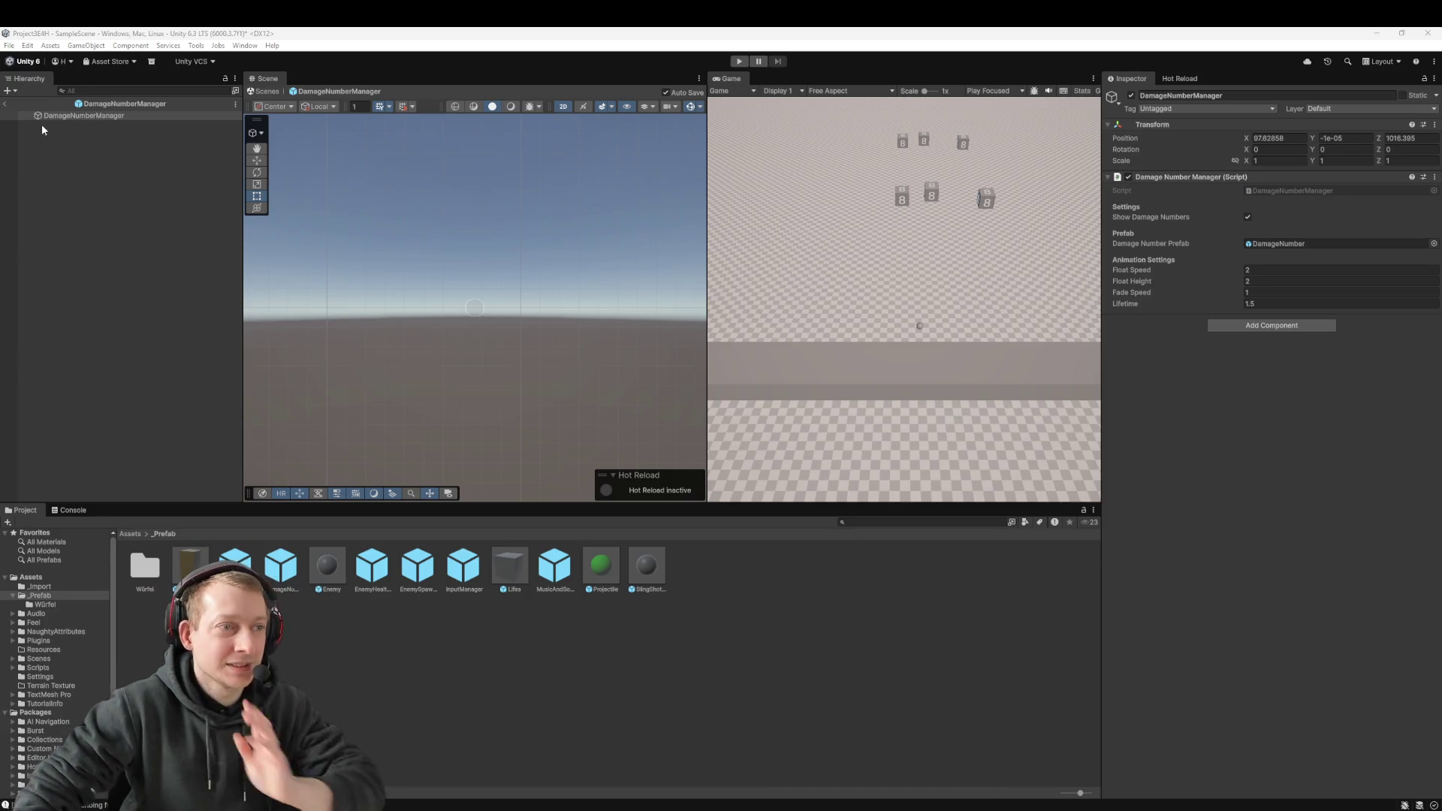
Step: Exit the DamageNumberManager prefab, play-test SampleScene, then open the Enemy prefab
click(5, 104)
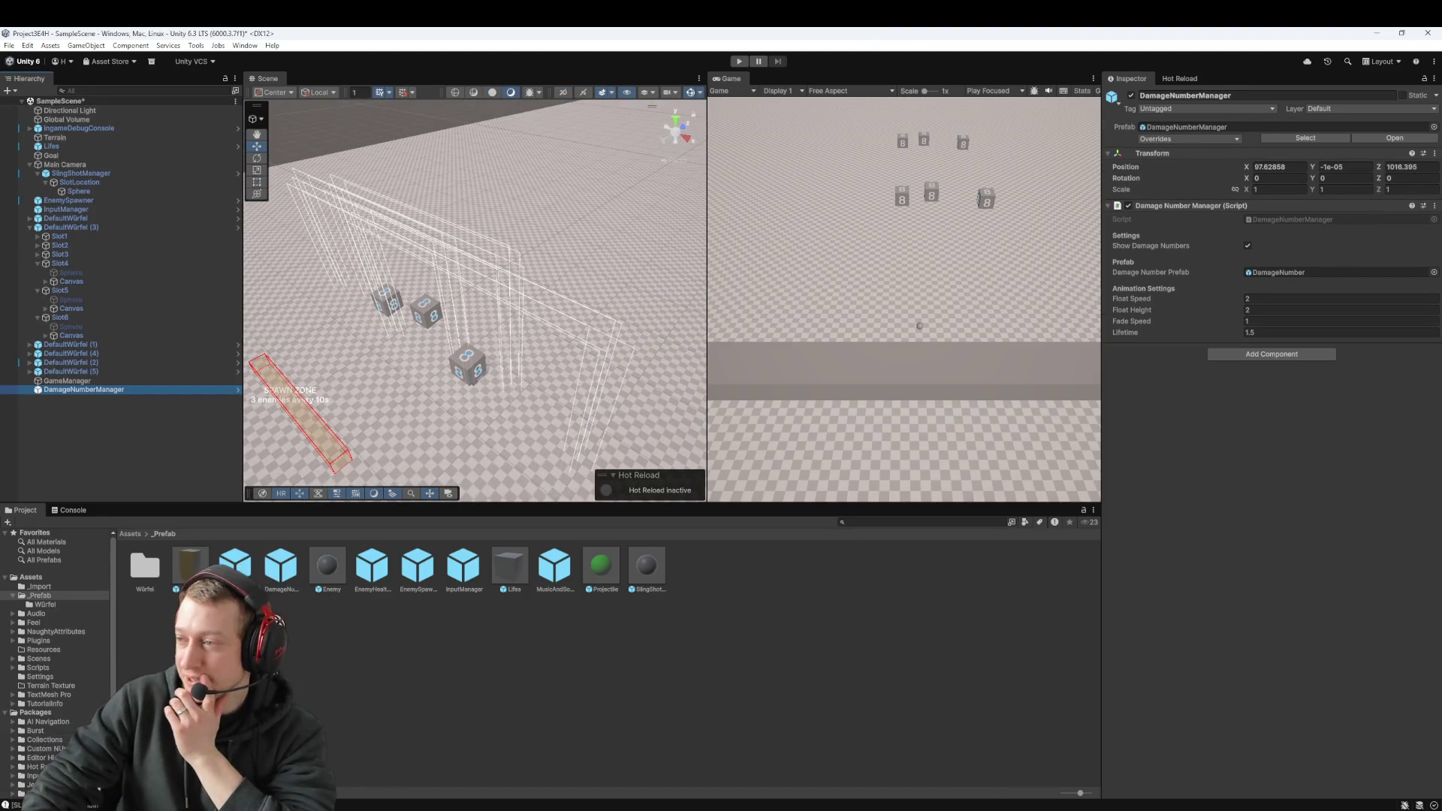
key(alt+Tab)
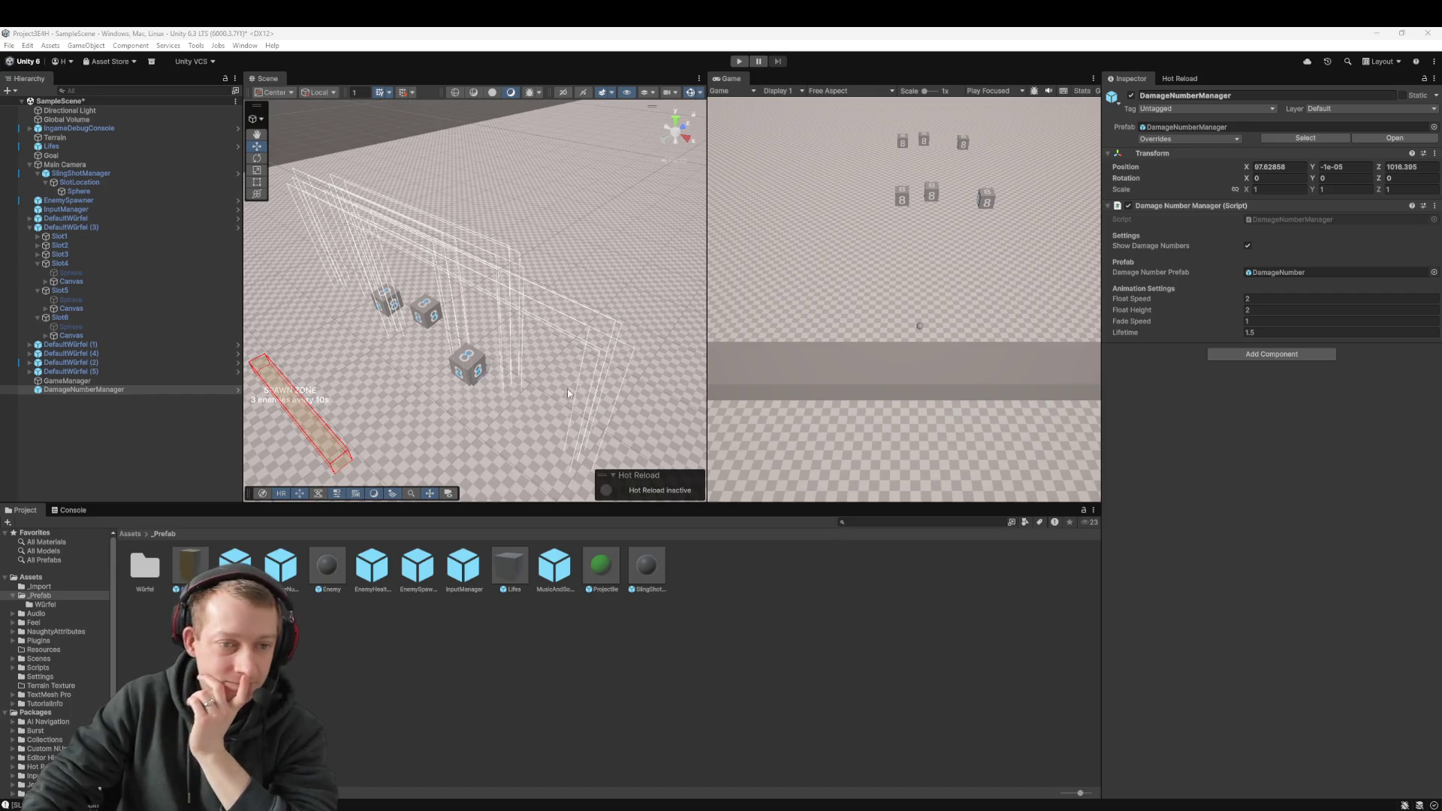
click(739, 61)
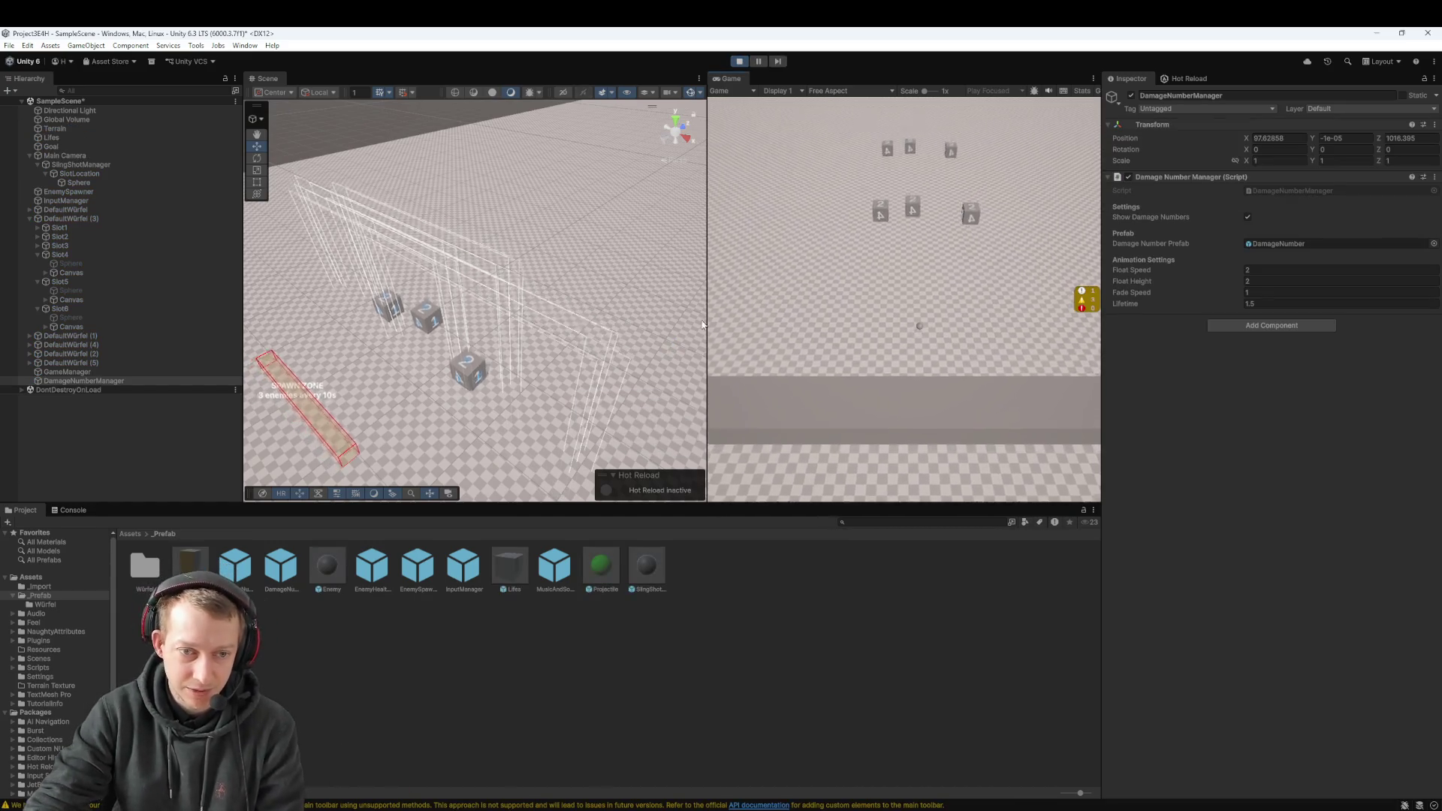
click(744, 63)
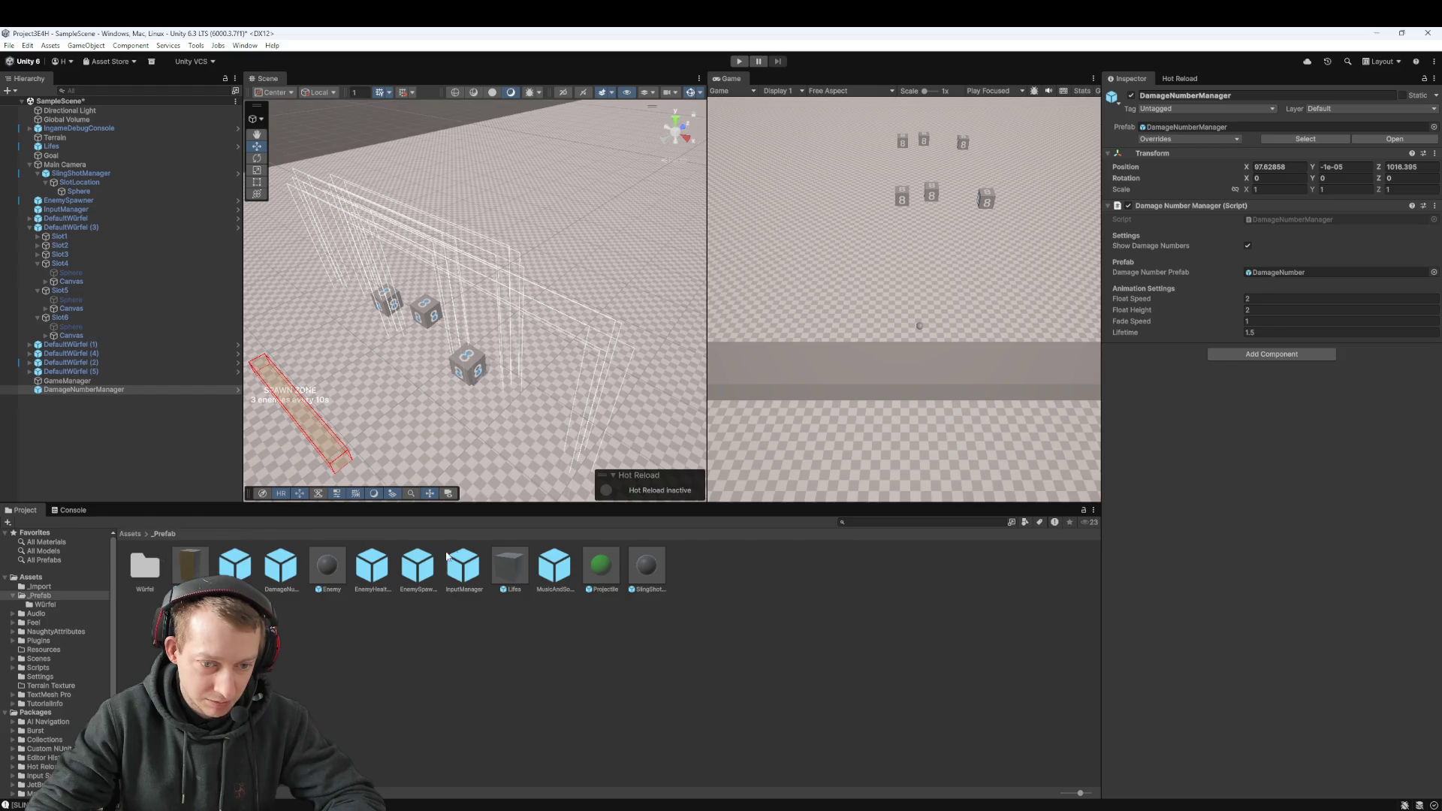
double_click(326, 566)
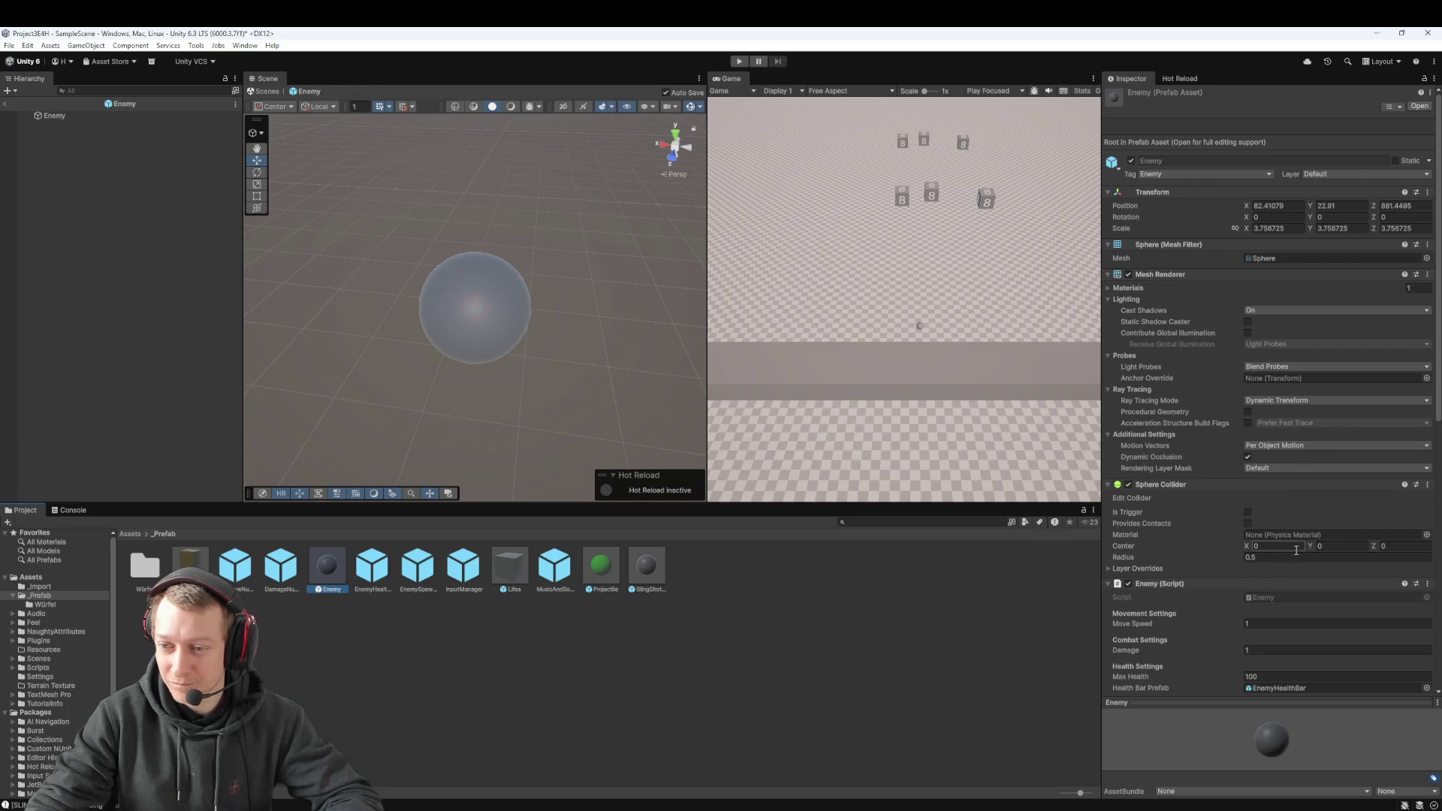
Step: Enter 10 for the Enemy prefab's Max Health and exit back to SampleScene
scroll(1295, 553, down, 3)
click(1272, 582)
text(10)
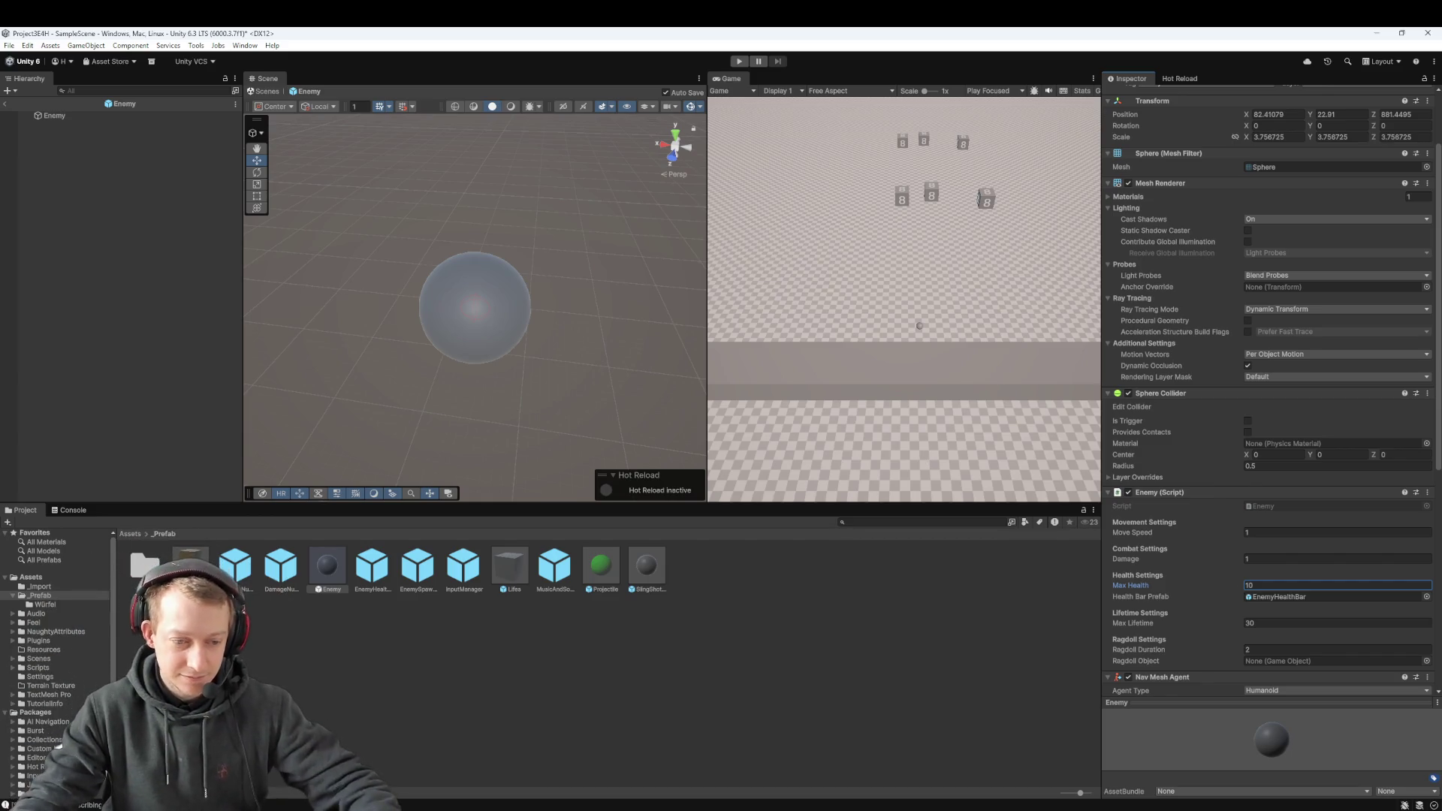
click(454, 718)
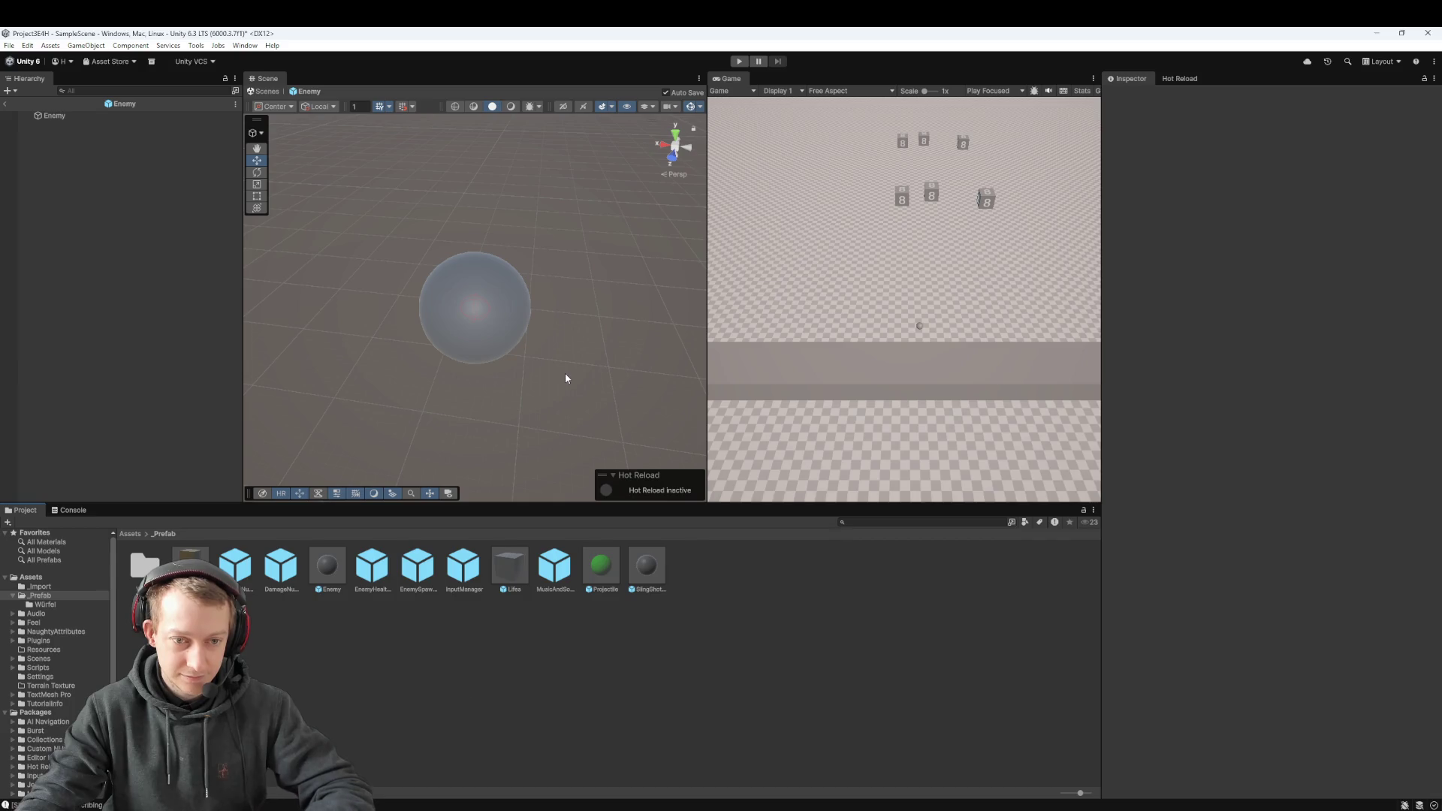
click(6, 105)
mouse_move(568, 262)
mouse_down()
mouse_move(511, 367)
mouse_move(569, 314)
mouse_up()
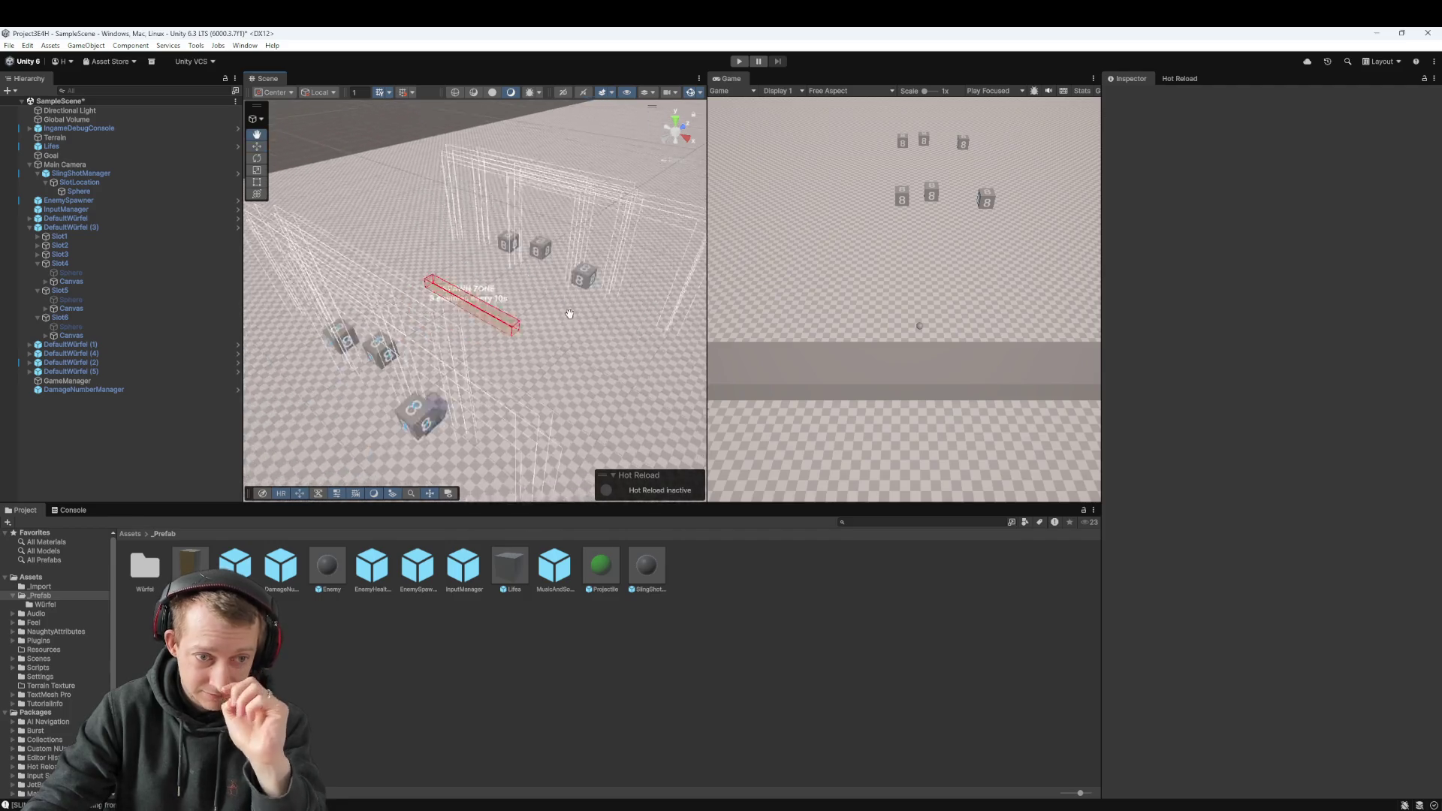
scroll(568, 311, down, 10)
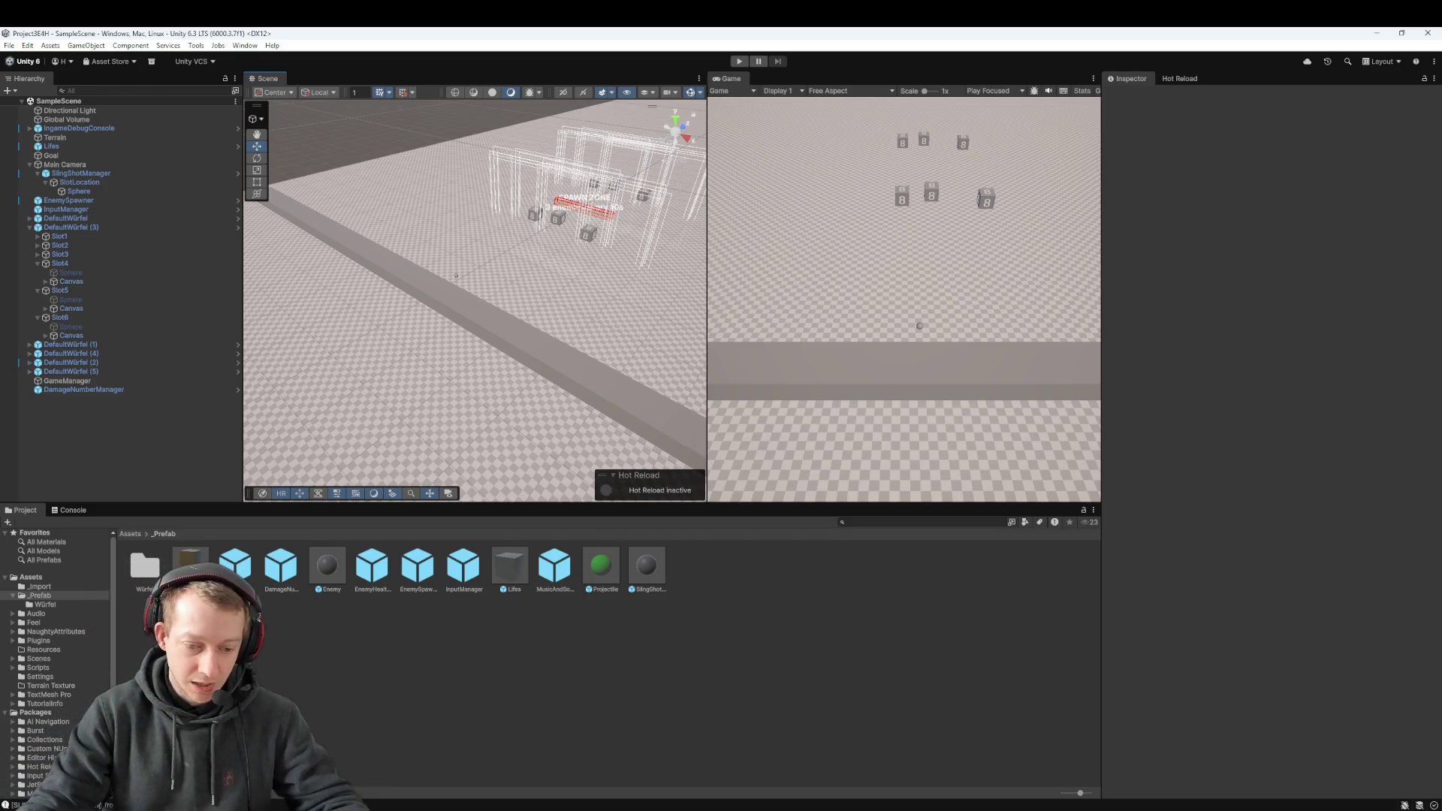
key(alt+Tab)
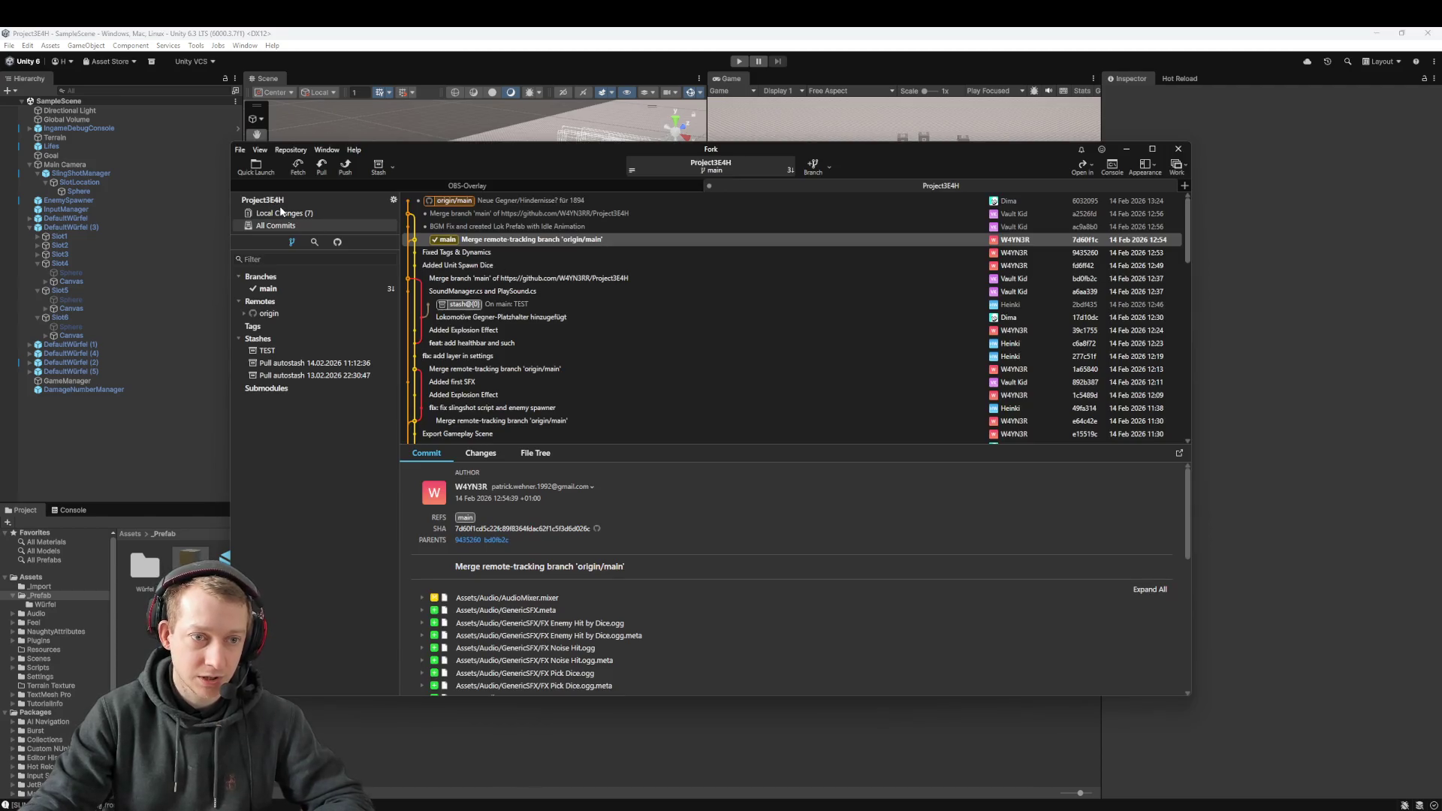
Step: Stage all six changed files and commit them as 'feat: aumber mage' with push
click(282, 213)
key(ctrl+a)
mouse_move(452, 281)
mouse_down()
mouse_move(450, 517)
mouse_move(466, 526)
mouse_up()
text(c)
key(BackSpace)
text(fea)
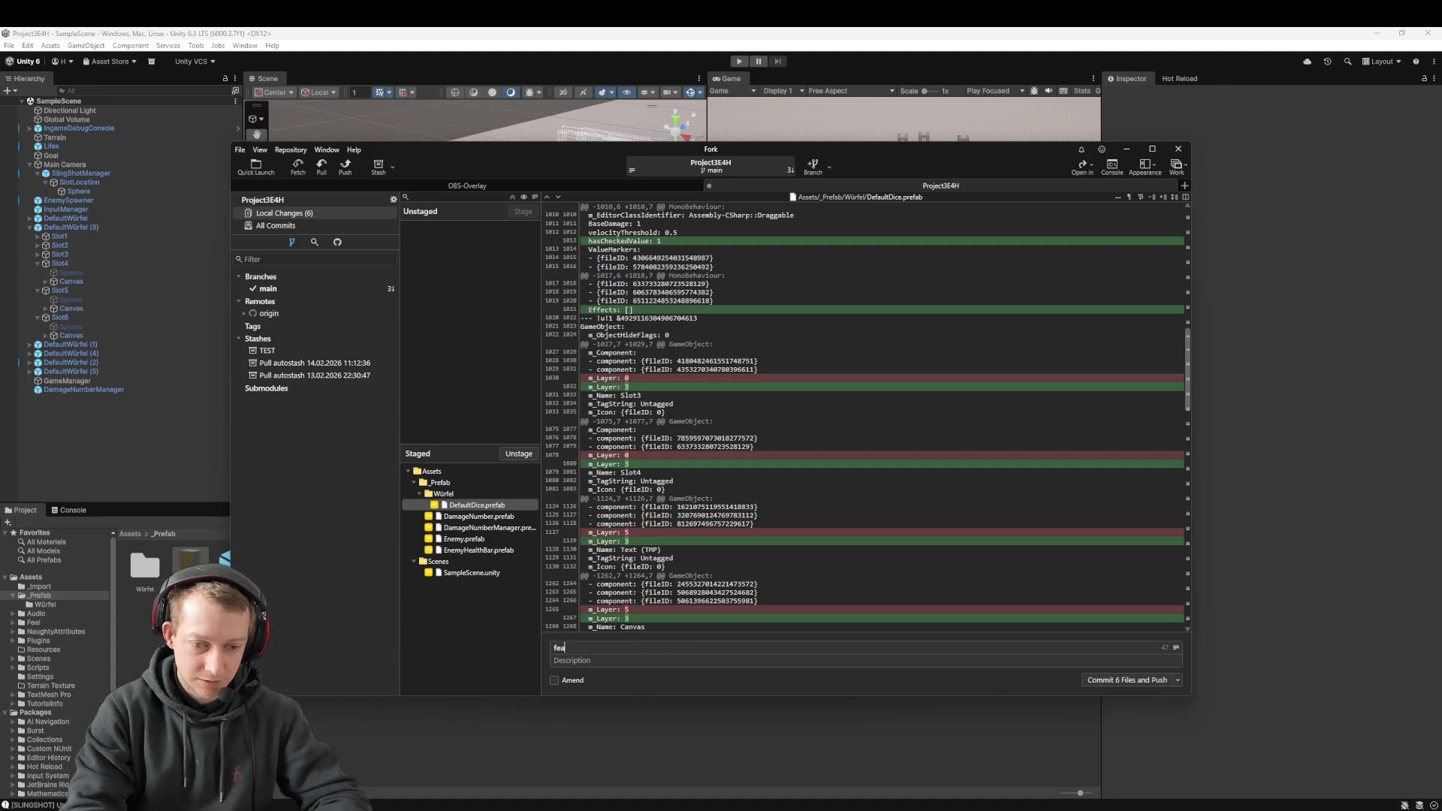
text(t: aumber and ui for enem)
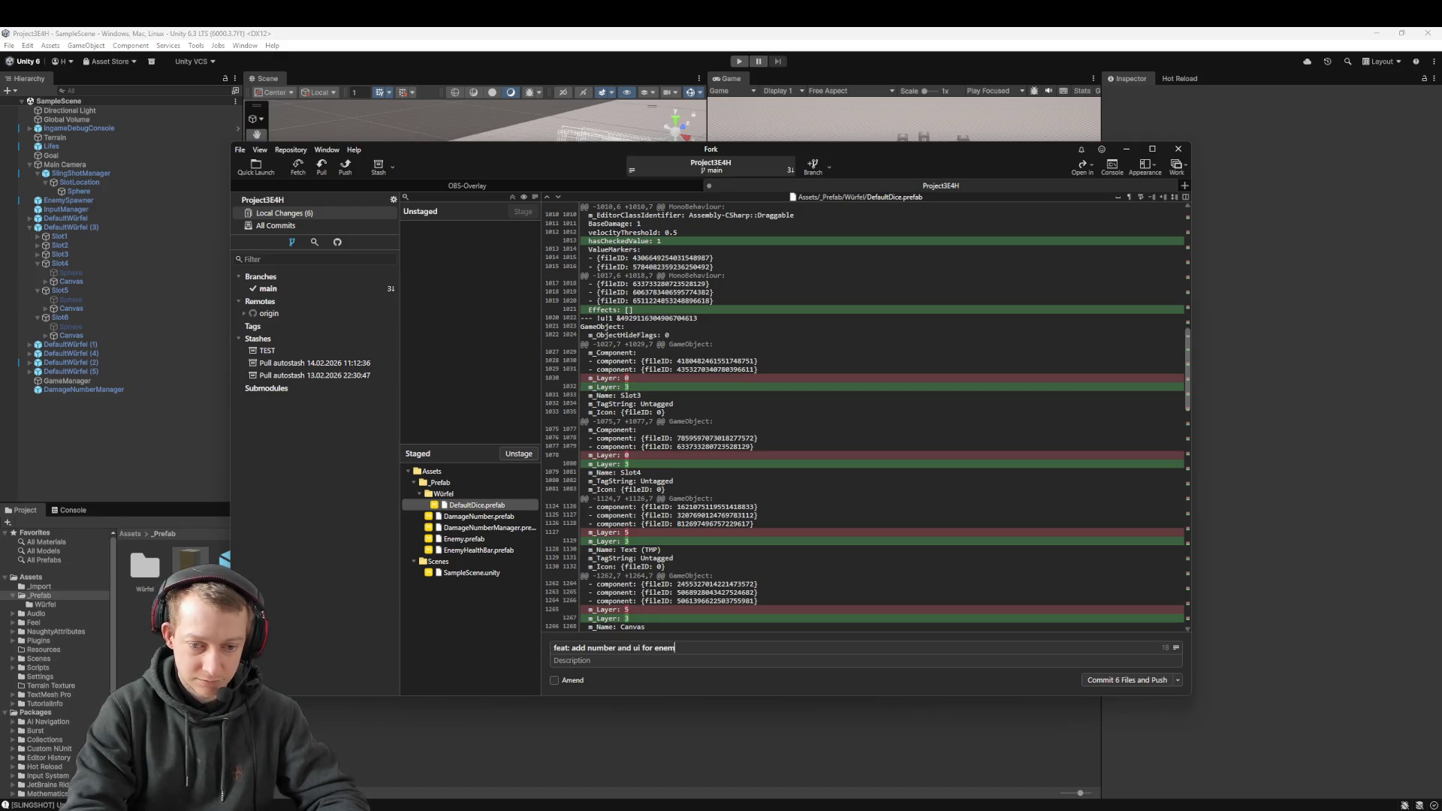
text(age)
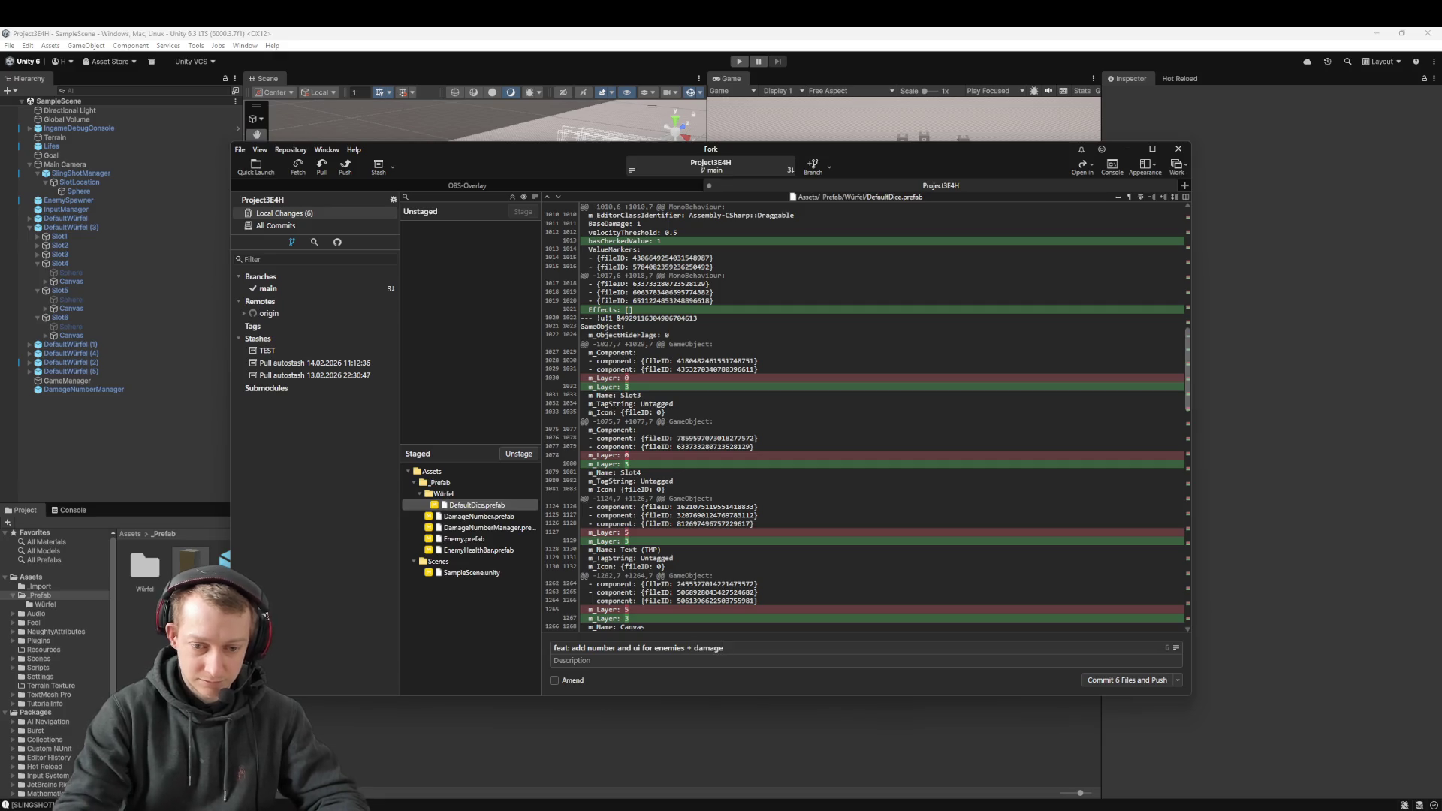
click(1119, 680)
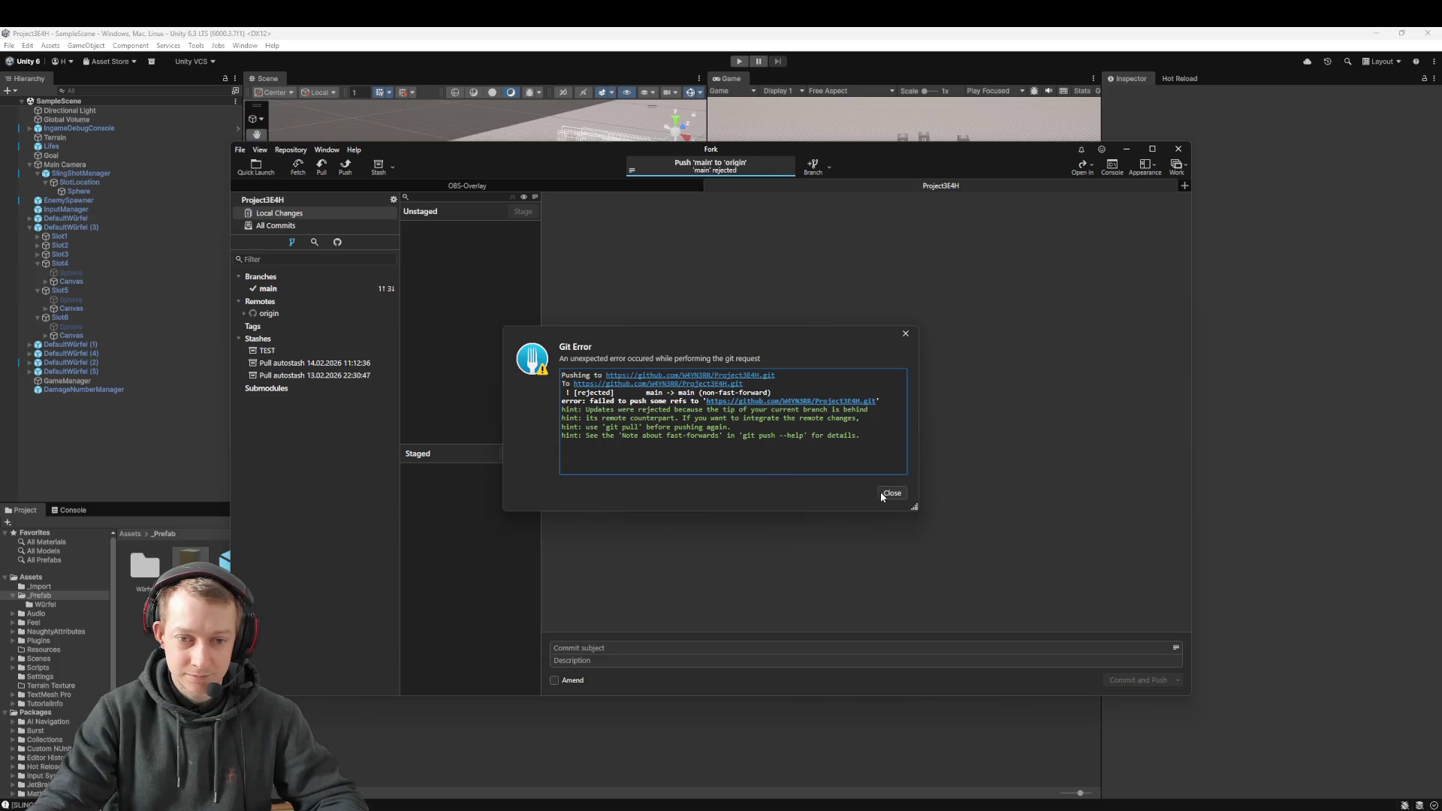
Step: After the rejected push, pull the remote changes into main and push to origin again
click(886, 493)
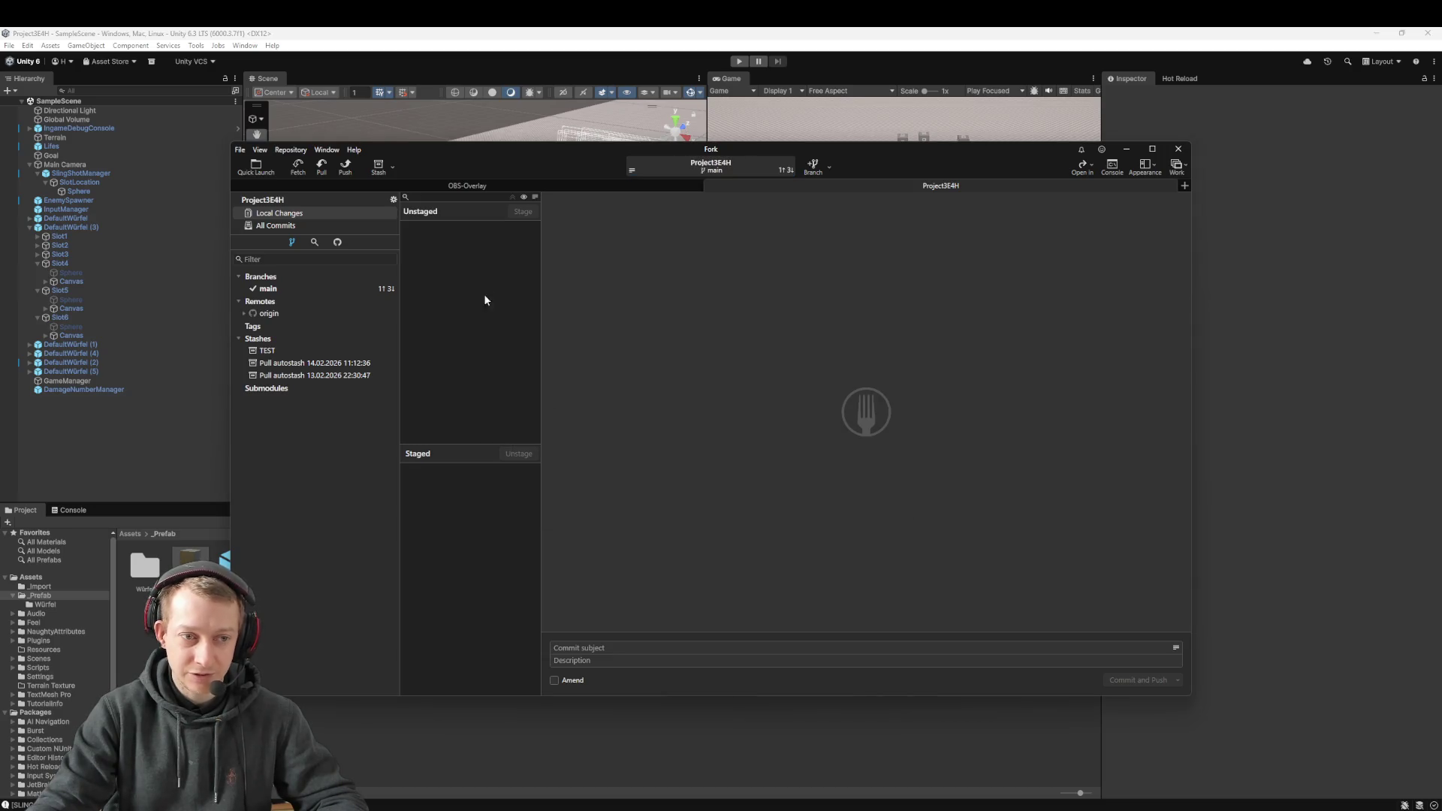
click(321, 165)
click(795, 464)
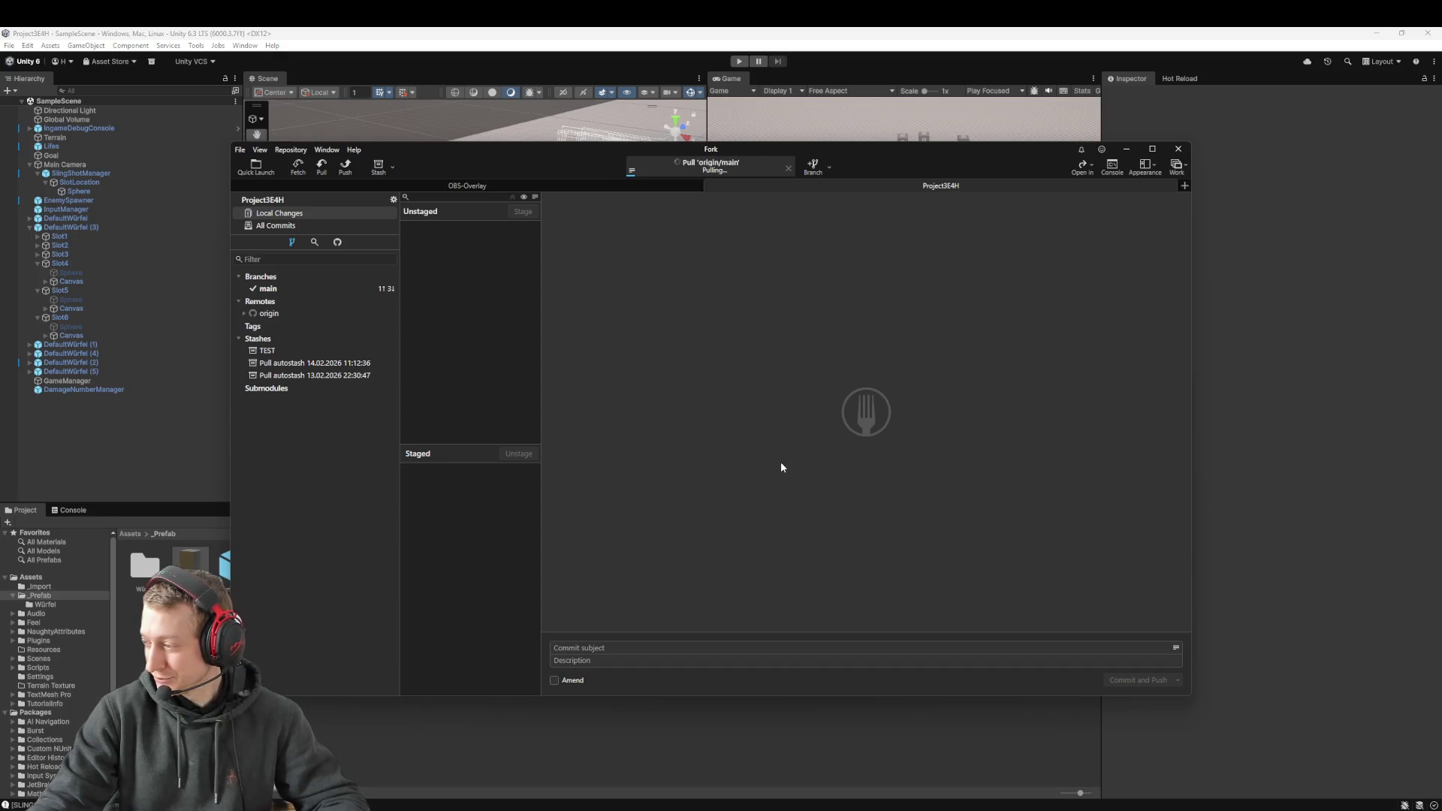
click(345, 165)
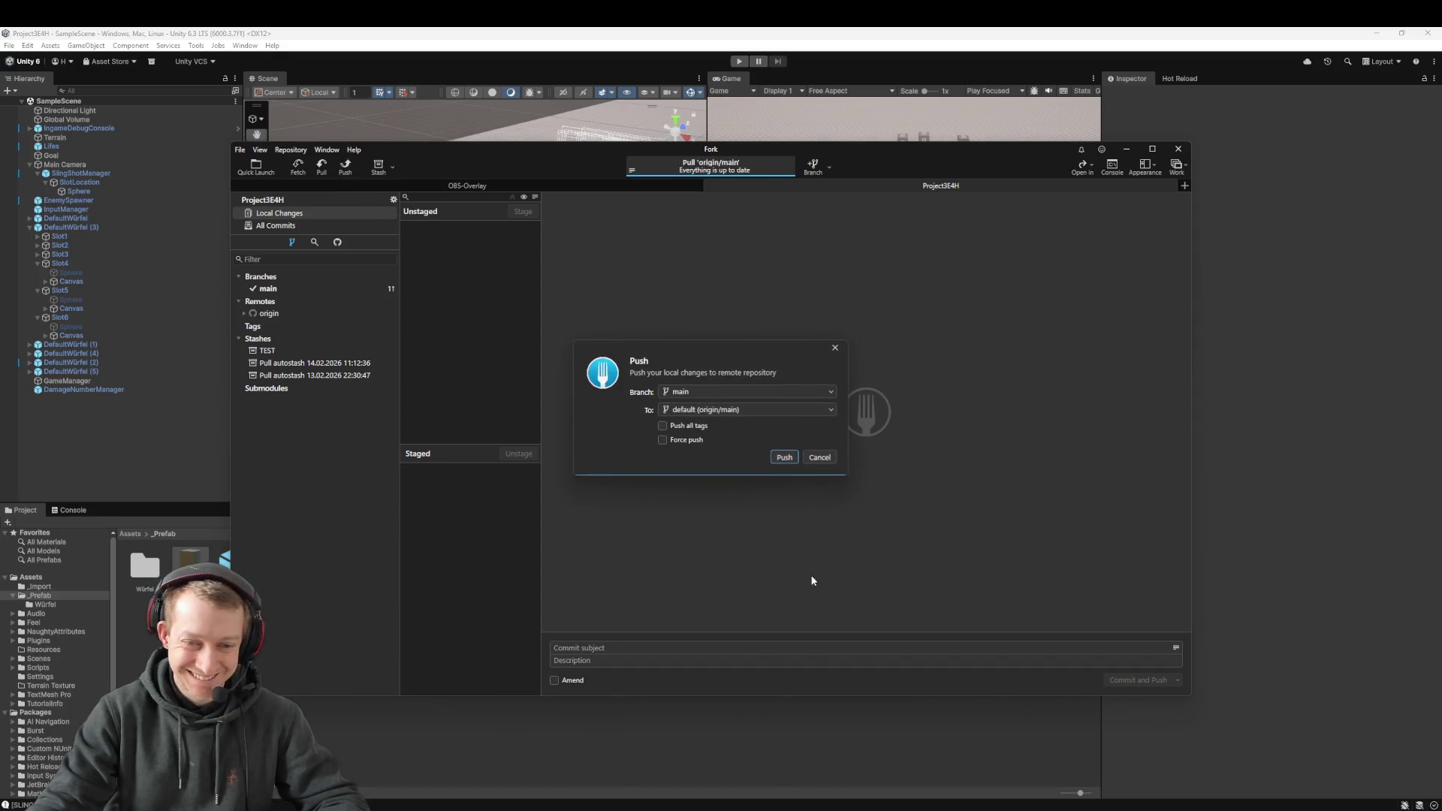
click(783, 458)
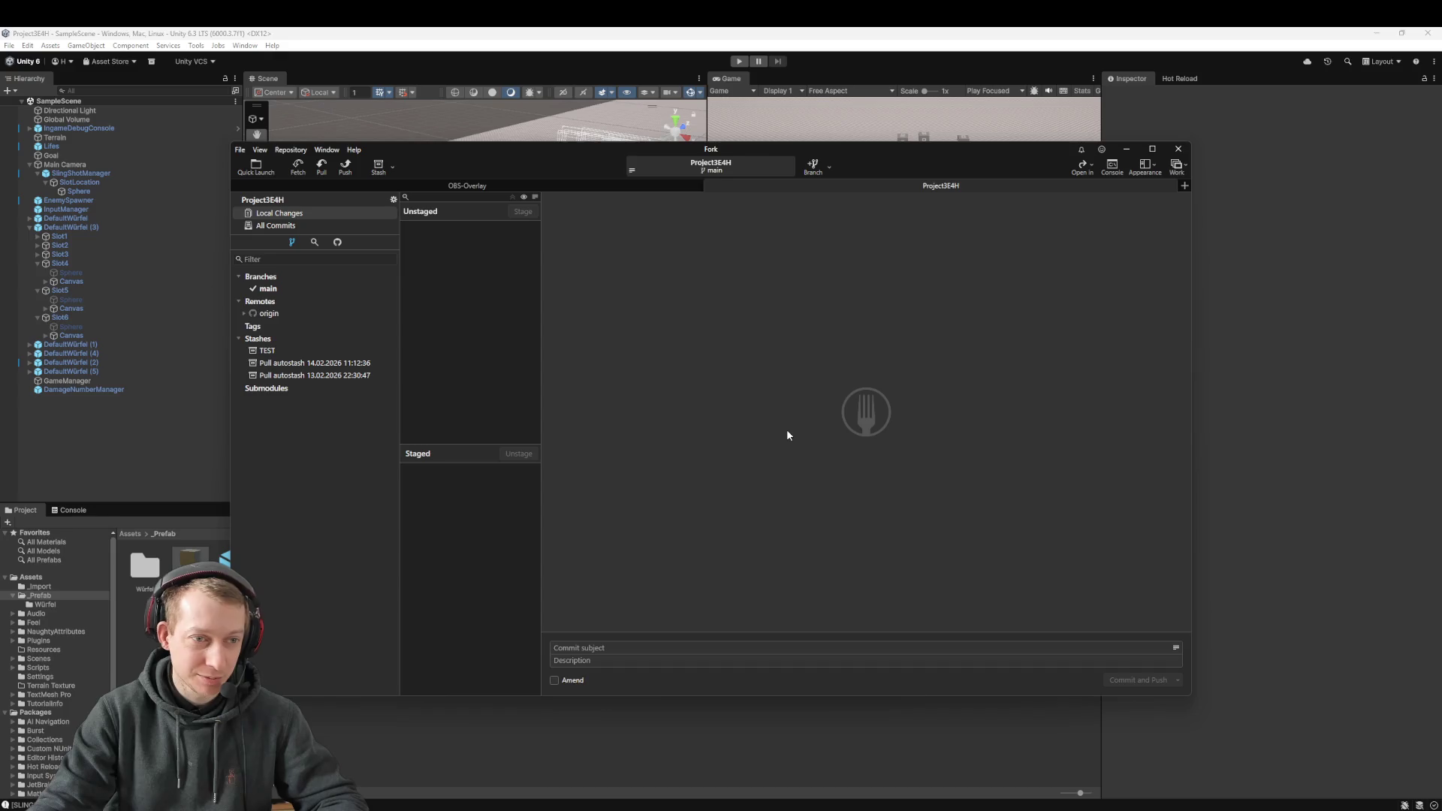
click(1268, 327)
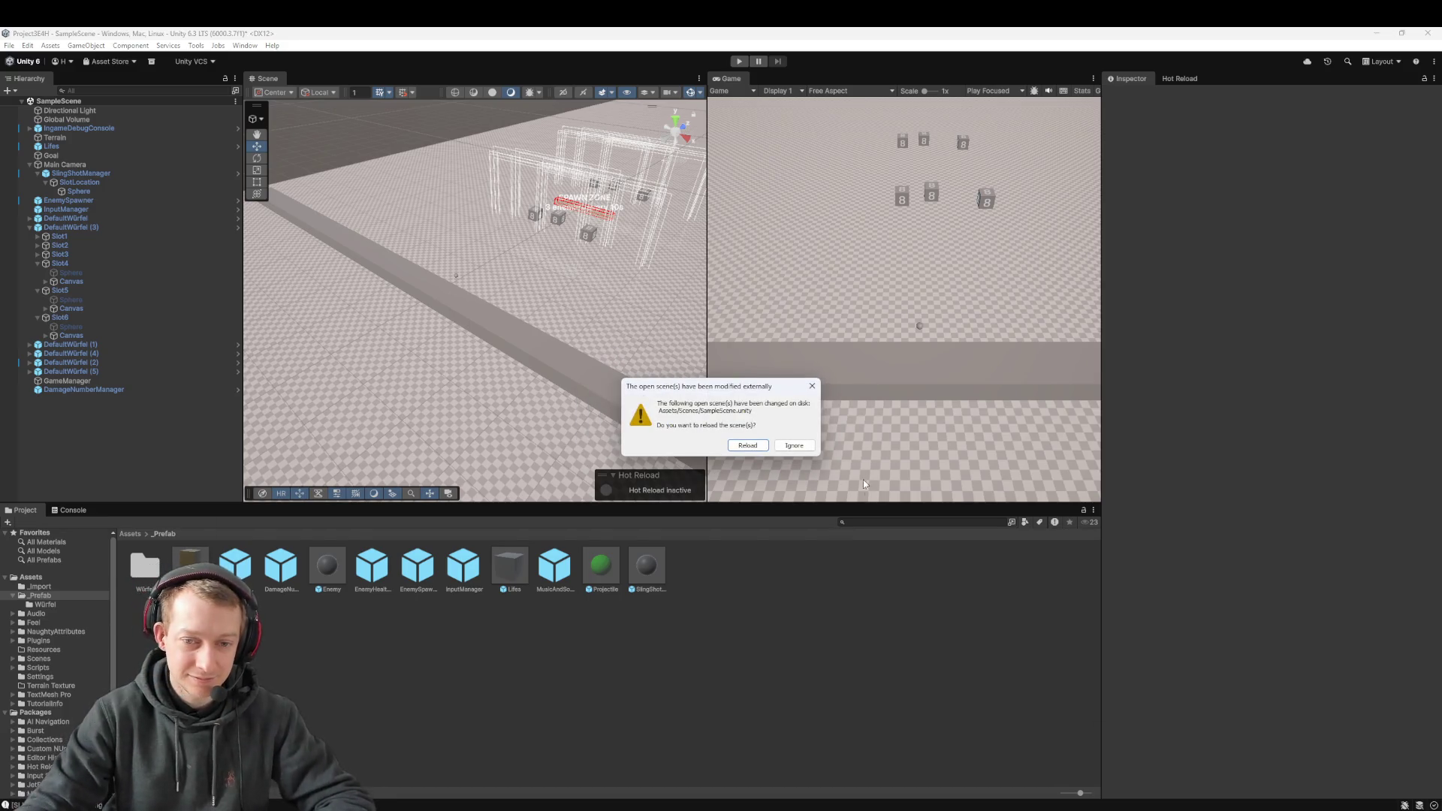
Step: Reload the externally modified SampleScene from disk
click(752, 450)
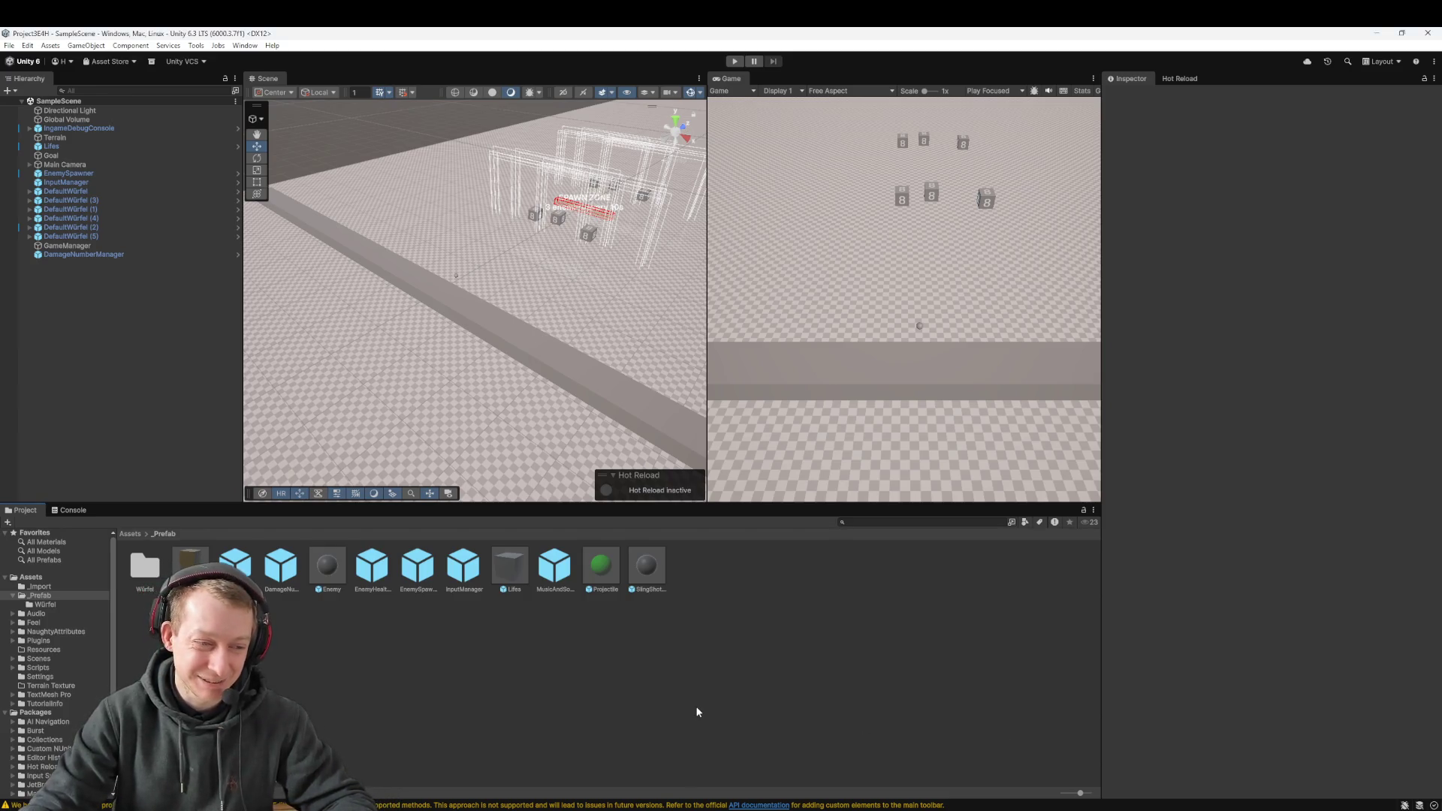
scroll(529, 314, down, 5)
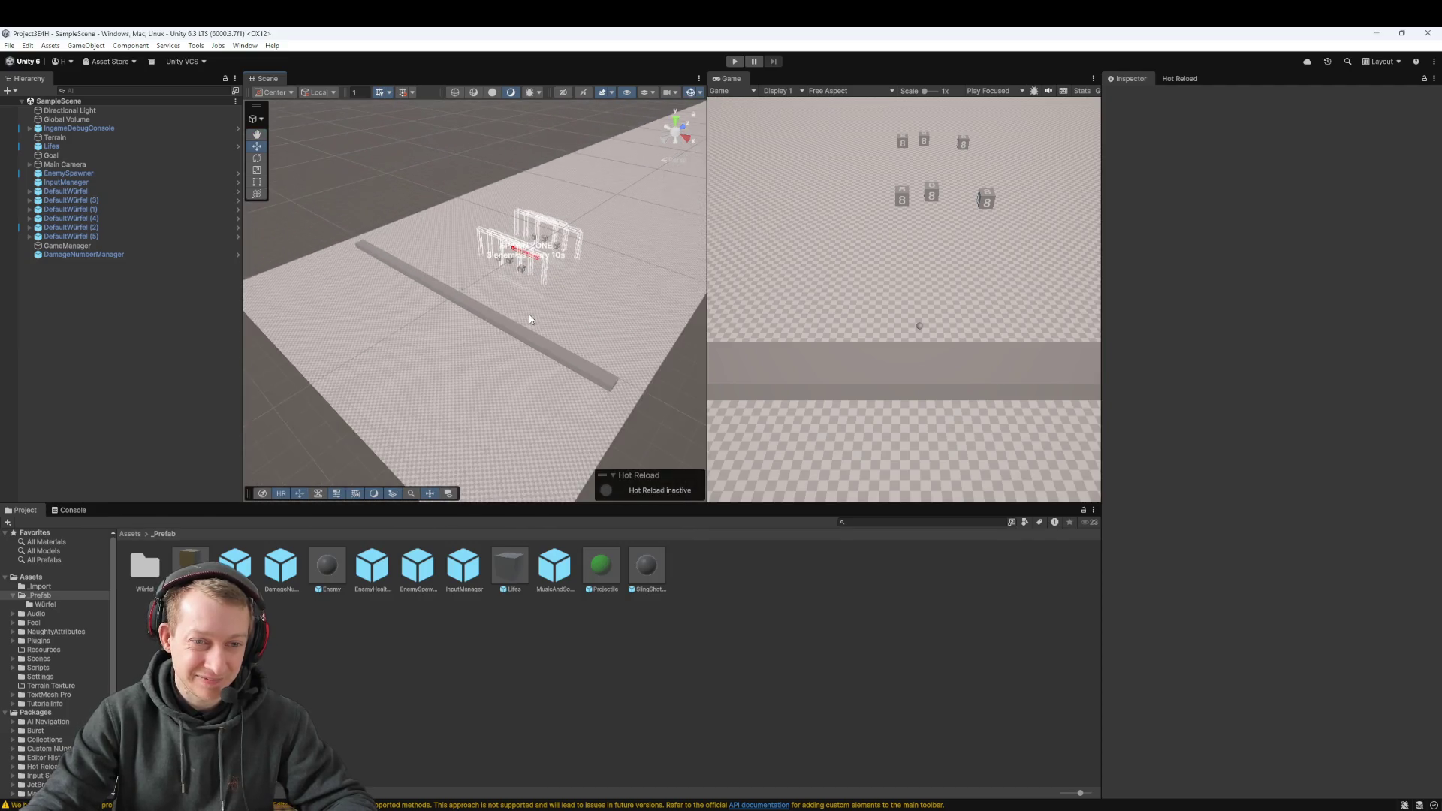
Step: Set the EnemySpawner's Spawn Interval to 5 and Spawn Distance Ahead to 65
scroll(529, 318, down, 3)
click(515, 341)
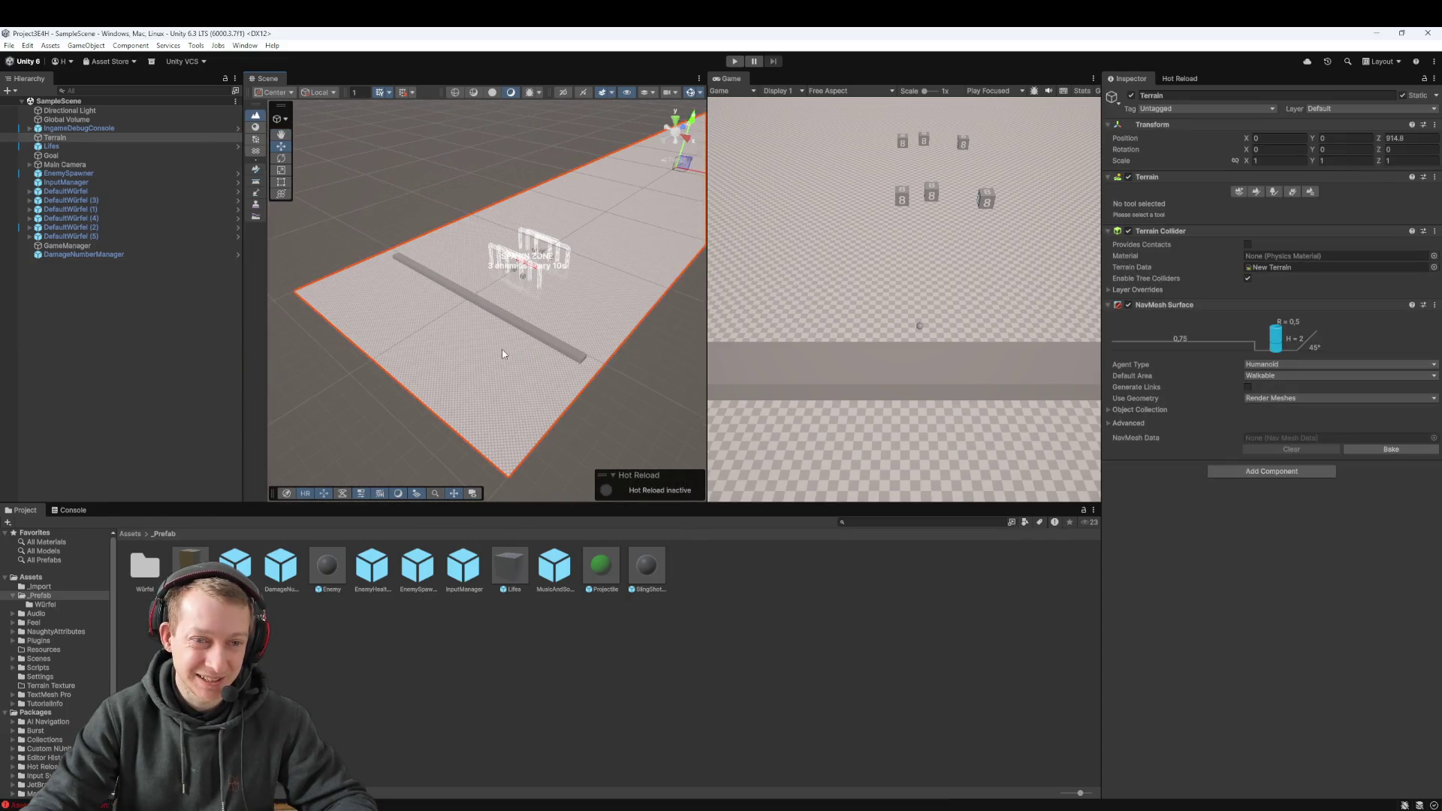
scroll(515, 341, up, 8)
scroll(552, 321, up, 5)
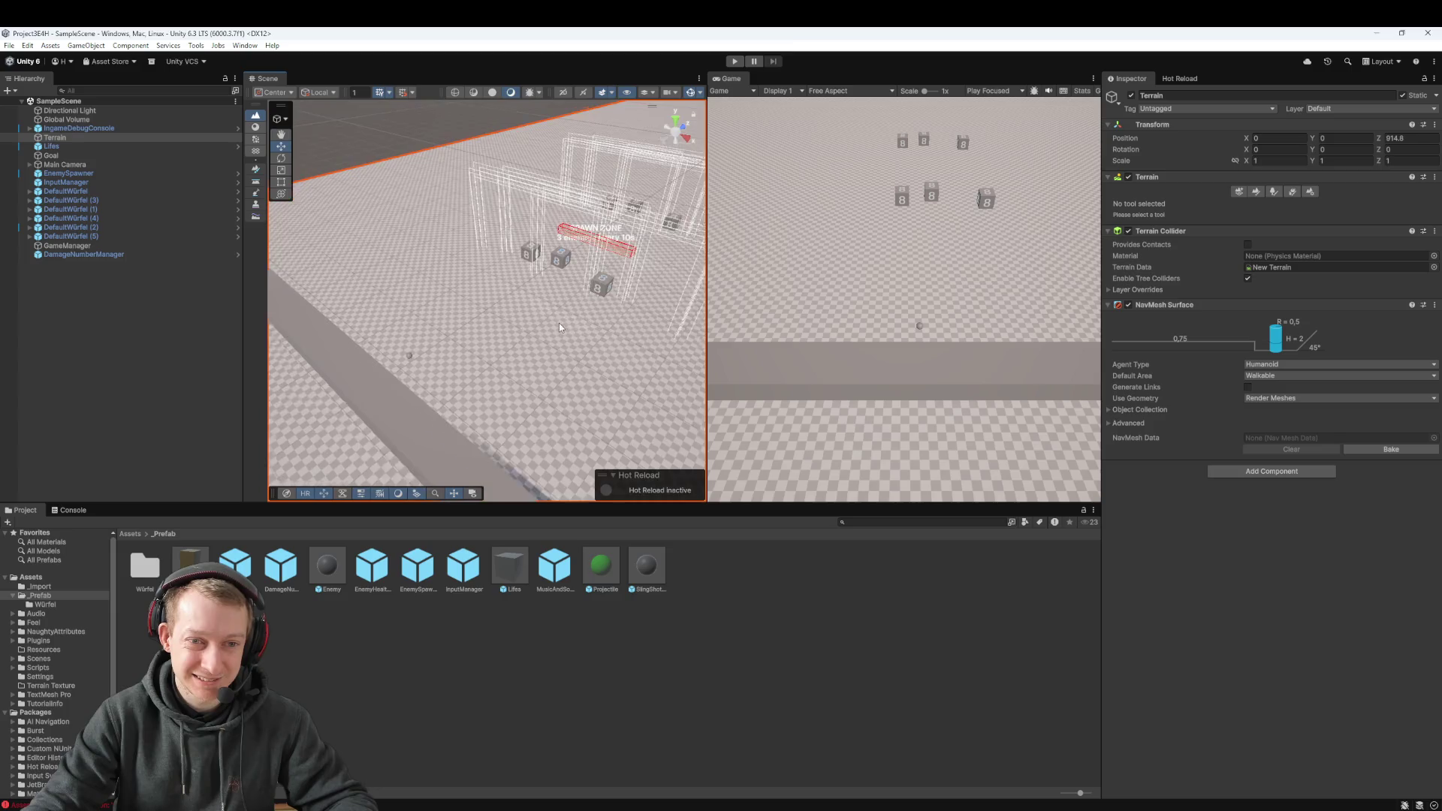
click(92, 173)
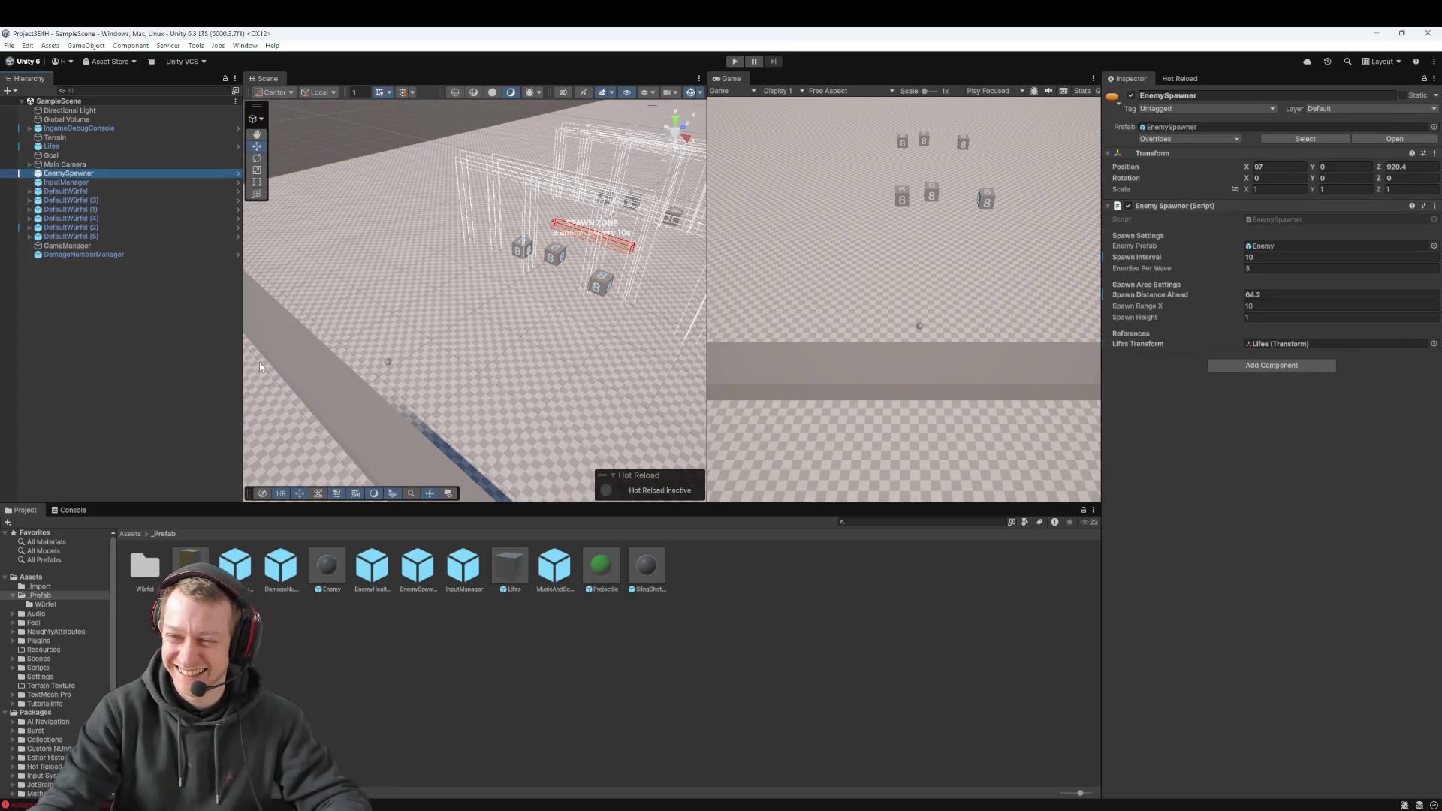
click(1262, 261)
text(5)
key(Tab)
key(Tab)
text(65)
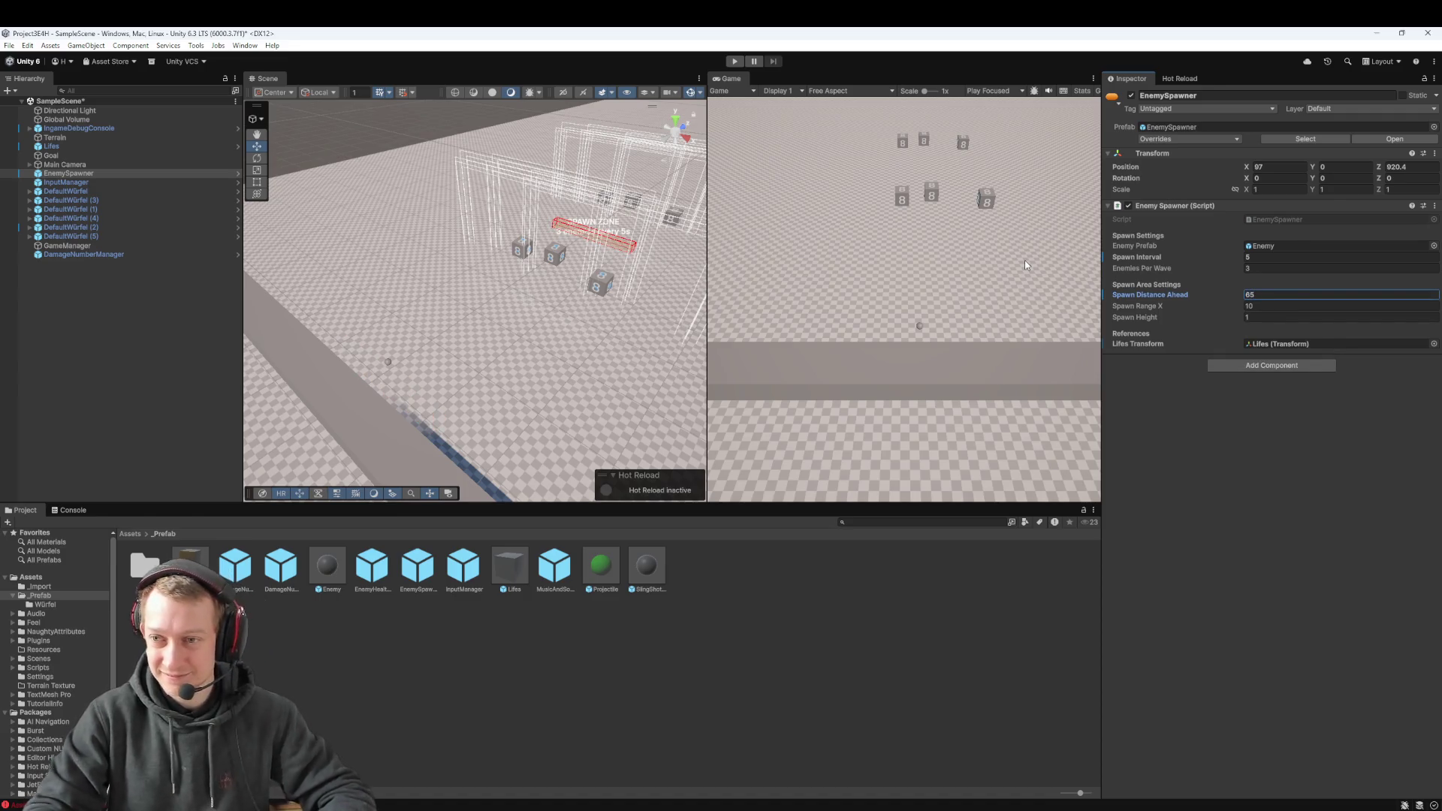
click(1141, 140)
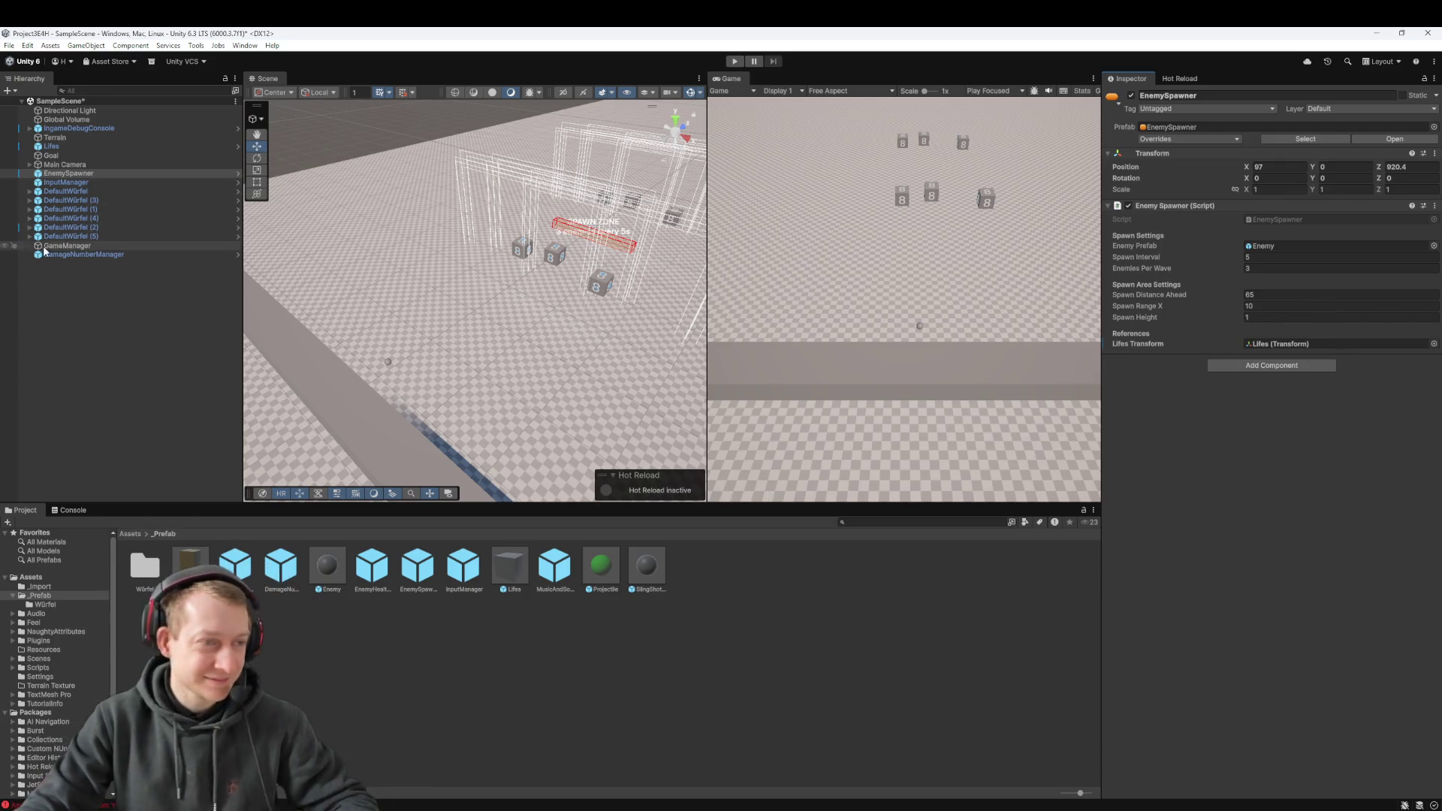
Step: Scale the DefaultWürfel dice to 1, 1, 1 and apply all overrides to its prefab
click(110, 190)
click(1276, 190)
text(1)
key(Tab)
text(1)
key(Tab)
text(1)
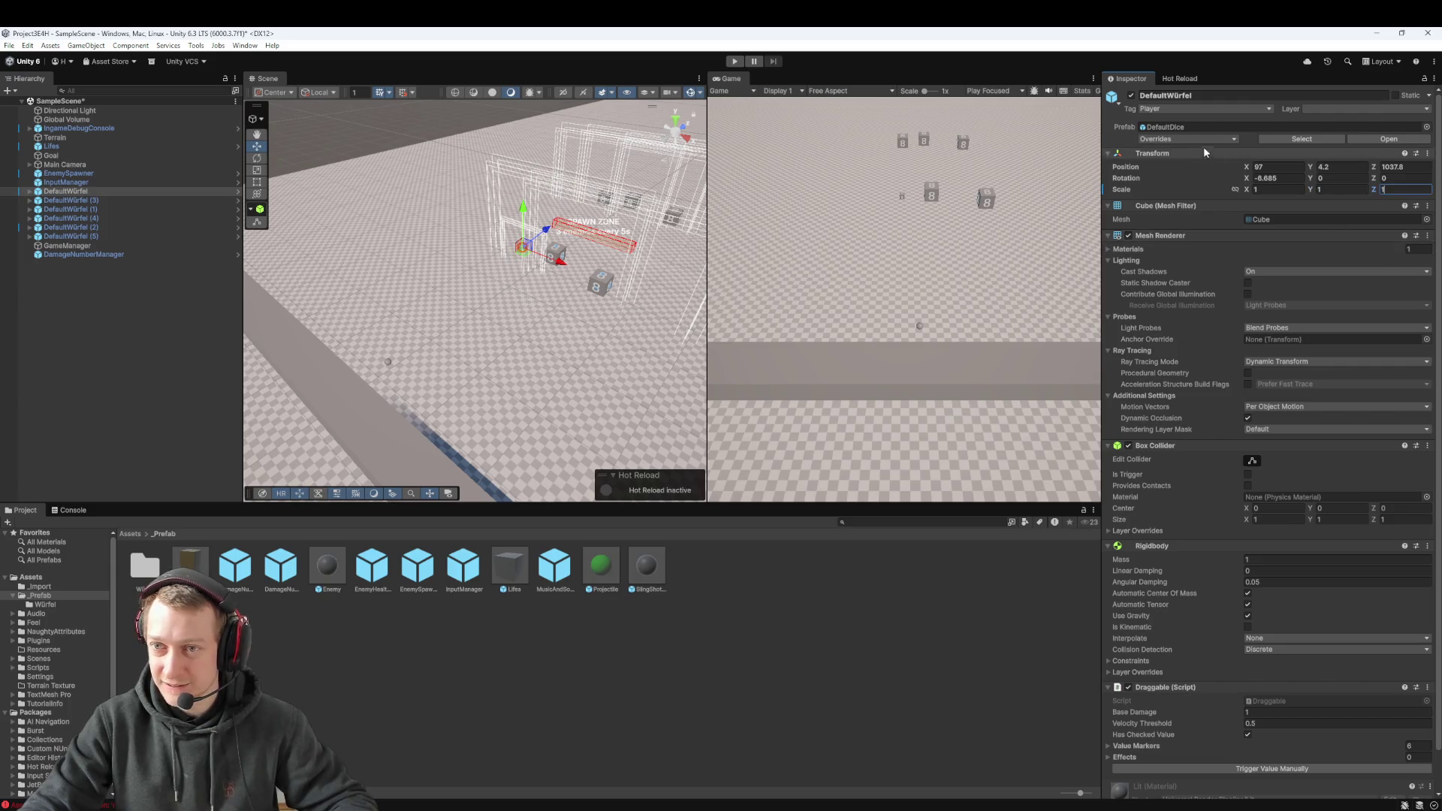
click(1194, 139)
click(1271, 207)
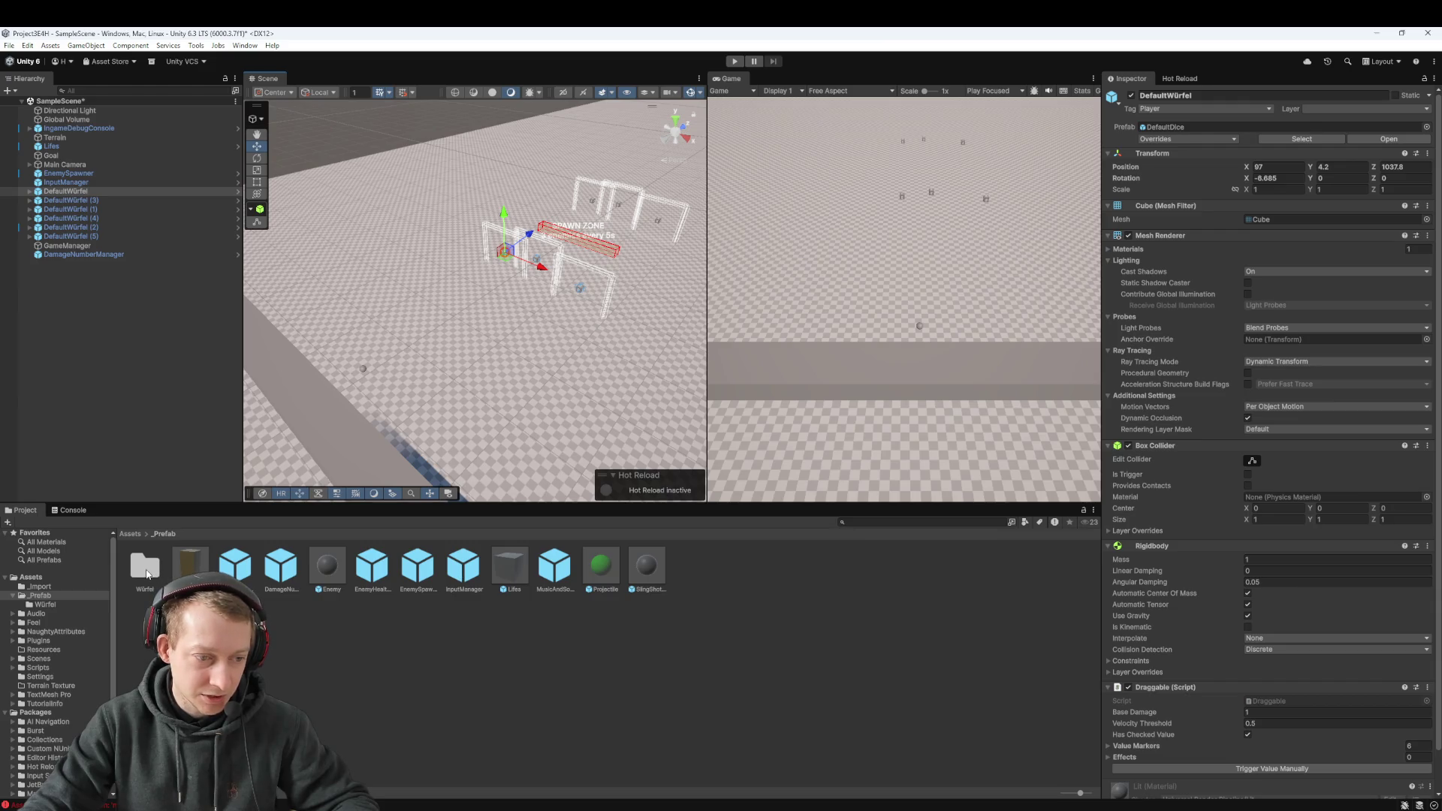
double_click(327, 565)
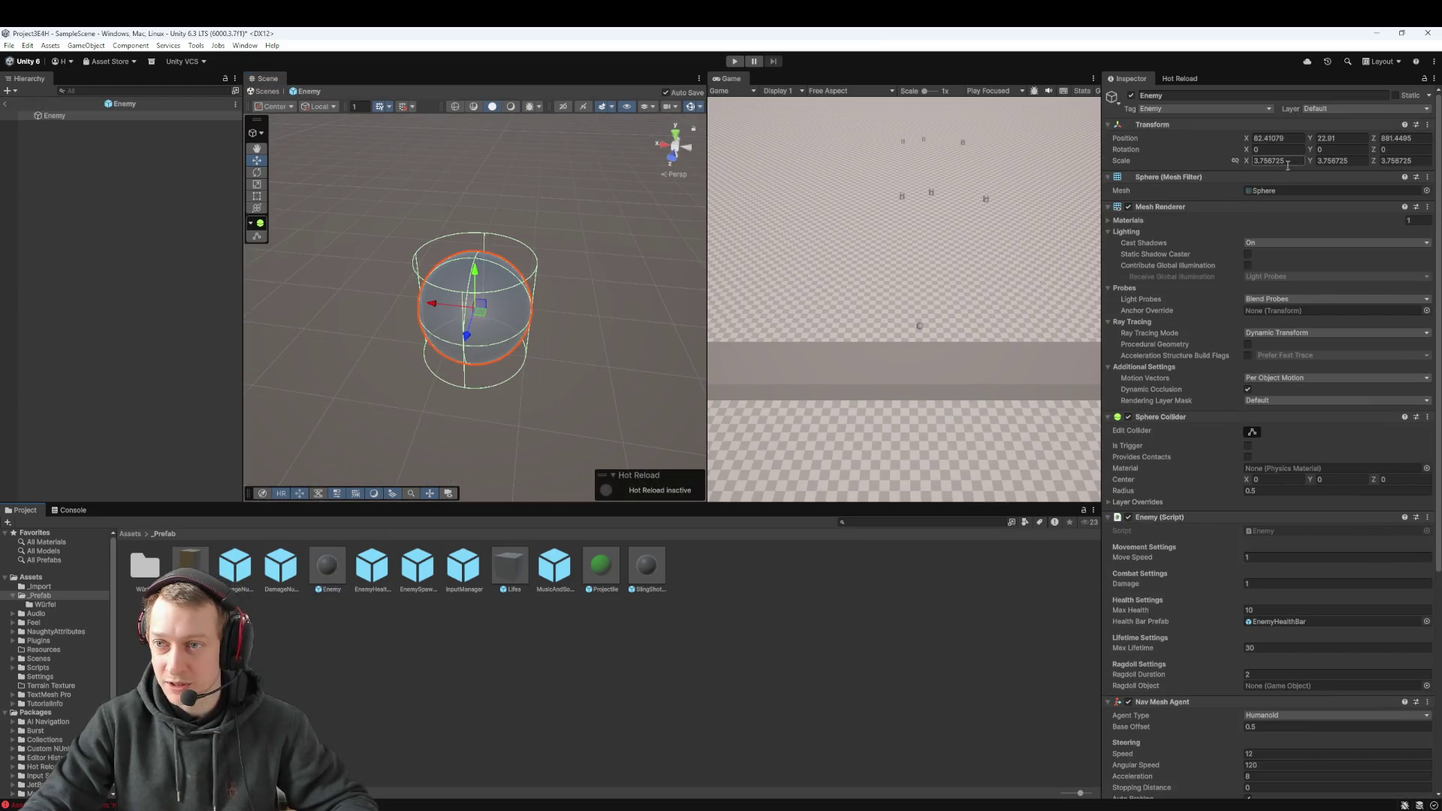
Step: Enter 5 for the Enemy (Script) Move Speed and exit the Enemy prefab
click(1277, 161)
text(1)
key(Tab)
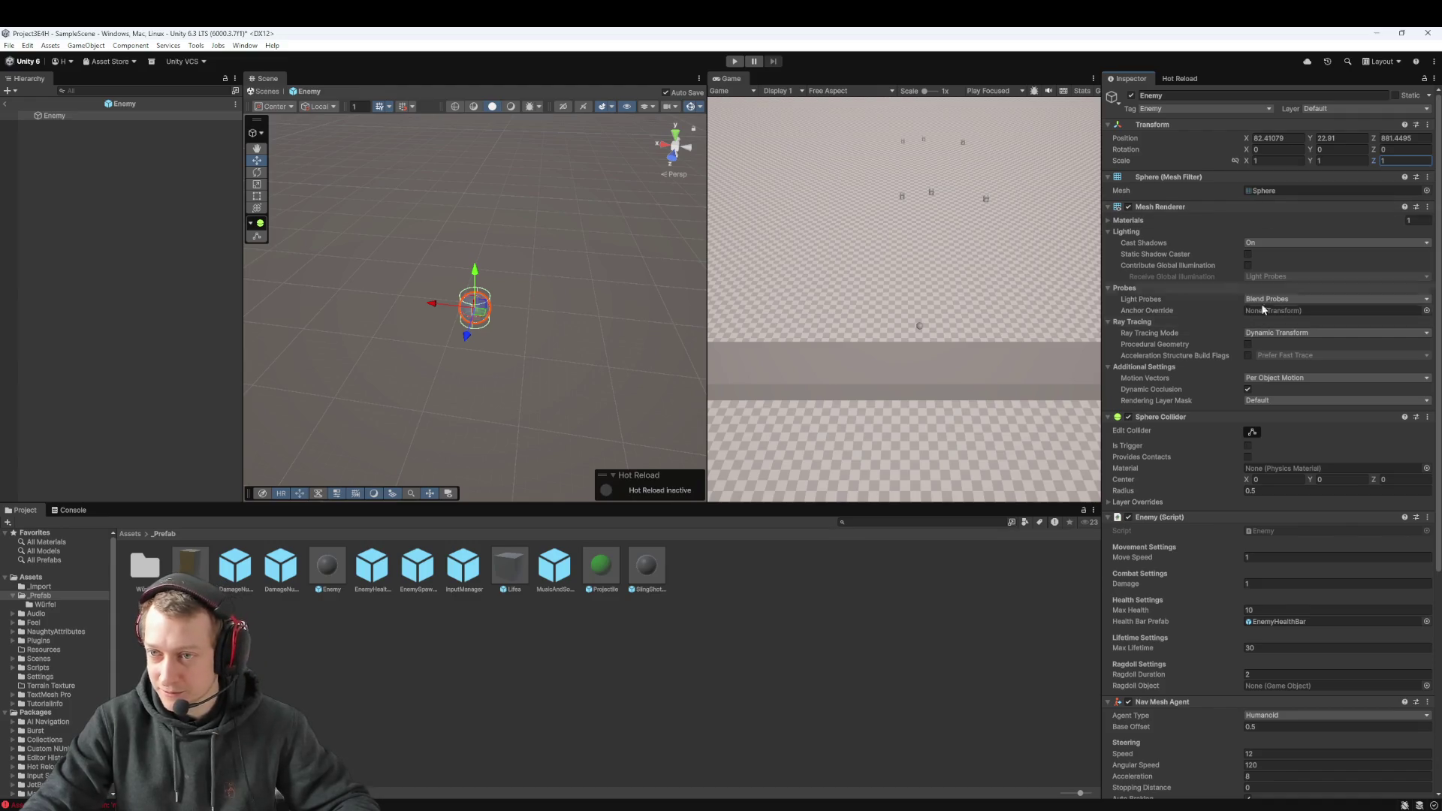
scroll(1290, 268, down, 5)
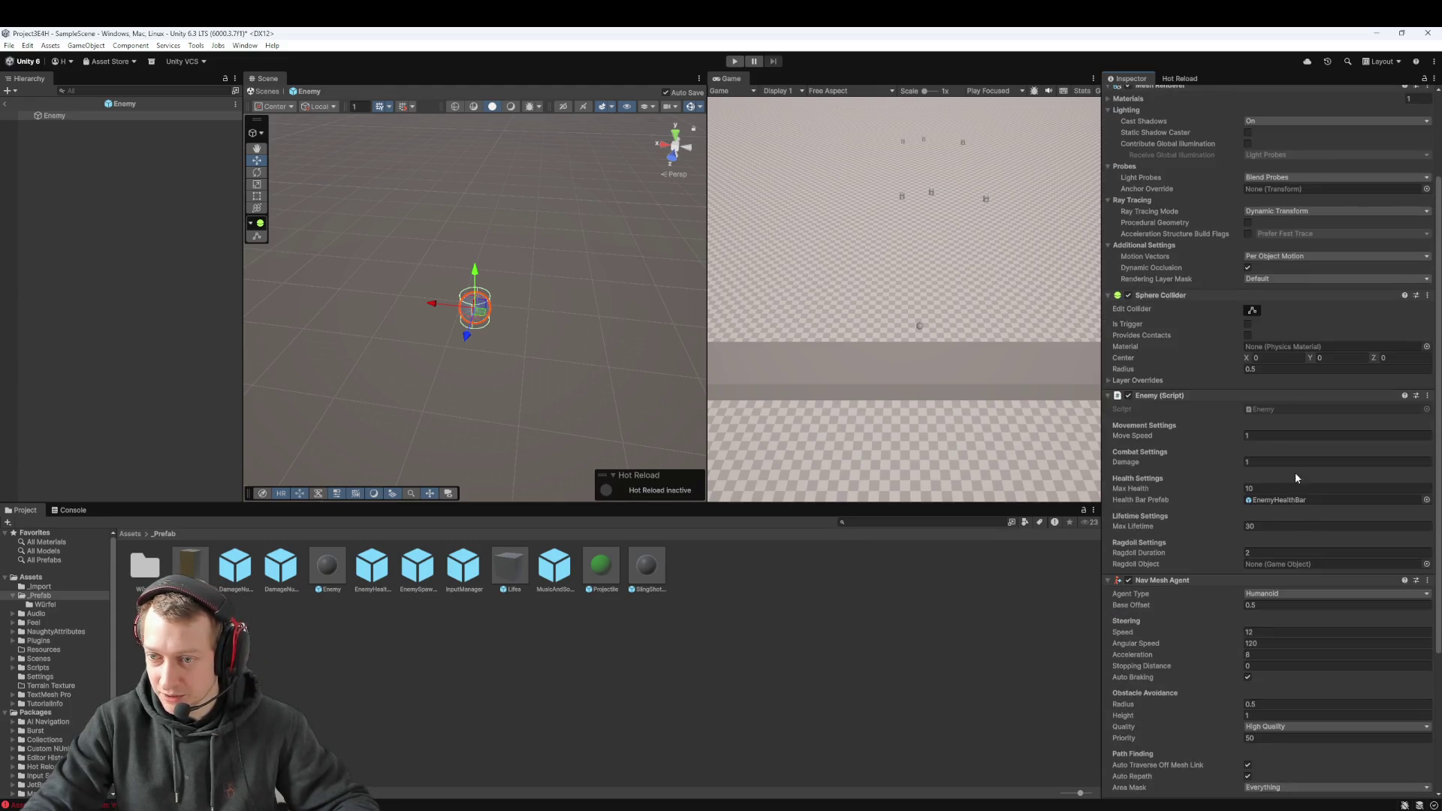
text(5)
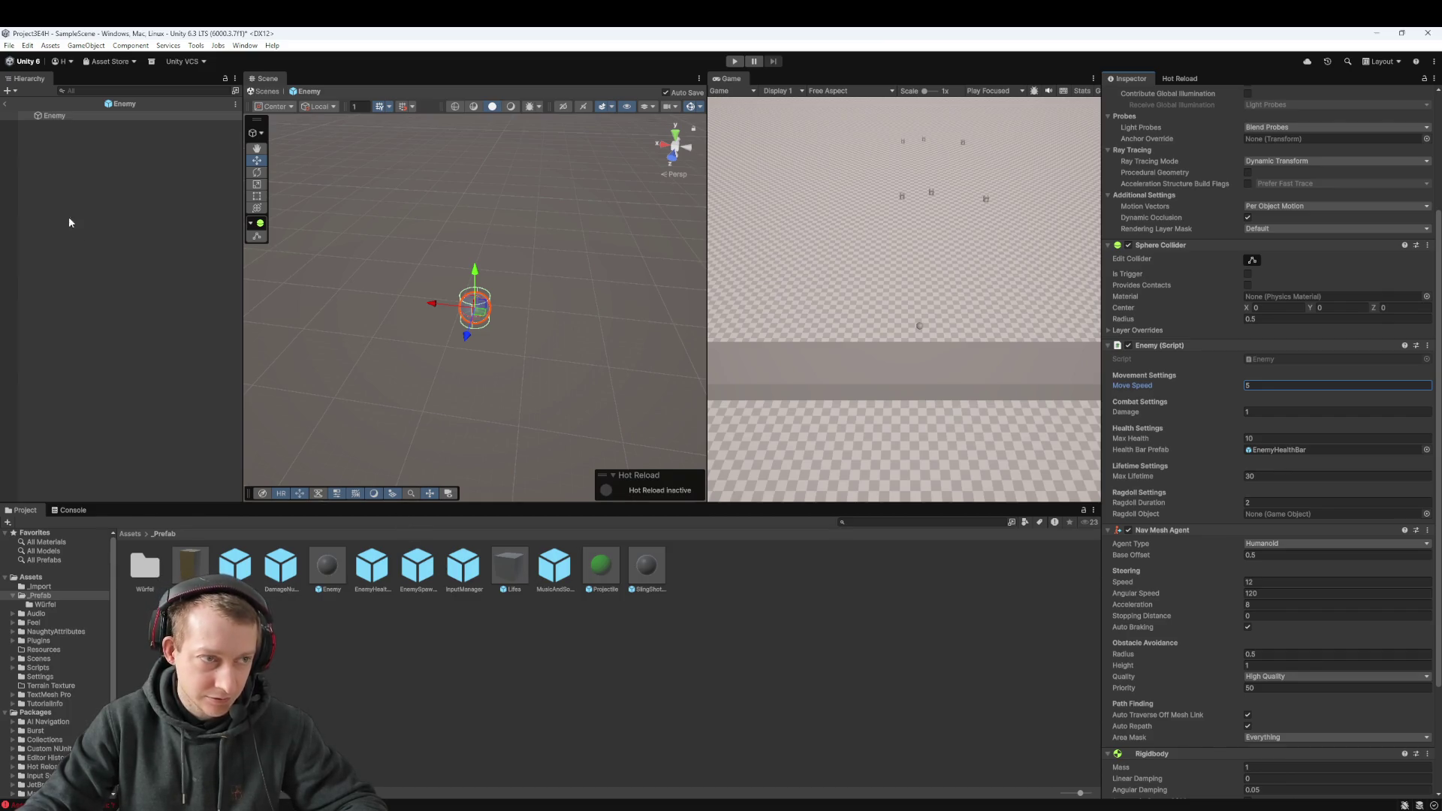
click(6, 104)
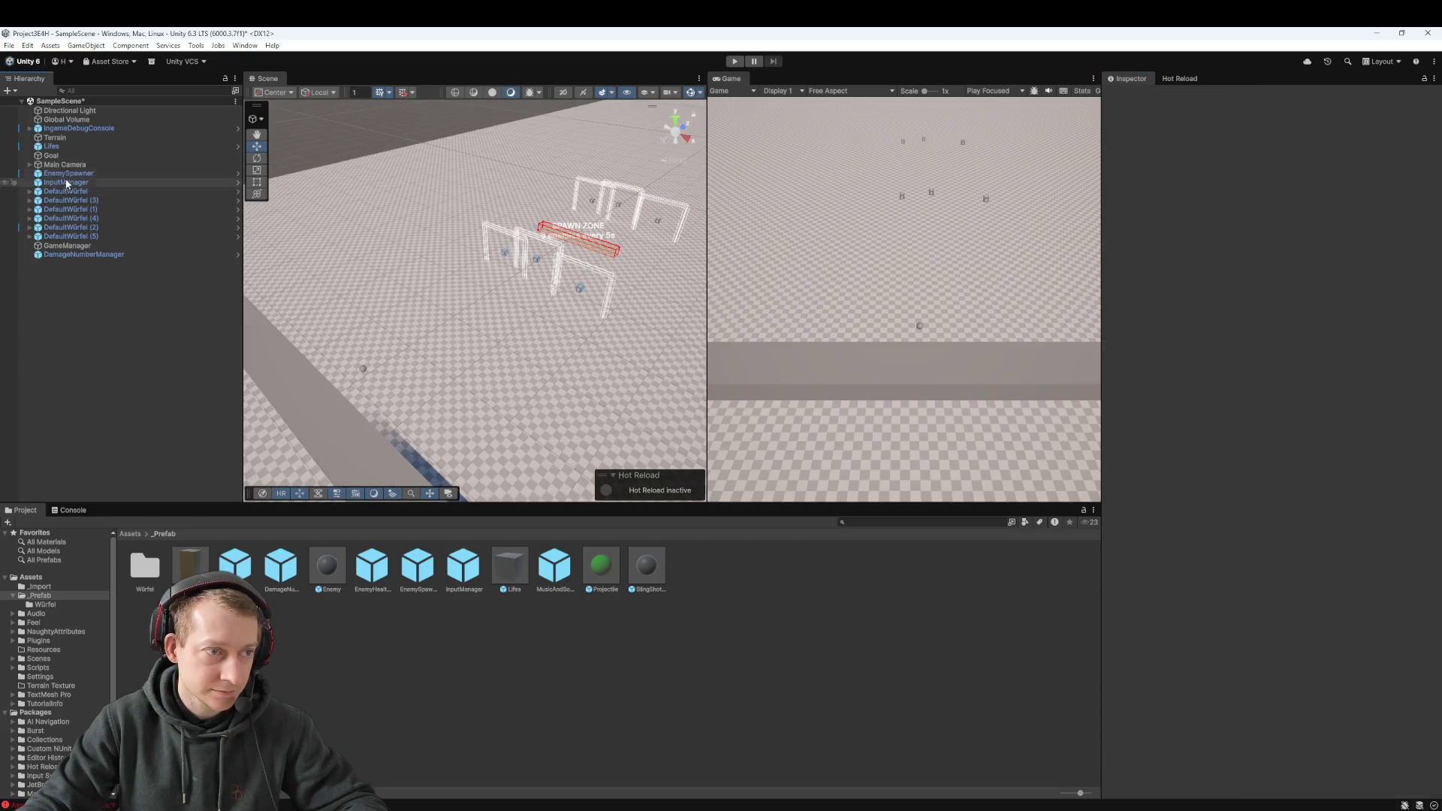
Step: Try a Y scale of 4.47 on the Lifes bar, then undo it
double_click(62, 146)
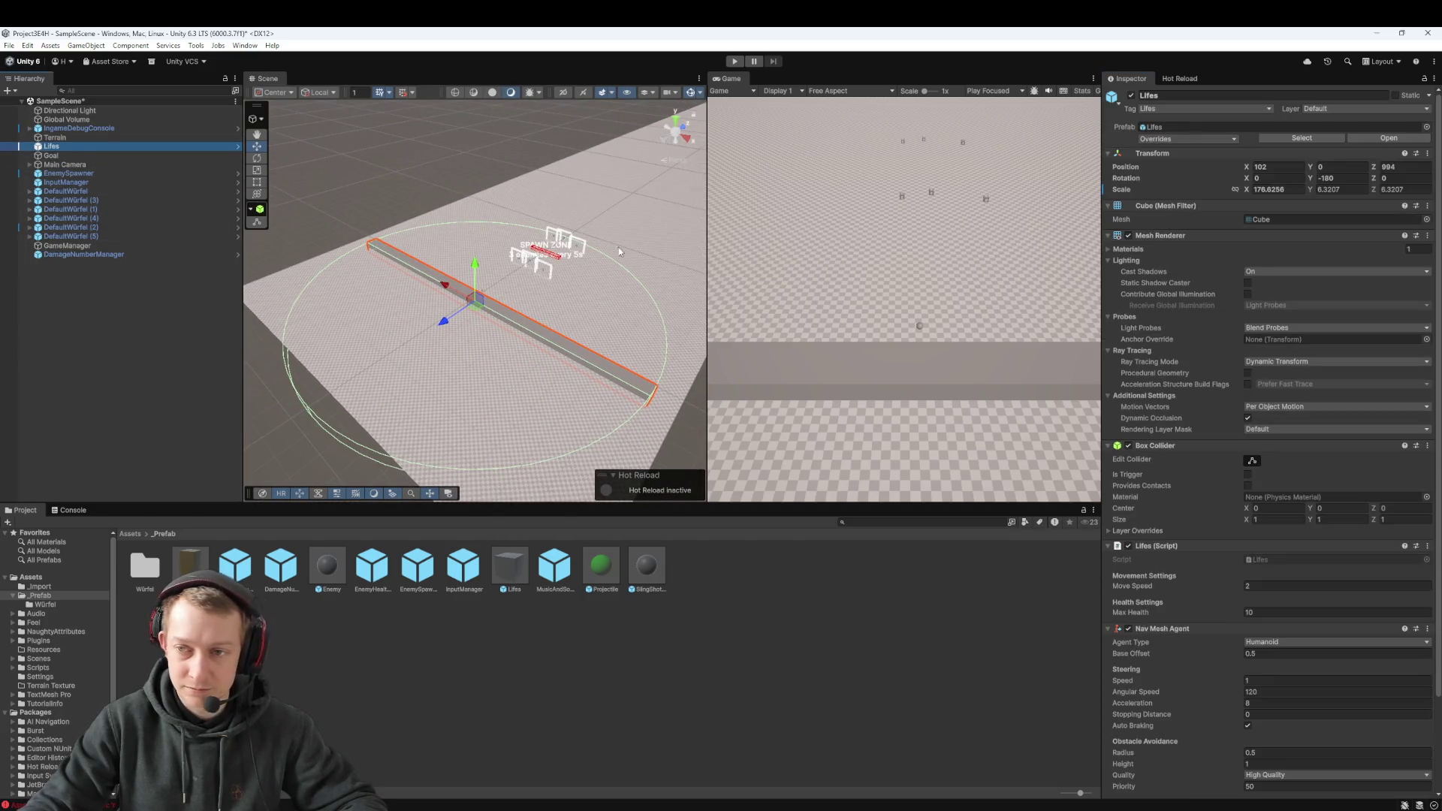
scroll(649, 251, up, 2)
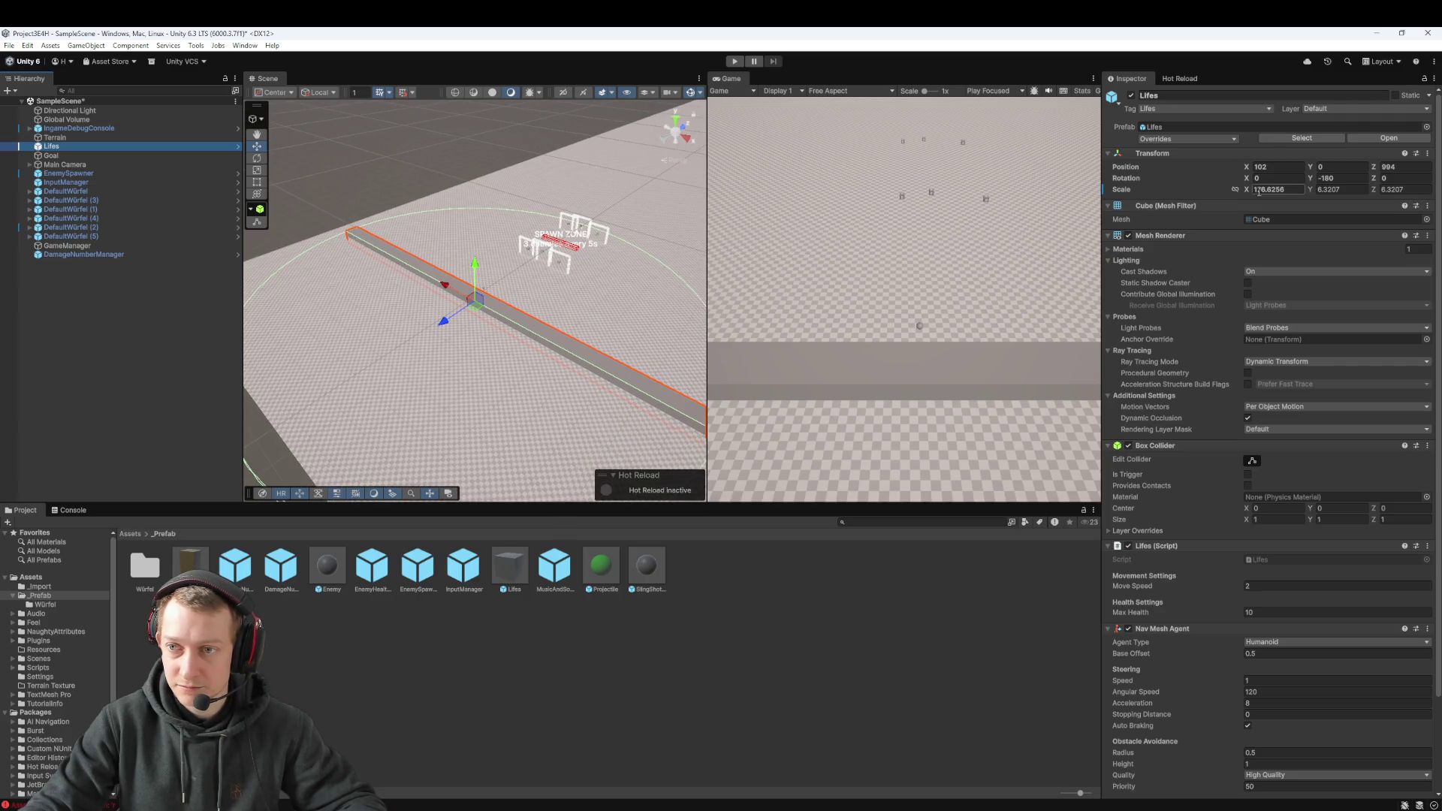
click(1329, 191)
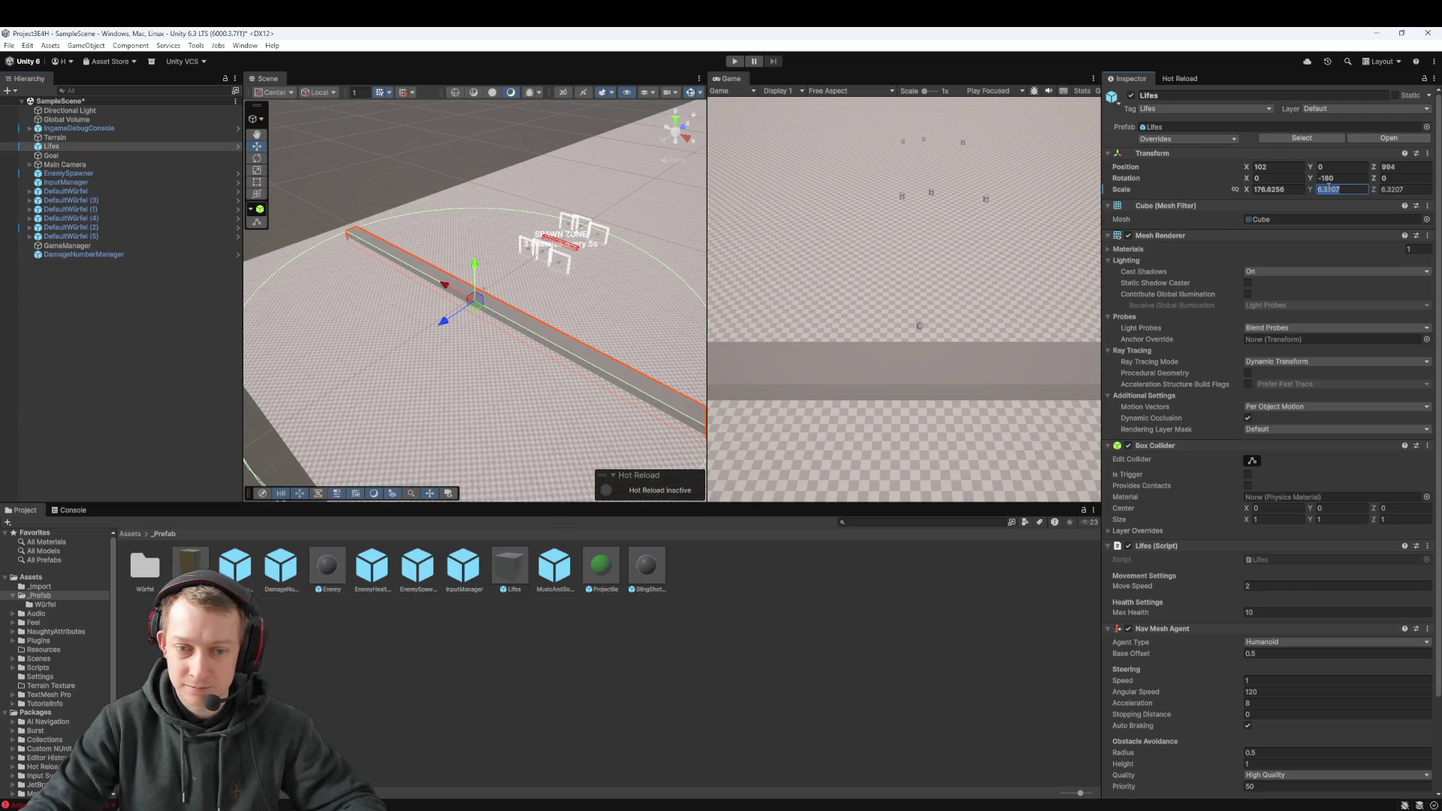
text(4.47)
key(ctrl+z)
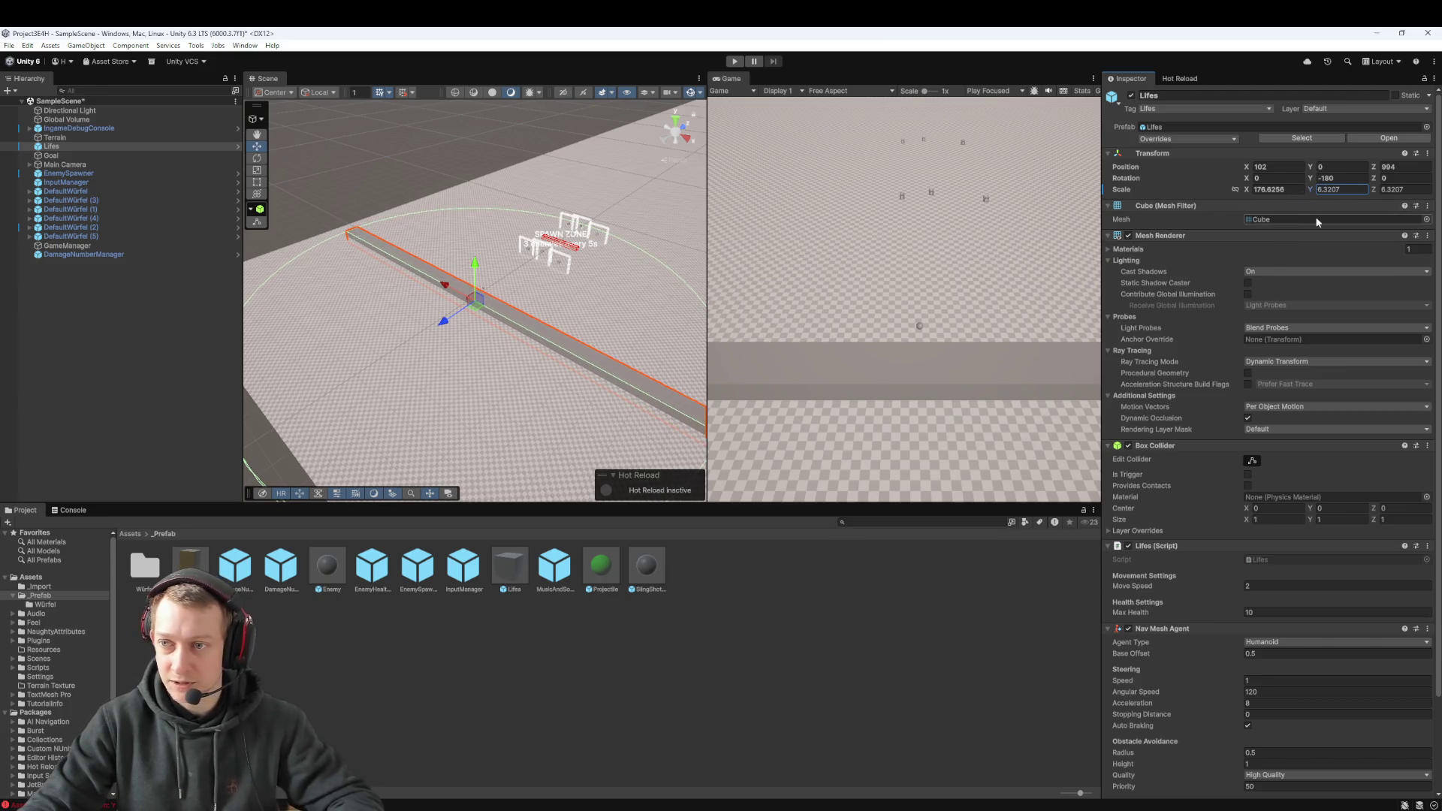
scroll(1264, 356, down, 3)
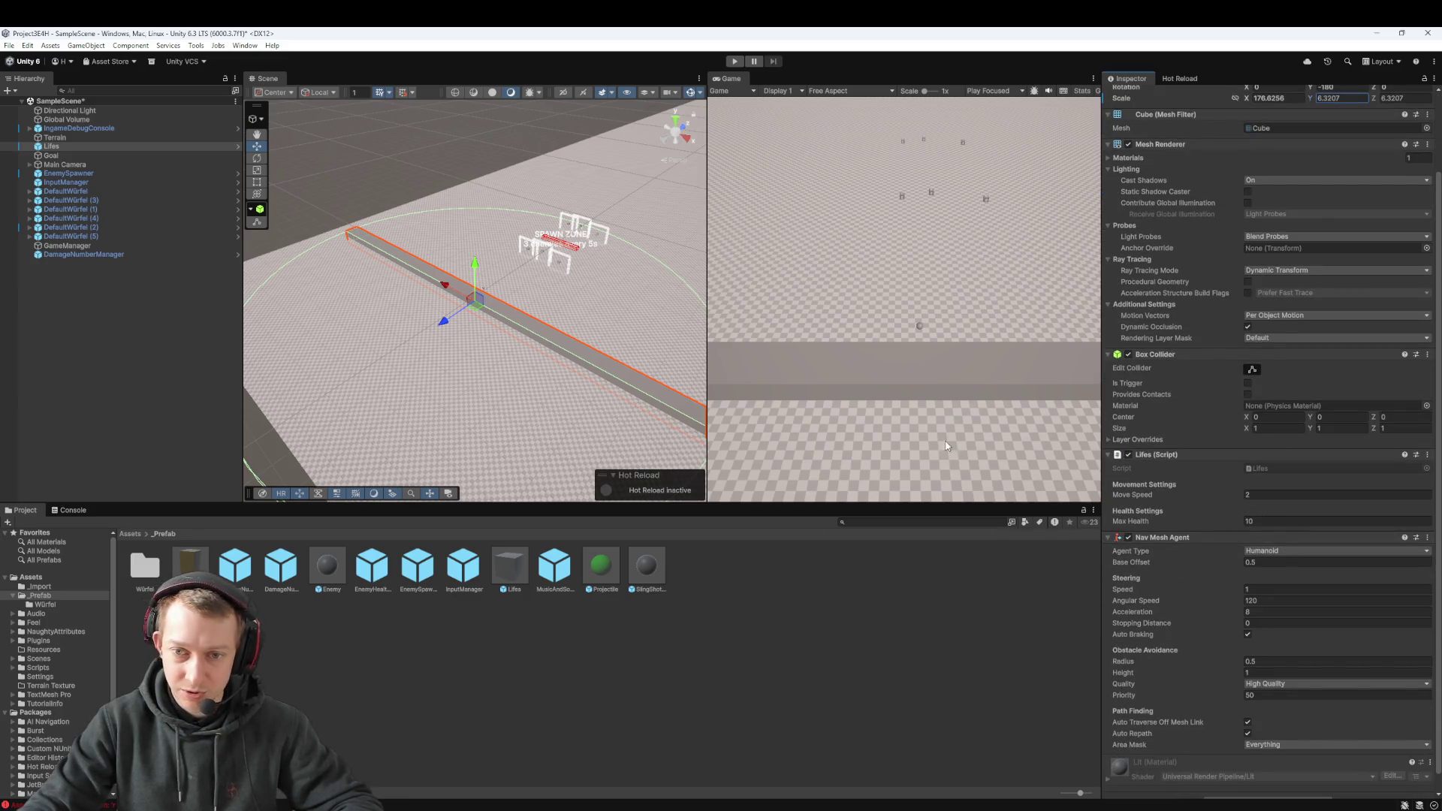
Step: Select the Main Camera with the Move tool and orbit the Scene view around it
click(75, 157)
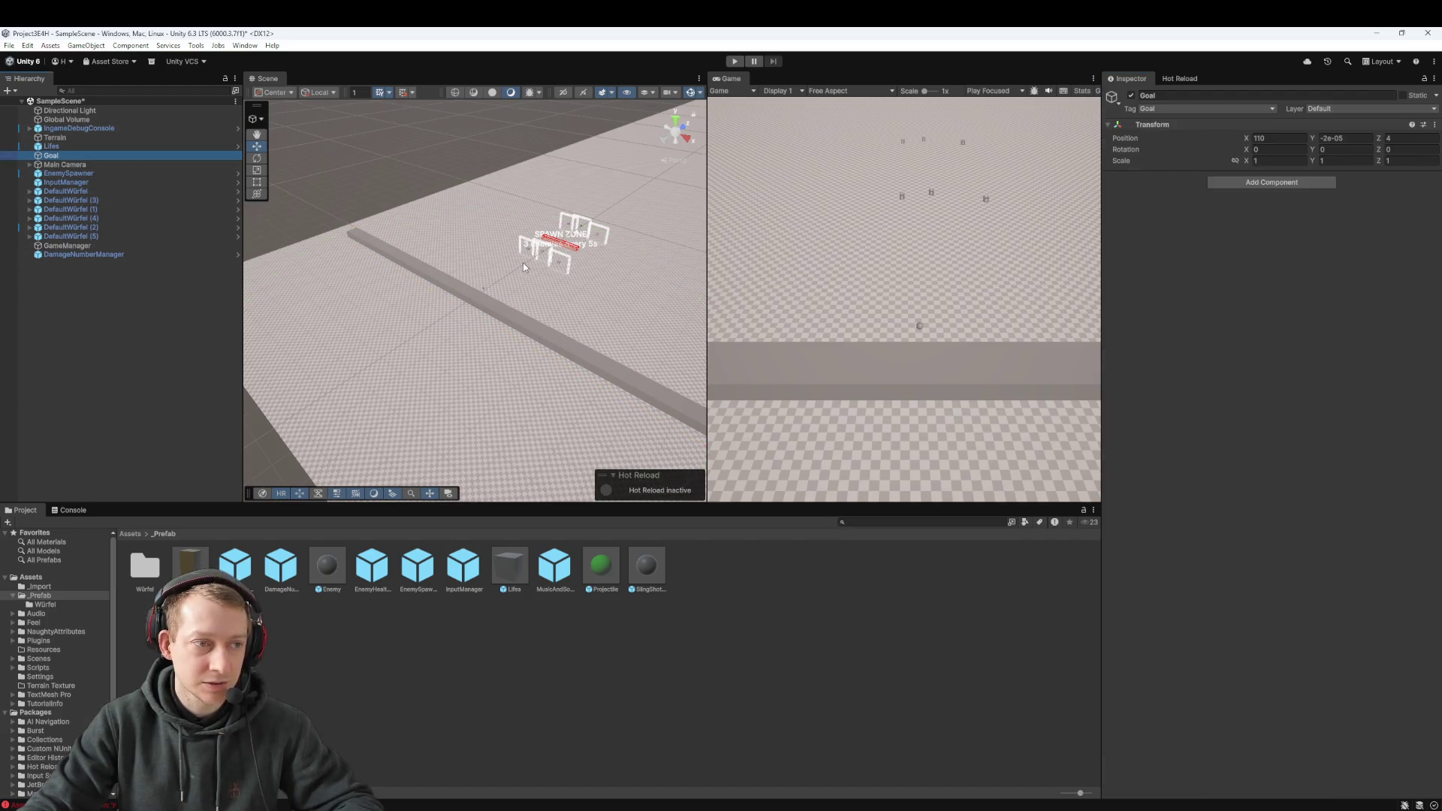
click(83, 173)
click(75, 164)
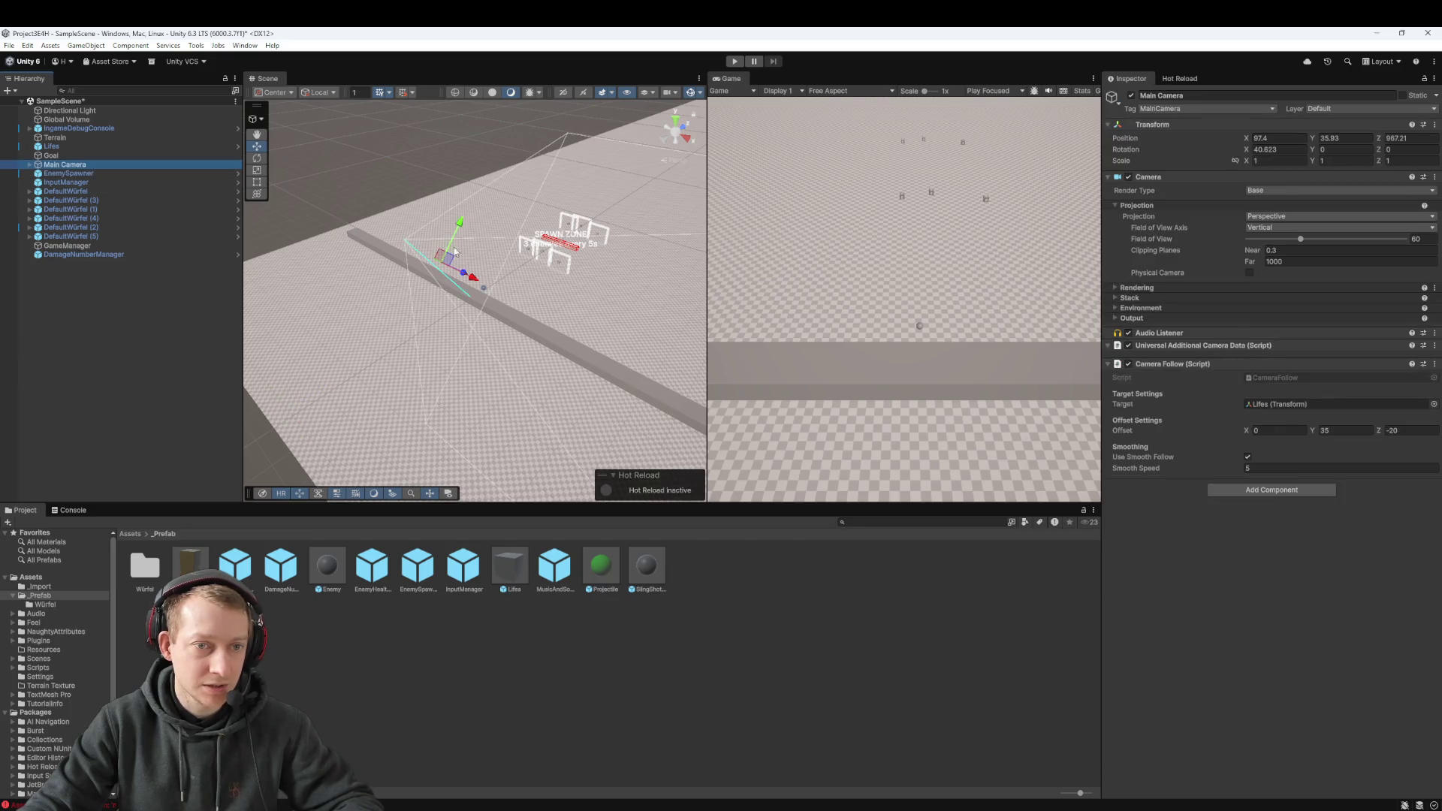
key(w)
scroll(432, 255, up, 5)
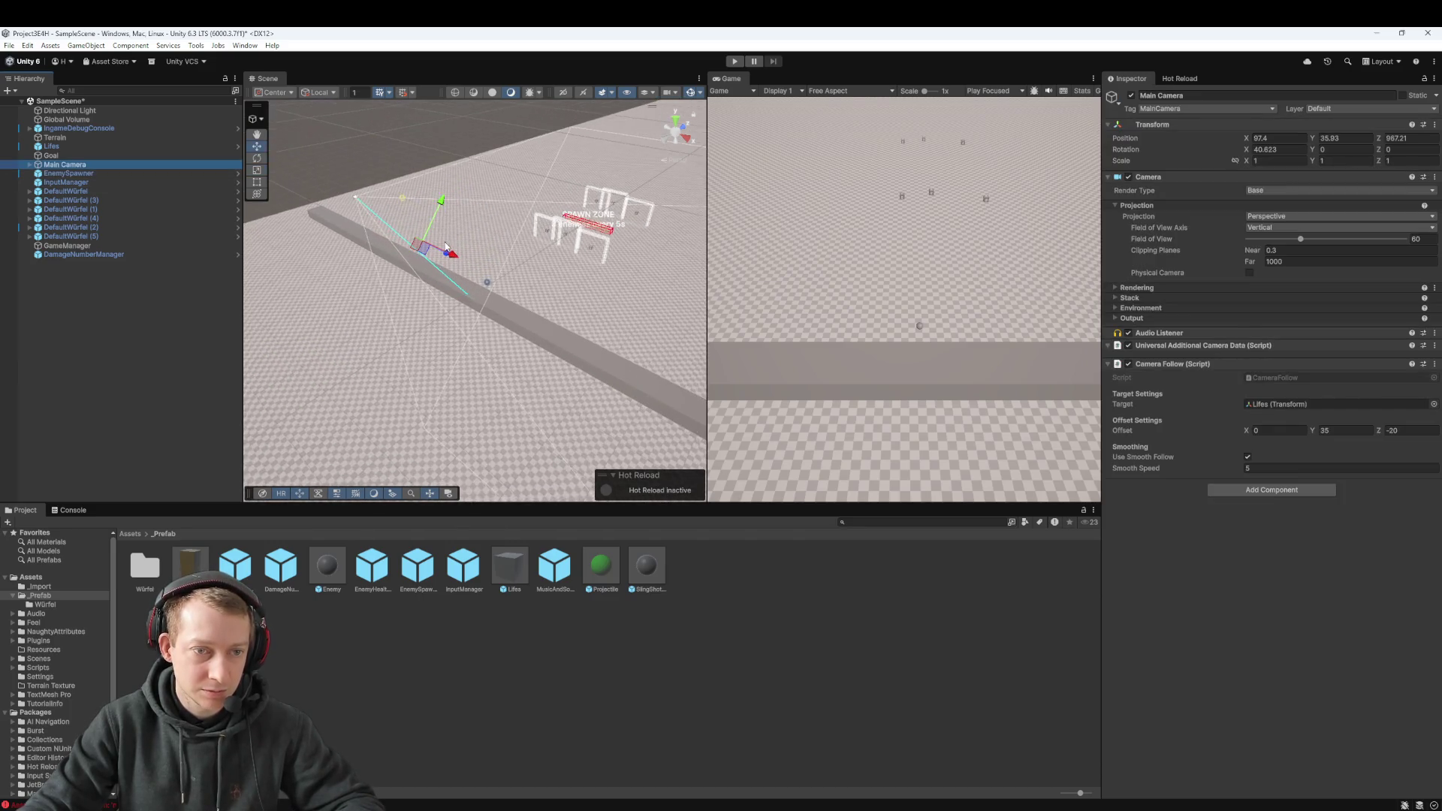
mouse_move(436, 250)
mouse_down()
mouse_move(294, 277)
mouse_move(418, 285)
mouse_move(414, 347)
mouse_up()
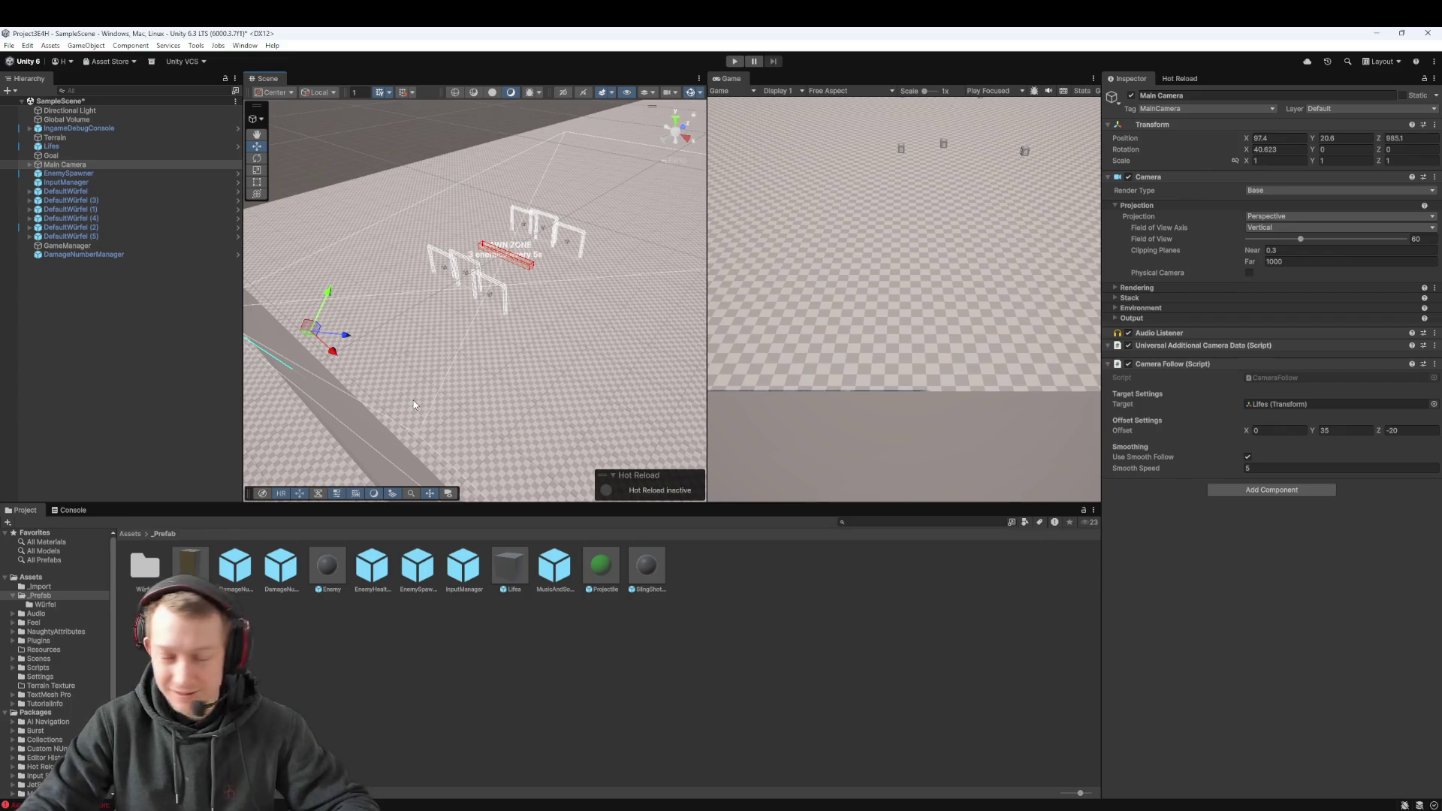
Step: Drag the SlingShotManager under Main Camera close to it, around X 0.8, Y 2.4, Z 30.5
click(34, 163)
click(29, 164)
click(75, 173)
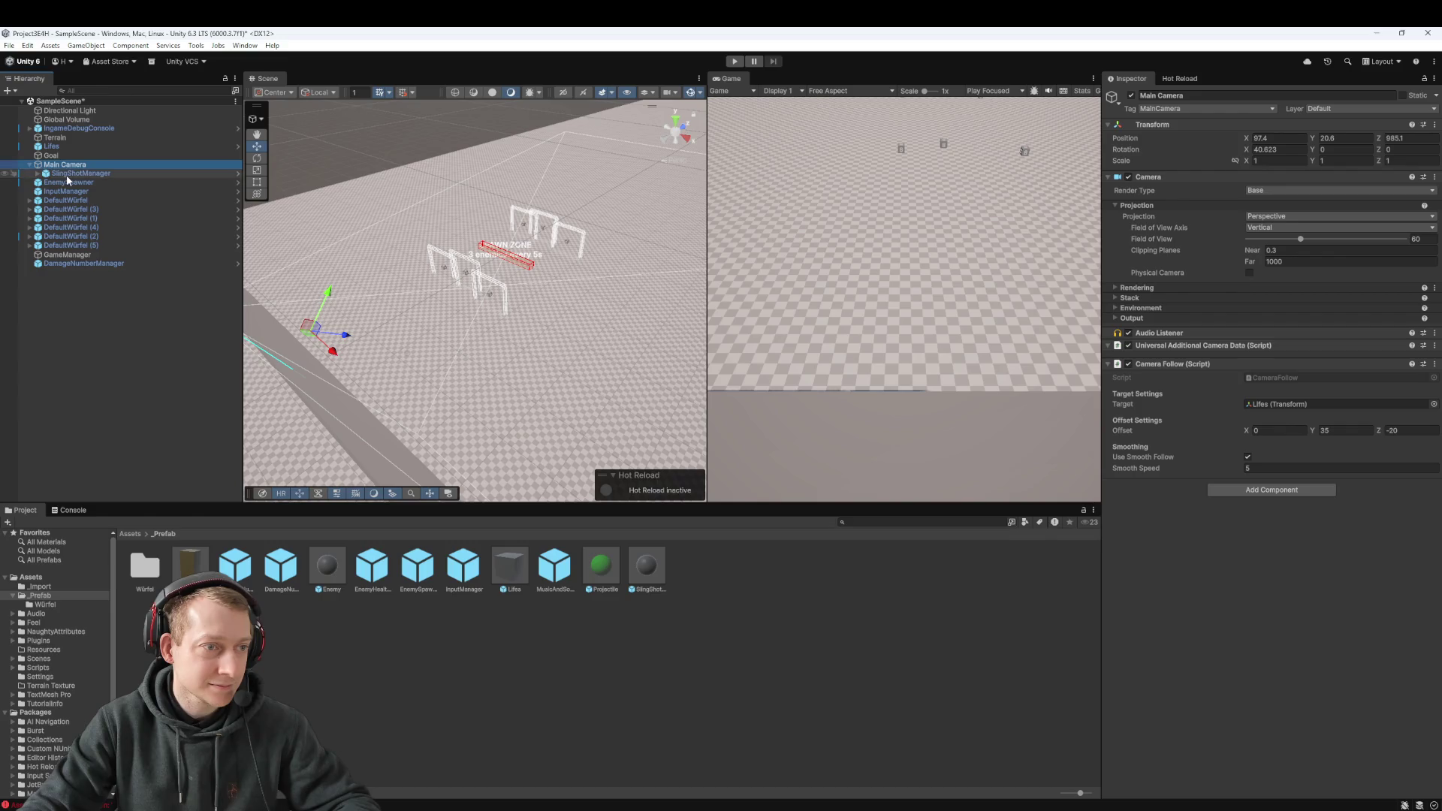
key(e)
key(w)
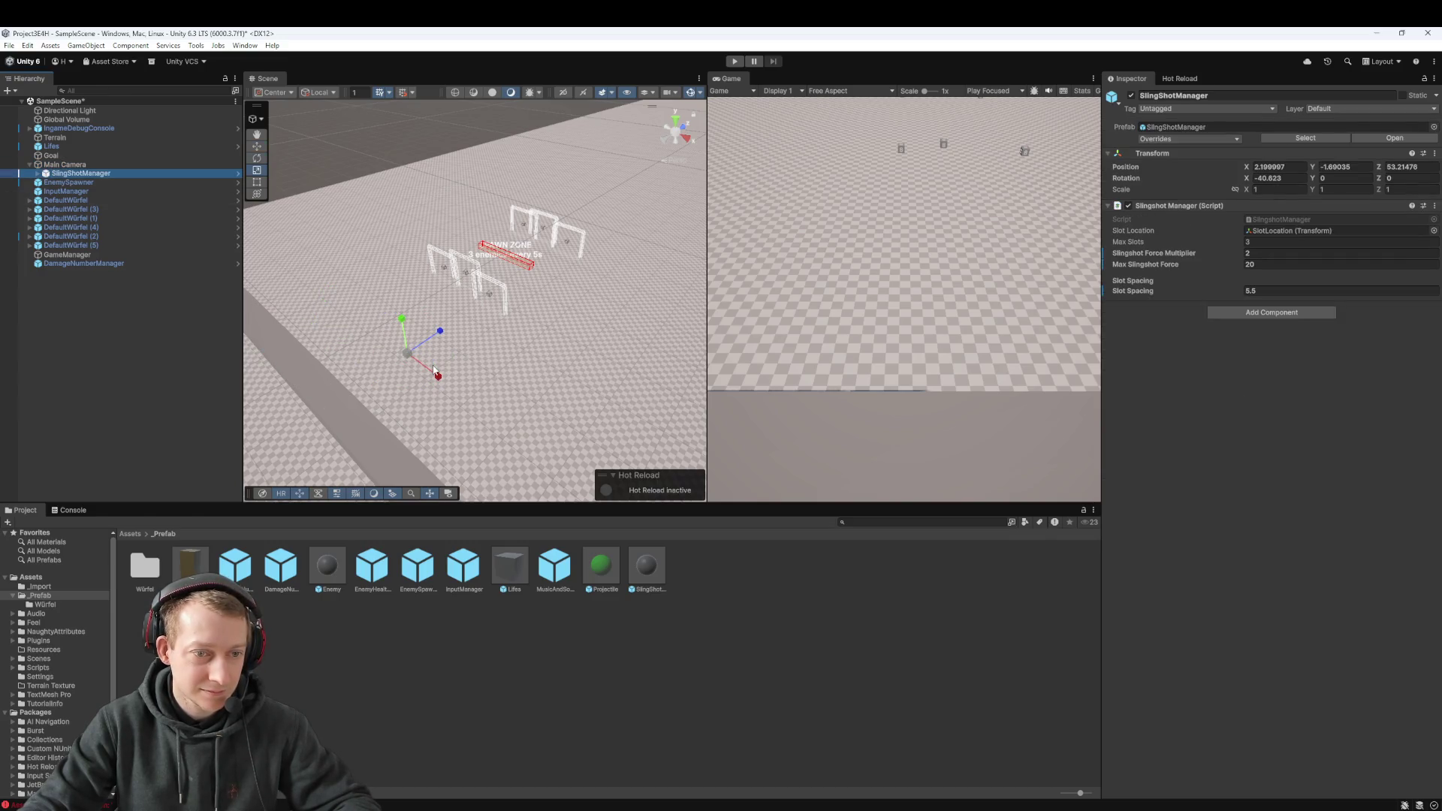
mouse_move(404, 355)
mouse_down()
mouse_move(354, 324)
mouse_move(393, 351)
mouse_move(373, 355)
mouse_move(378, 319)
mouse_up()
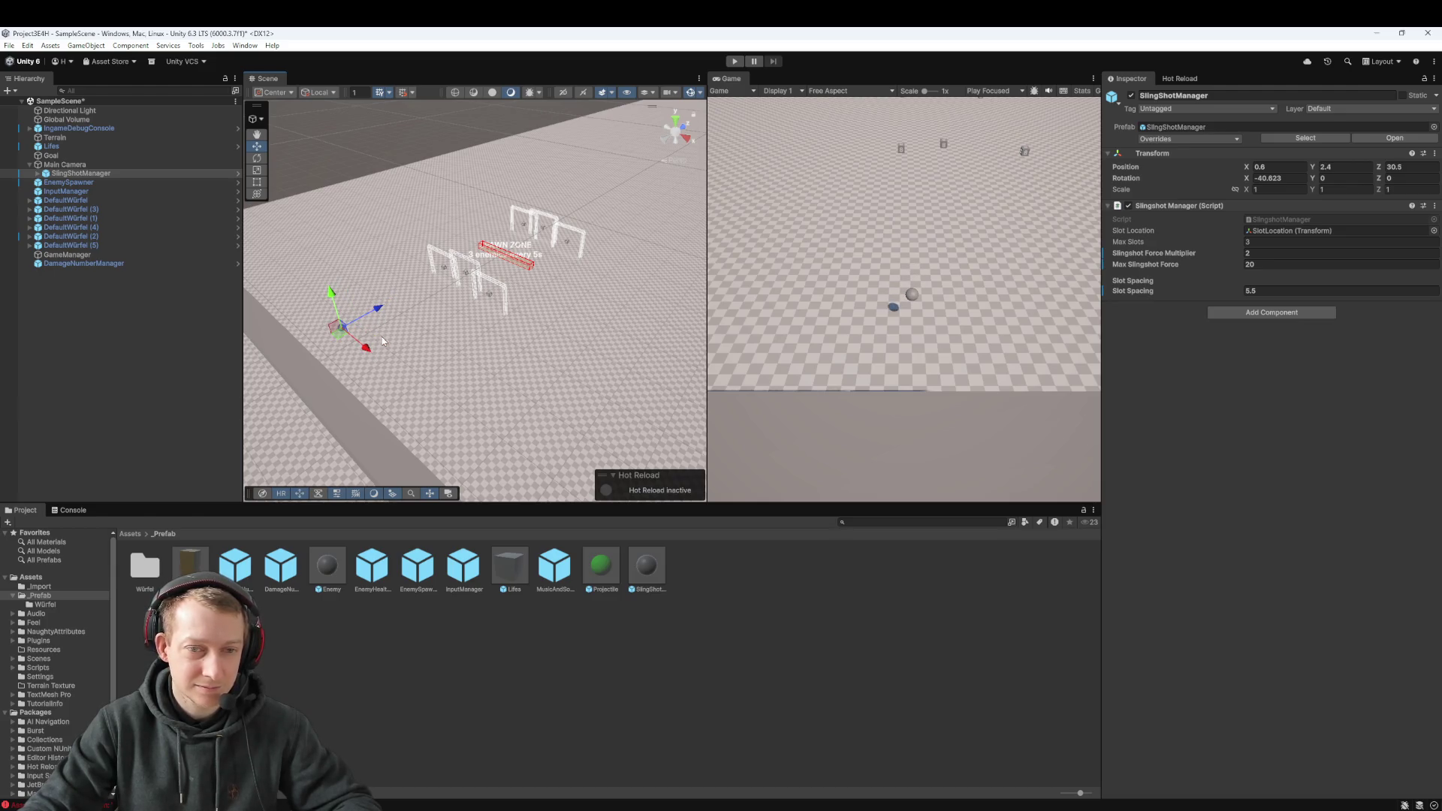
Step: Reselect the Main Camera and pan the Scene view toward it
click(64, 164)
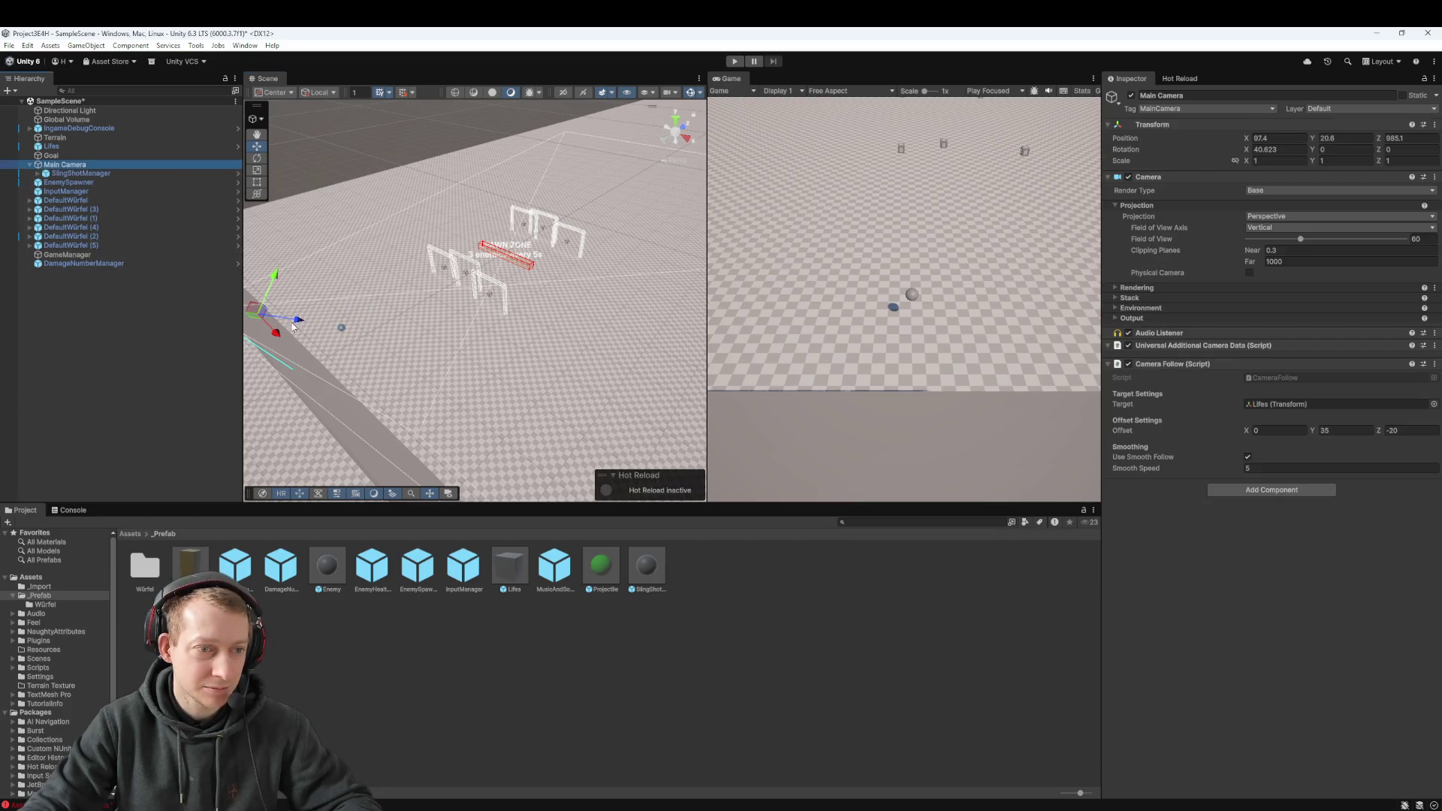
mouse_move(352, 283)
mouse_down()
mouse_move(376, 289)
mouse_move(372, 314)
mouse_up()
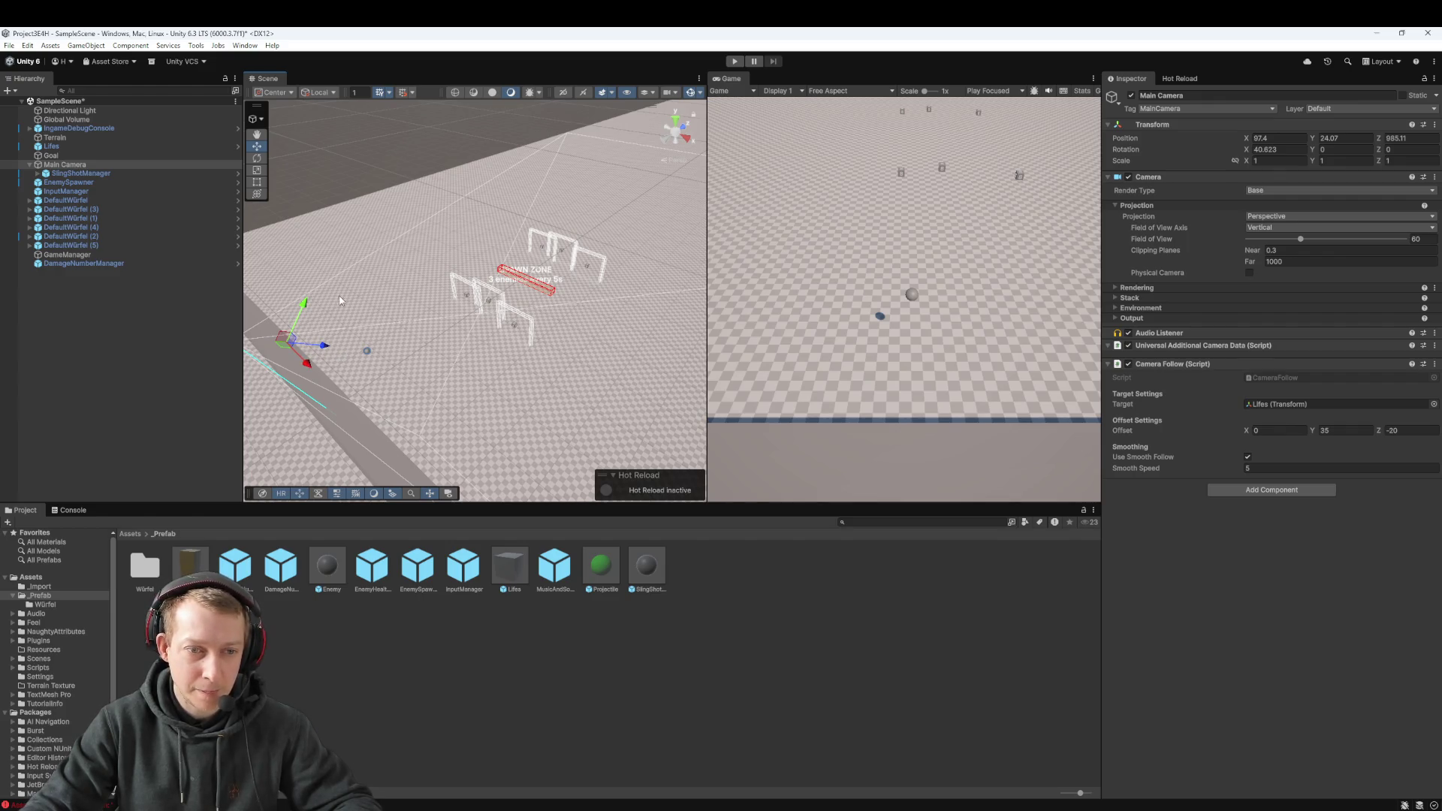
click(105, 197)
Step: Select DefaultWürfel through DefaultWürfel (5) and drag all six dice down toward the ground
shift+click(114, 241)
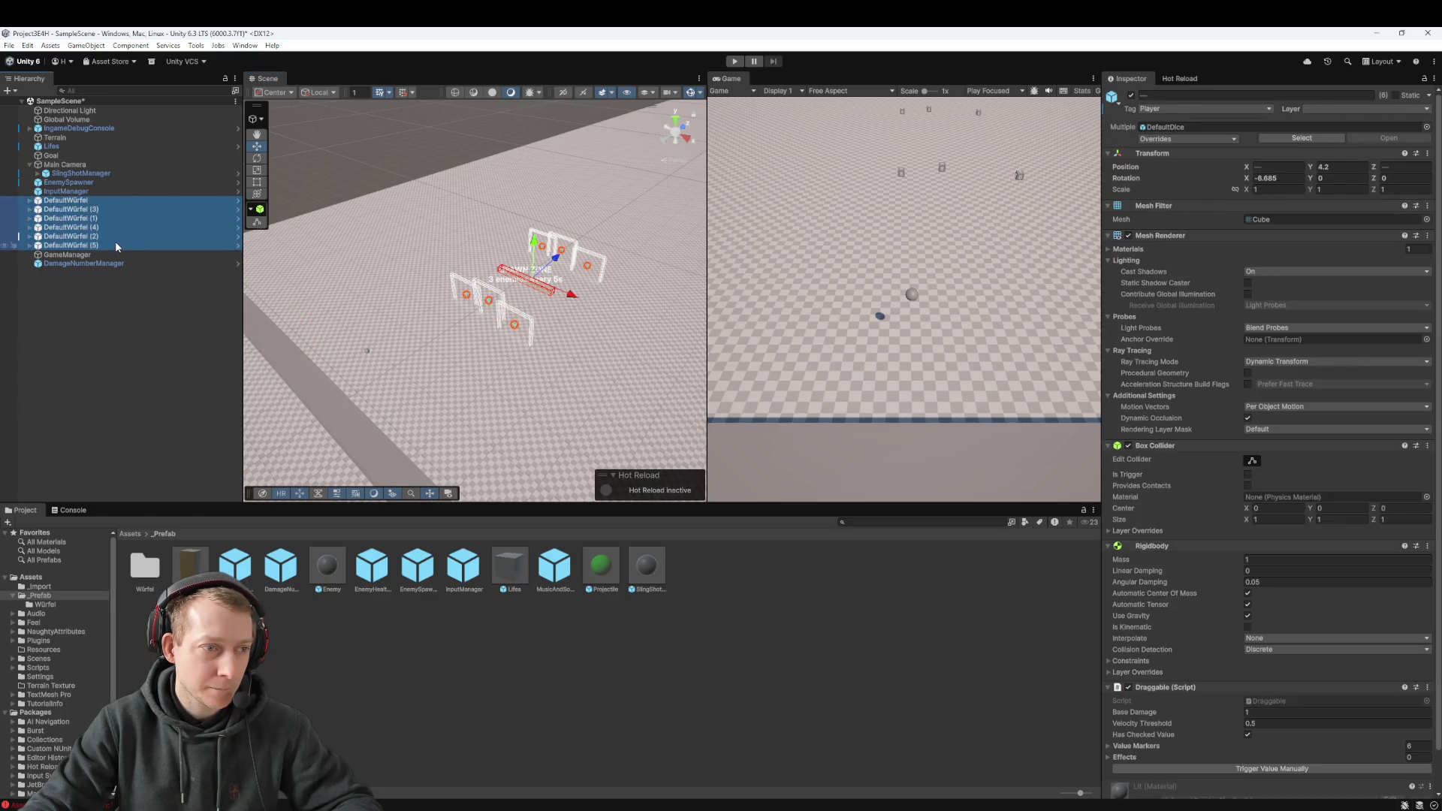
drag(569, 268, 503, 303)
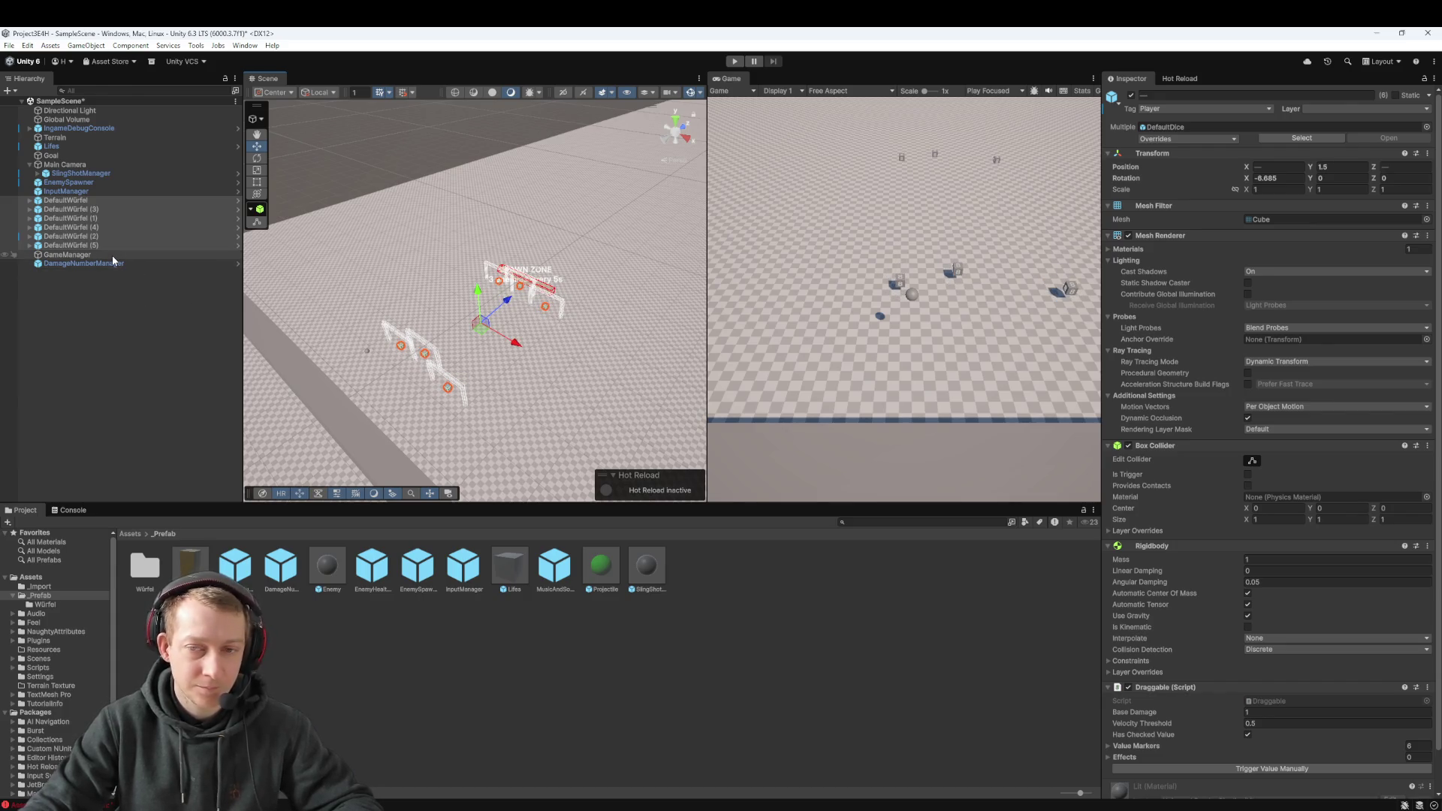
click(105, 182)
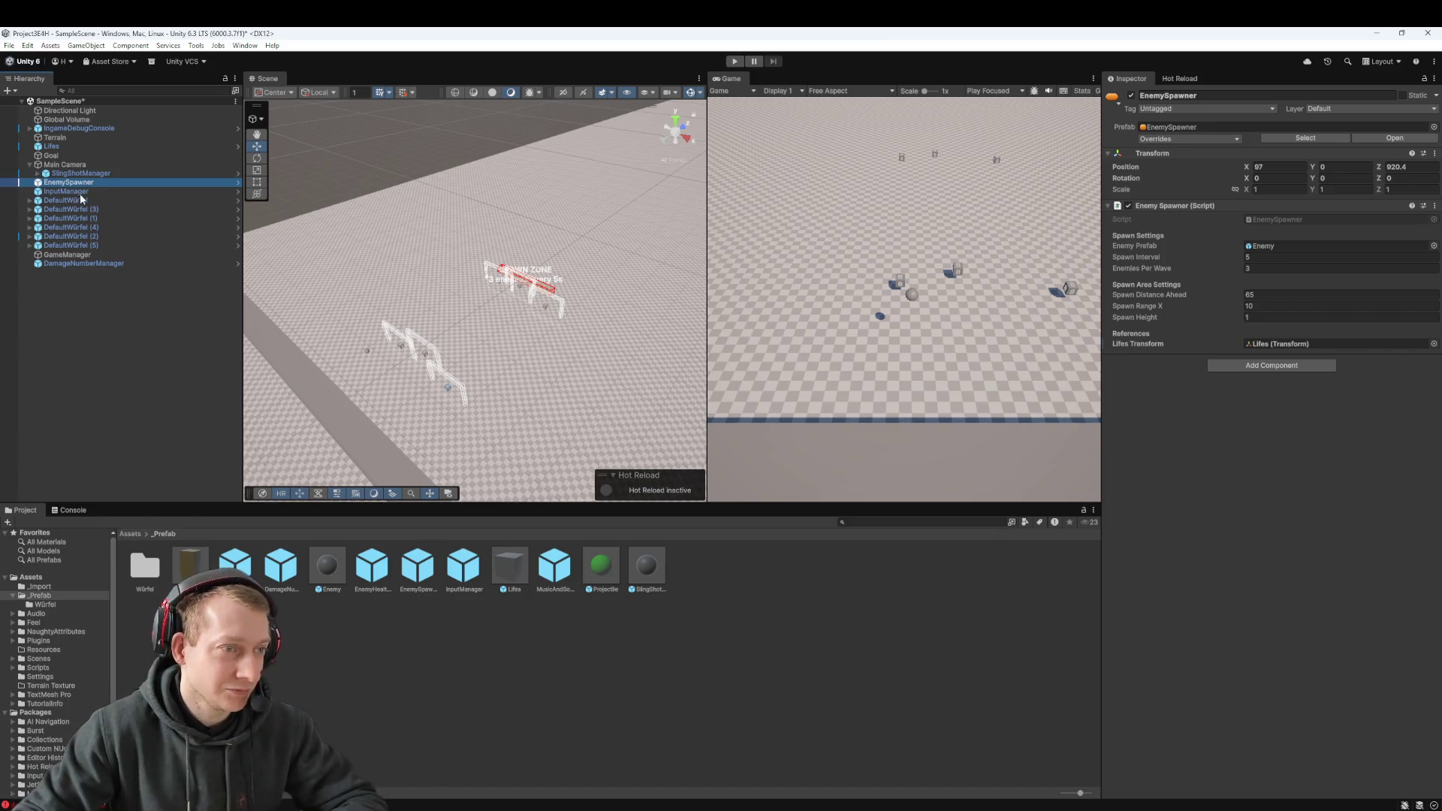
Step: Lower the SlingShotManager to about Y -1.8, save the scene, and play-test it
click(366, 354)
mouse_move(358, 321)
mouse_down()
mouse_move(408, 359)
mouse_move(404, 381)
mouse_up()
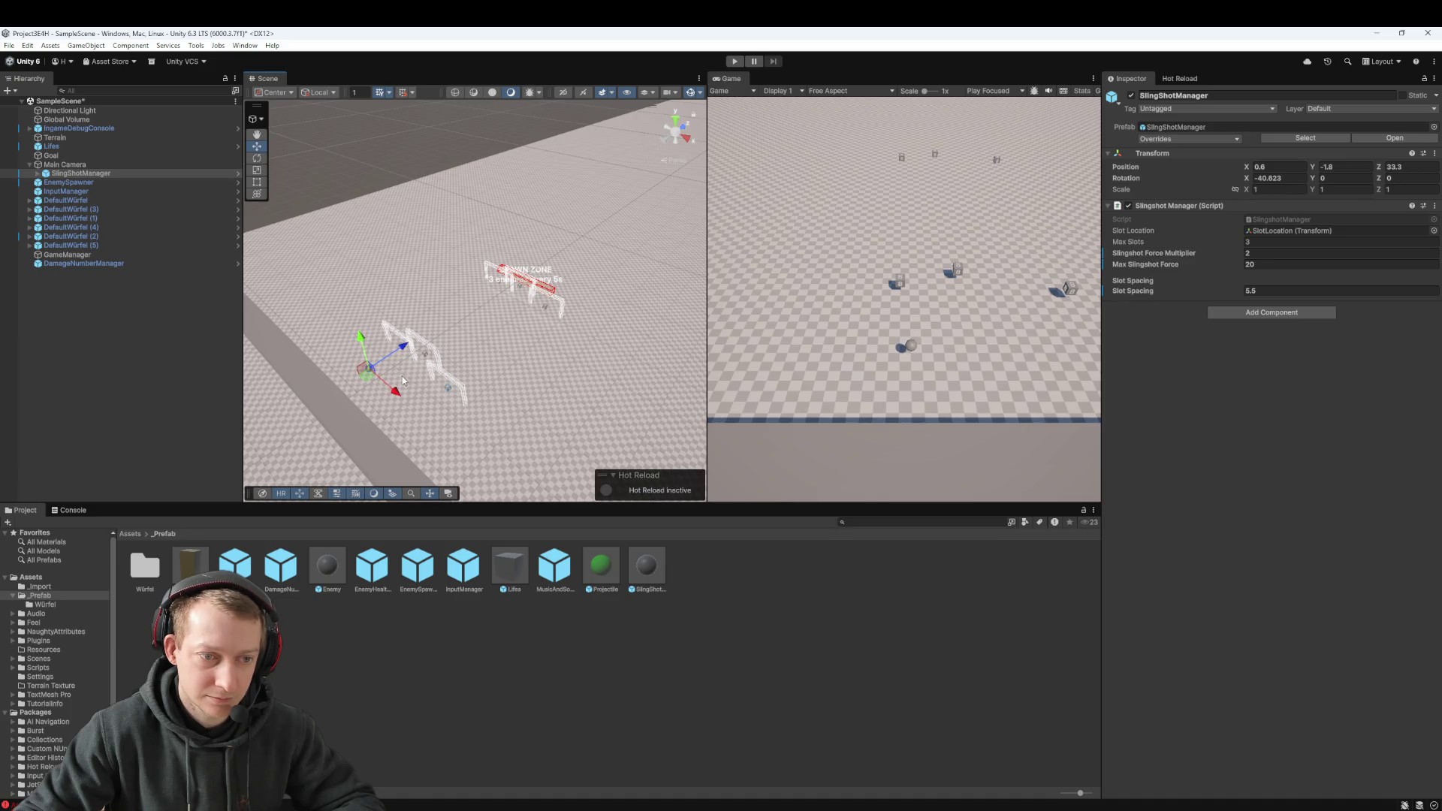
key(ctrl+s)
click(733, 61)
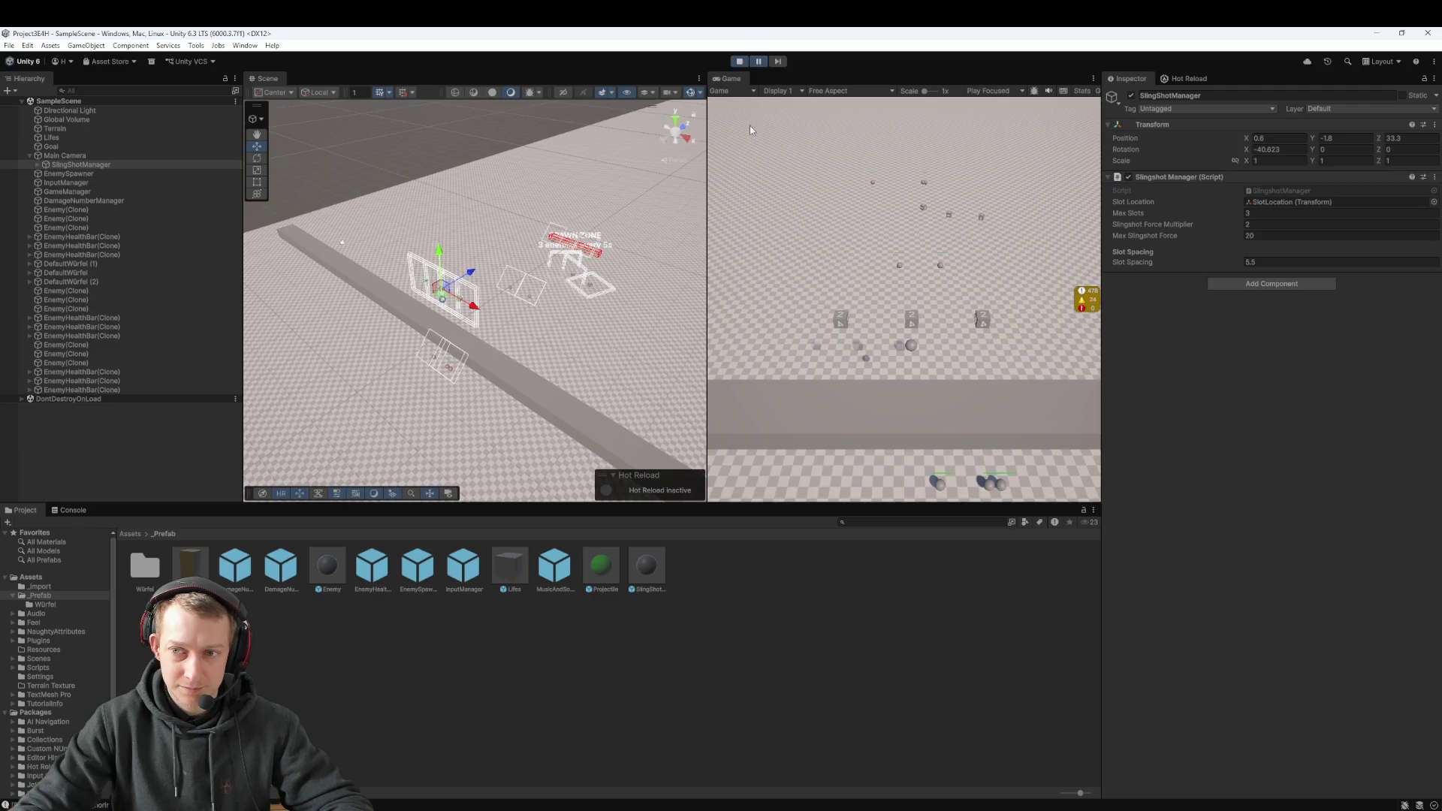
click(741, 63)
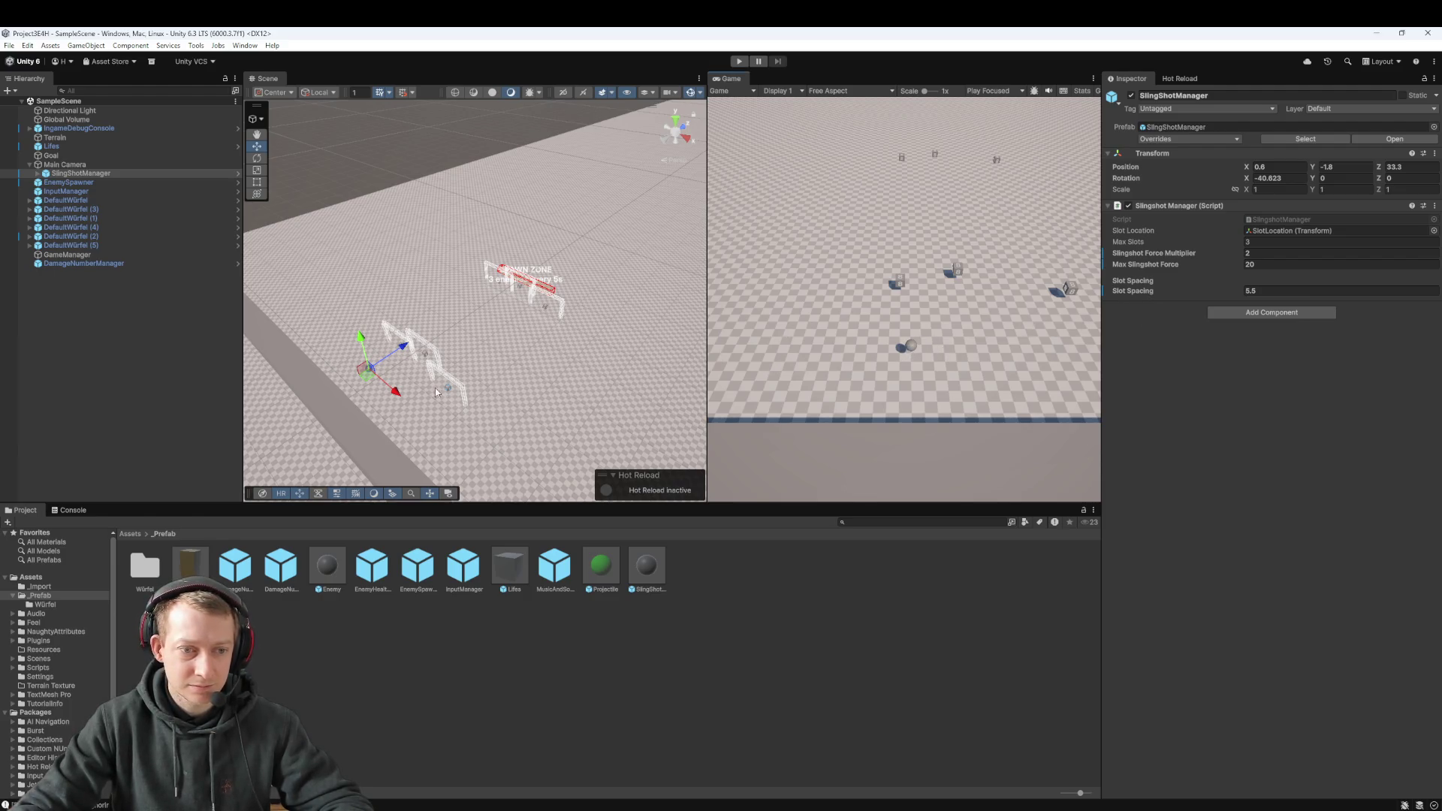
Step: Apply all overrides to the SlingShotManager prefab and start another play test
click(105, 314)
click(79, 174)
click(37, 173)
click(79, 182)
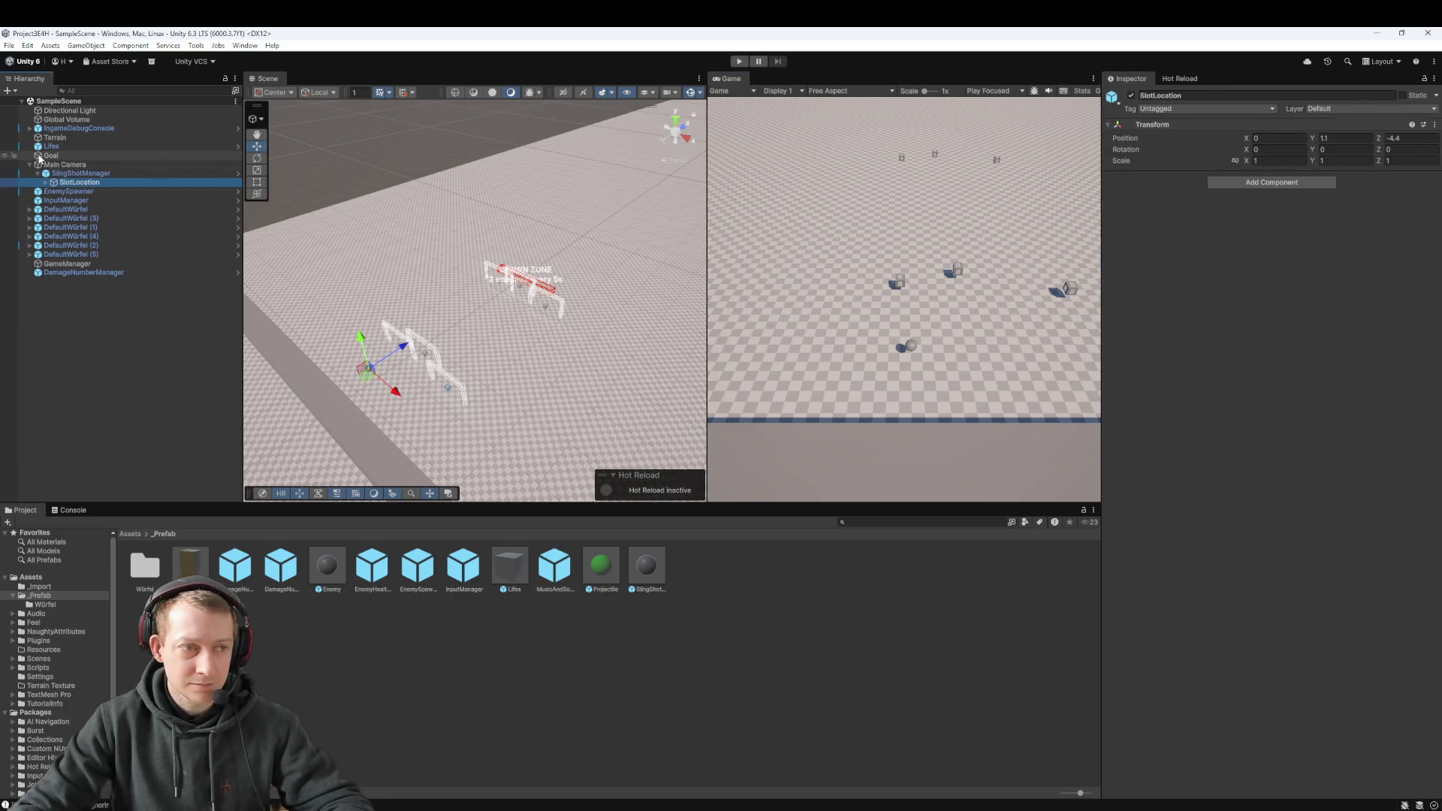
click(78, 173)
click(1179, 140)
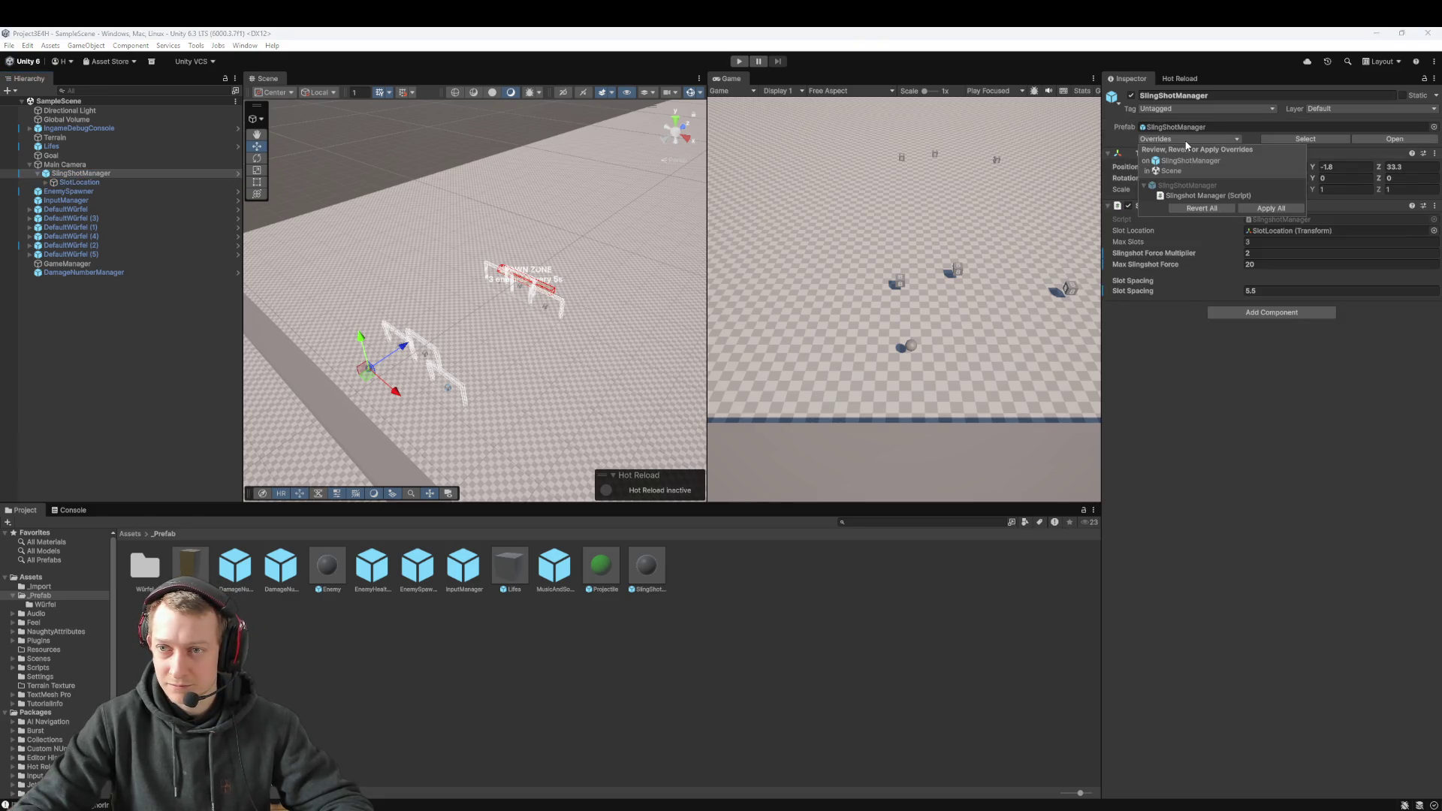
click(1286, 207)
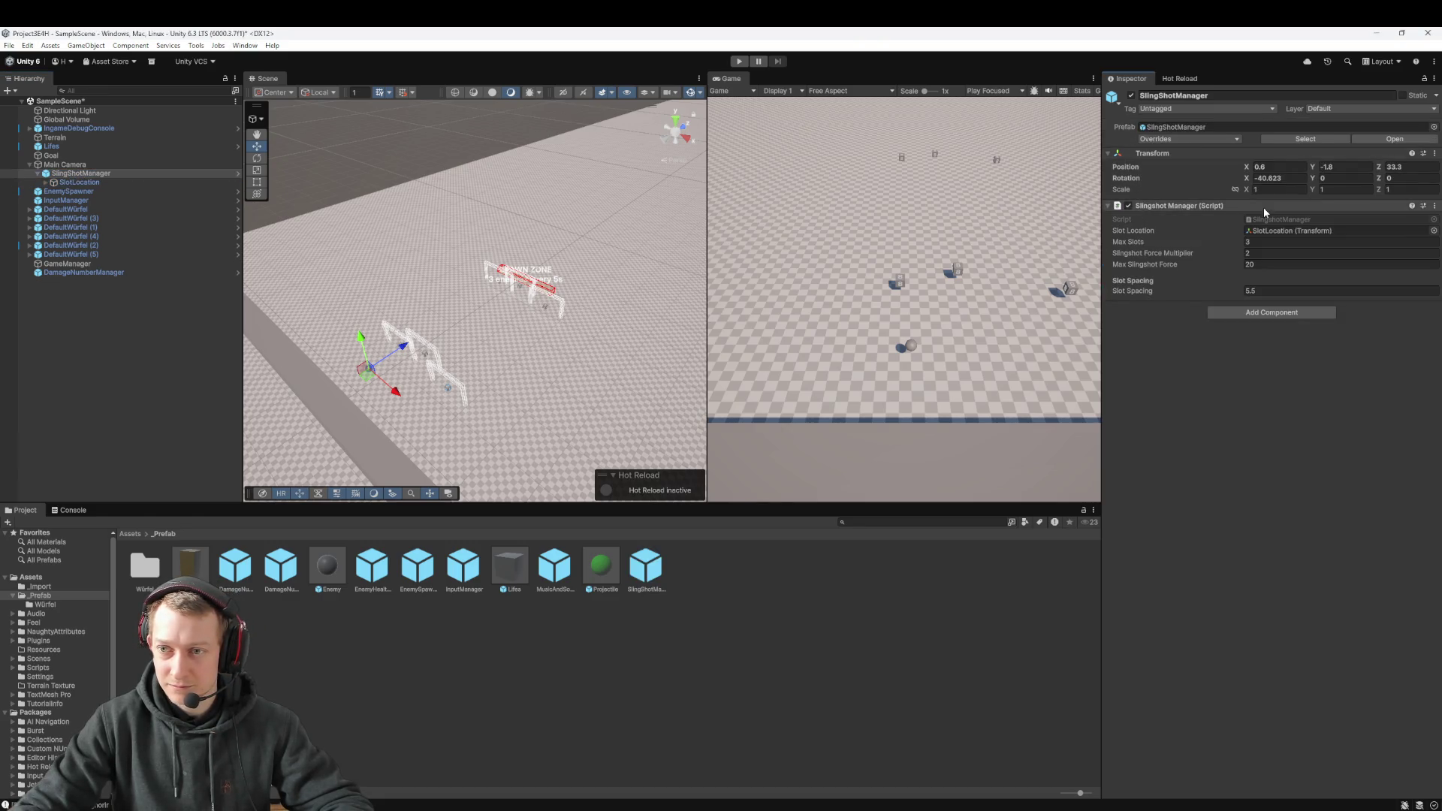
click(68, 166)
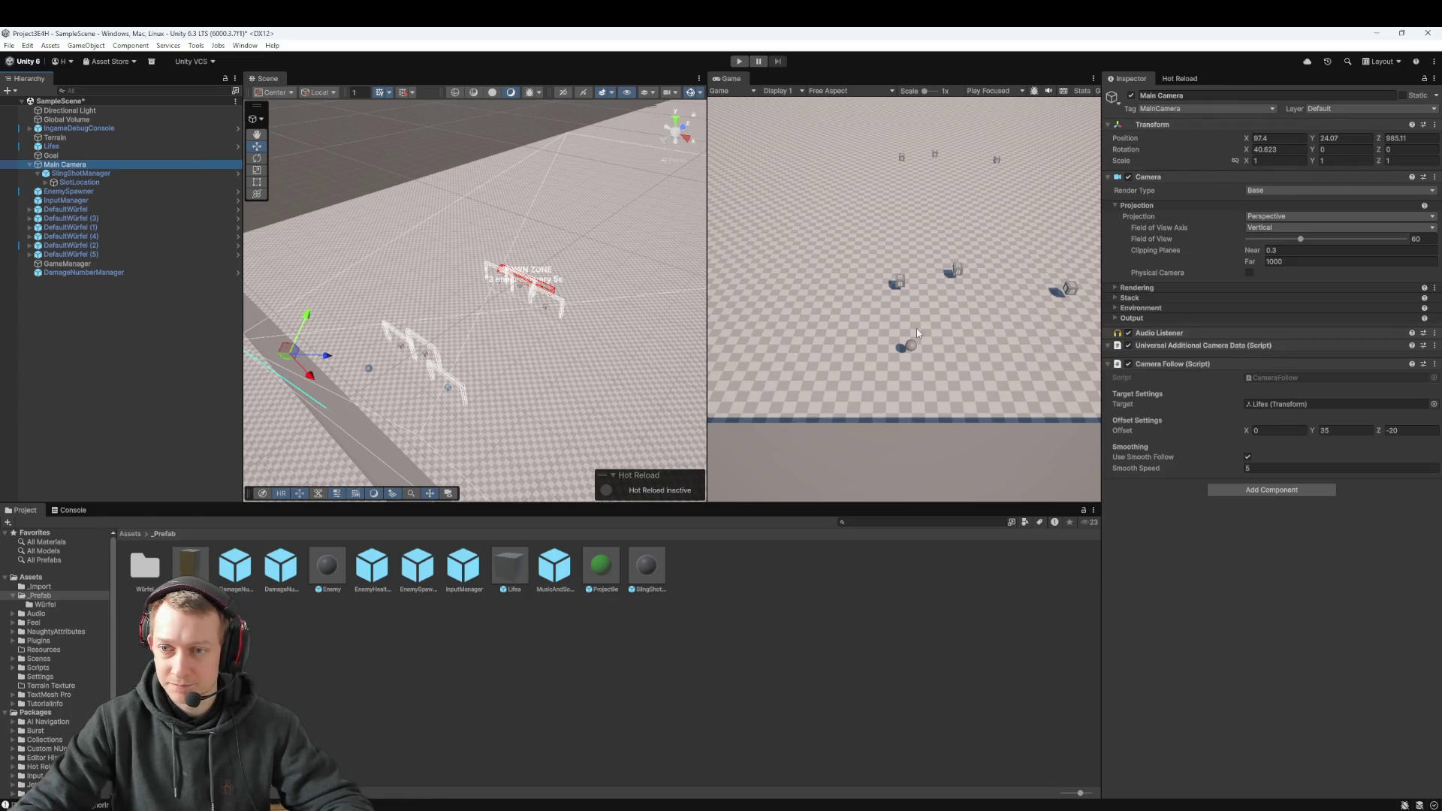
click(739, 61)
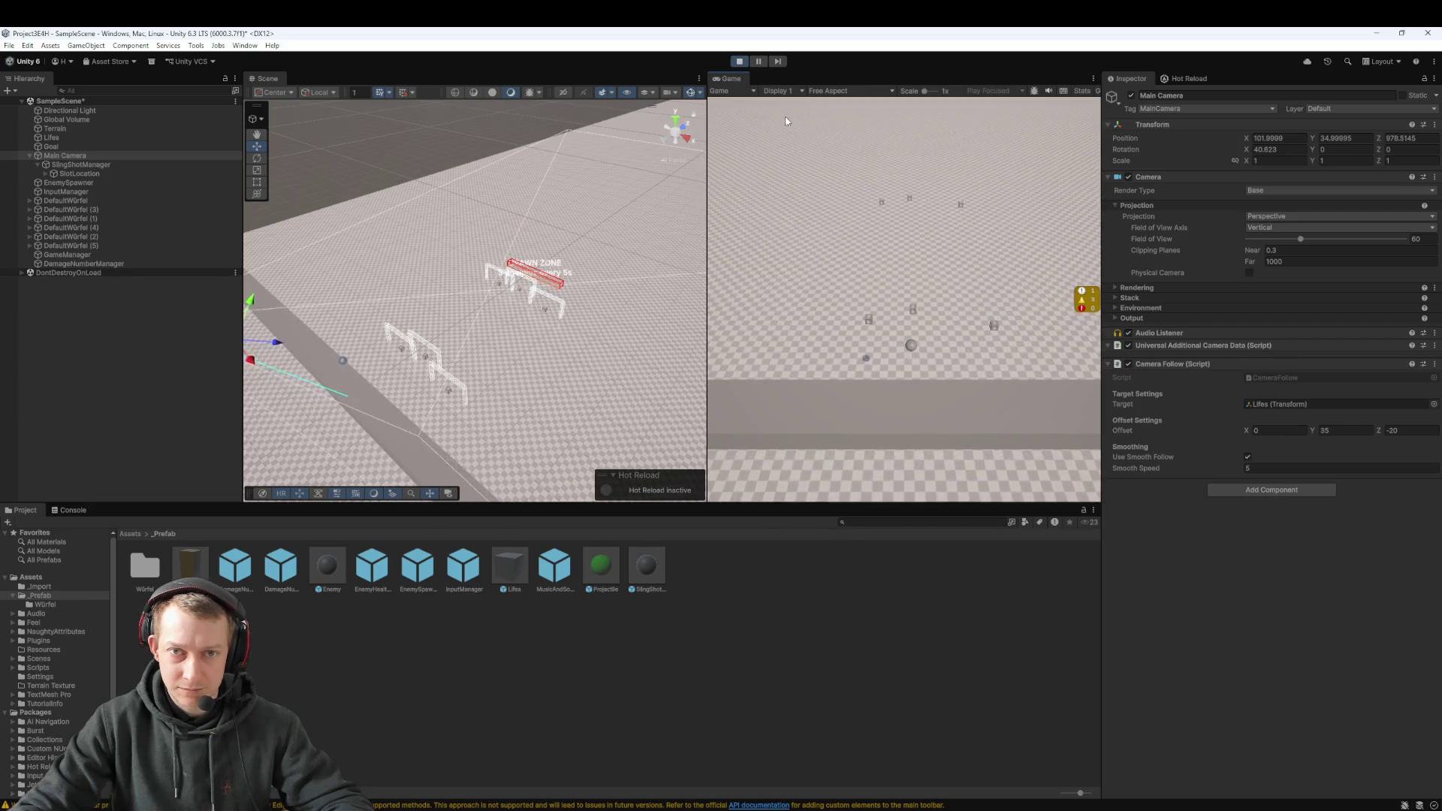
Step: Stop the running game and apply all of Lifes' scene overrides to its prefab
click(739, 61)
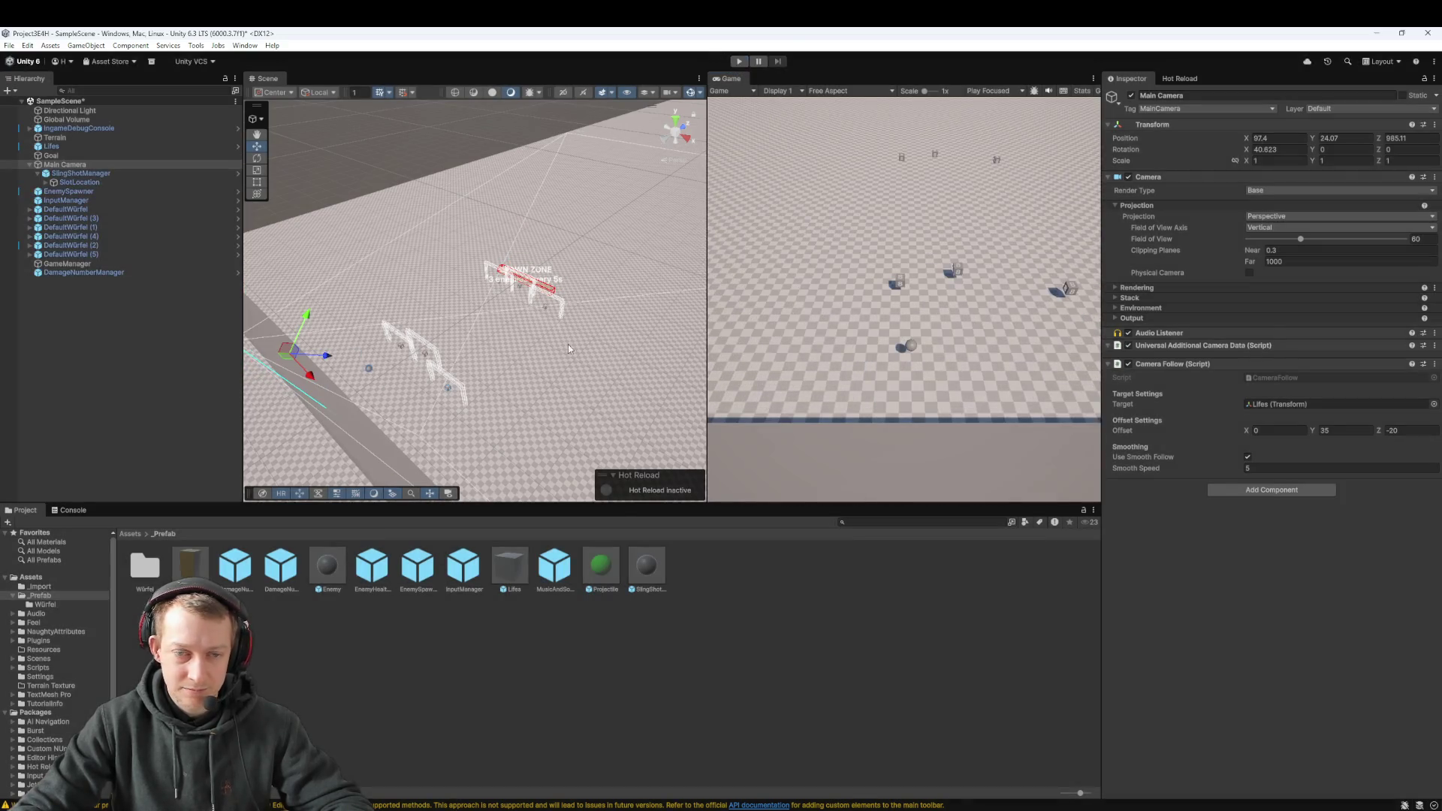
click(70, 148)
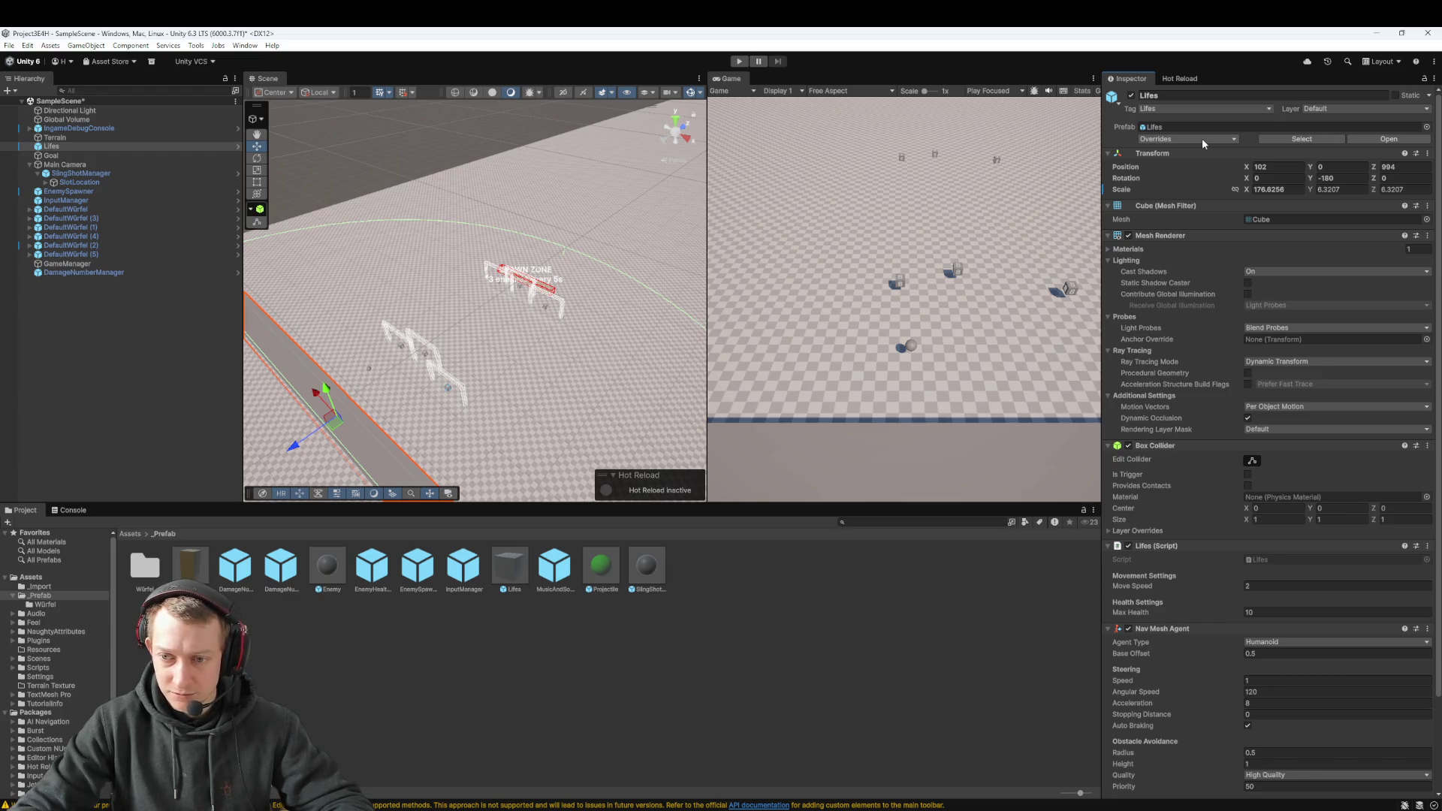
scroll(1205, 248, down, 3)
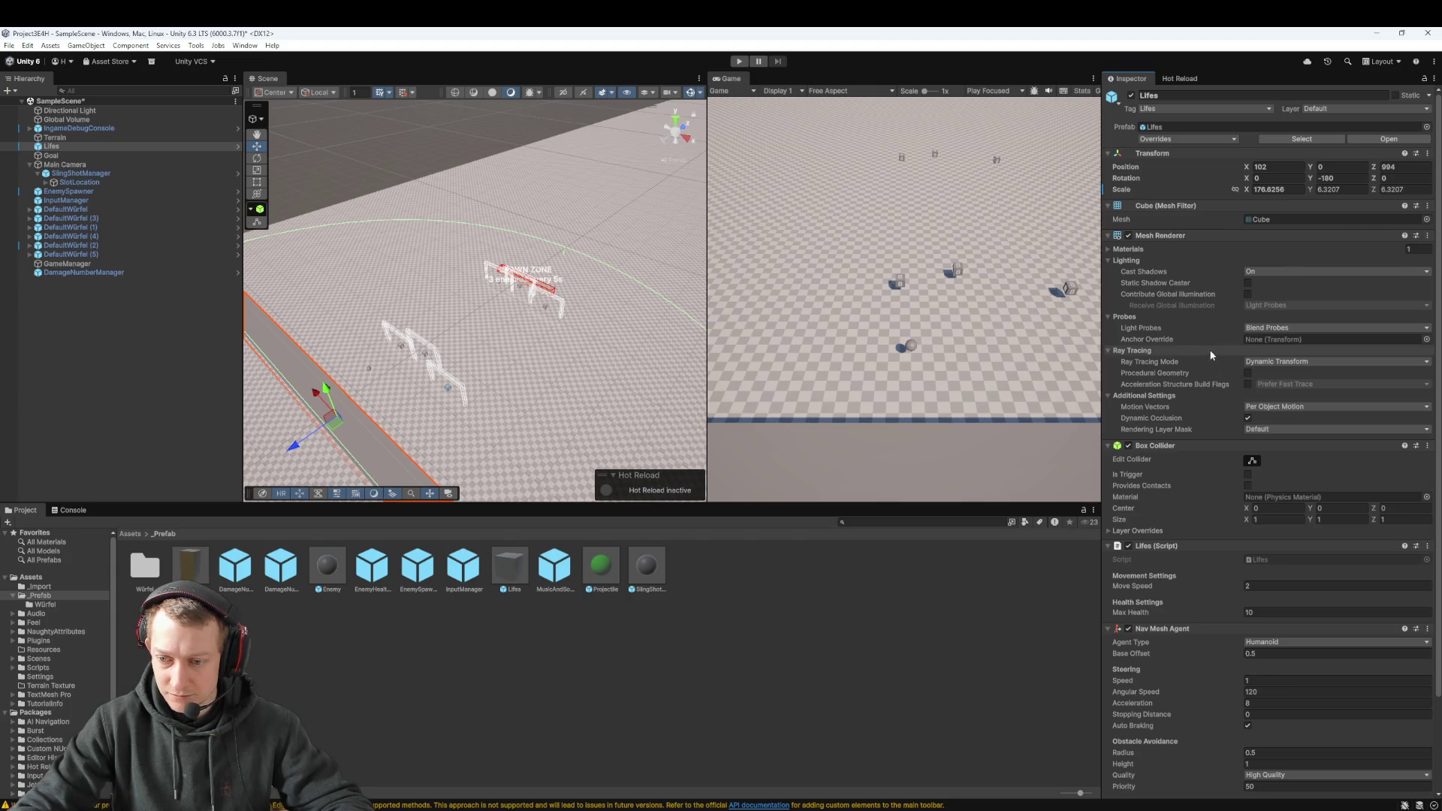
scroll(1209, 392, down, 3)
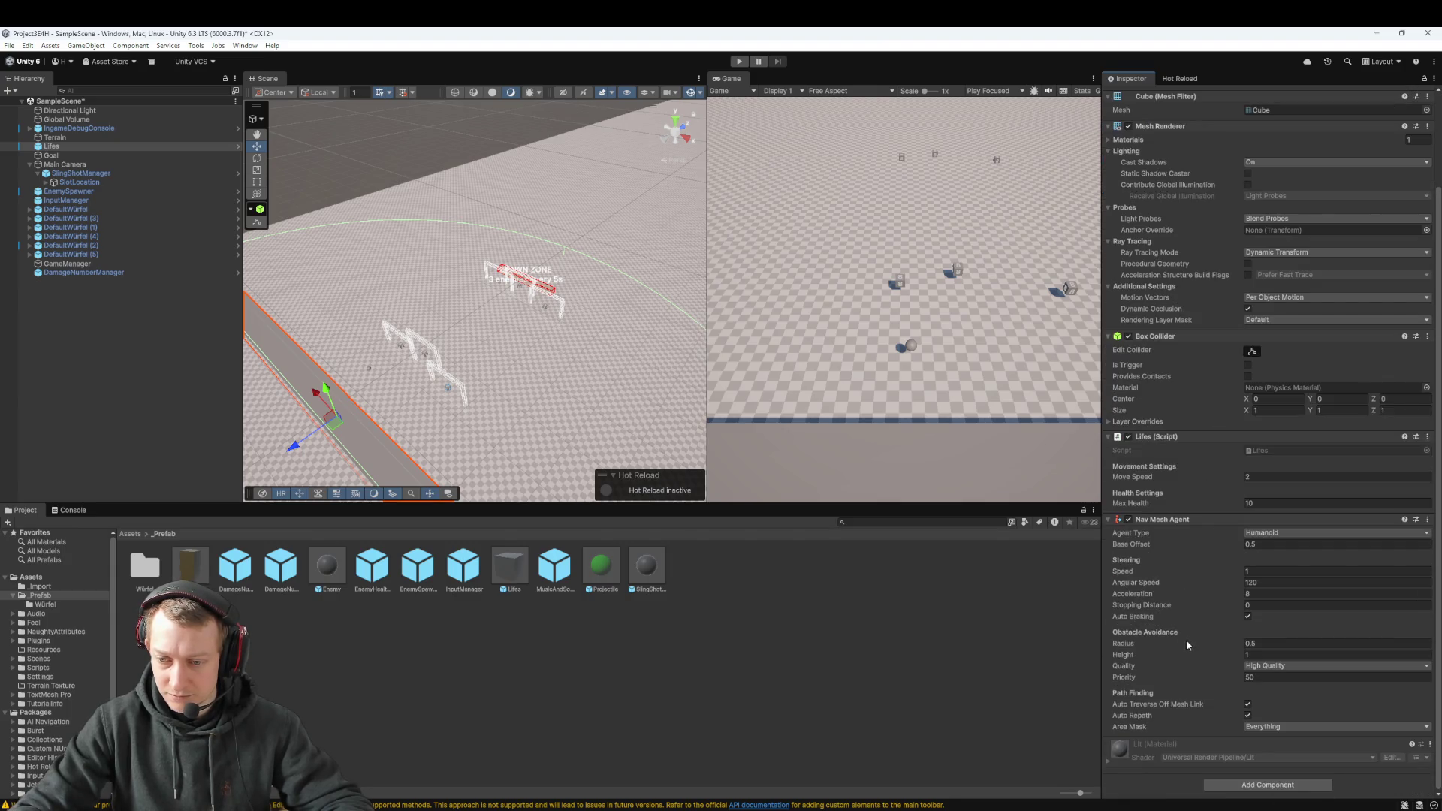
mouse_move(1234, 654)
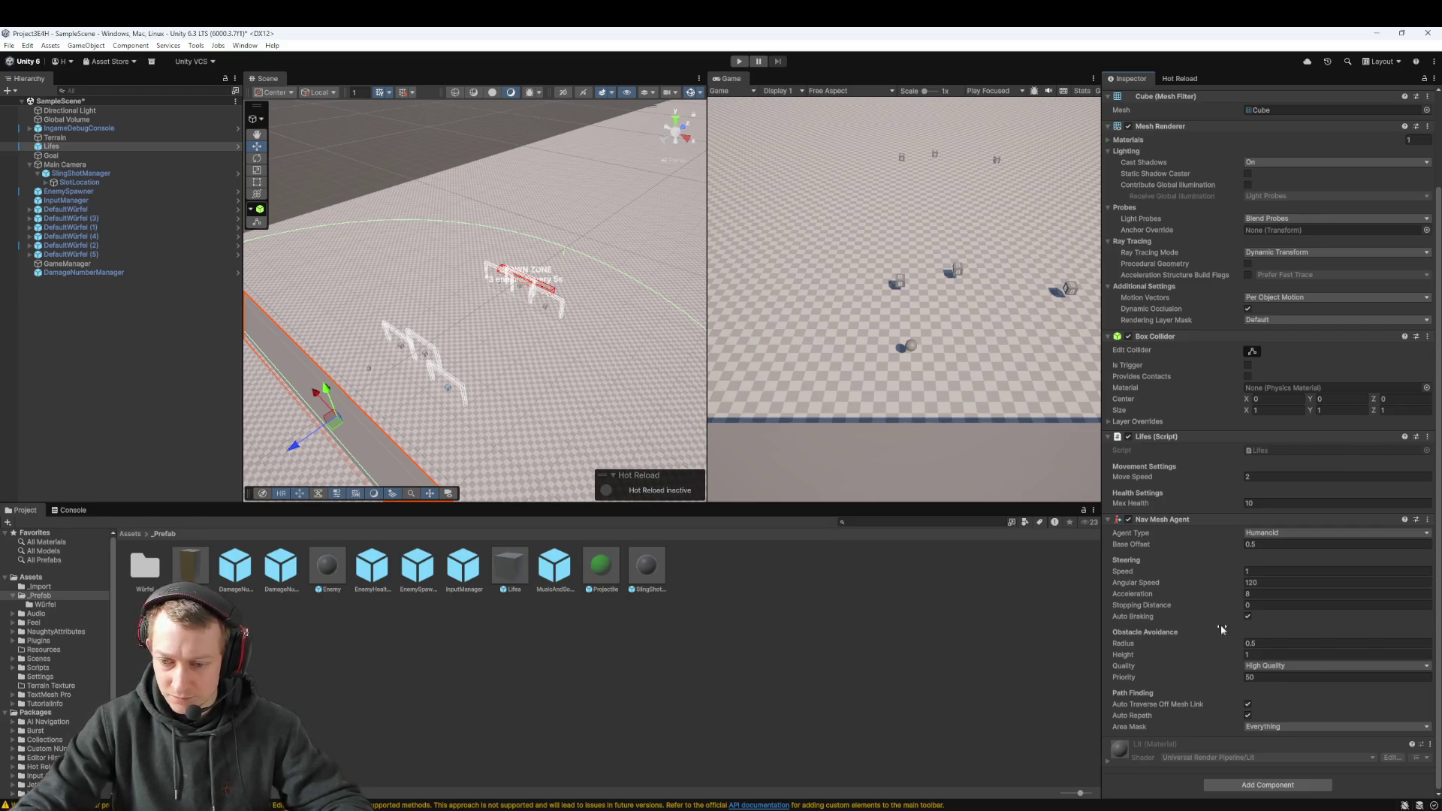
scroll(1193, 193, up, 3)
click(1195, 139)
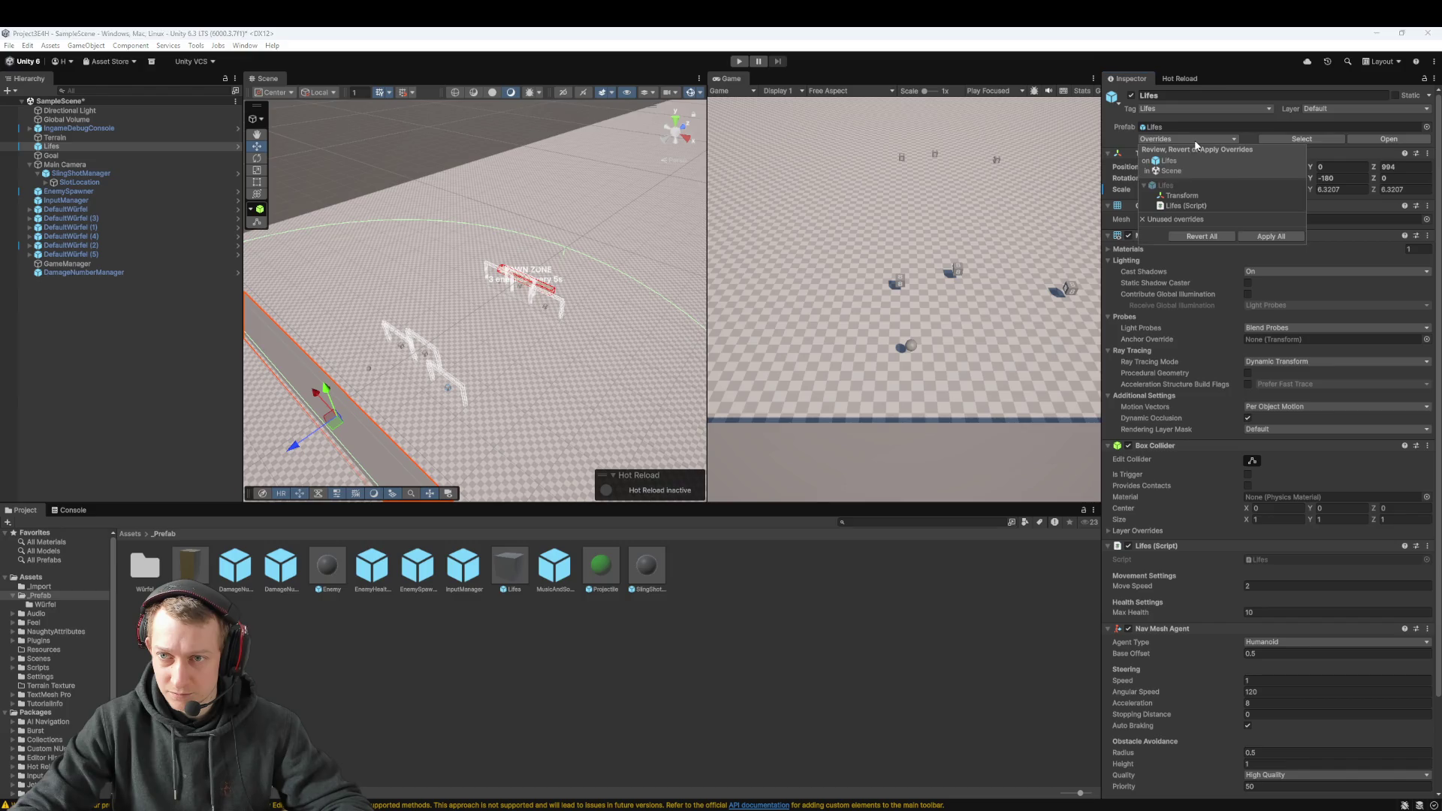
click(1254, 237)
Step: Run one play test, then open the Enemy prefab for editing
click(739, 61)
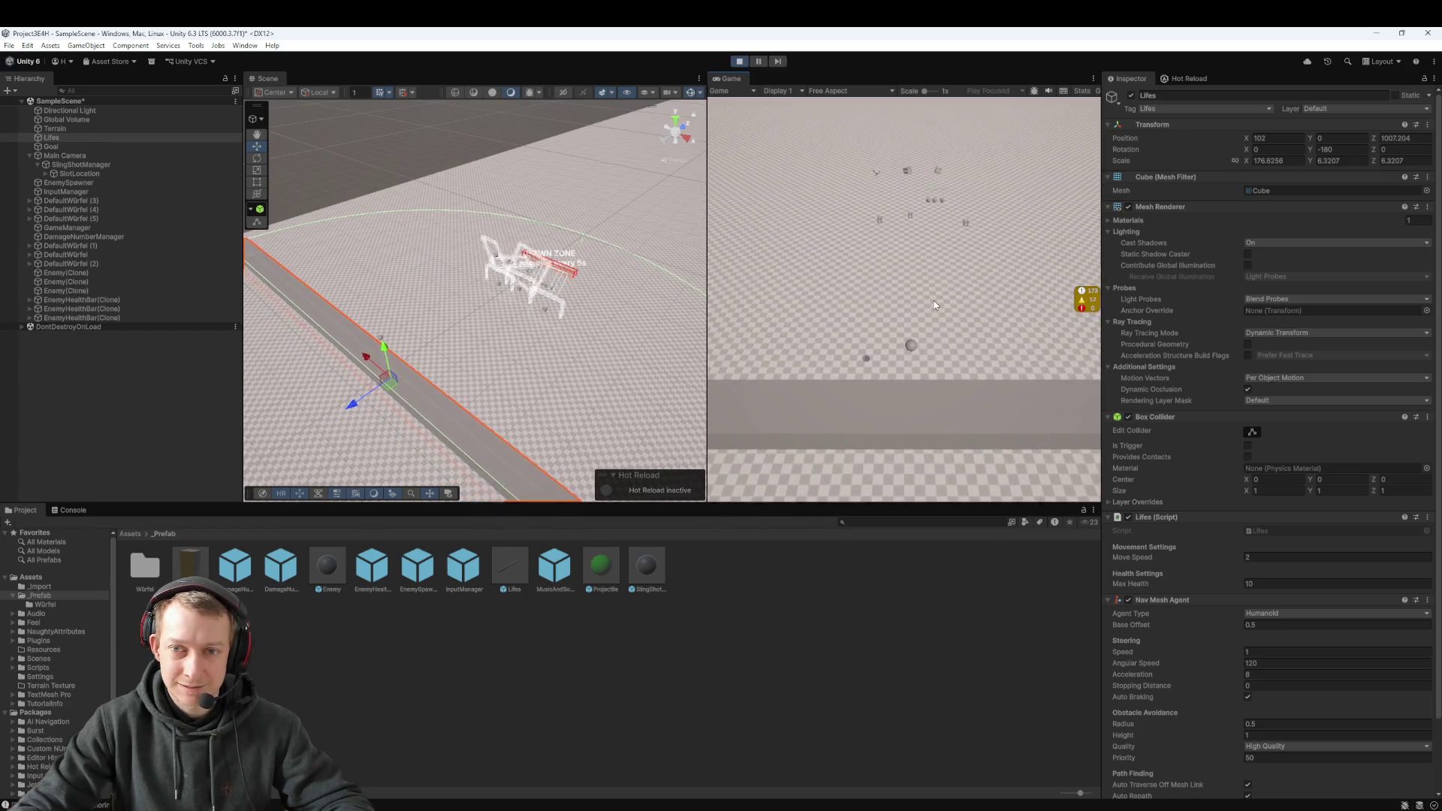
click(740, 61)
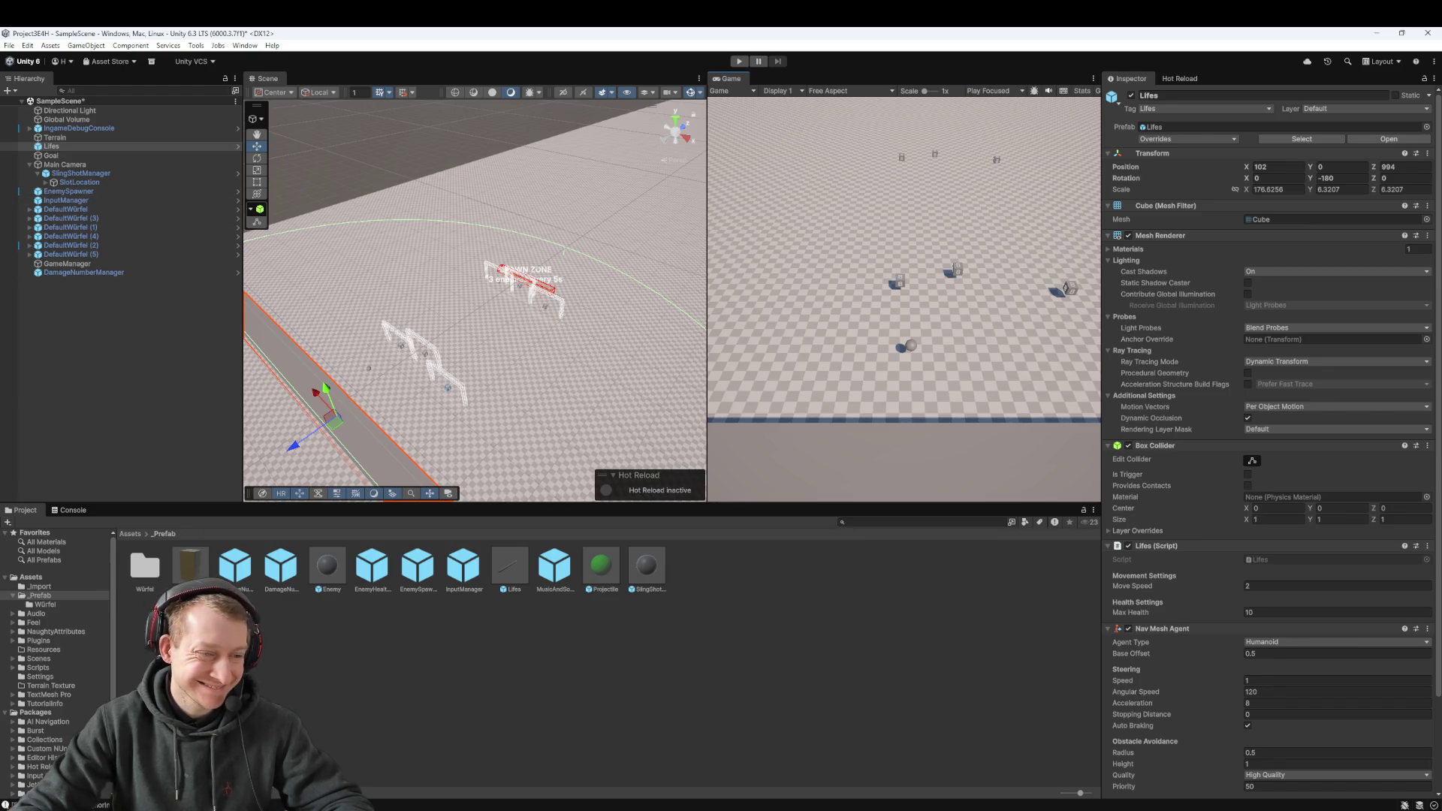
double_click(326, 568)
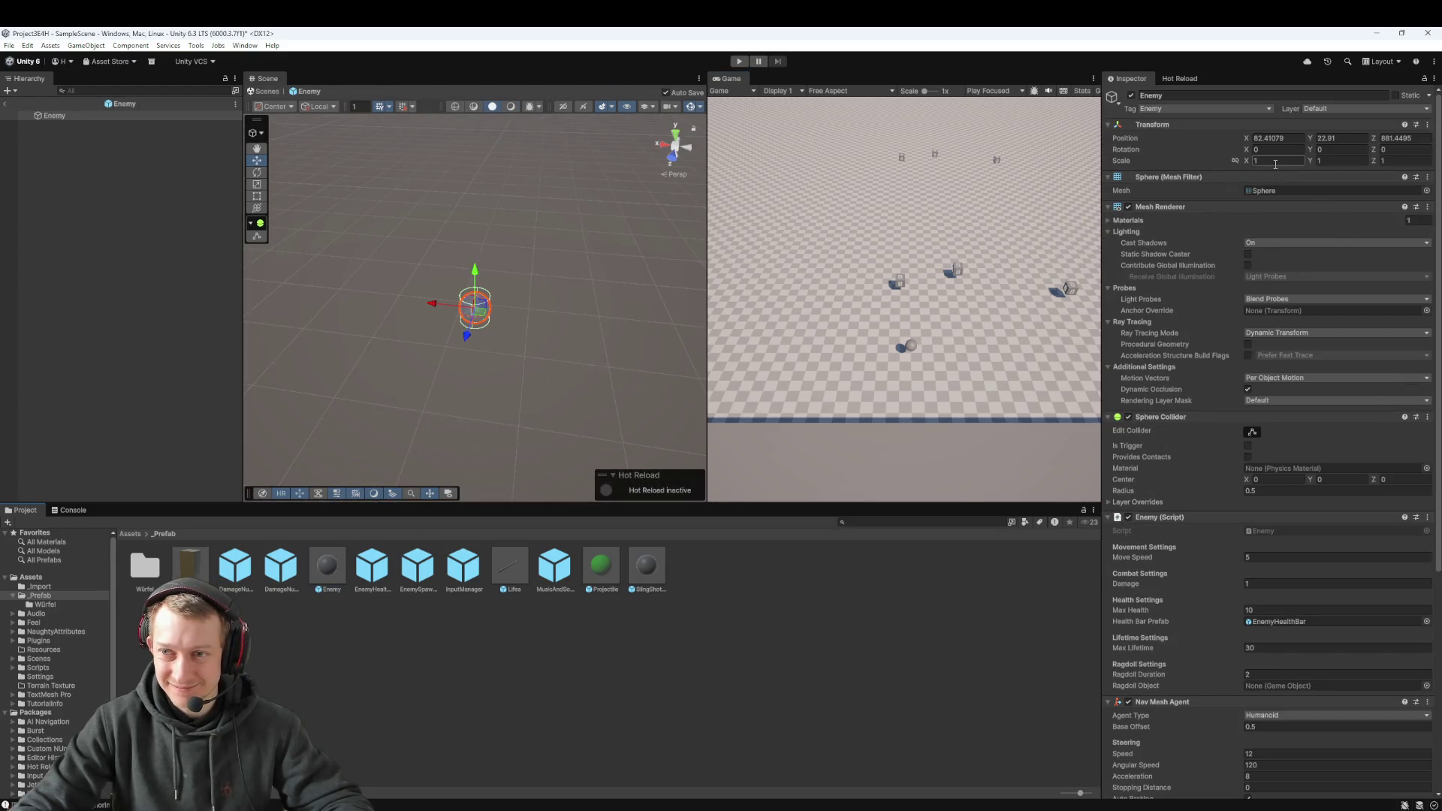
Step: Set the Enemy prefab's scale to 2 on X, Y and Z, then return to the scene
text(222)
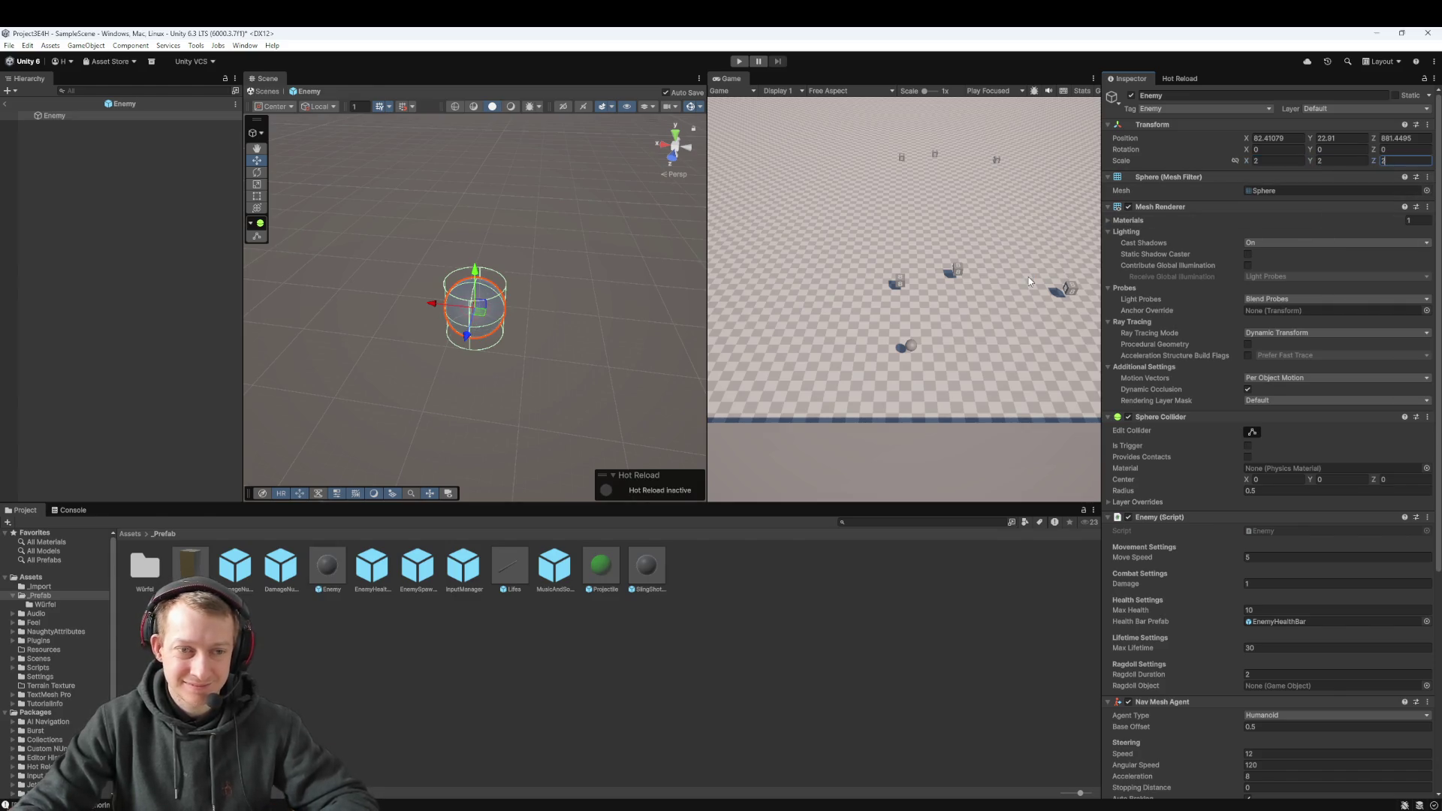
click(317, 664)
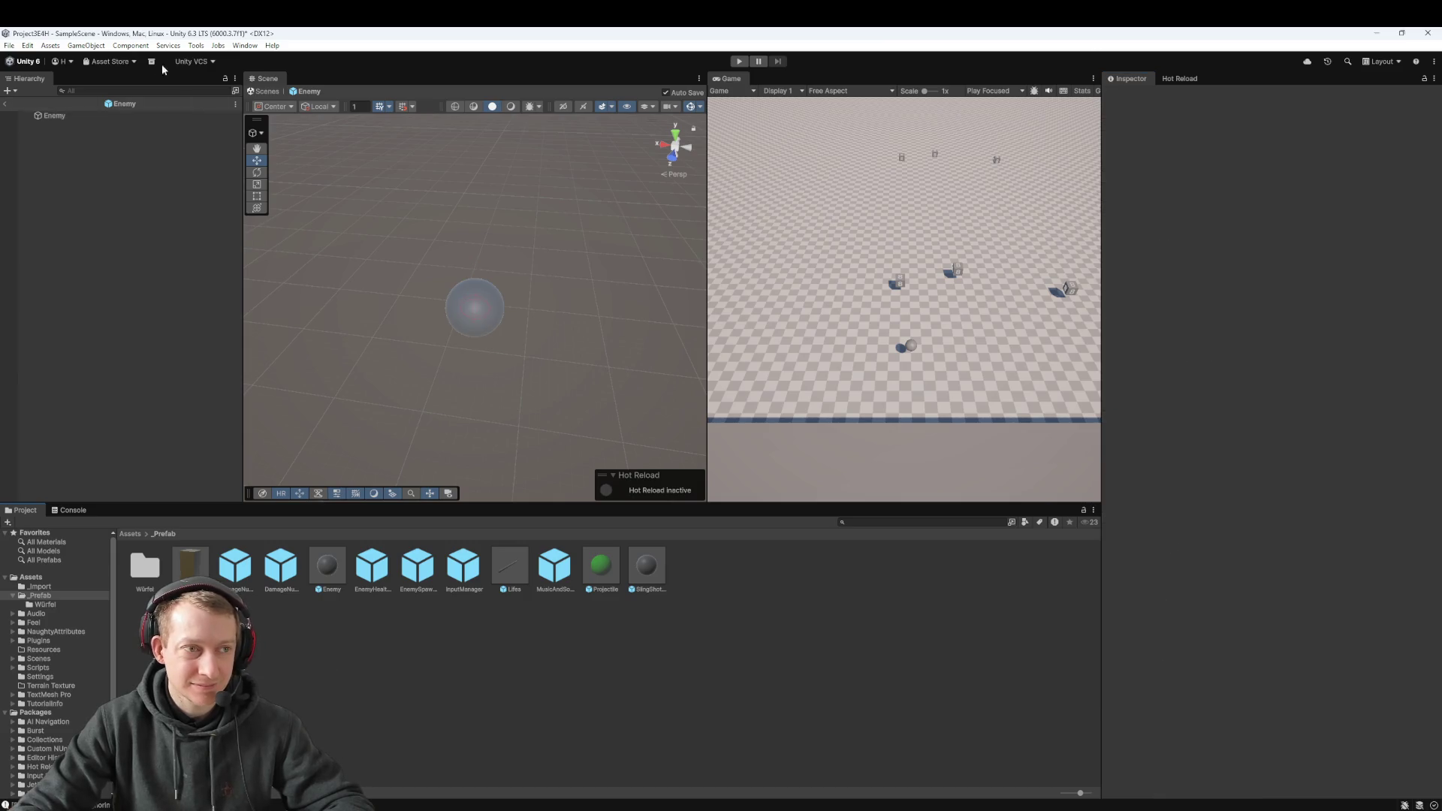
click(4, 104)
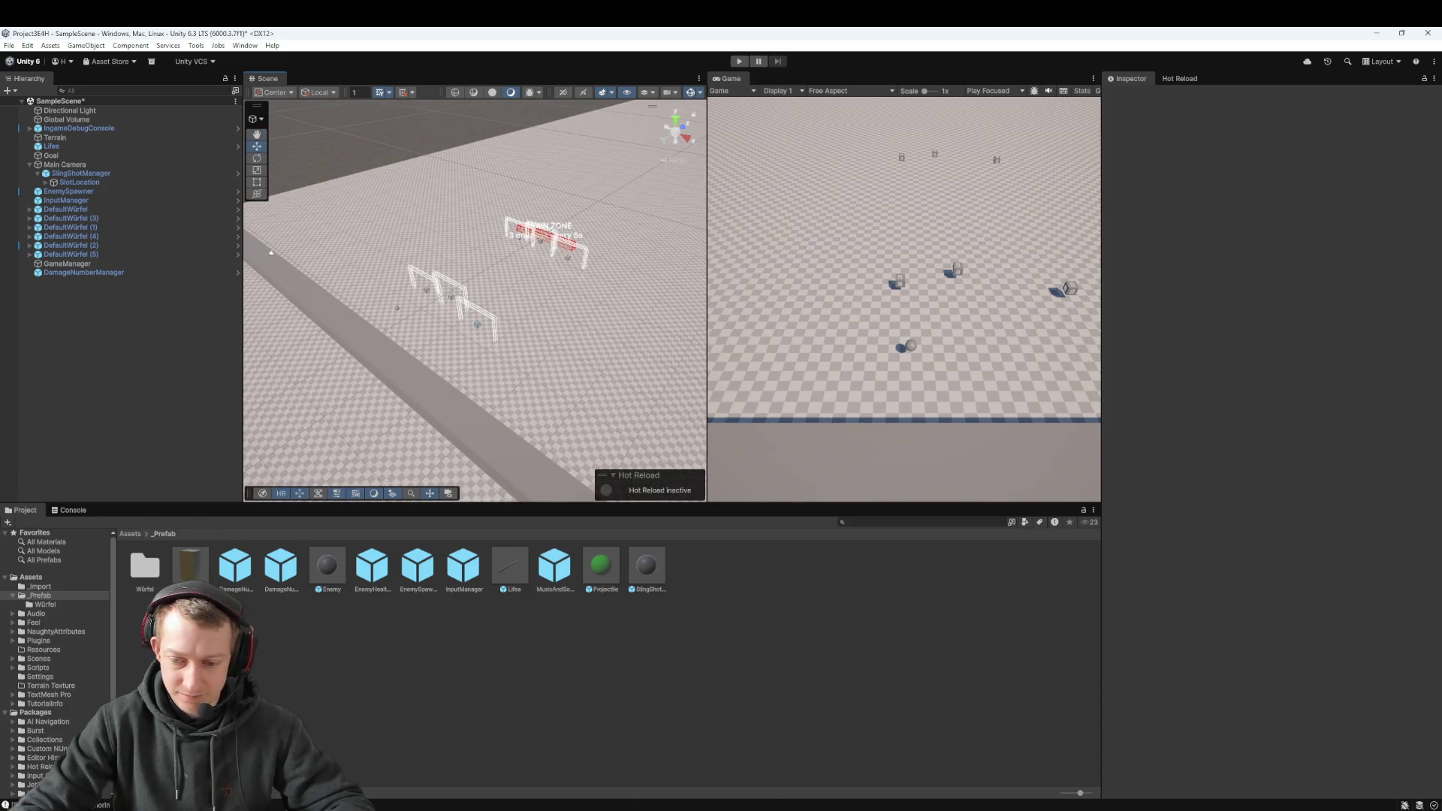
key(alt+Tab)
Step: Close README.md without saving and close the remaining open script tabs
middle_click(202, 64)
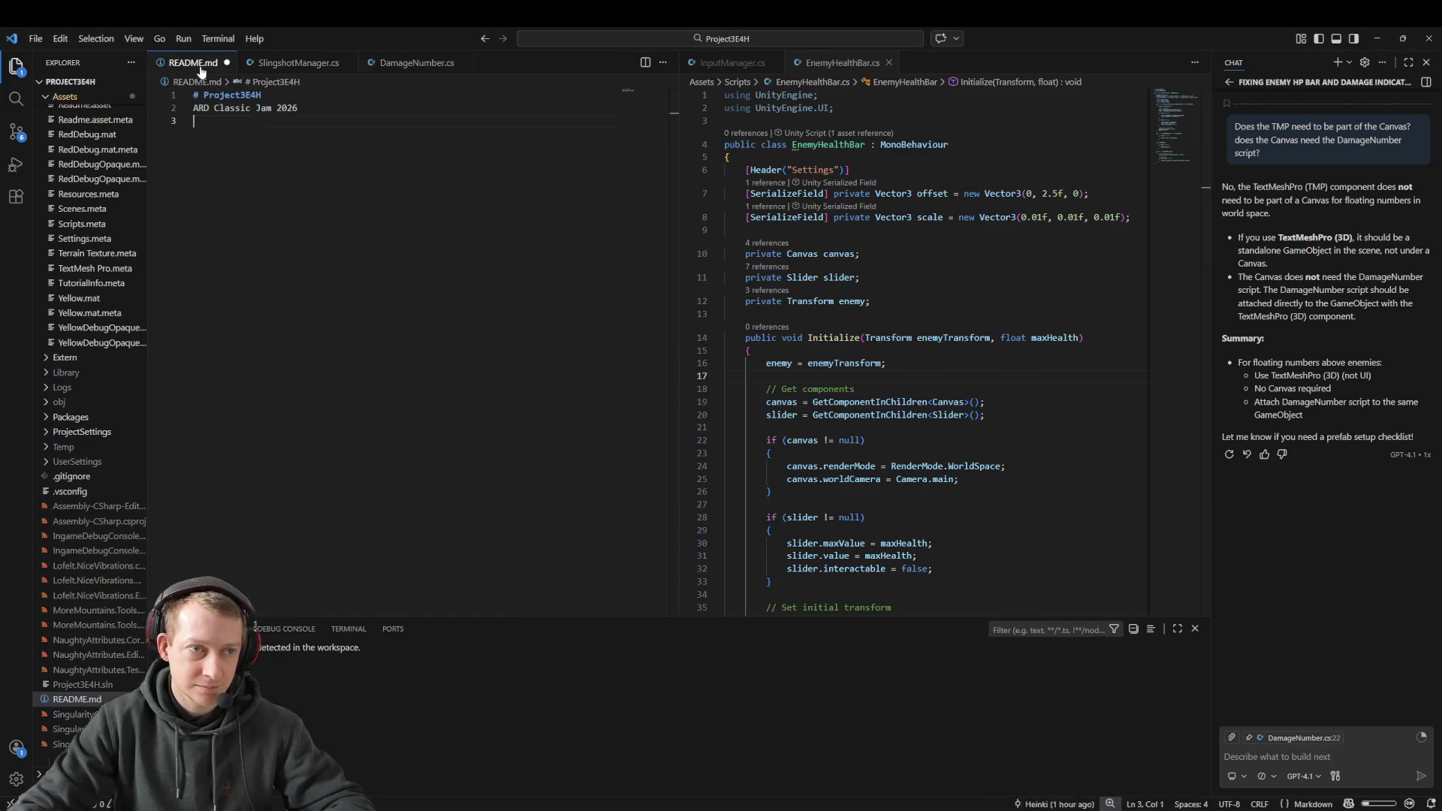
click(752, 438)
middle_click(201, 63)
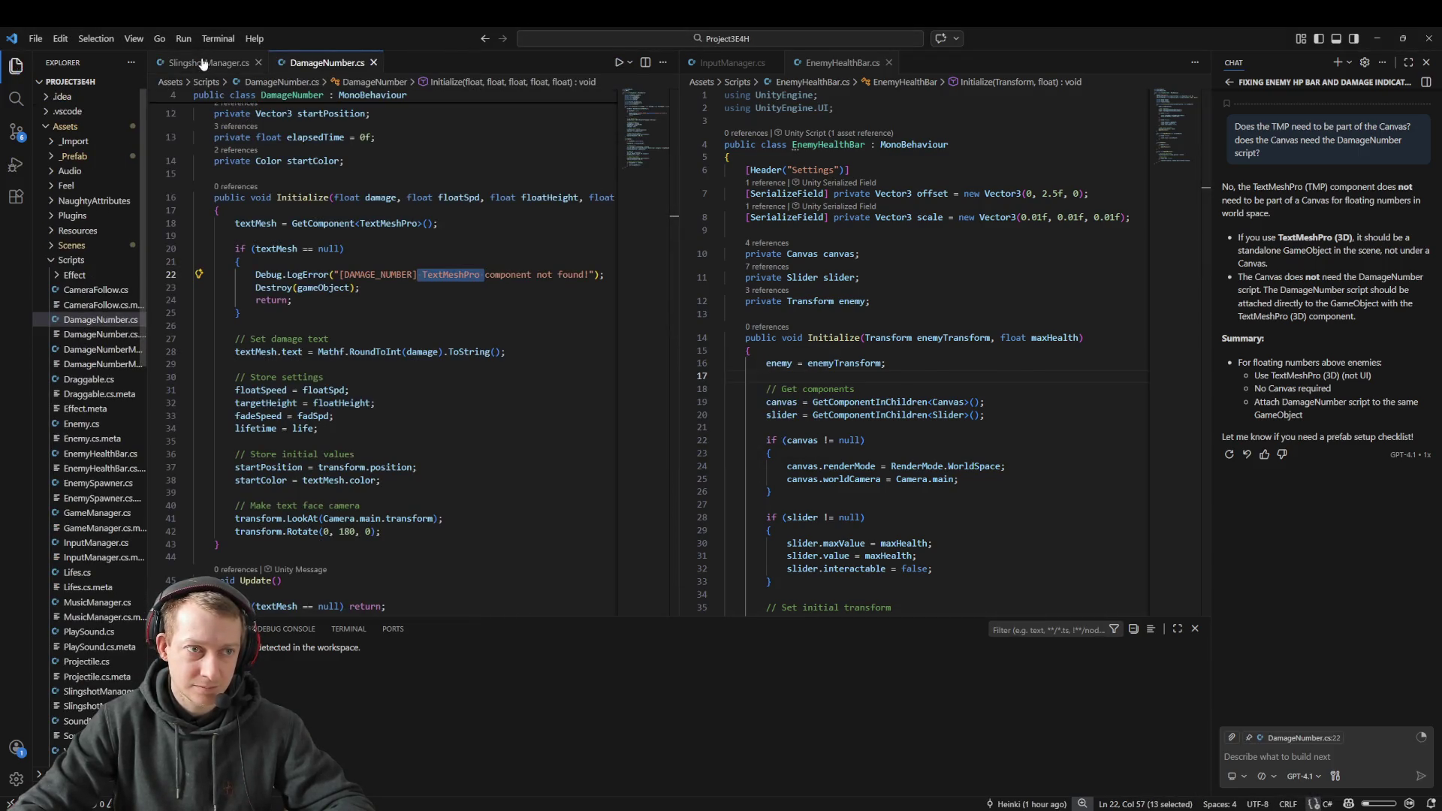
middle_click(201, 63)
middle_click(203, 63)
Step: Open Lifes.cs, search it for 'position:', then return to Unity
key(ctrl+p)
text(lifes)
key(Return)
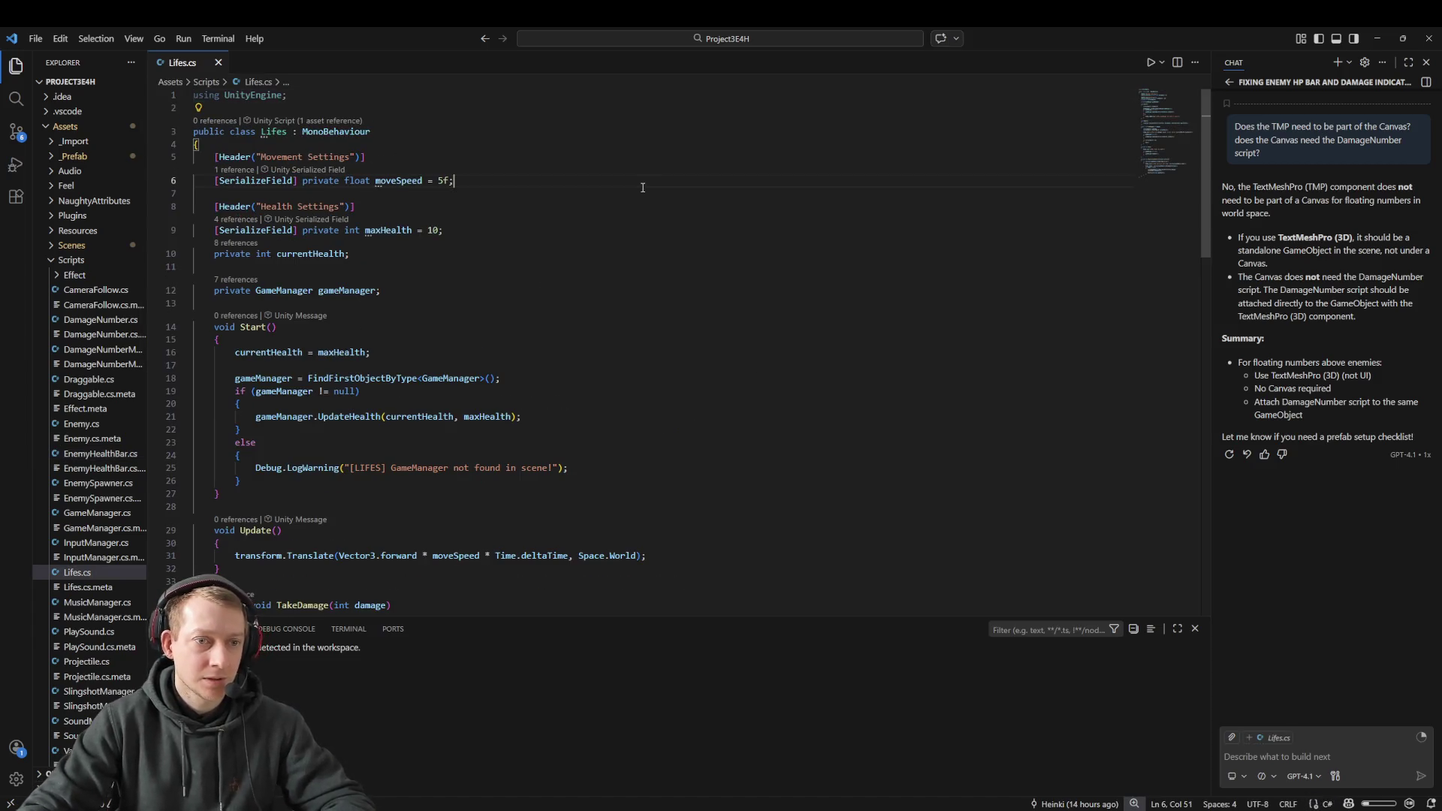
key(ctrl+f)
text(position:)
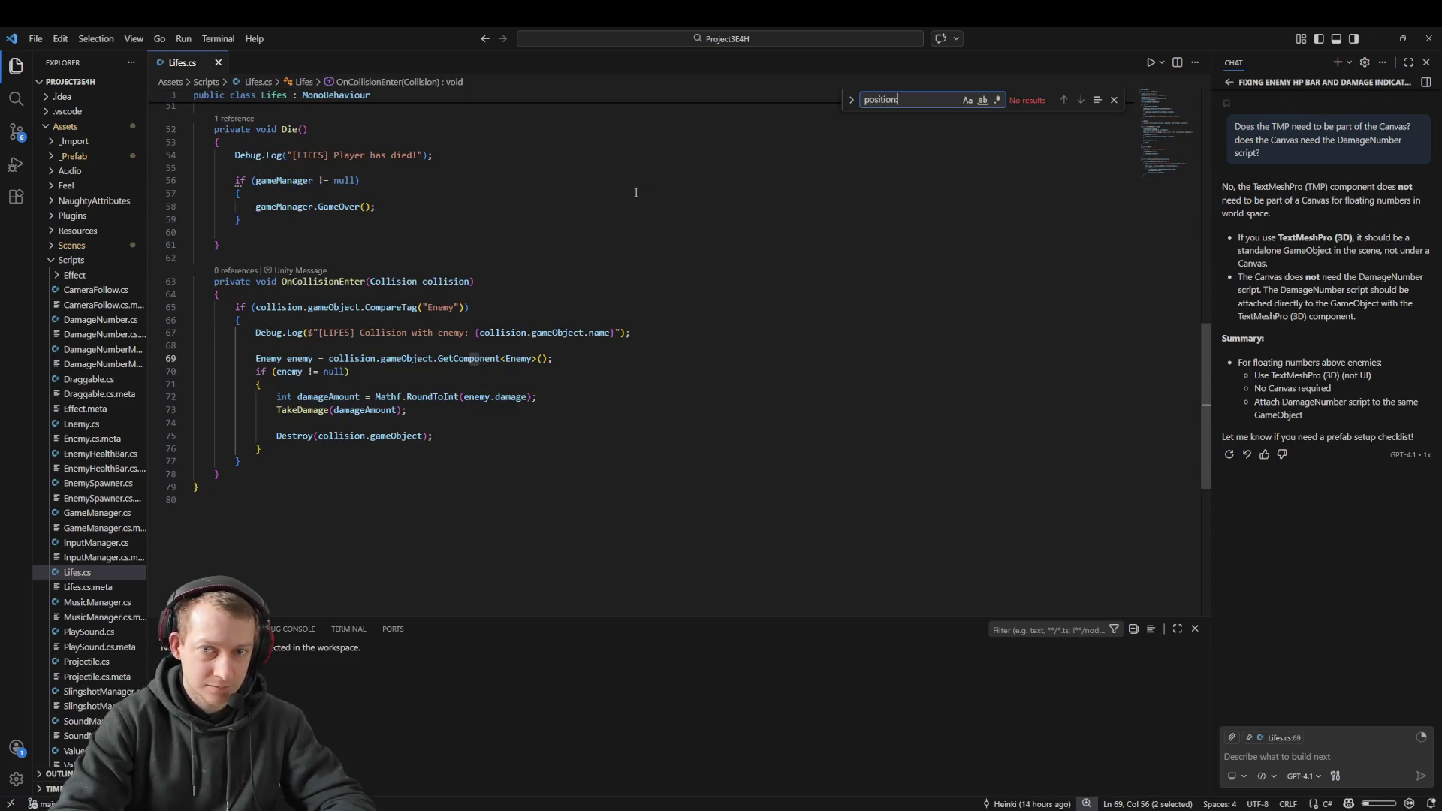
key(BackSpace)
scroll(635, 193, up, 15)
click(526, 155)
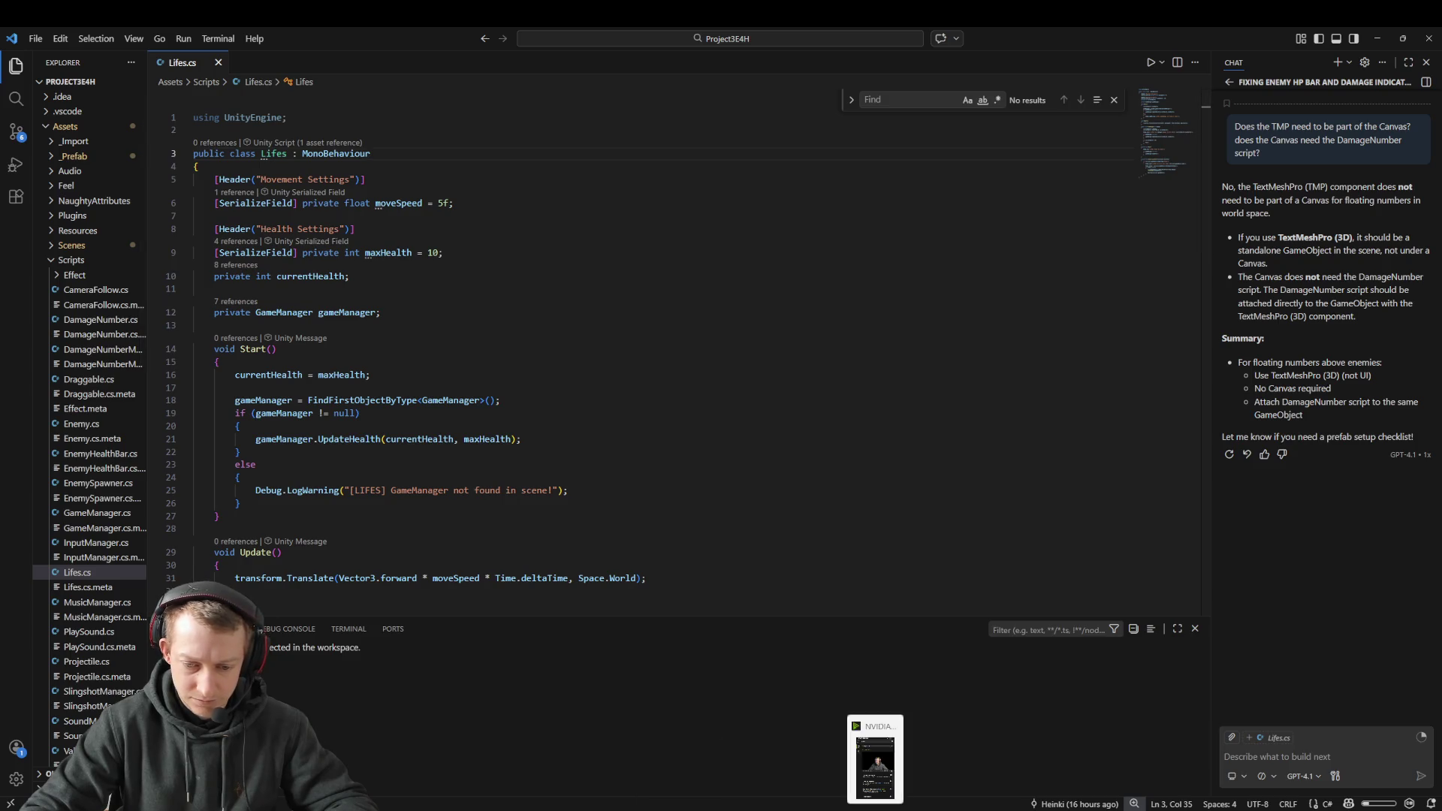
mouse_move(1149, 810)
click(1150, 759)
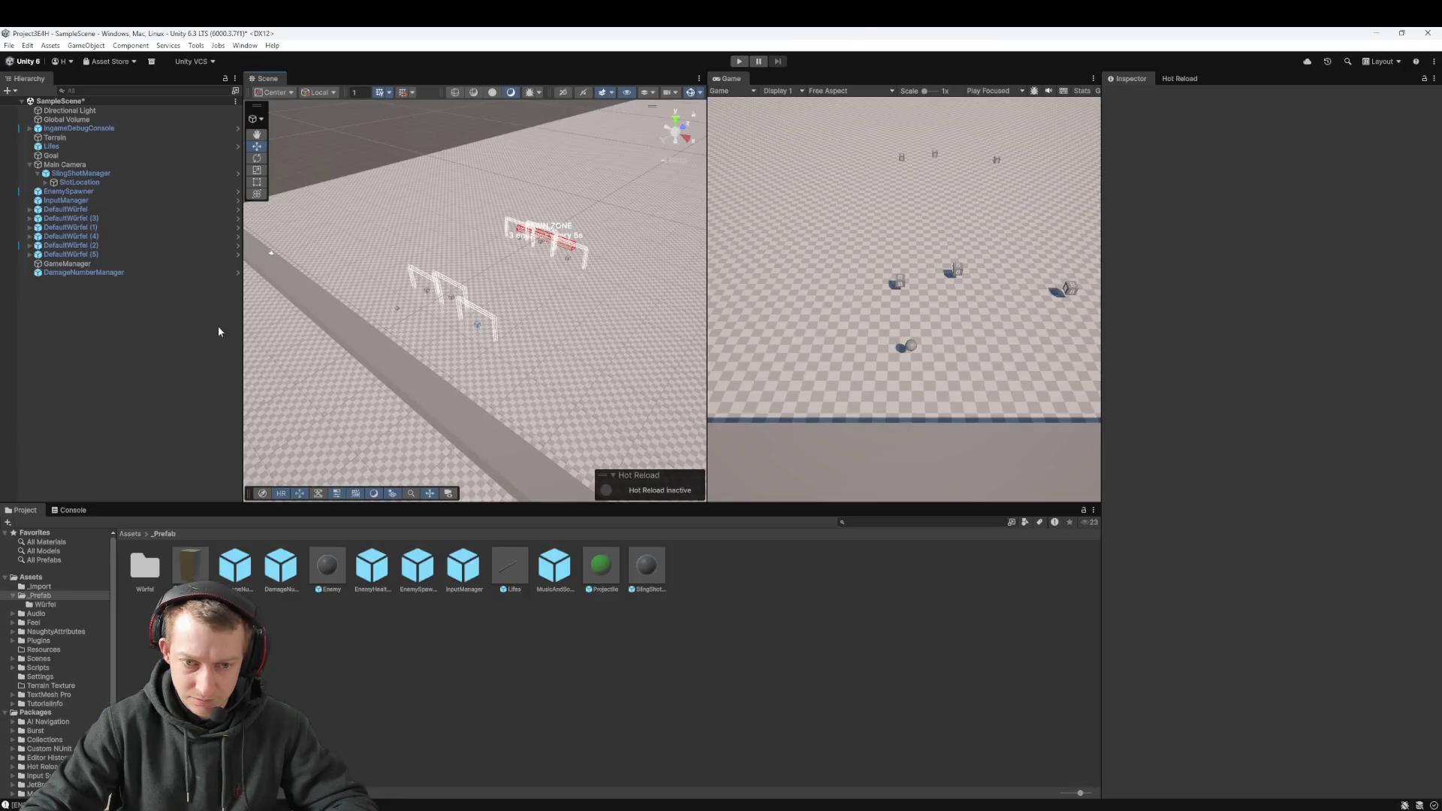
Step: Set the Main Camera's follow offset Y to 24 and play-test it
click(83, 174)
key(Up)
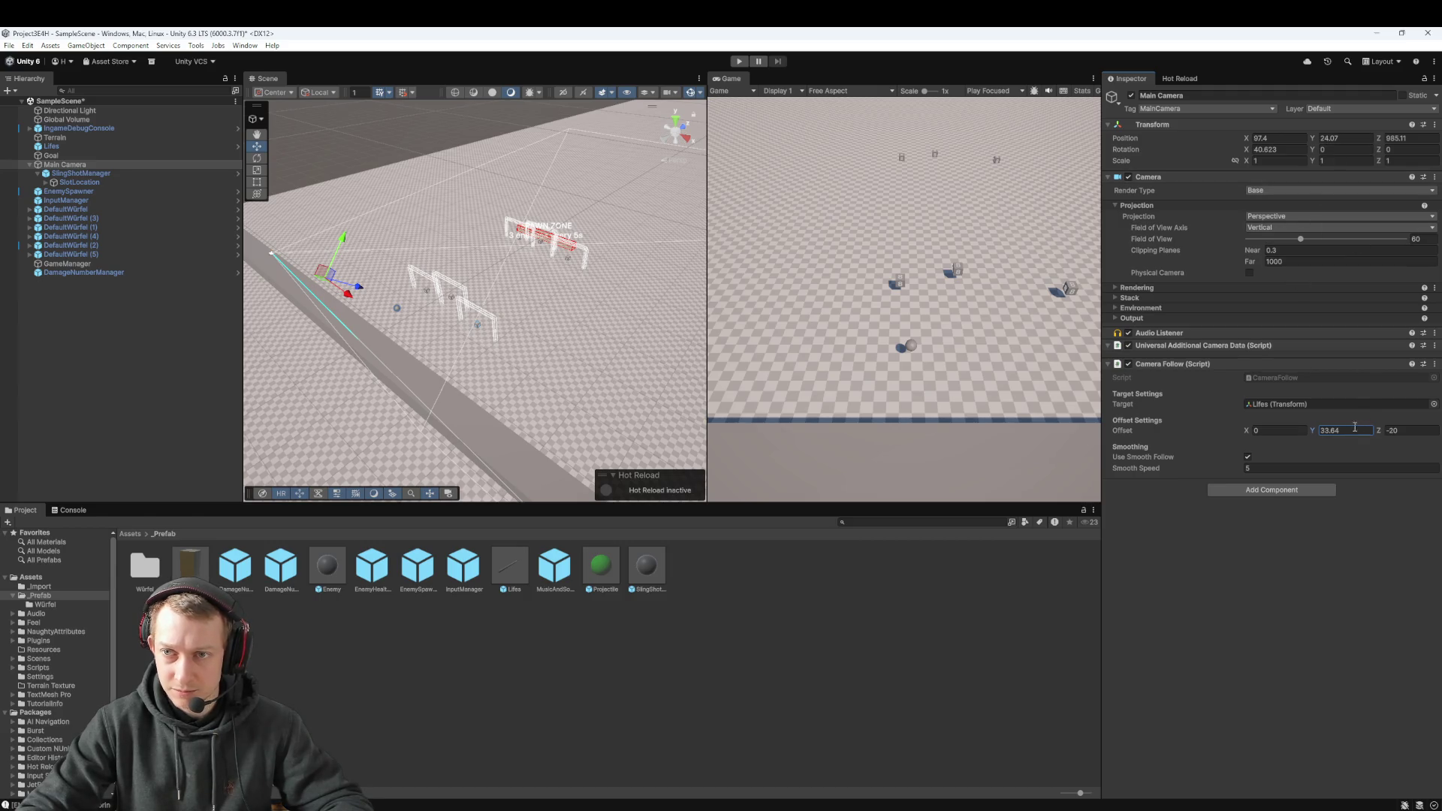
key(BackSpace)
key(BackSpace)
key(BackSpace)
text(24)
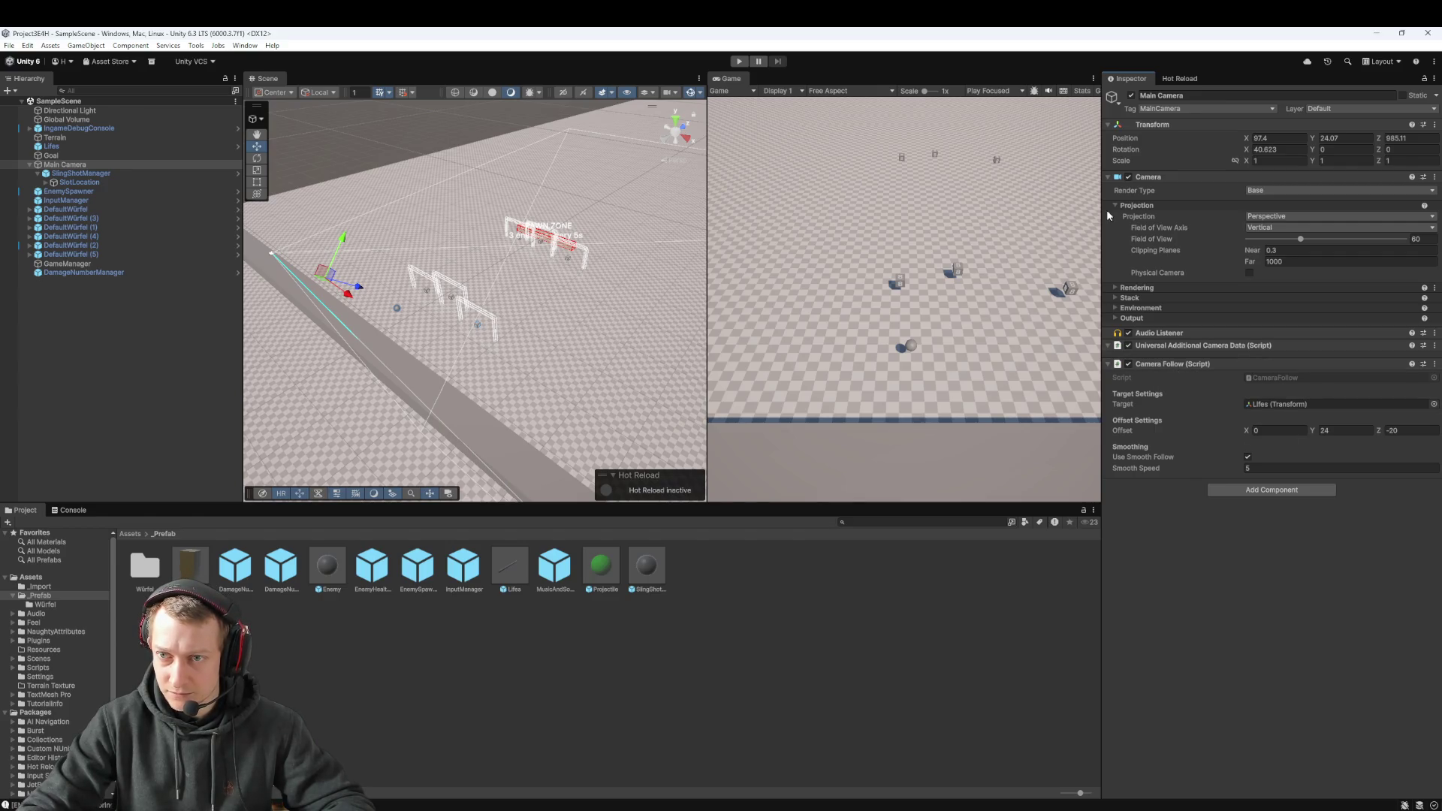
click(741, 63)
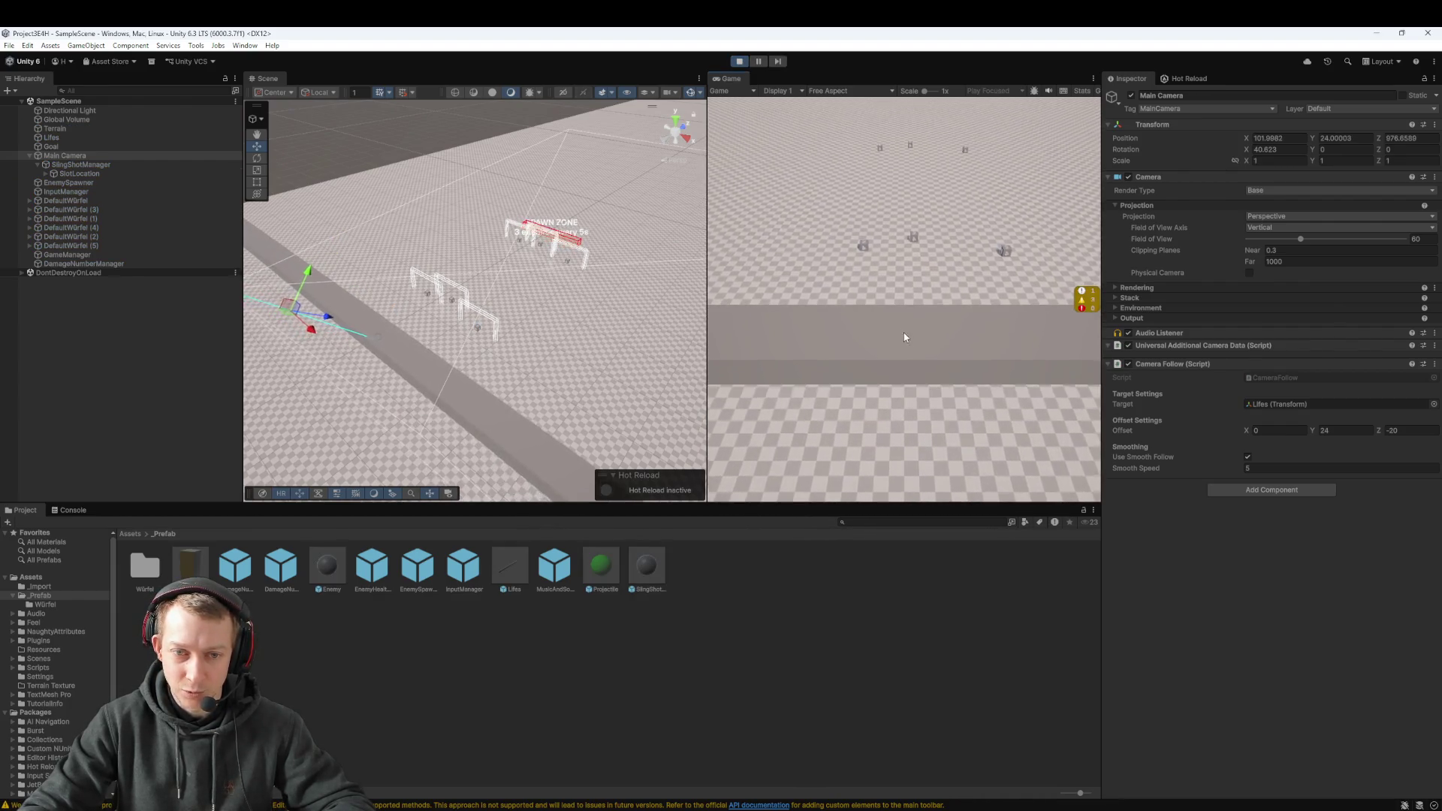
click(739, 62)
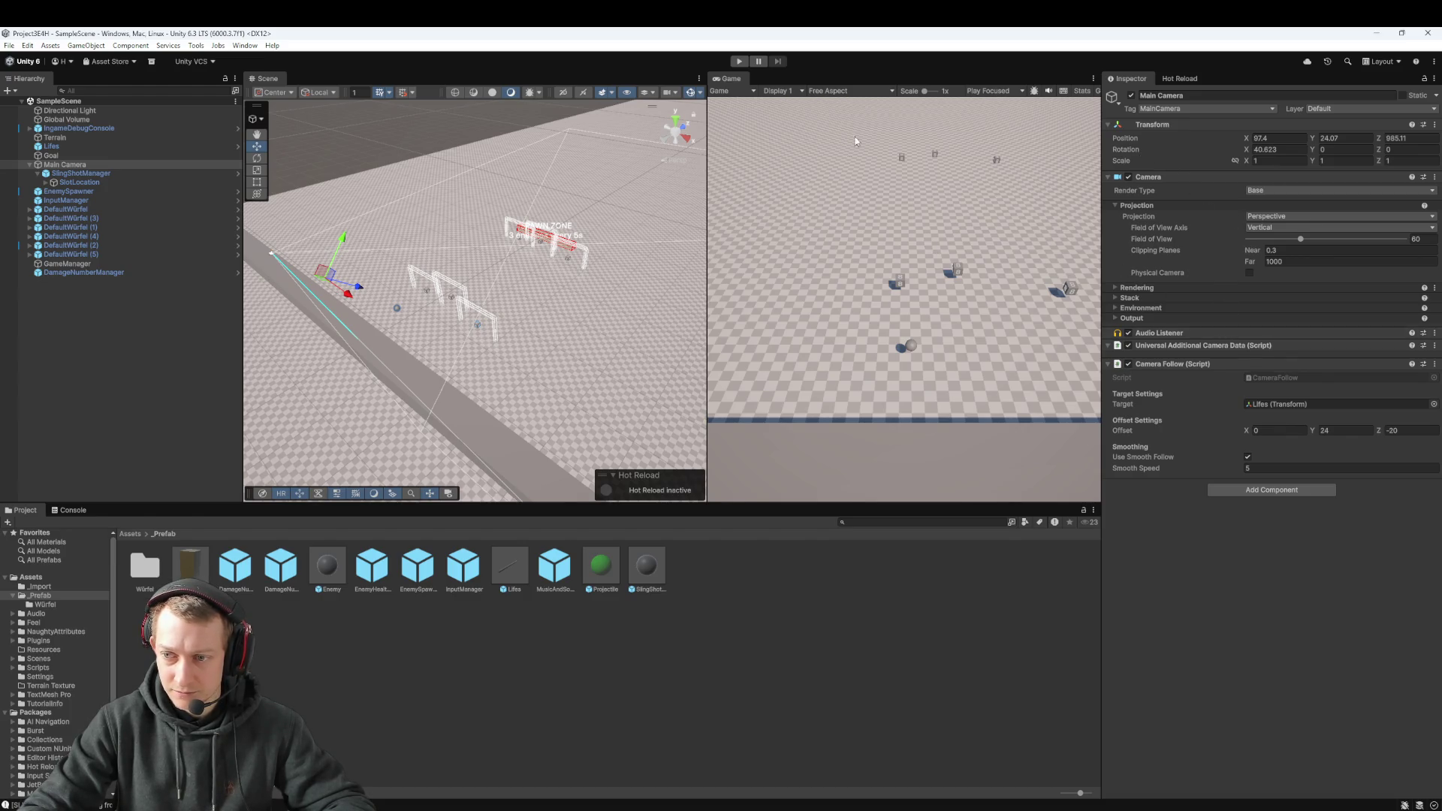
Step: Play-test the camera follow offset Z at 20 and then at 0
text(20)
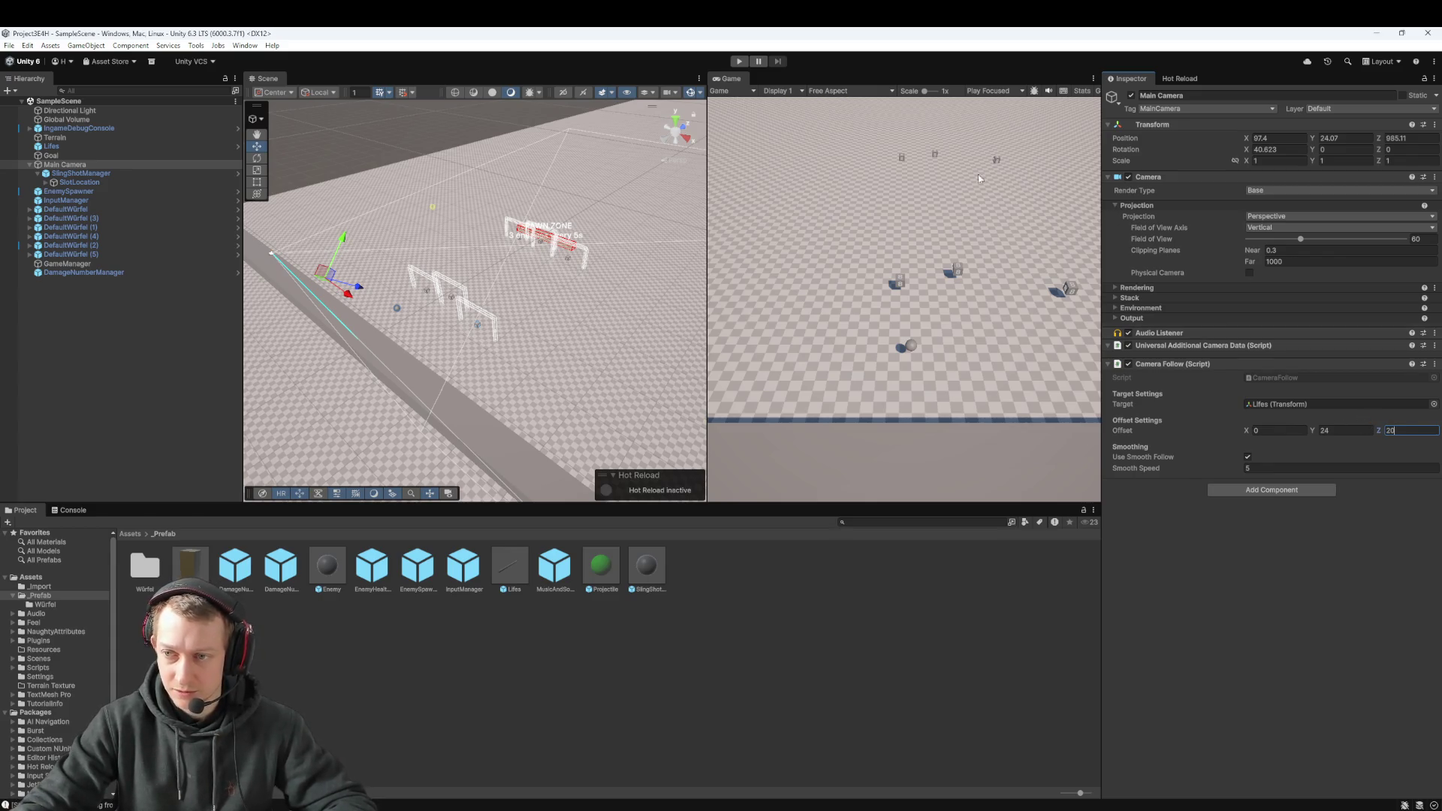
click(739, 61)
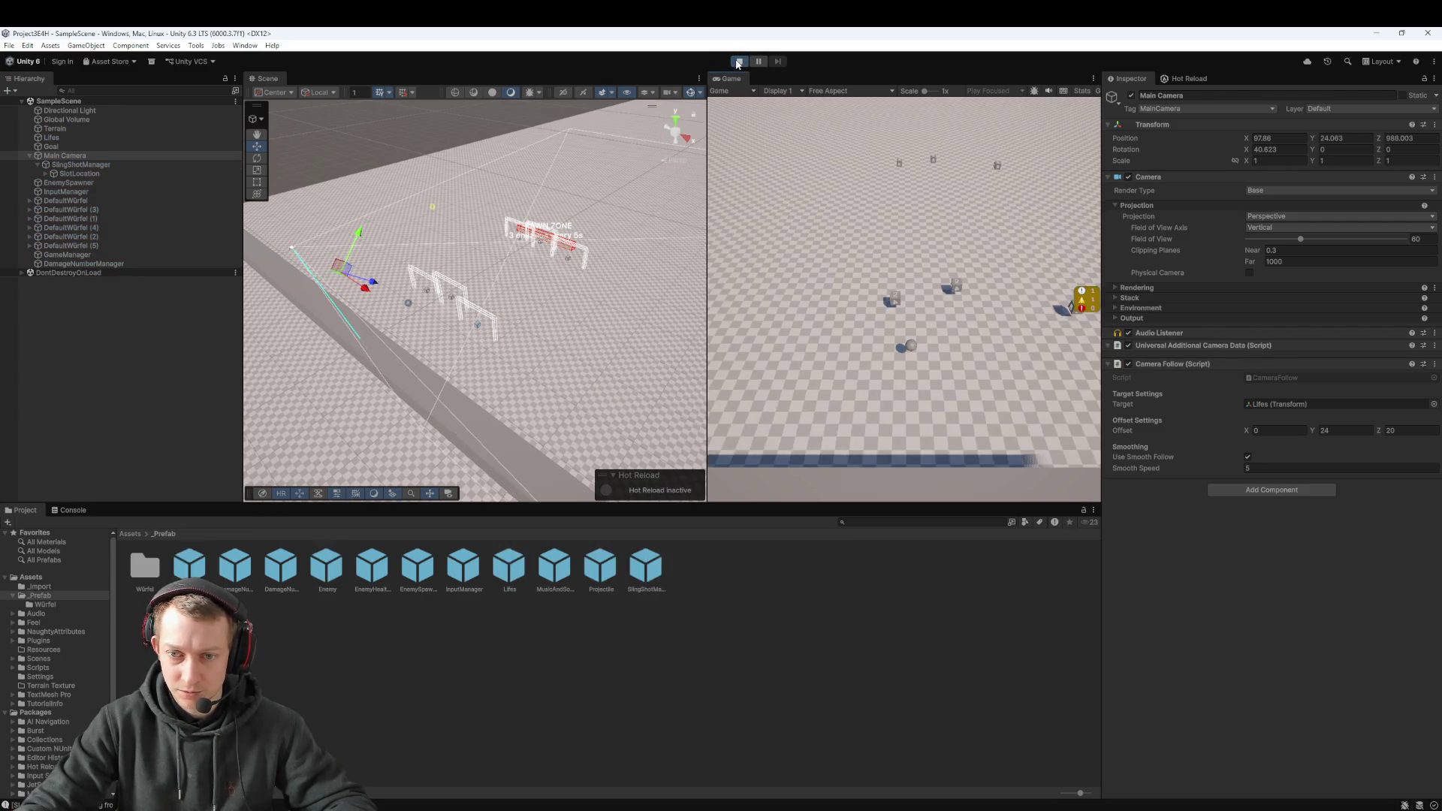
click(736, 63)
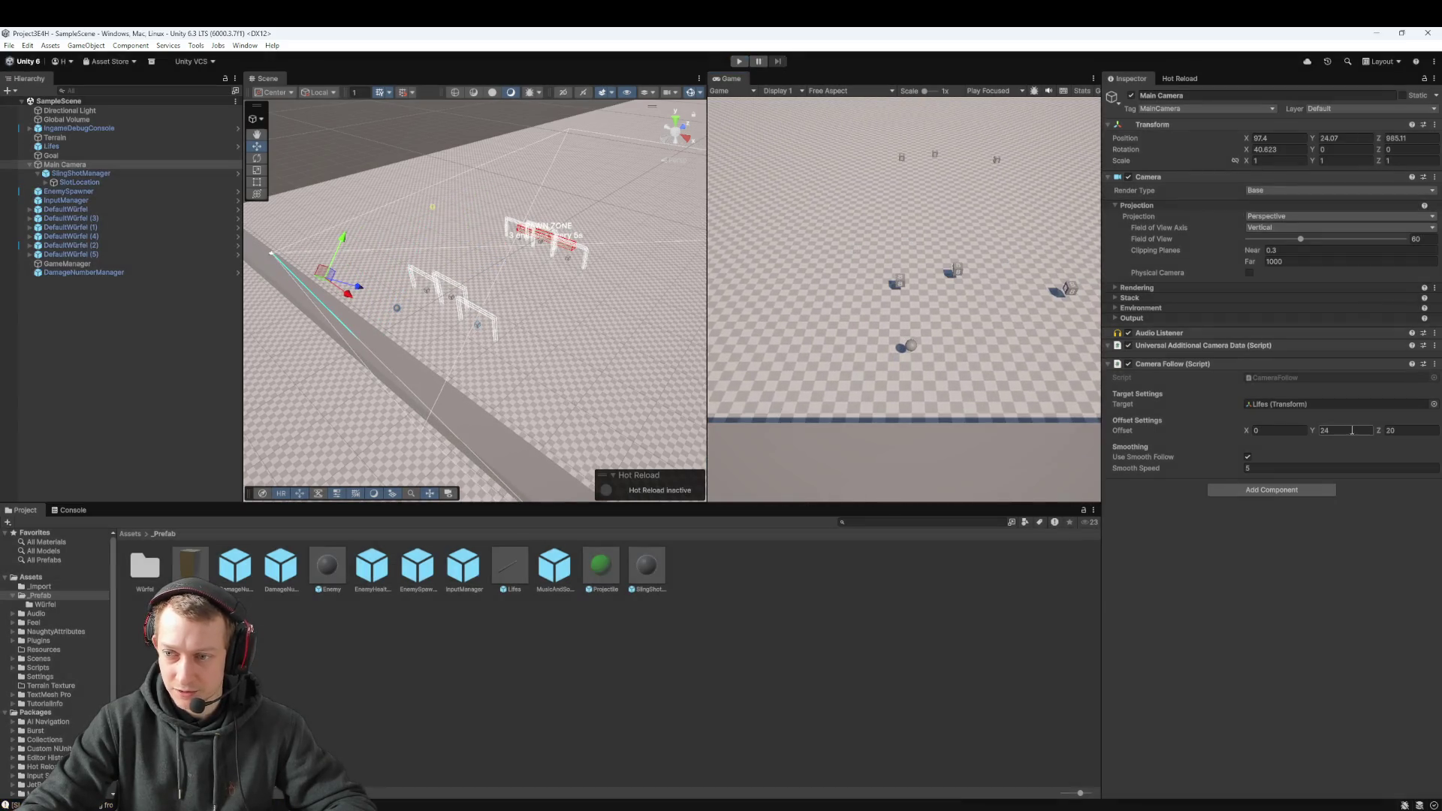
text(0)
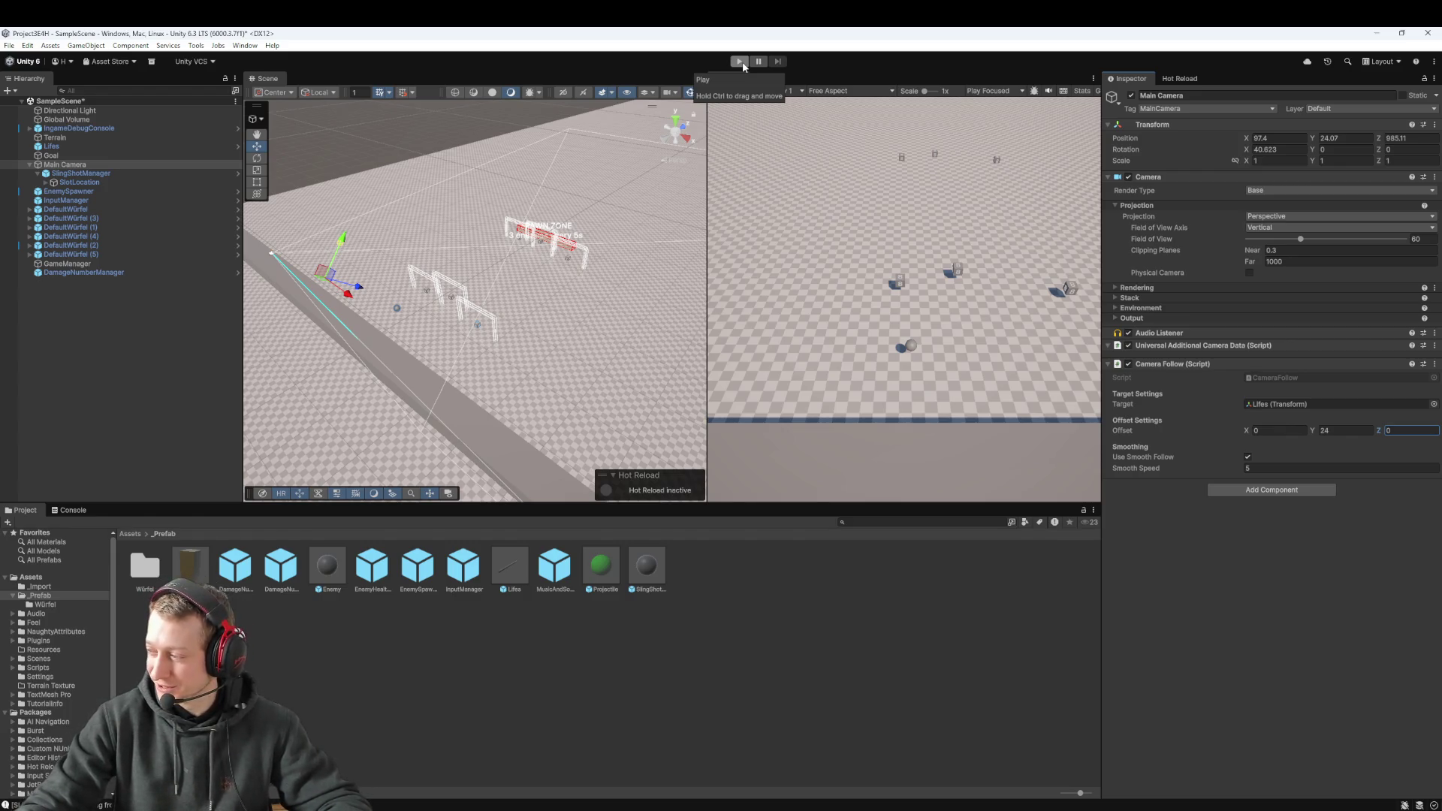
click(740, 61)
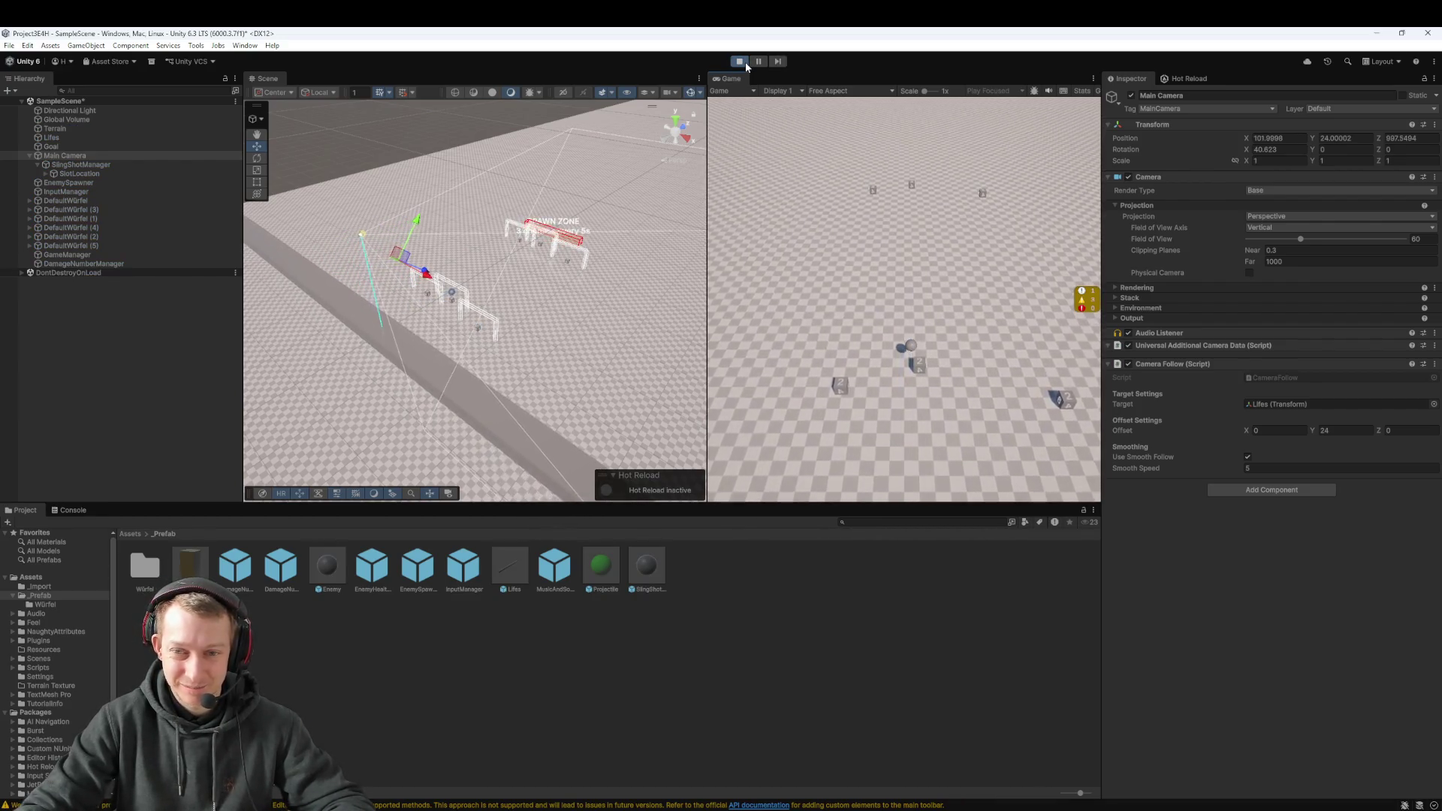
Step: Set the camera follow offset Z to -5 and play-test it
click(1400, 430)
text(-5)
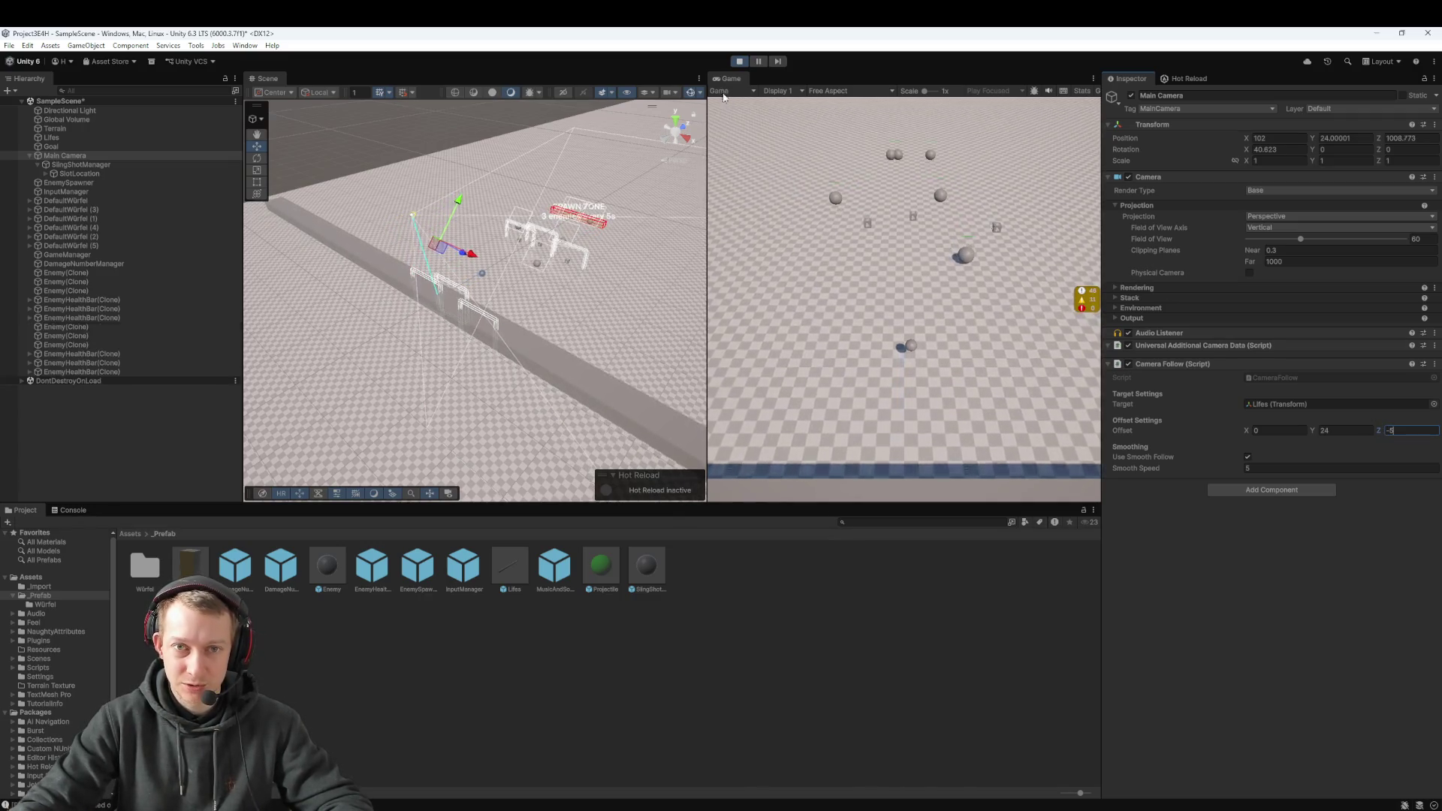
click(740, 61)
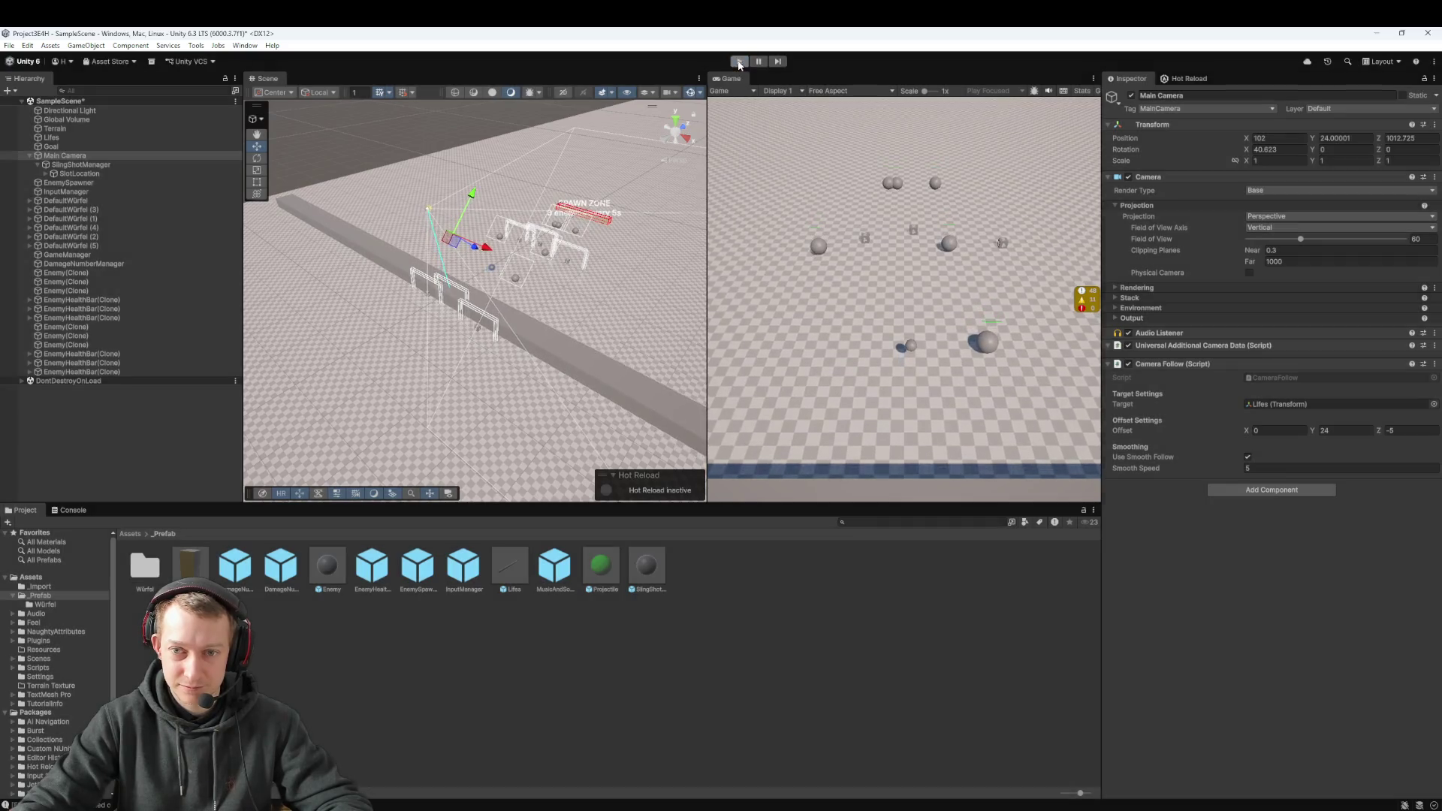
click(1409, 430)
text(-5)
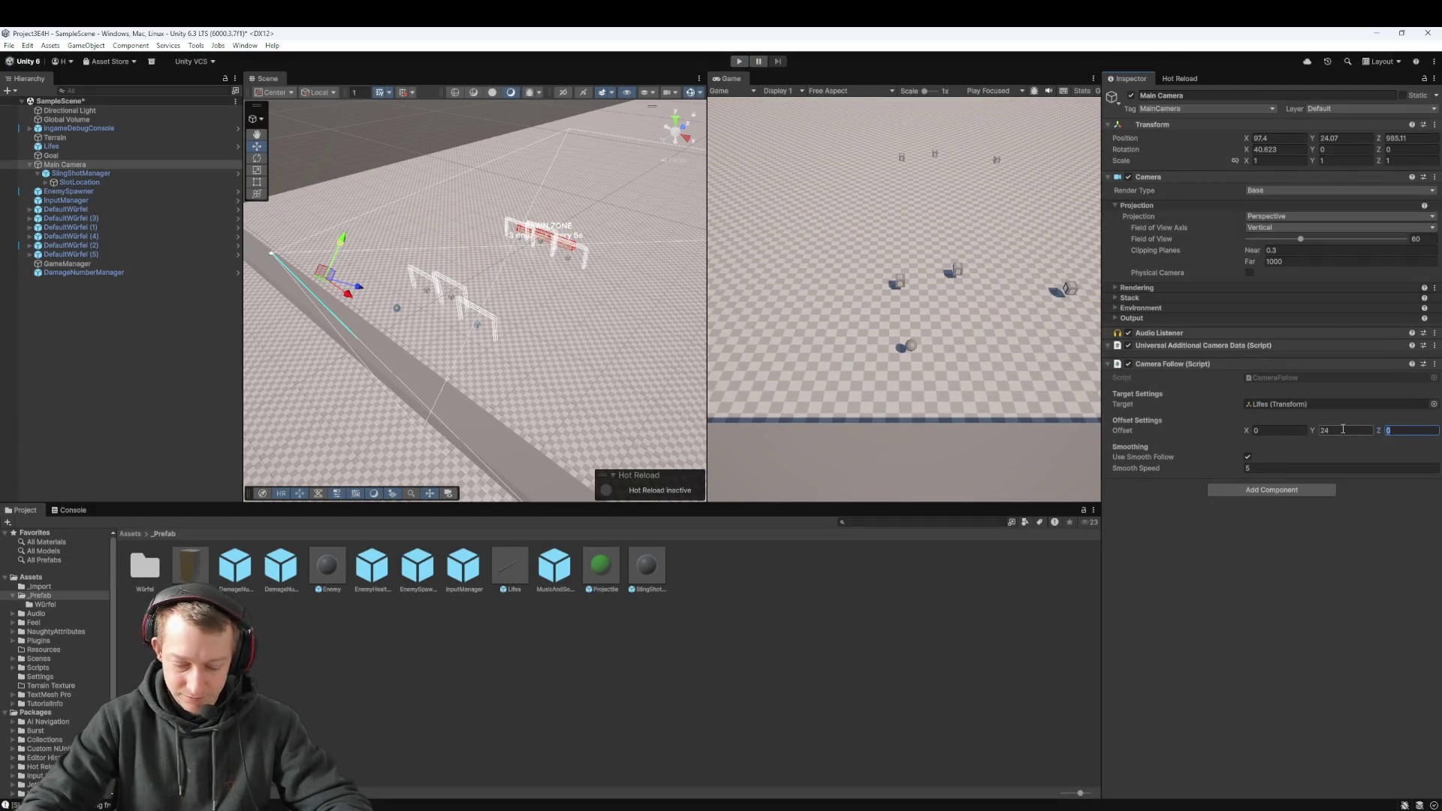
click(742, 65)
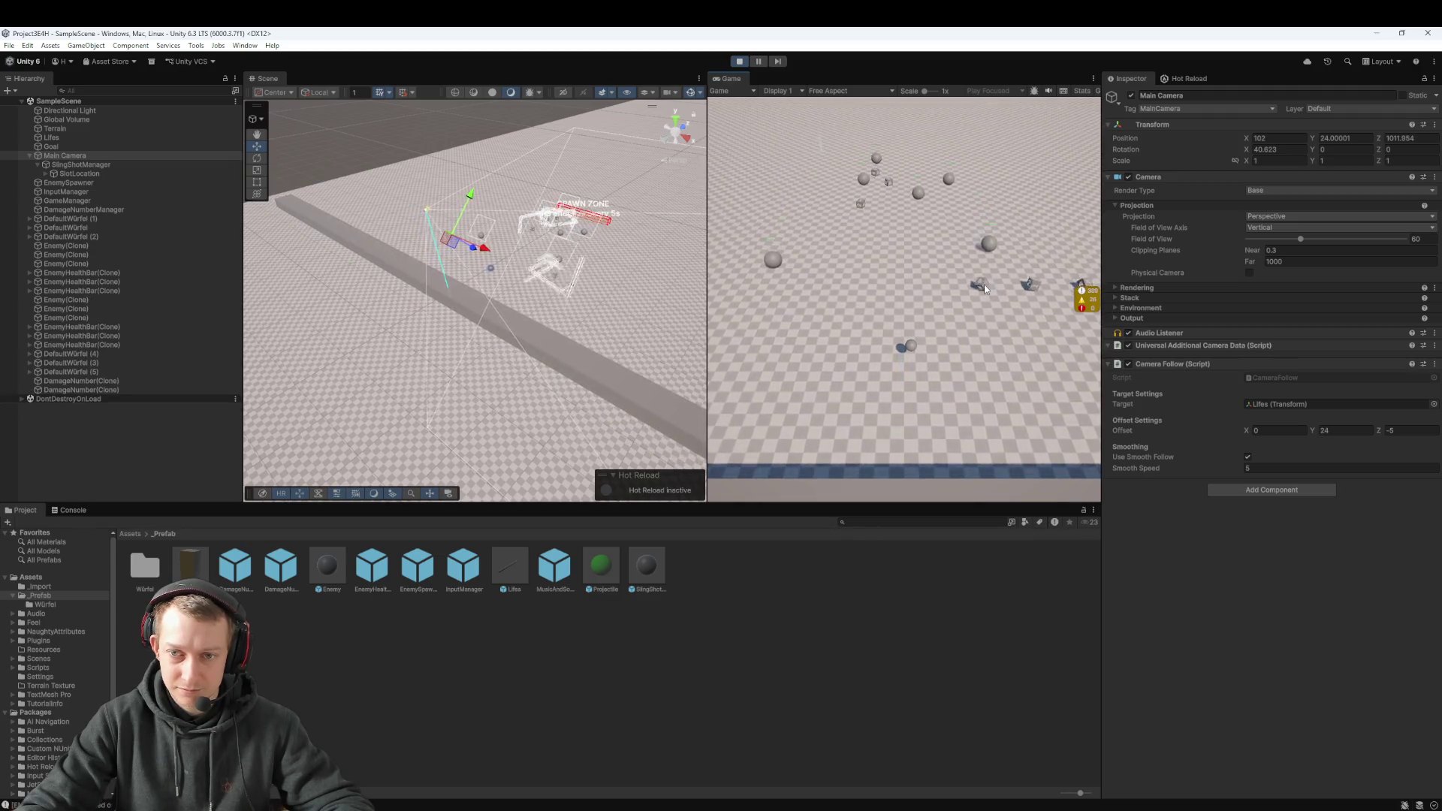
click(739, 62)
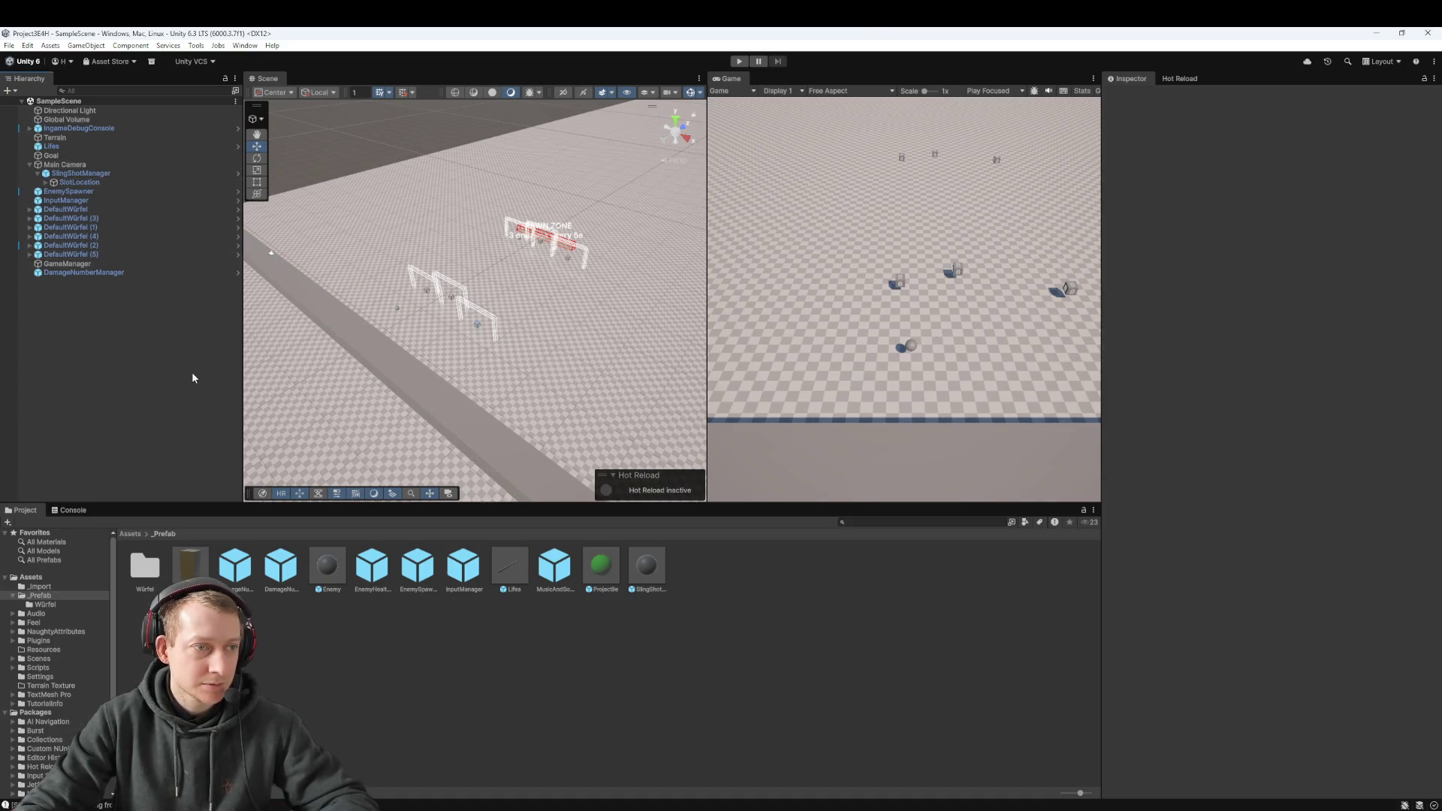
click(106, 173)
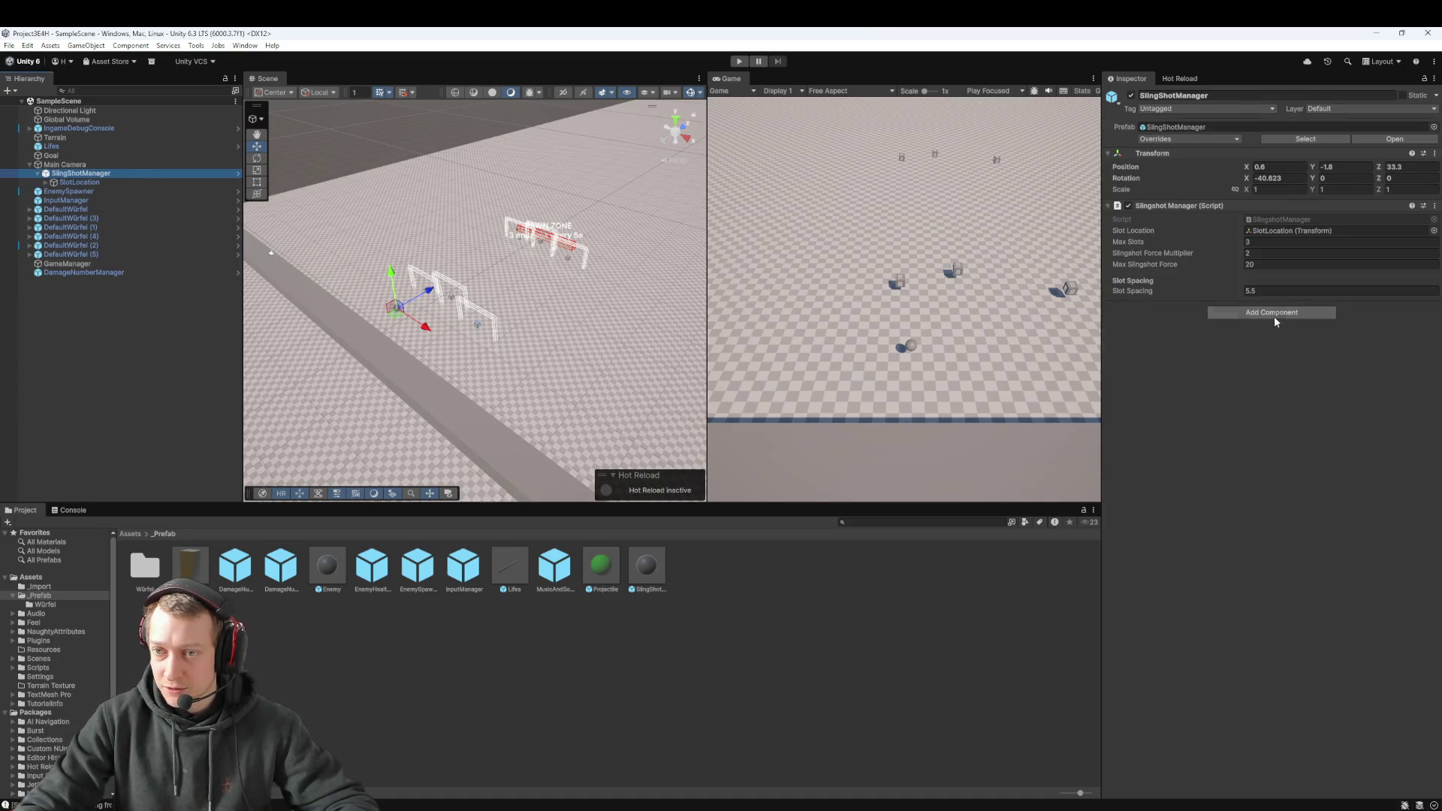
click(1283, 292)
text(3)
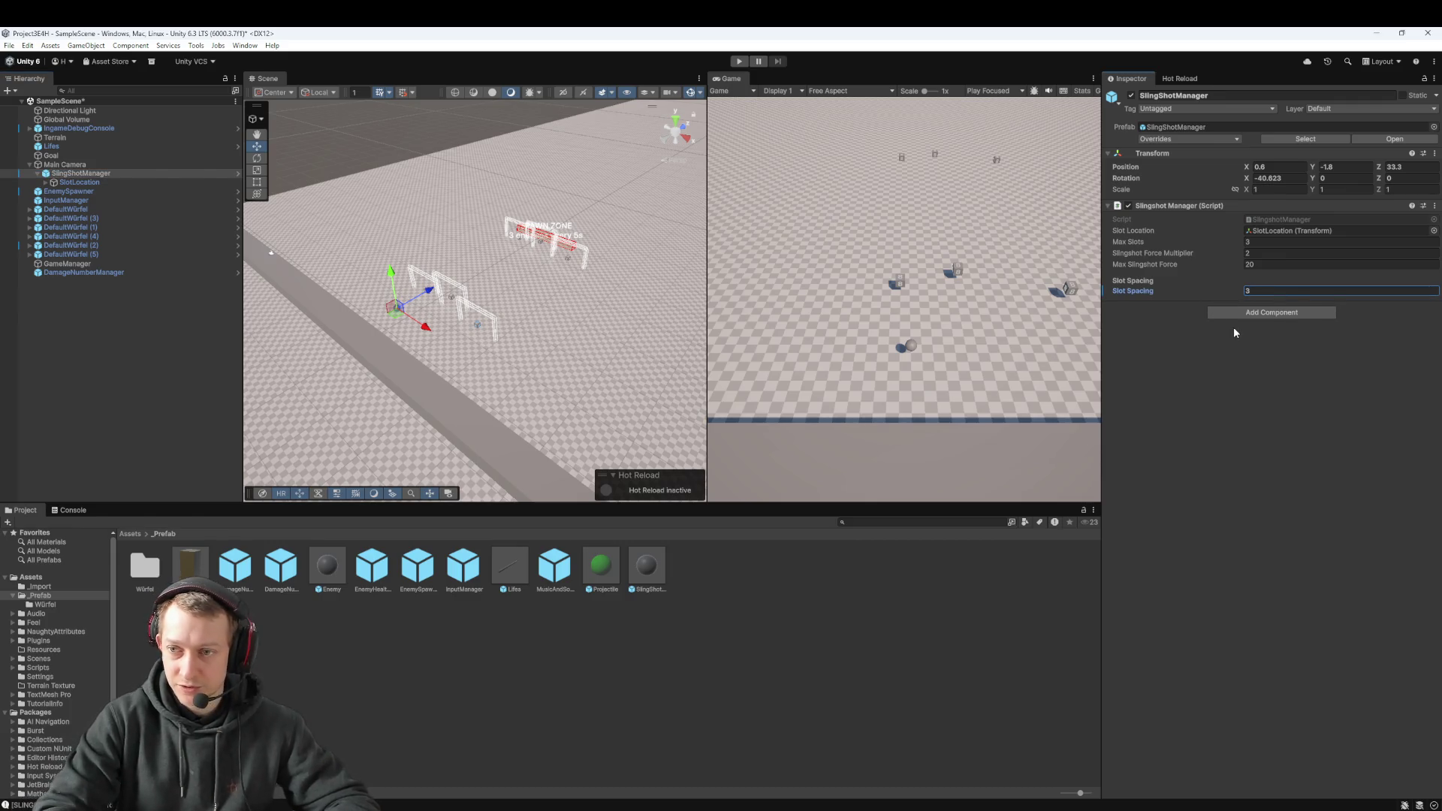
click(742, 61)
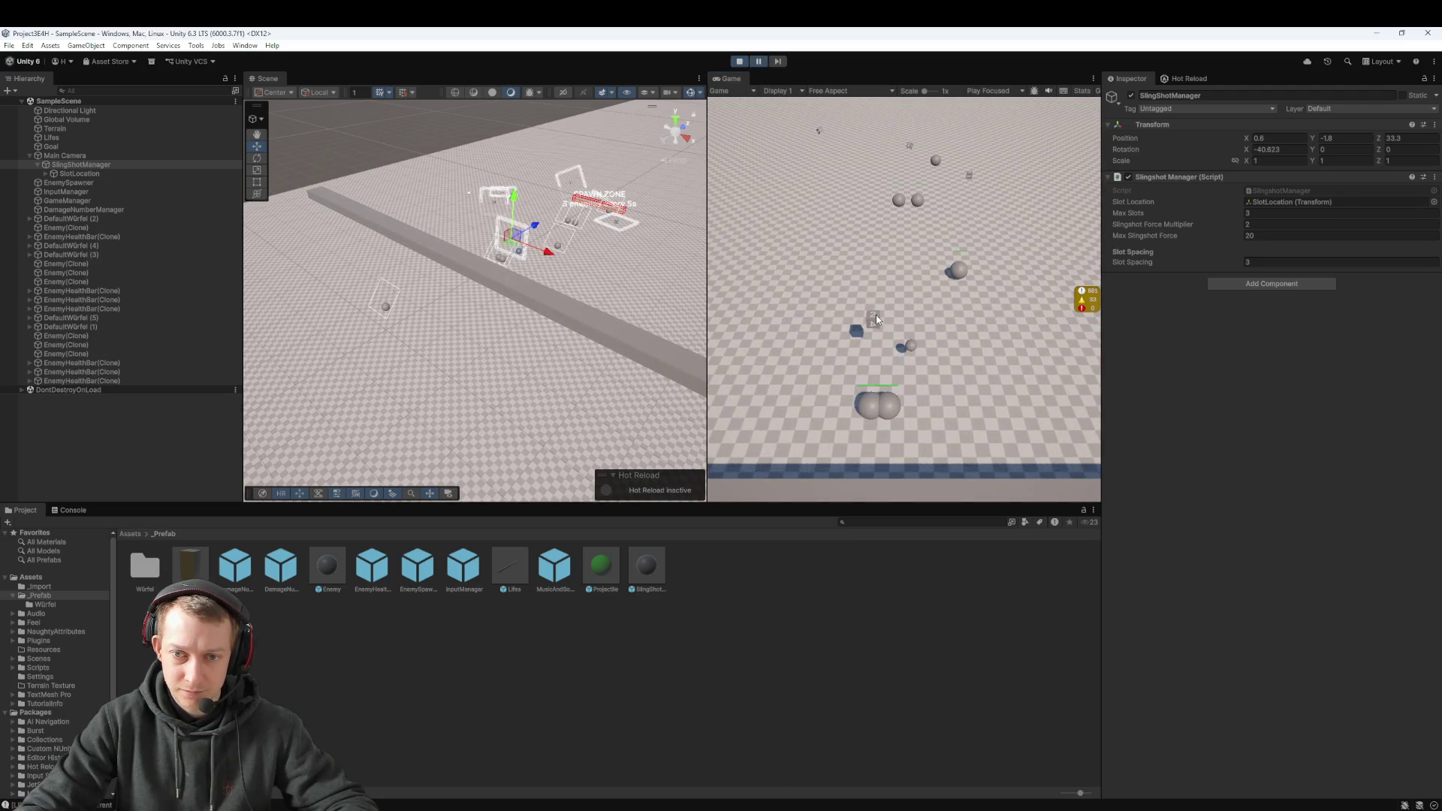
Step: Locate SlotLocation and its sphere marker in the Hierarchy and scene during play
click(95, 173)
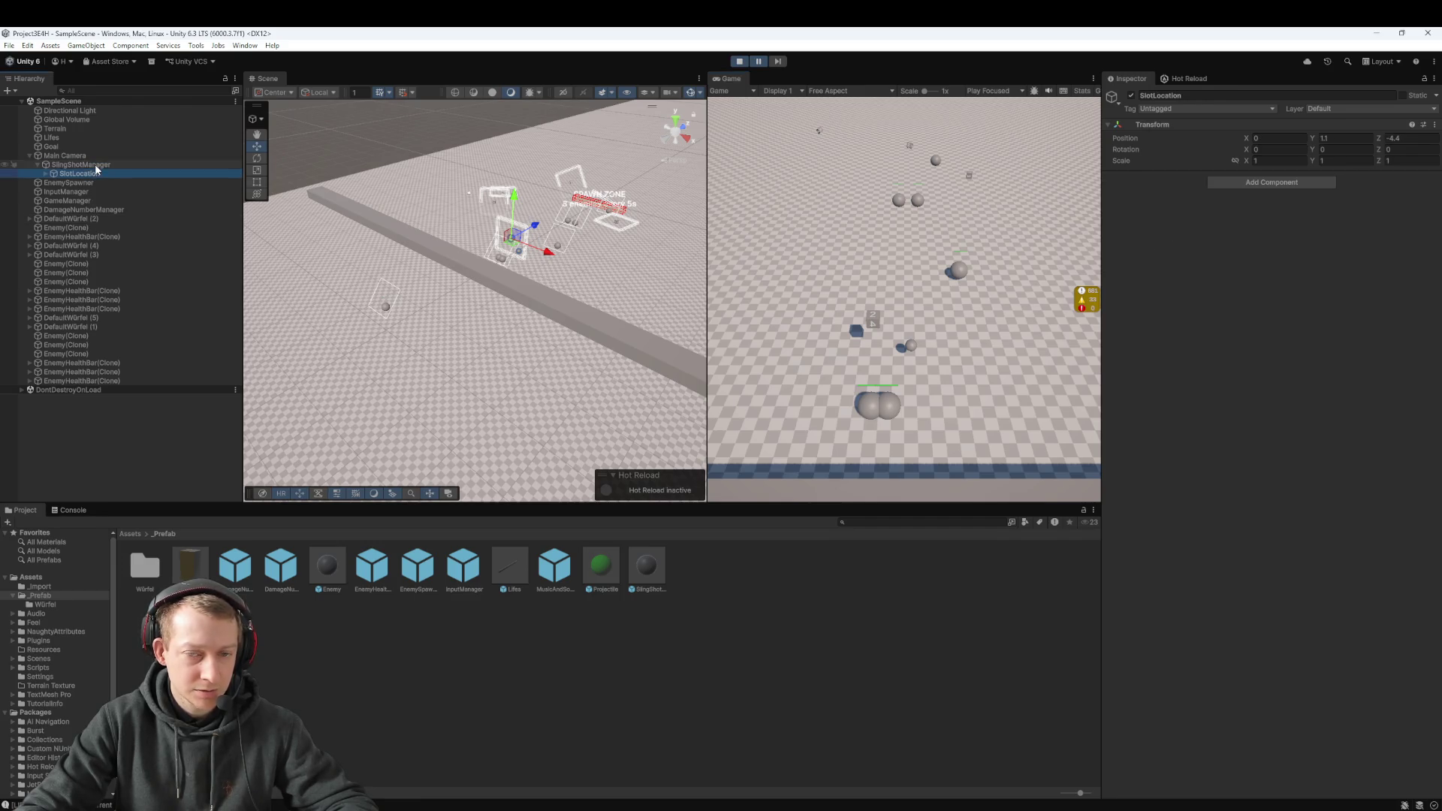
click(96, 164)
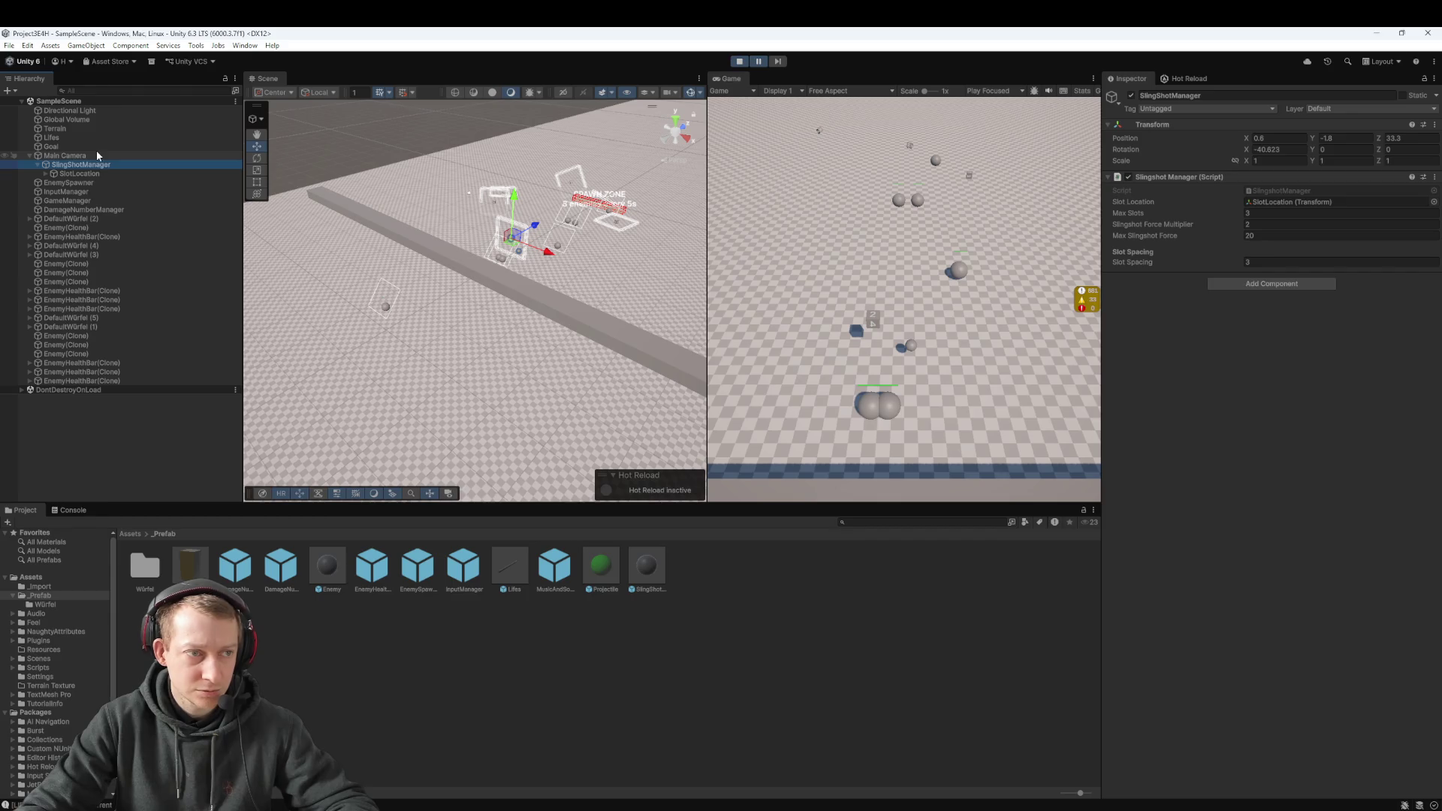
click(90, 175)
scroll(527, 212, up, 5)
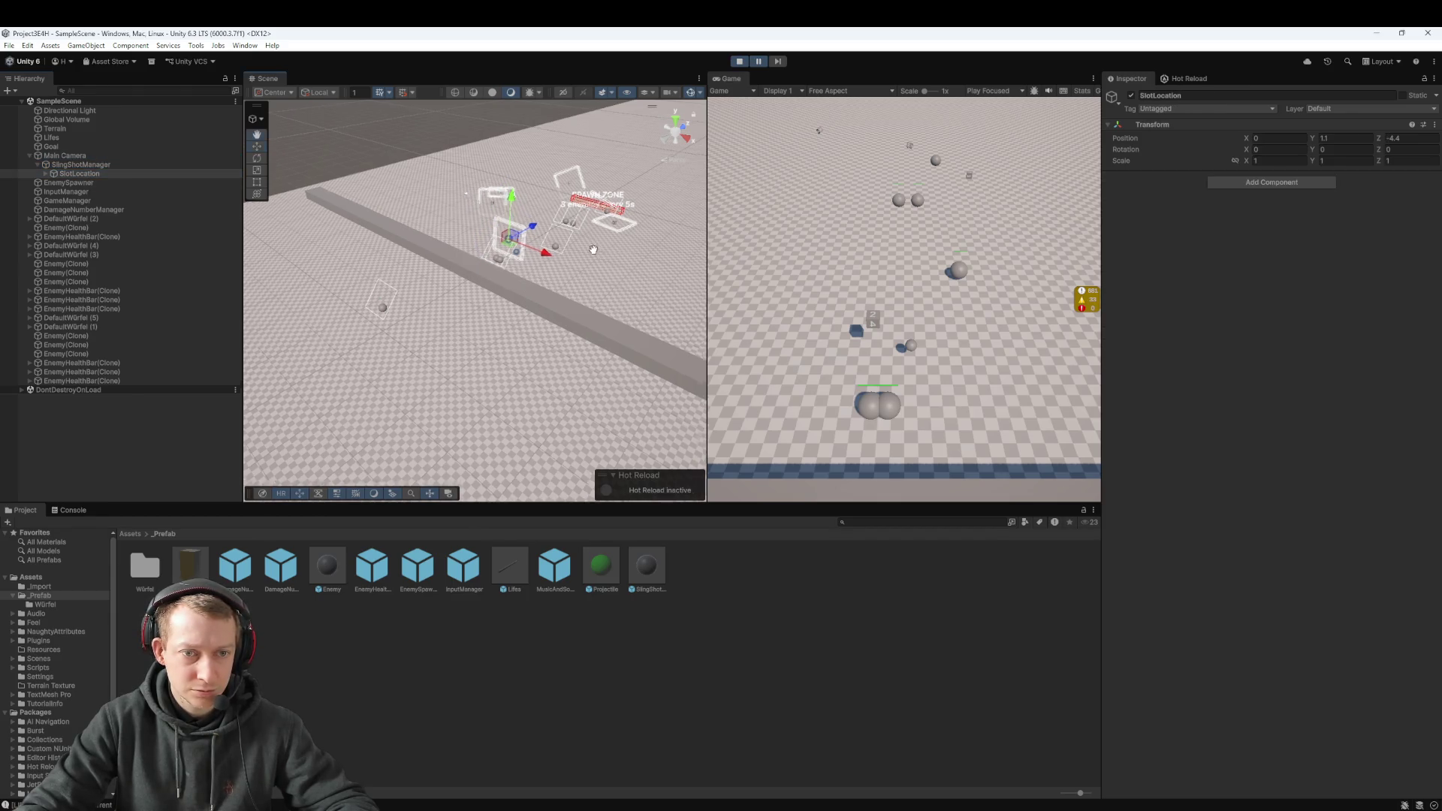
scroll(445, 220, up, 5)
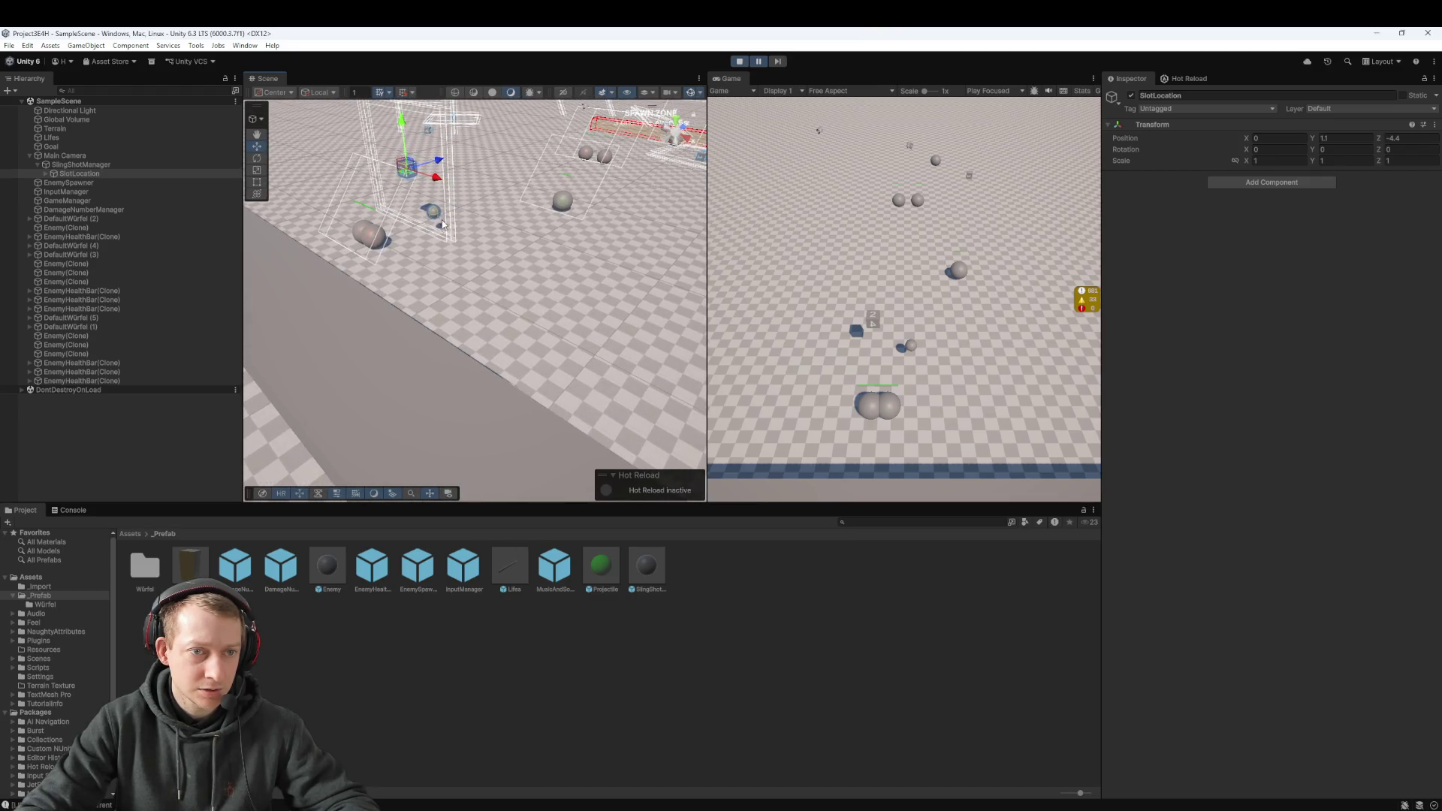
click(434, 213)
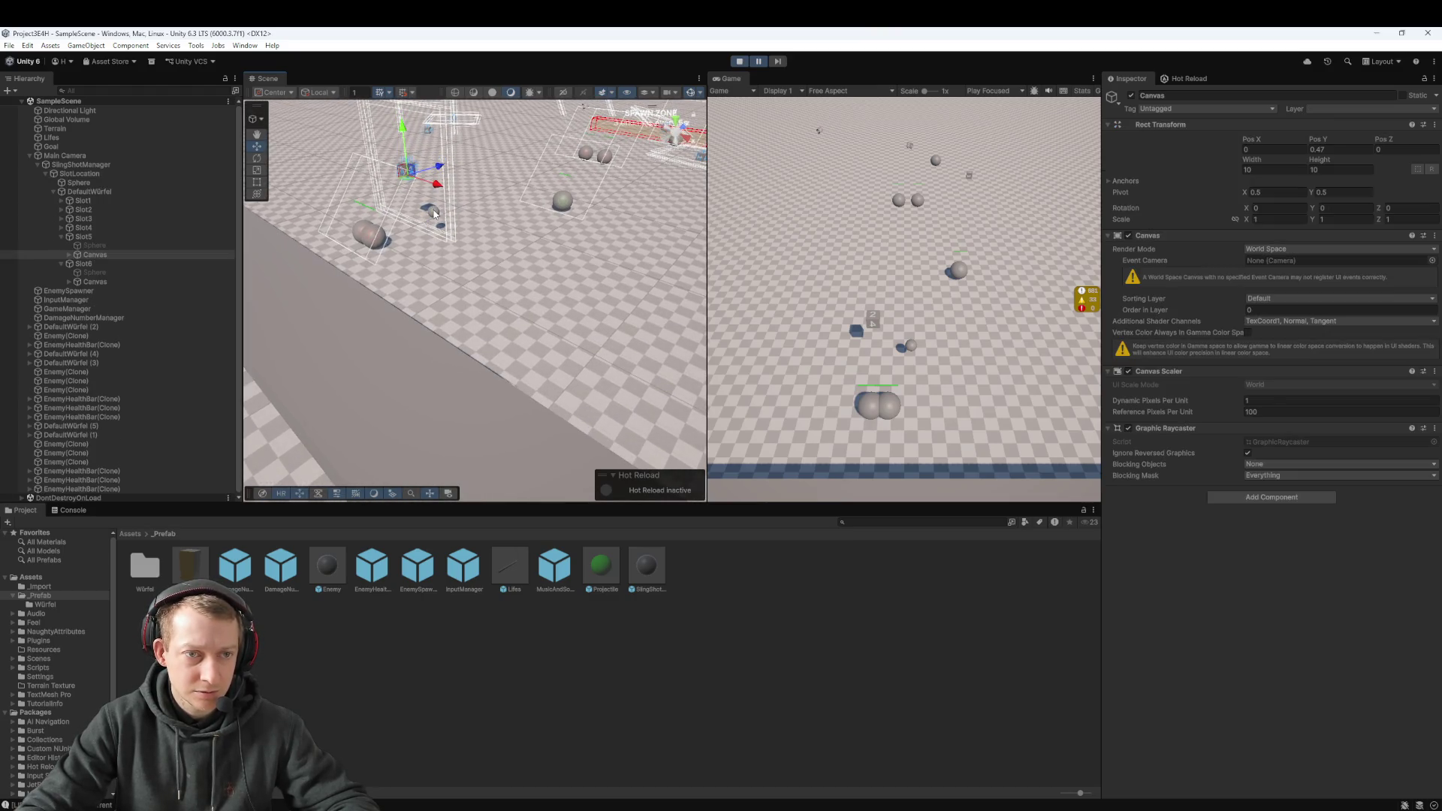
click(435, 216)
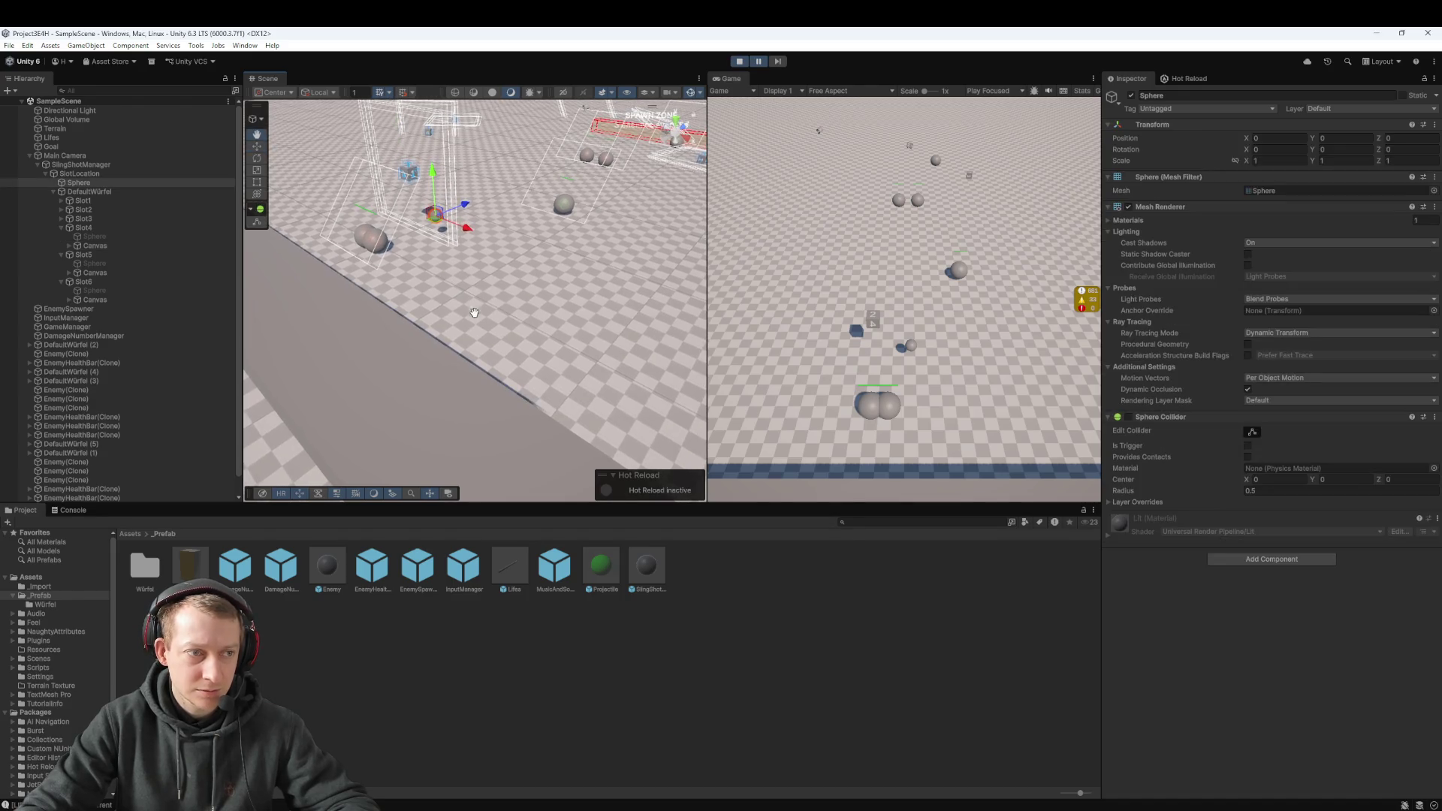
Step: Lower SlotLocation's Position Y from 1.1 to 0.37 while the game runs
click(46, 174)
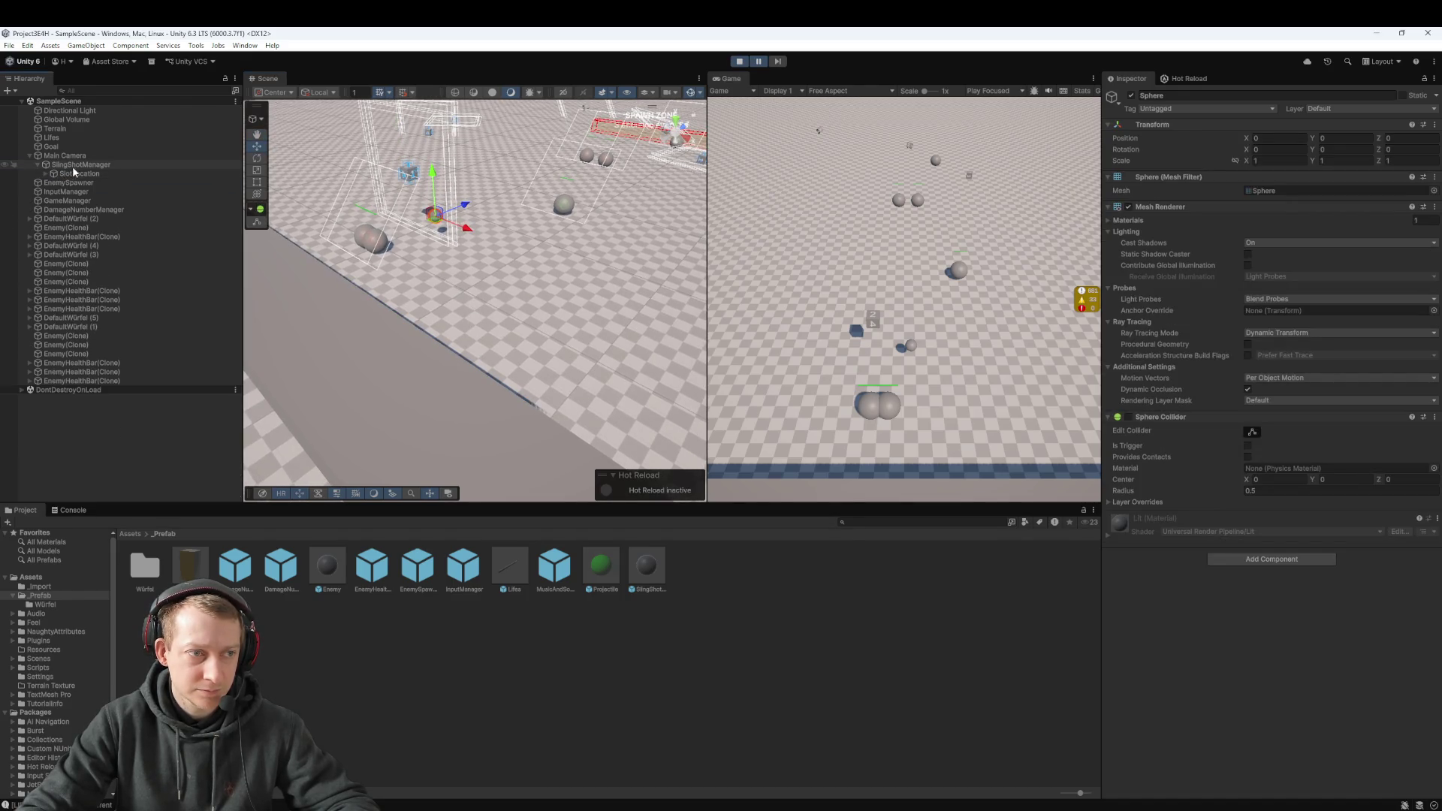
click(79, 165)
click(80, 174)
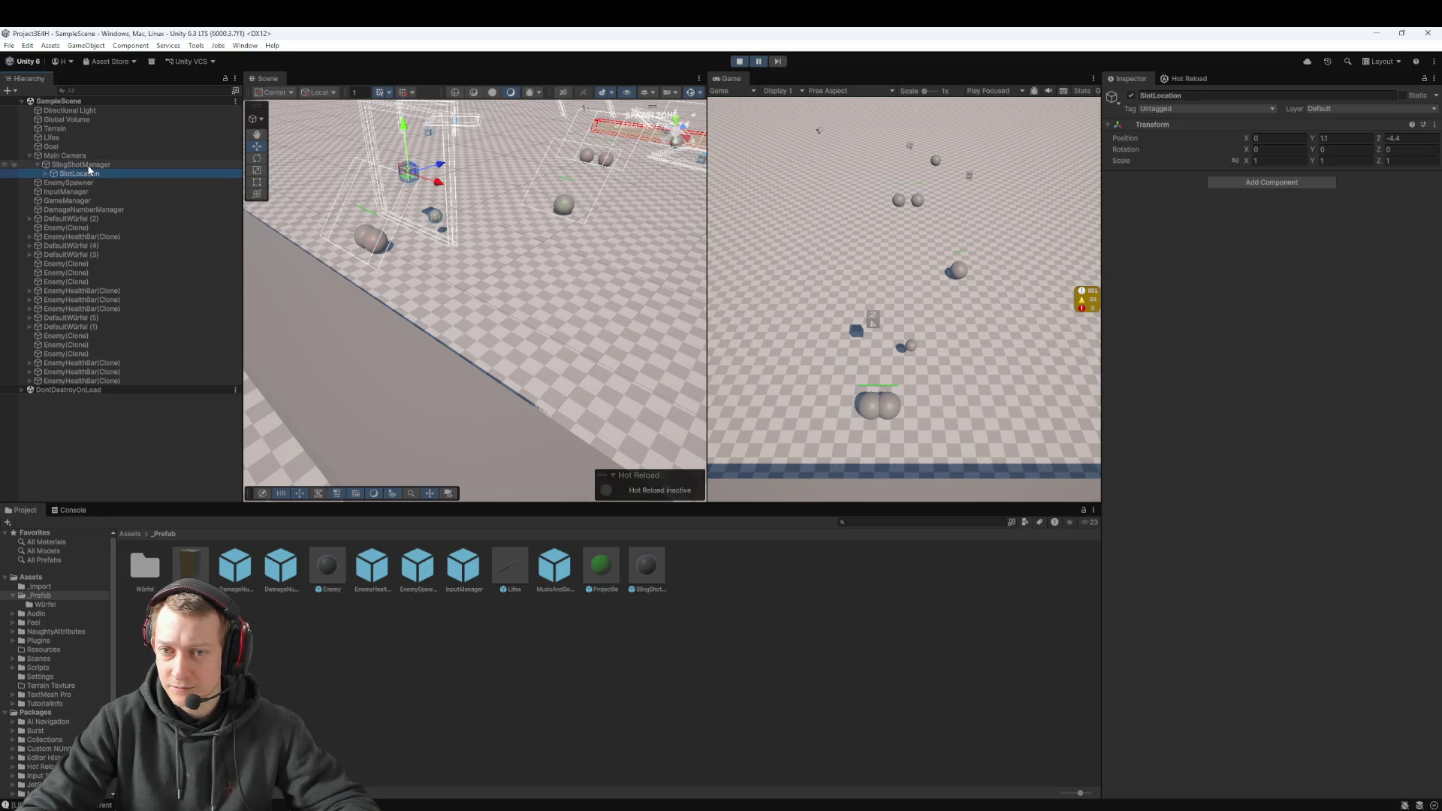
mouse_move(1313, 134)
mouse_down()
mouse_move(1275, 137)
mouse_move(1297, 133)
mouse_up()
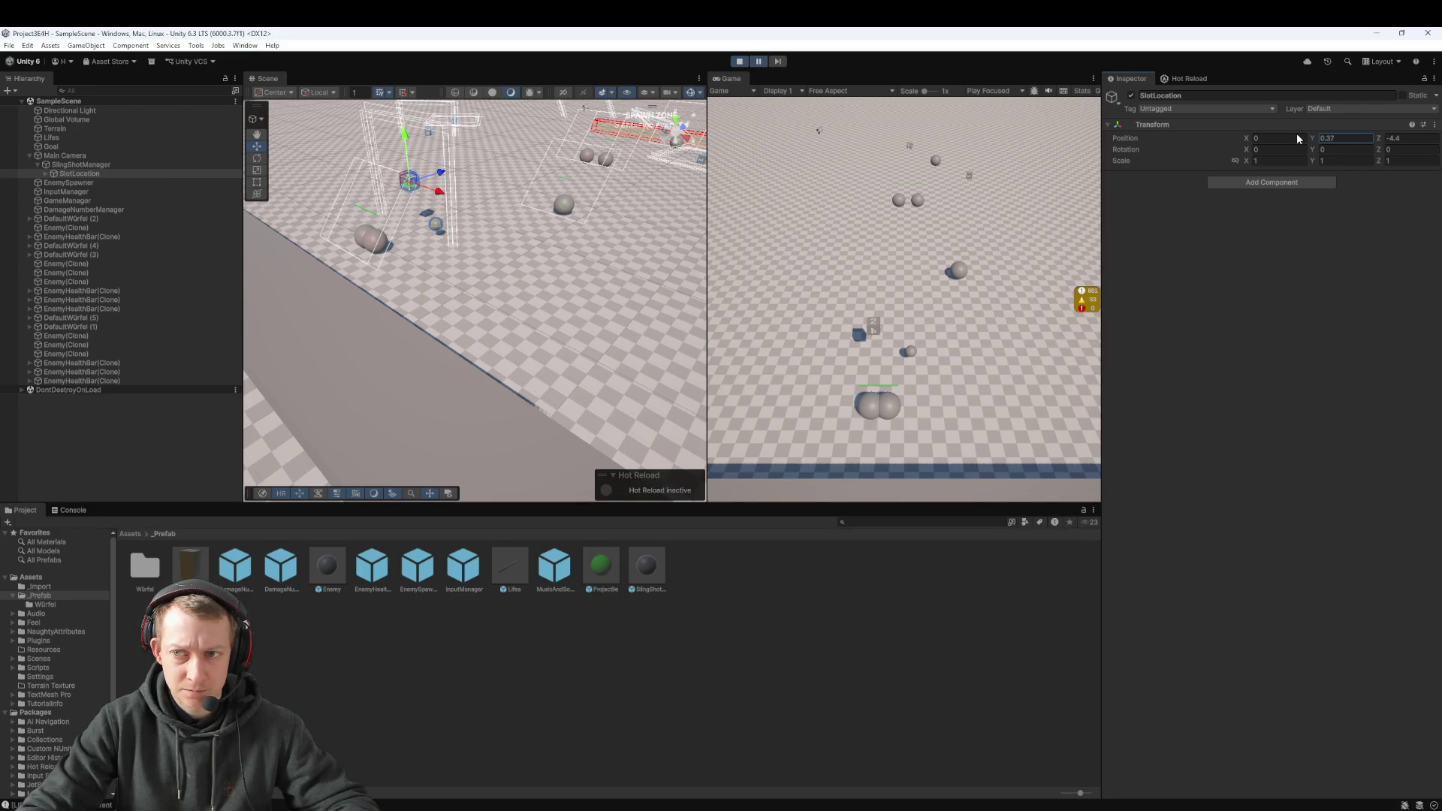
click(99, 165)
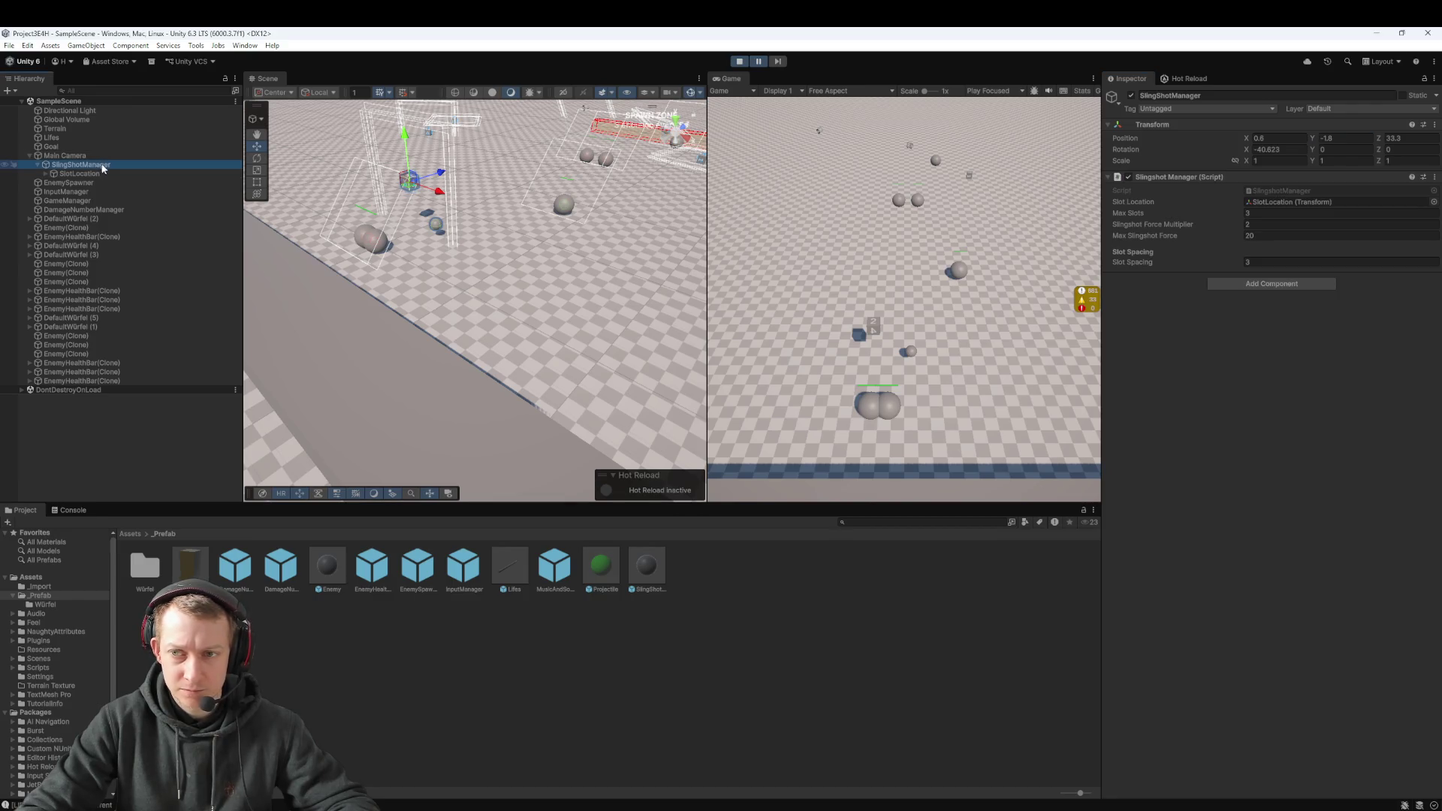
click(106, 170)
click(110, 165)
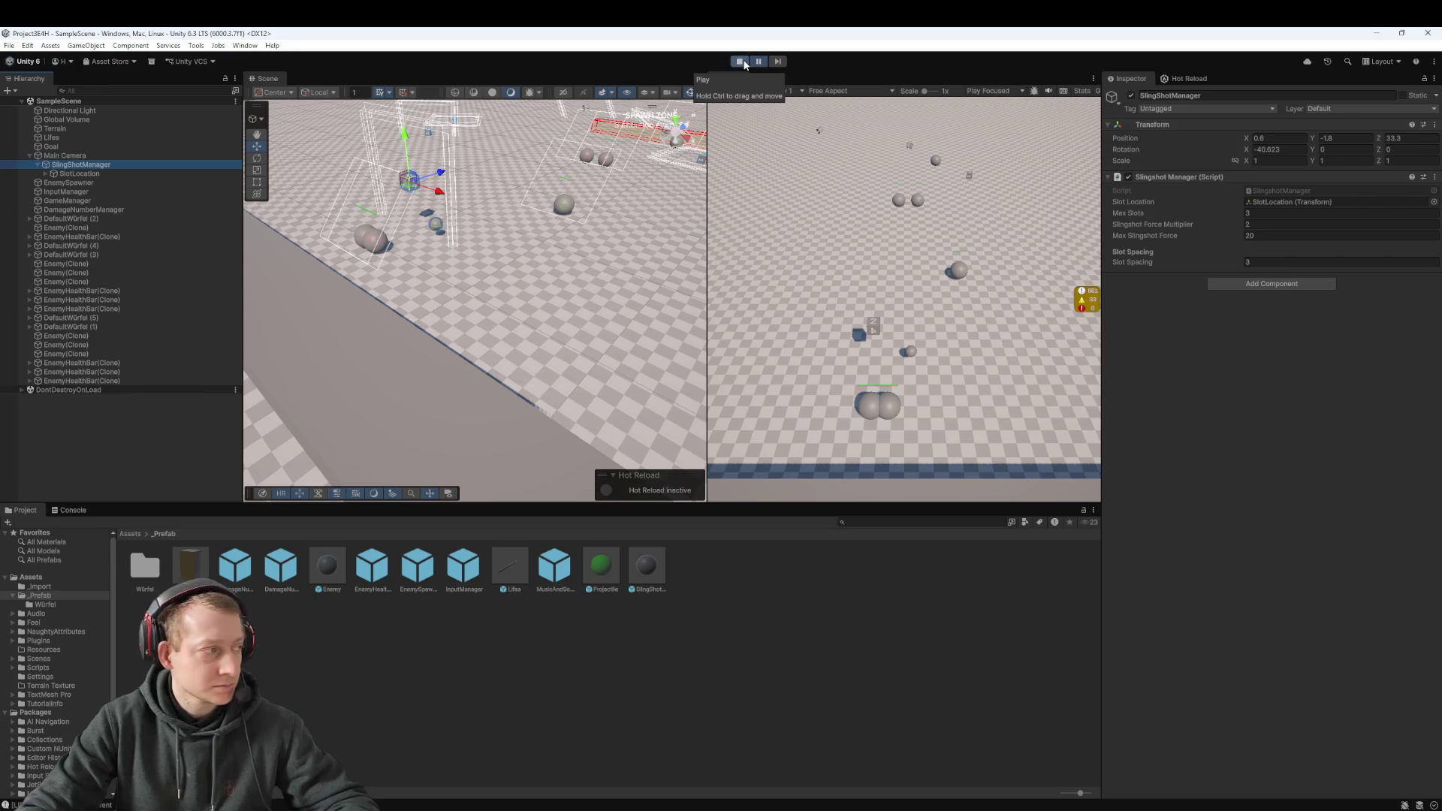
Step: Stop the game and frame SlotLocation in the Scene view
click(742, 62)
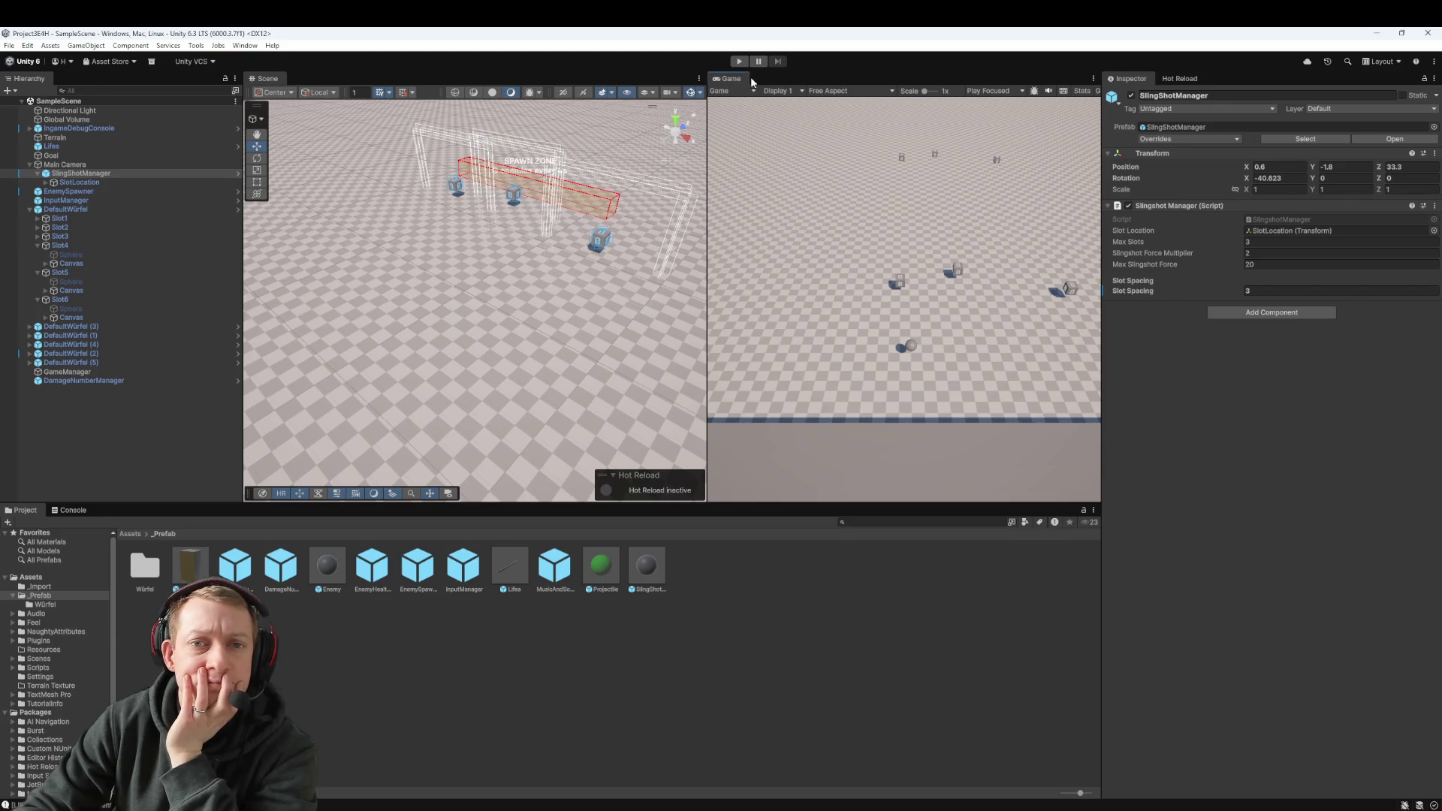
click(88, 174)
click(52, 165)
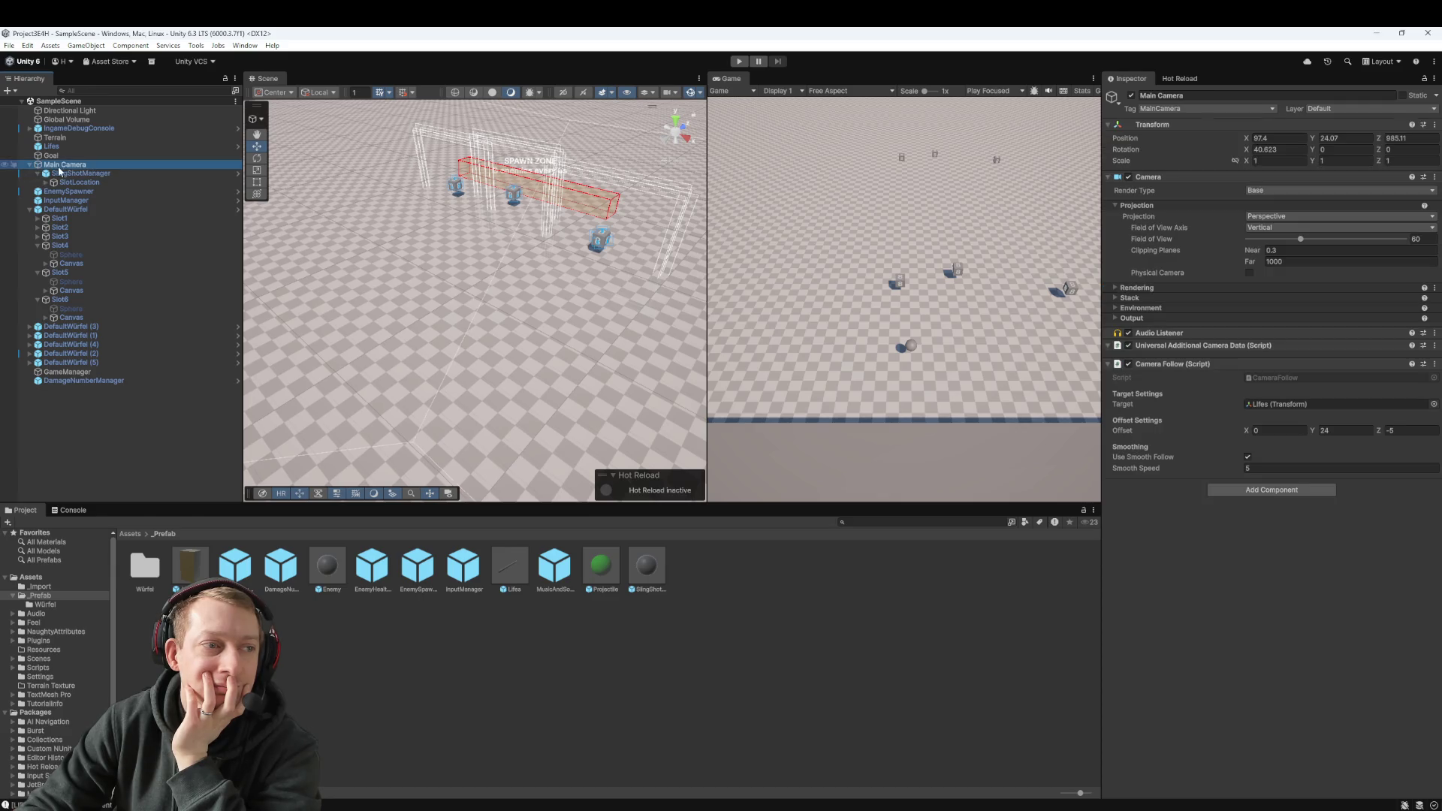
click(89, 184)
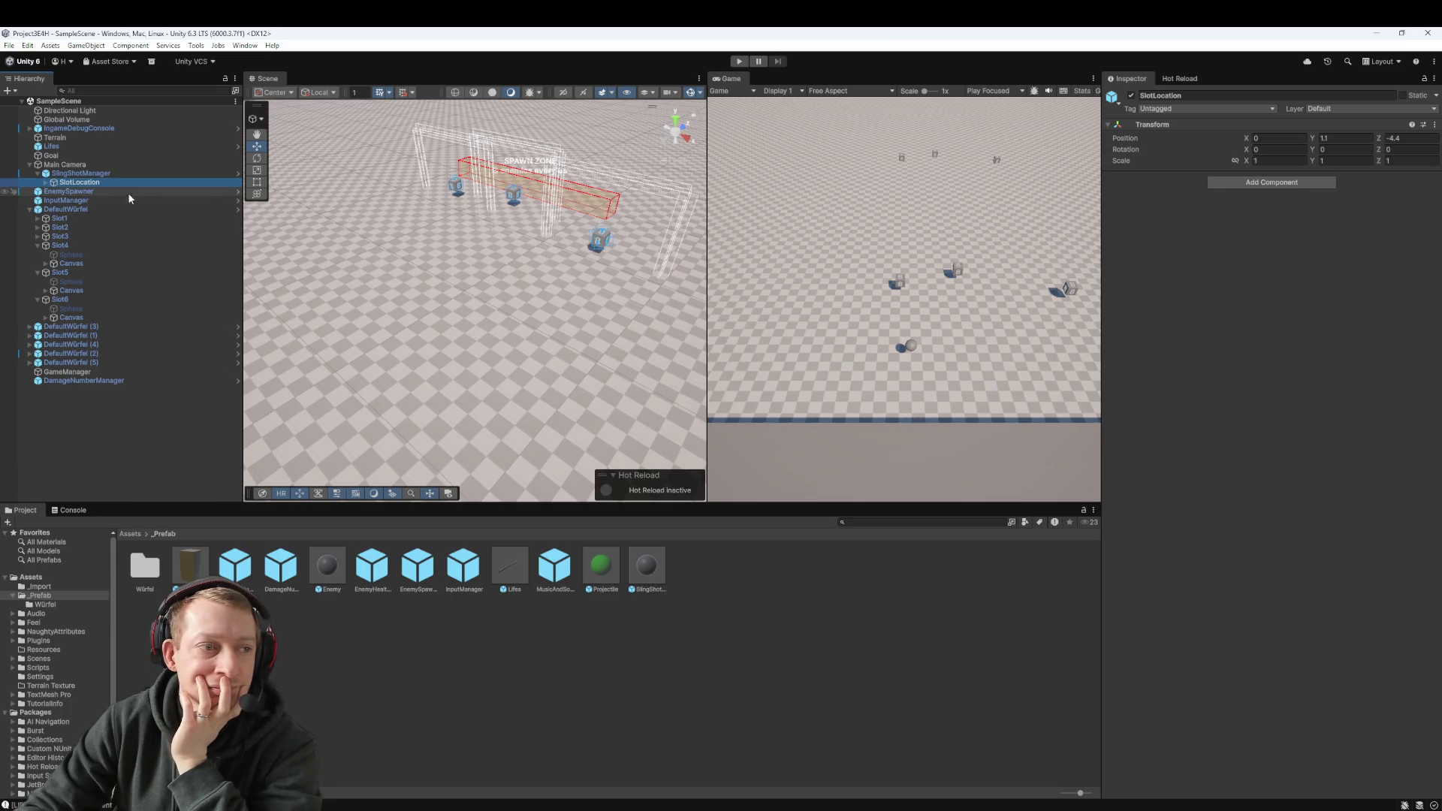
double_click(91, 184)
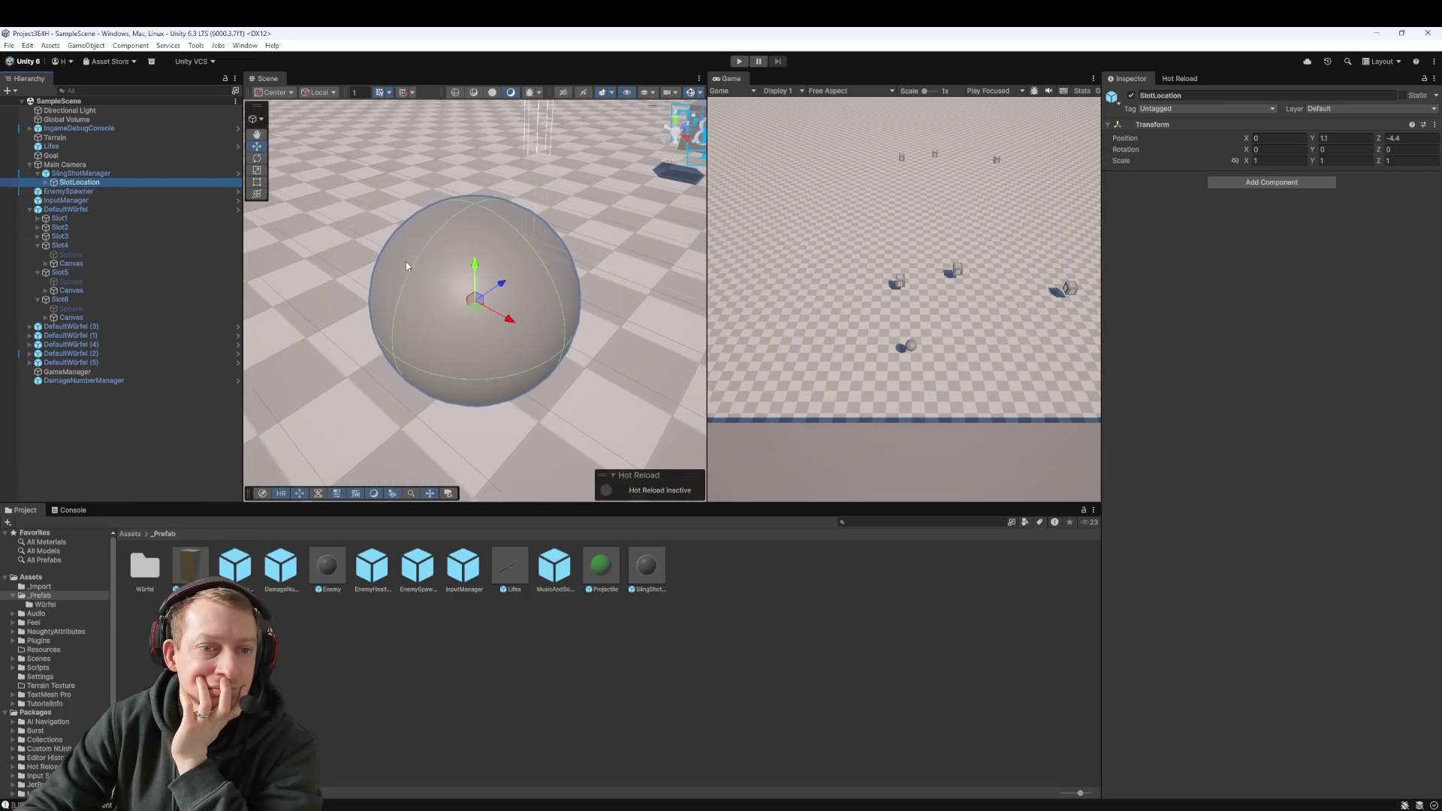
scroll(503, 364, down, 6)
scroll(502, 361, down, 6)
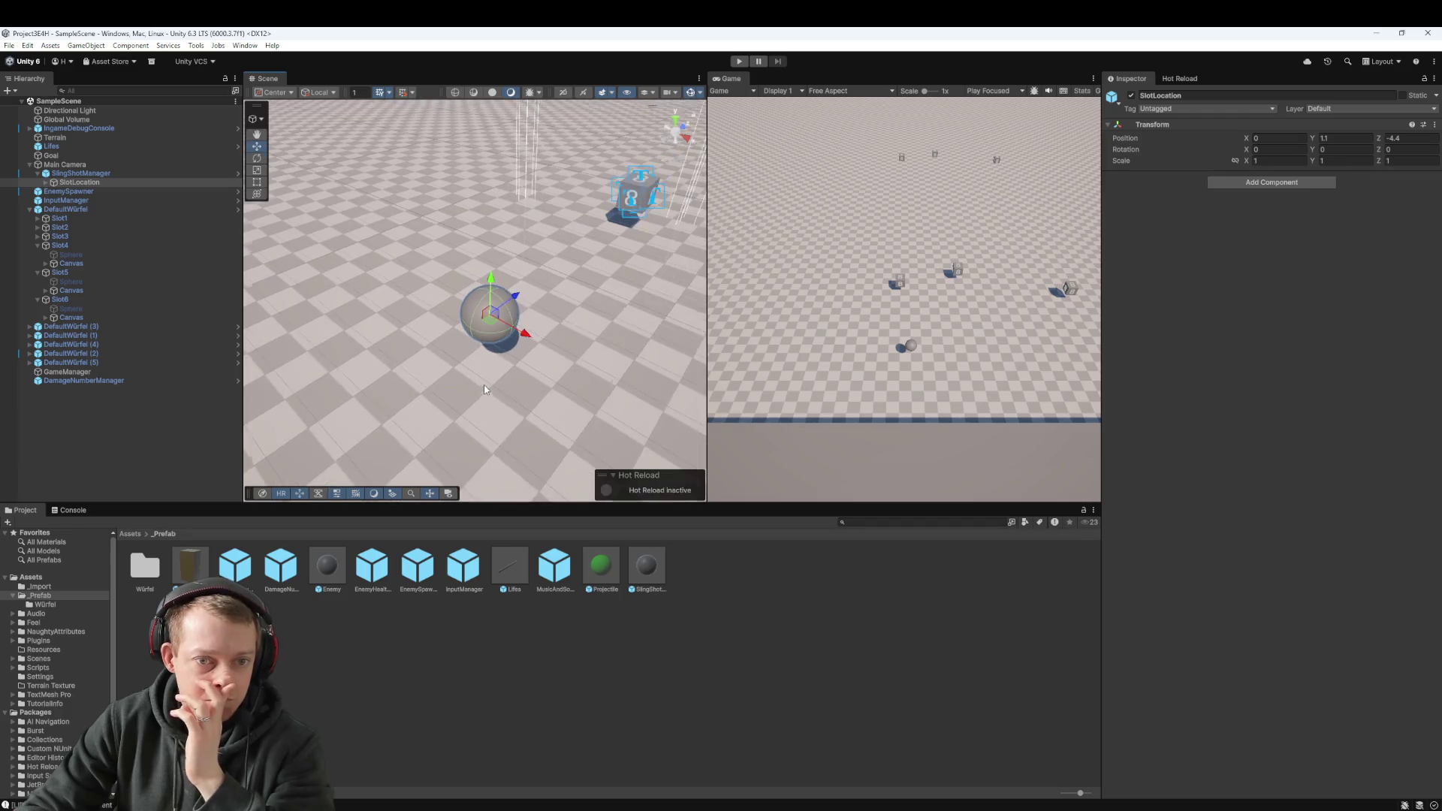
Step: Frame the slingshot manager, check SlotLocation's Sphere child, then clear the selection
click(105, 175)
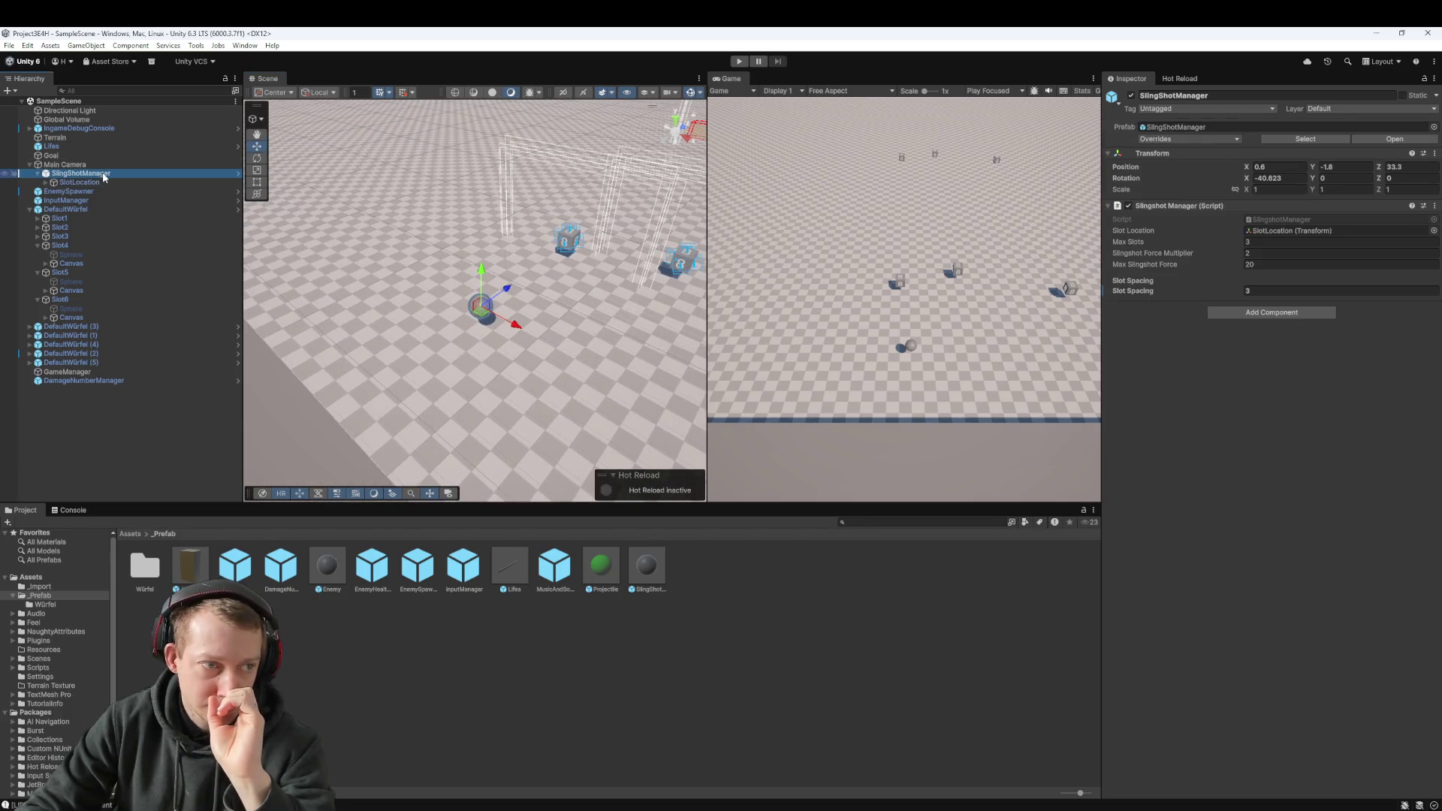
key(f)
click(98, 182)
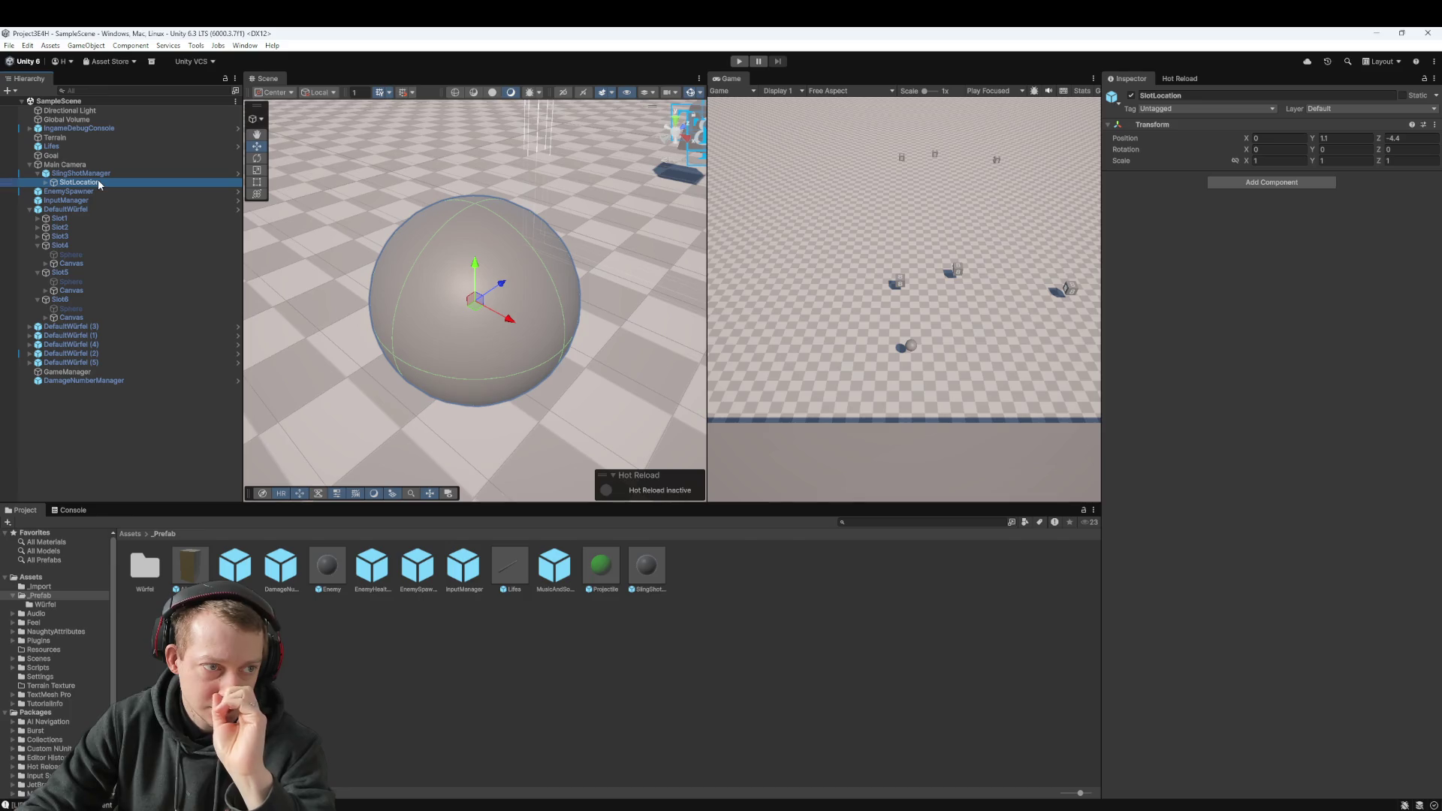
click(45, 183)
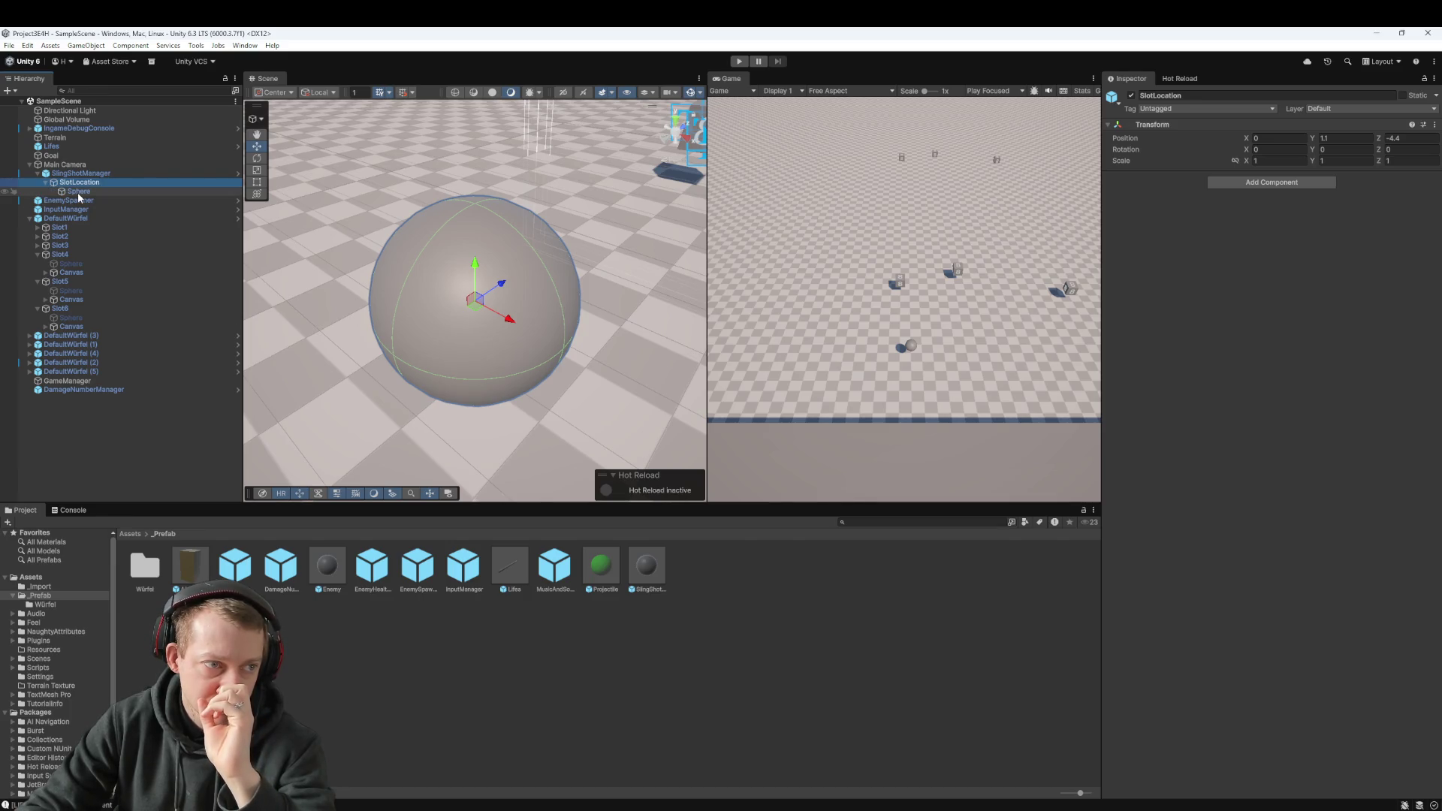
click(69, 191)
click(66, 183)
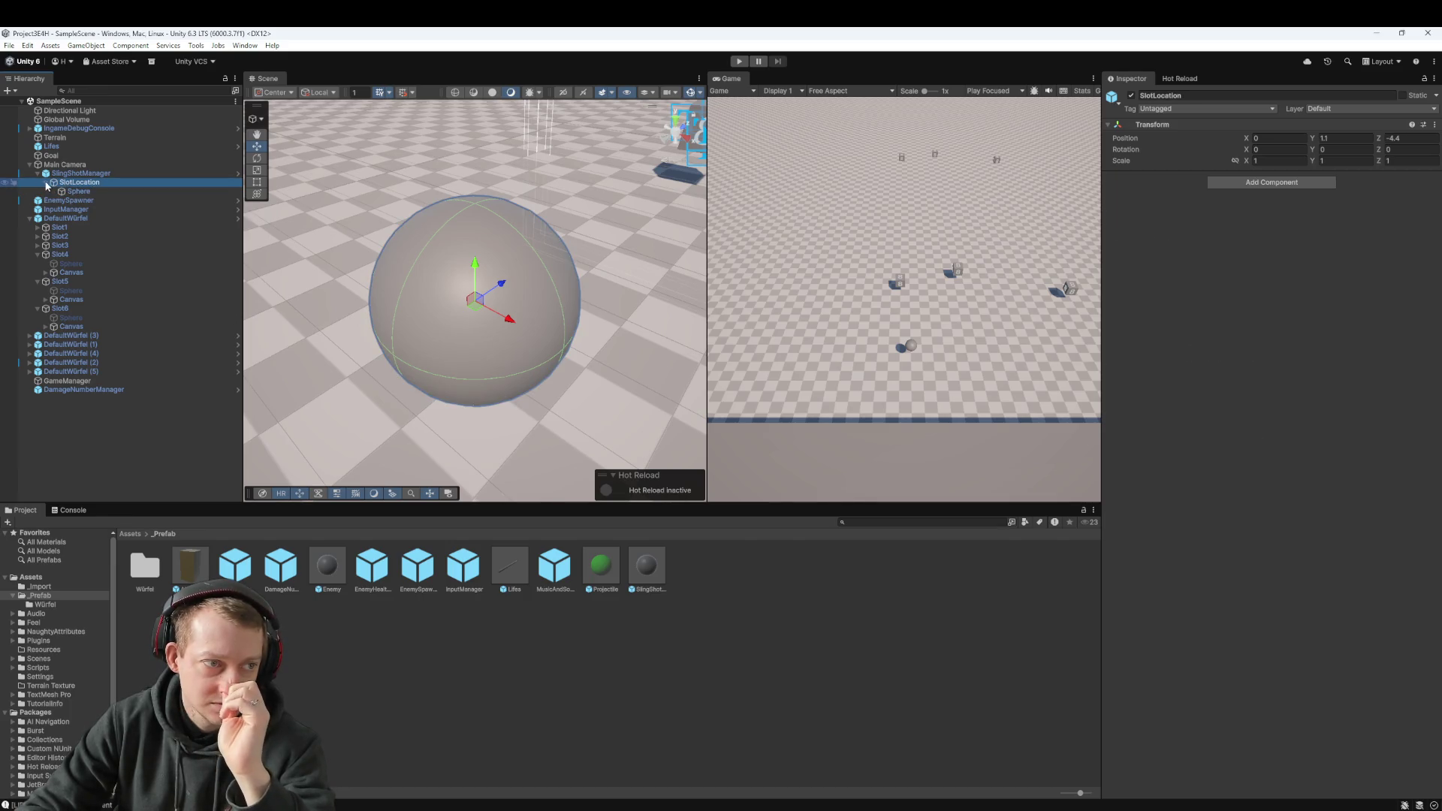
click(45, 182)
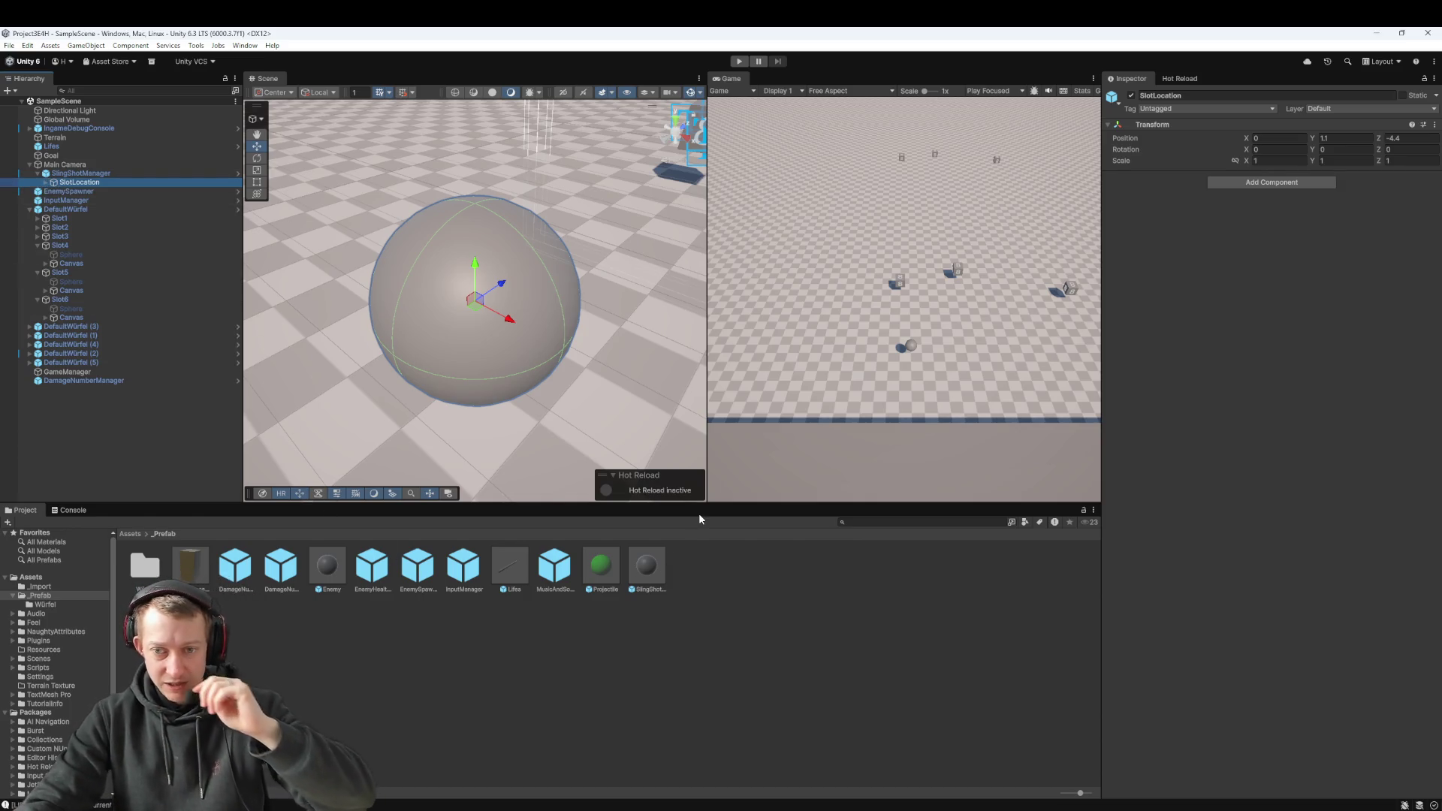
click(693, 686)
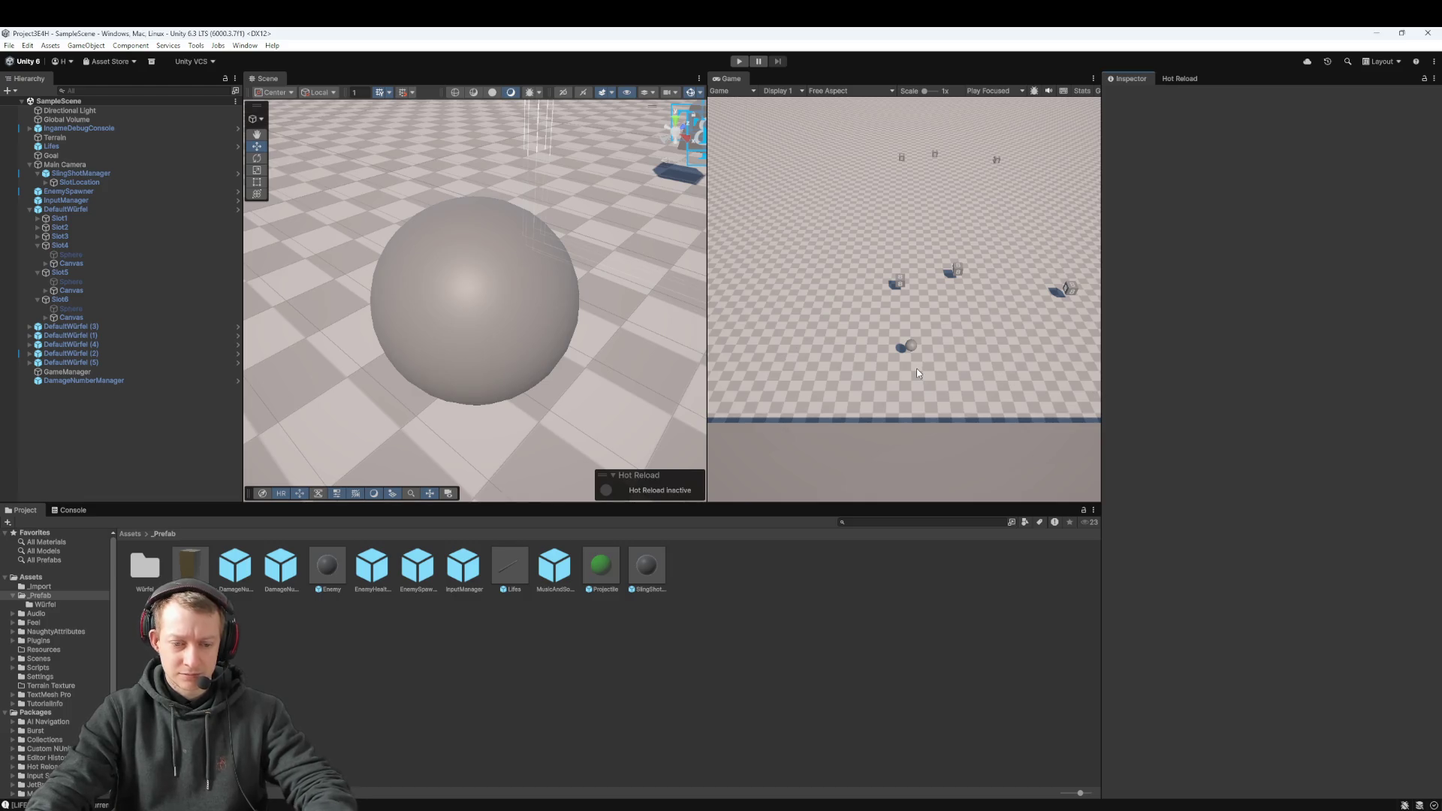
Step: In Fork, review the changes to the Enemy, EnemySpawner, Lifes and SlingShotManager prefabs and SampleScene
key(alt+Tab)
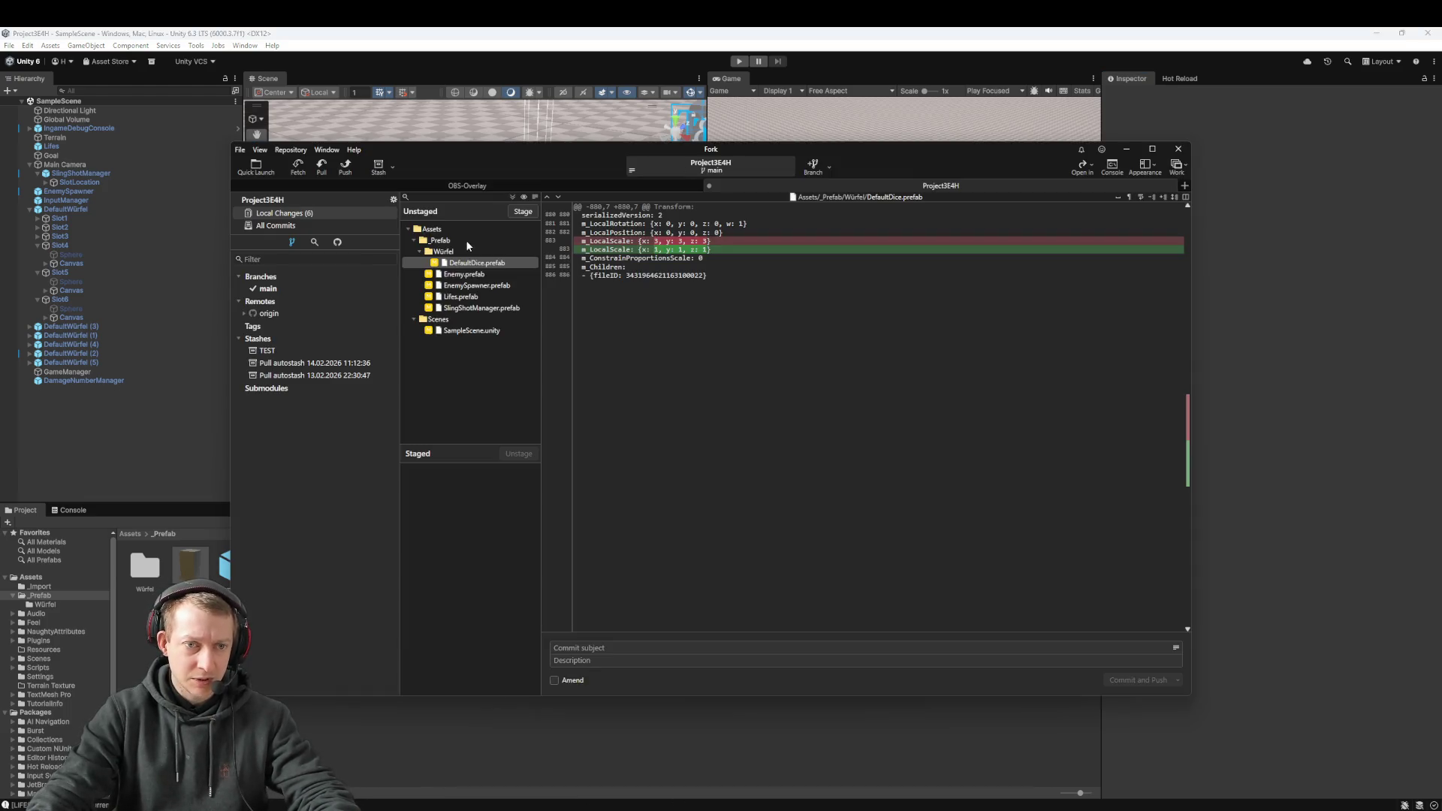
click(461, 275)
click(457, 287)
click(464, 297)
click(467, 308)
click(476, 331)
Step: Stage all six files, commit as 'fix: fix scaling in main scene', push, and close Fork
key(ctrl+a)
mouse_move(476, 333)
mouse_down()
mouse_move(450, 440)
mouse_move(539, 581)
mouse_up()
click(629, 646)
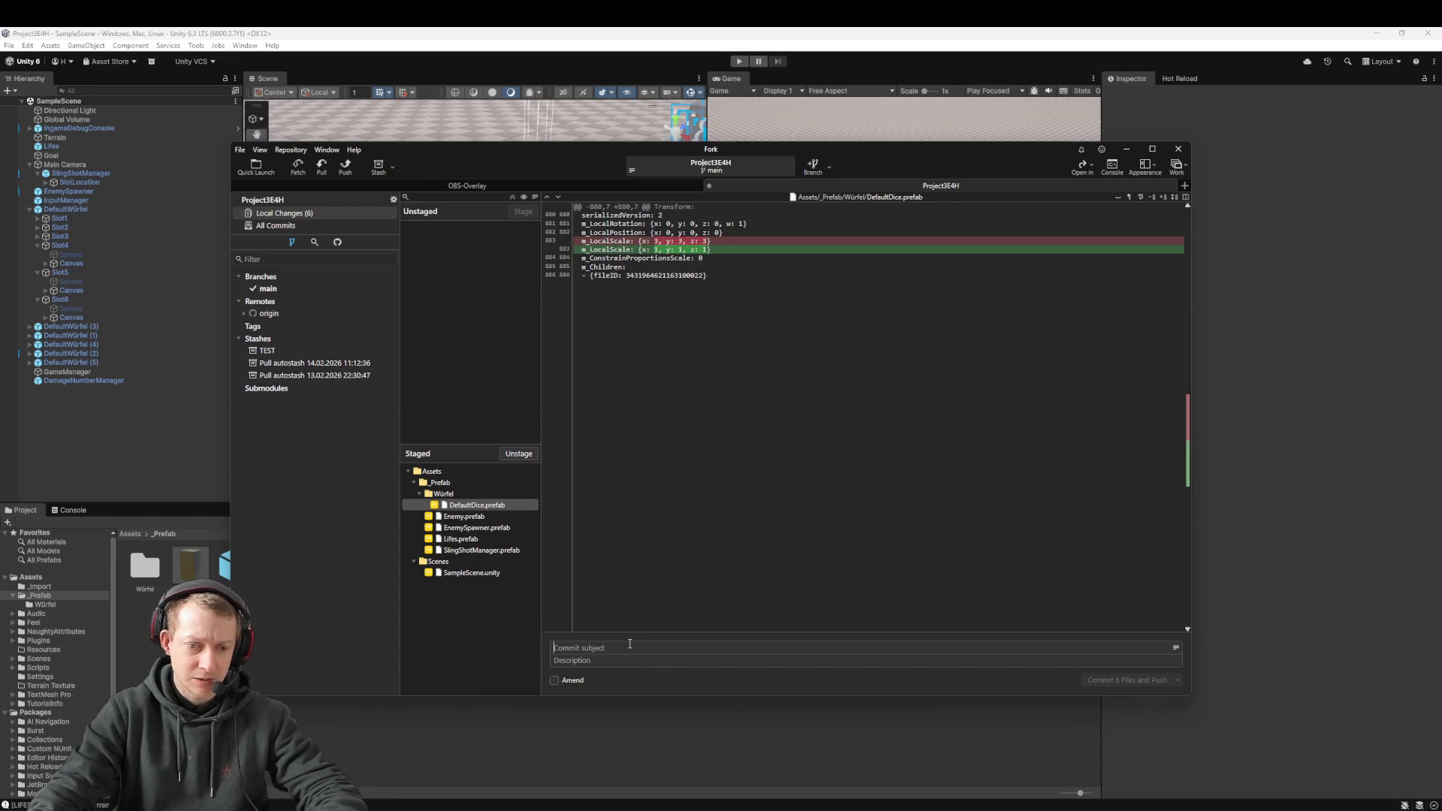
text(fix: fix scaling in main scene)
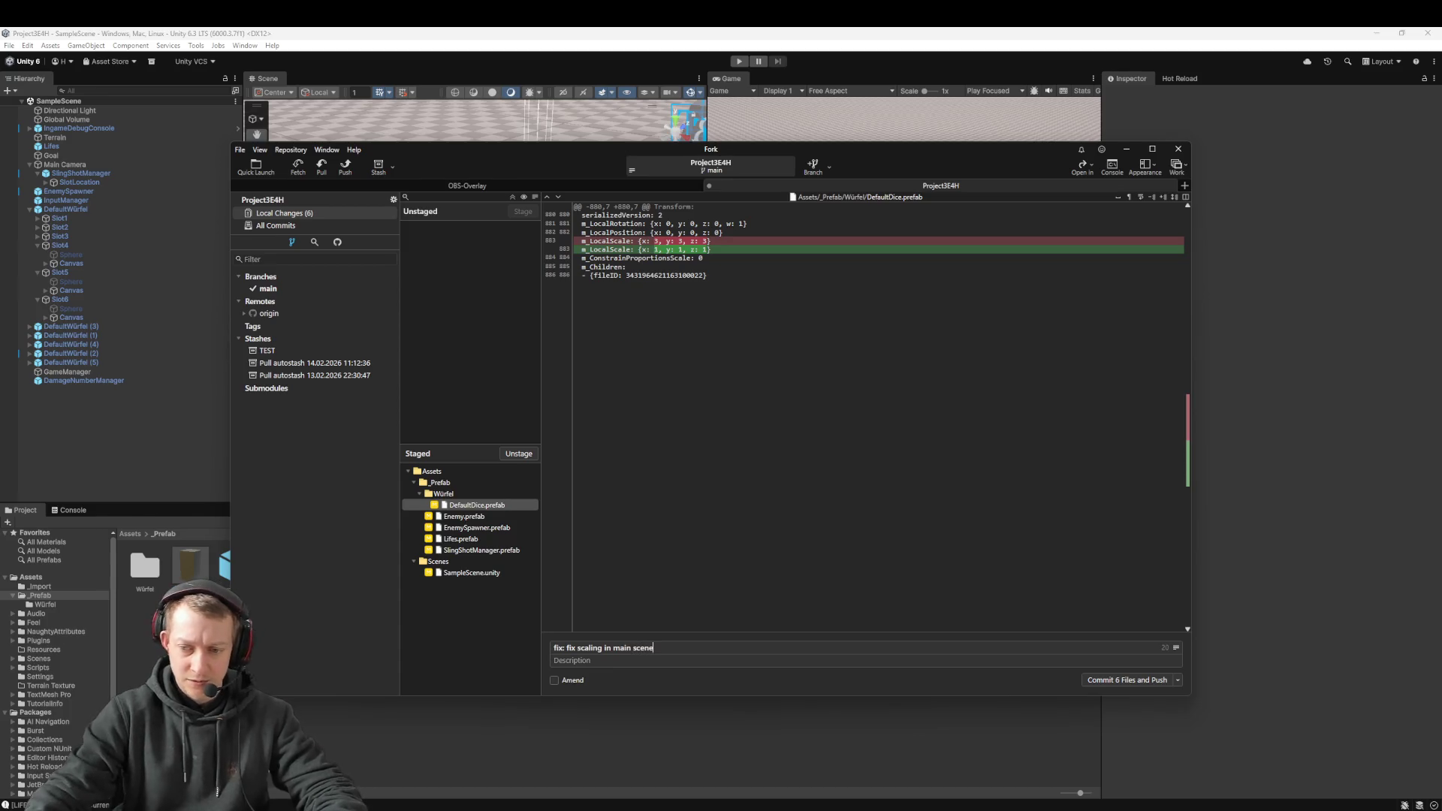
click(1097, 678)
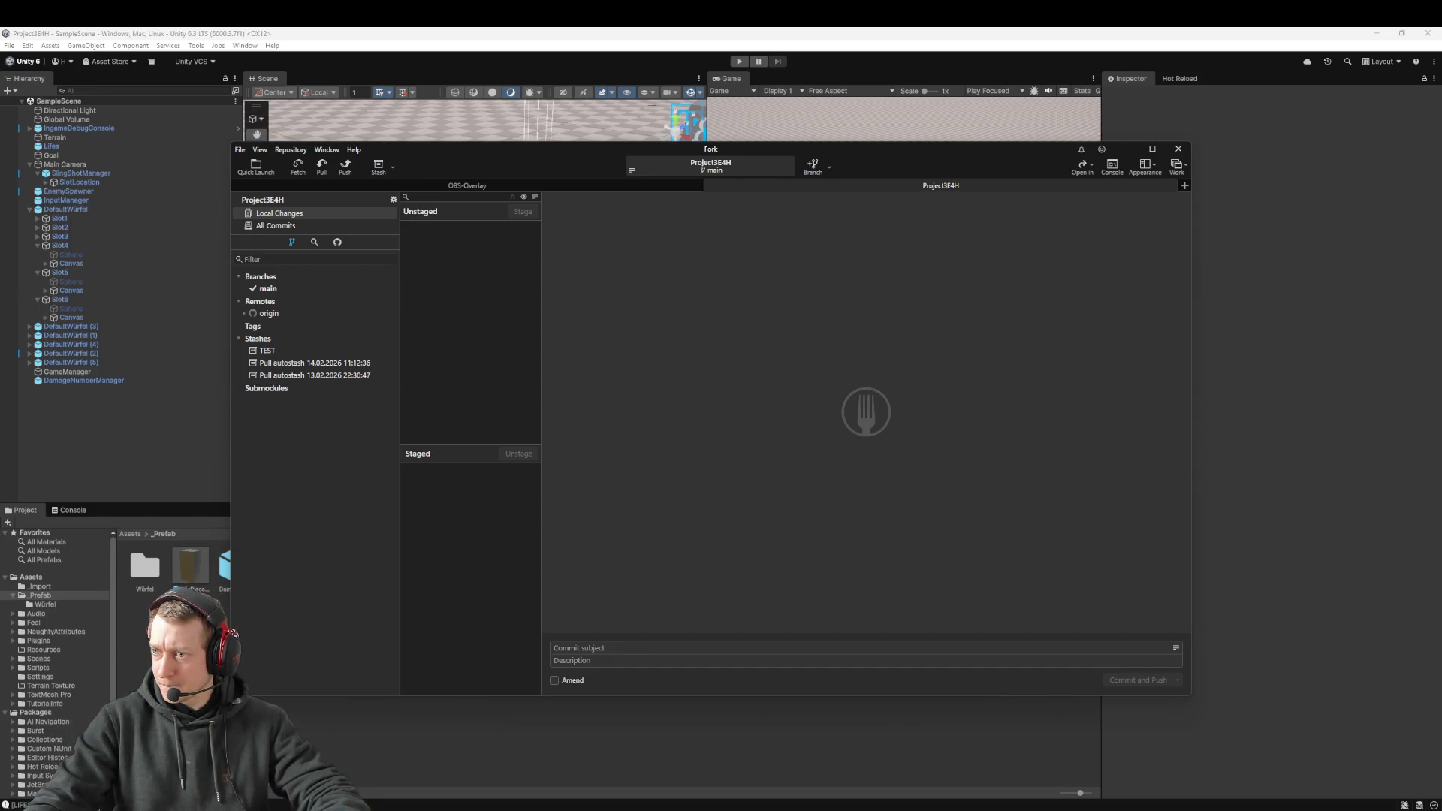
click(1285, 388)
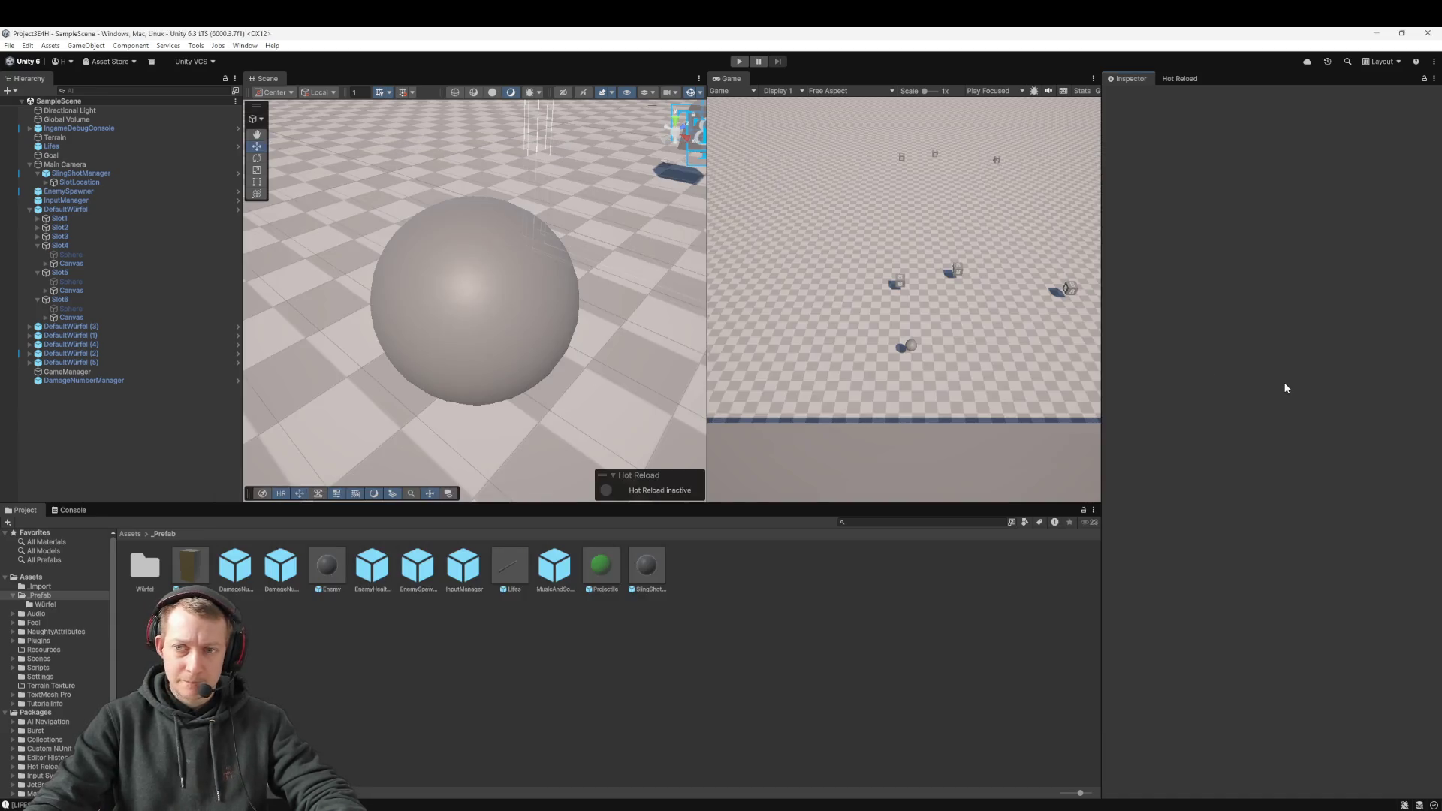
Step: Zoom out the Scene view and enter Play mode for SampleScene
scroll(603, 403, down, 10)
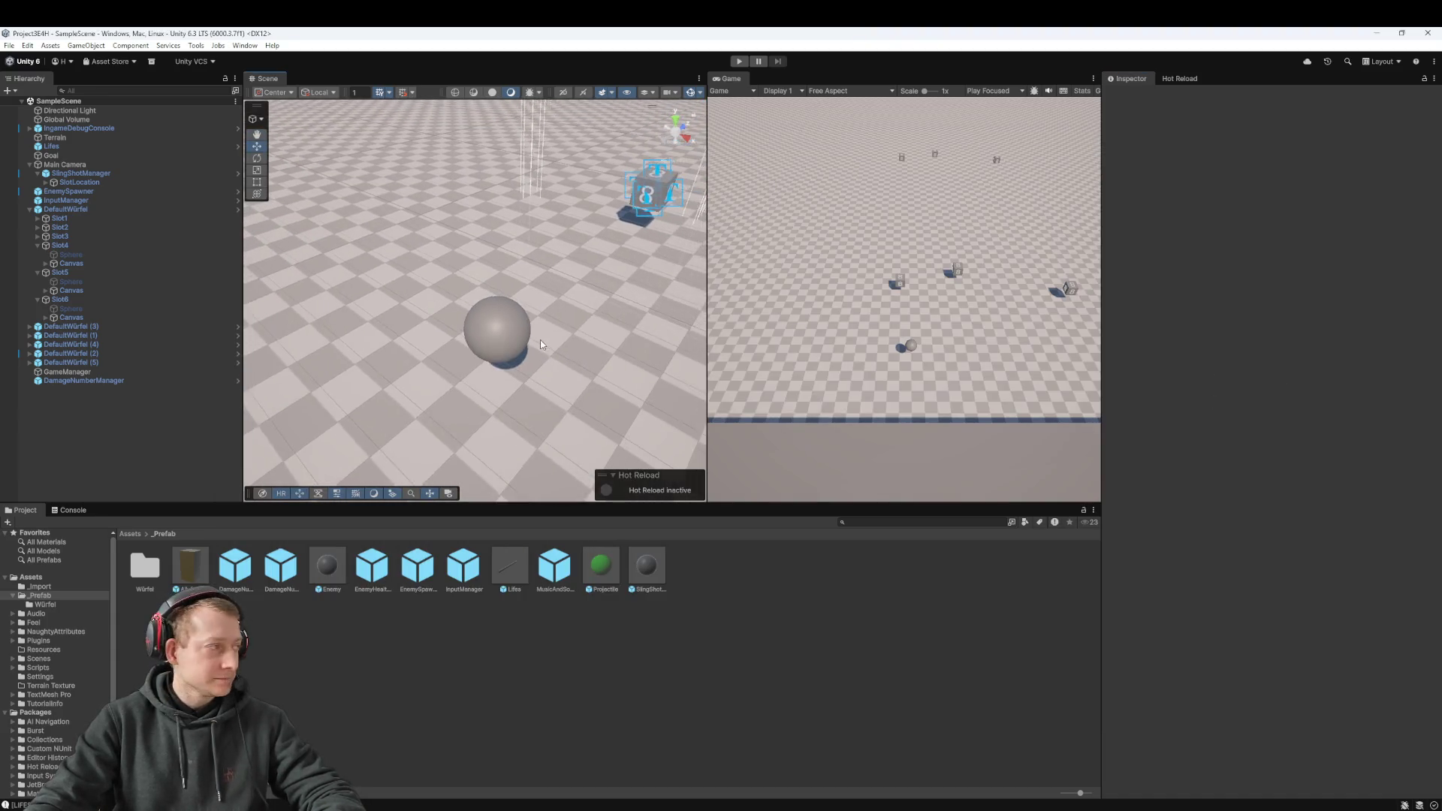
scroll(531, 350, down, 2)
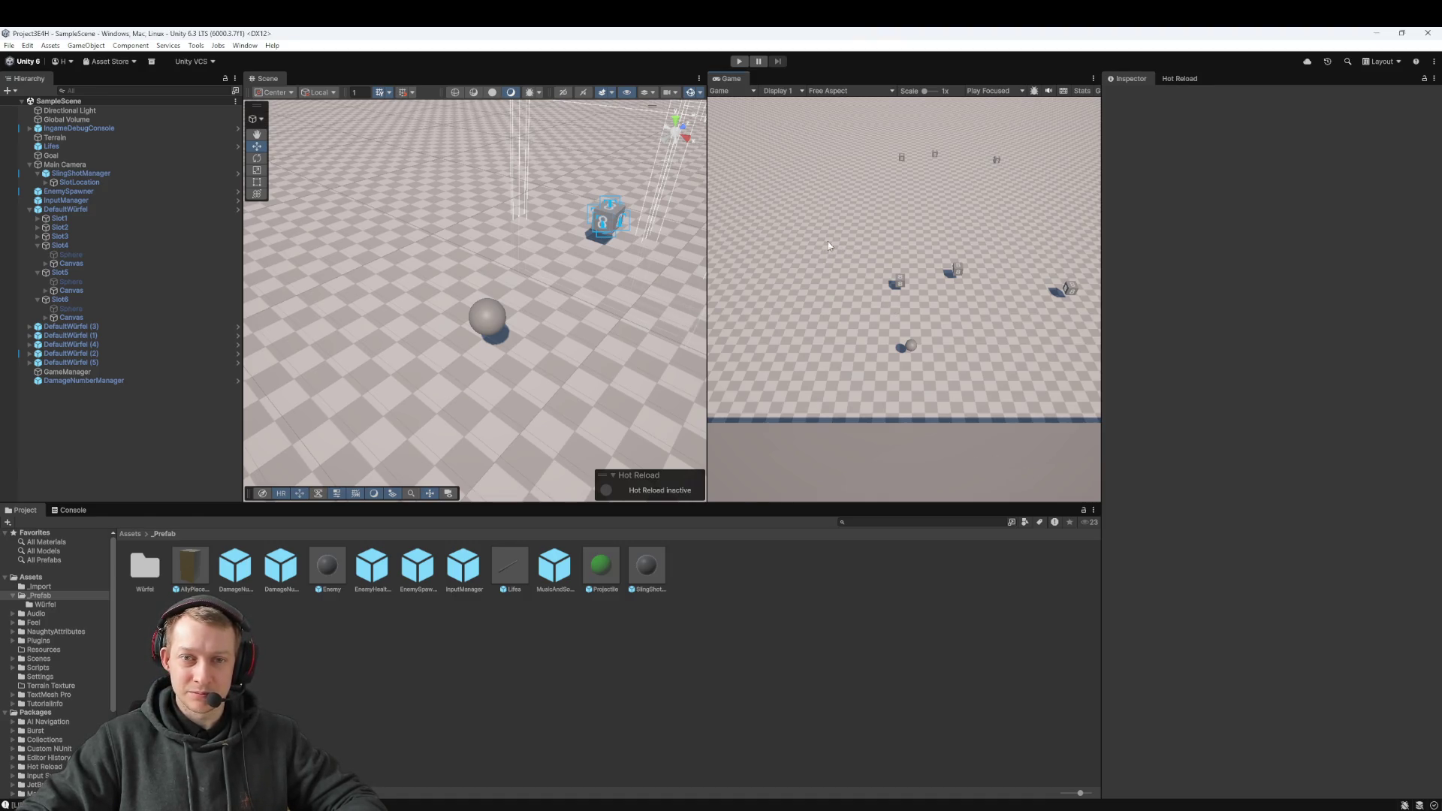
click(737, 61)
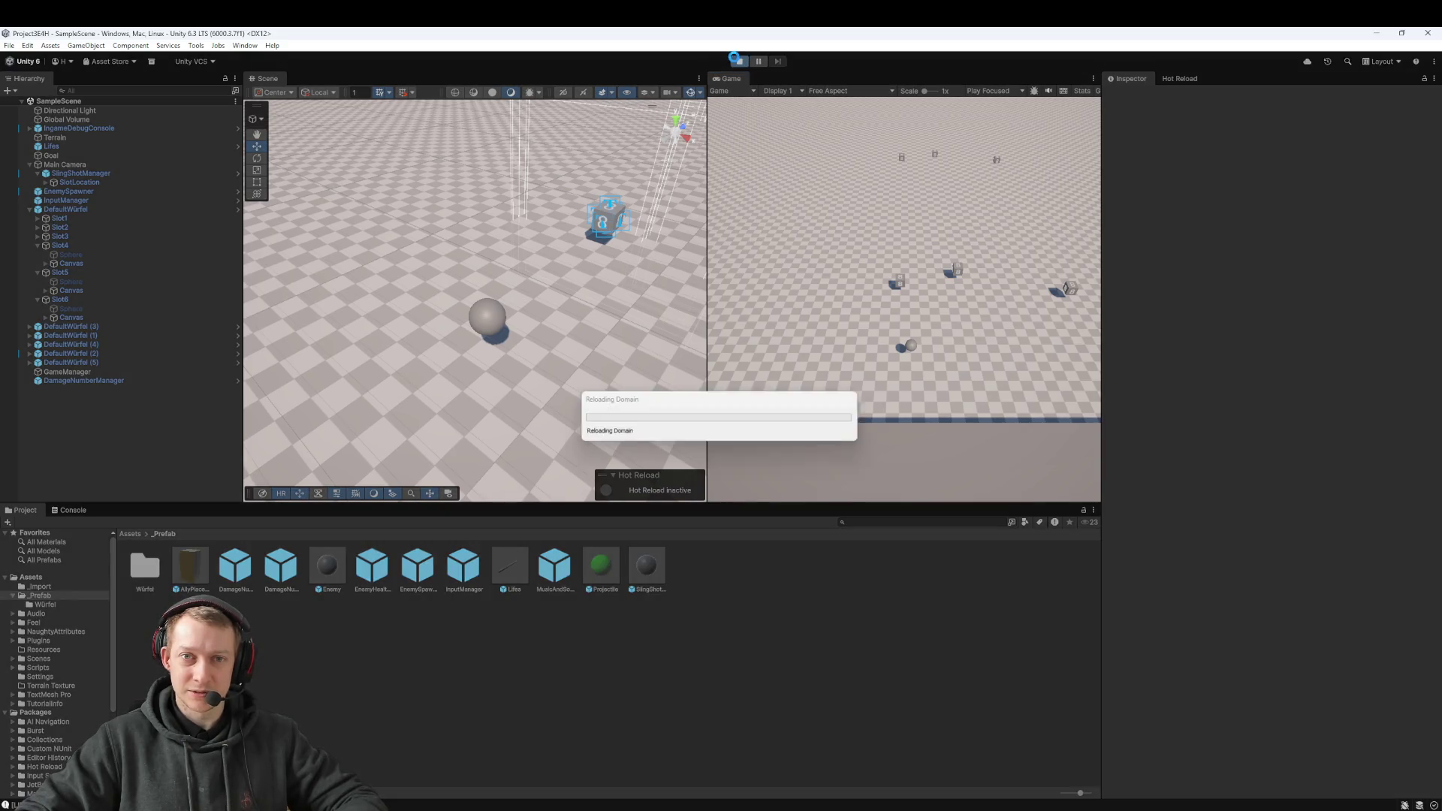